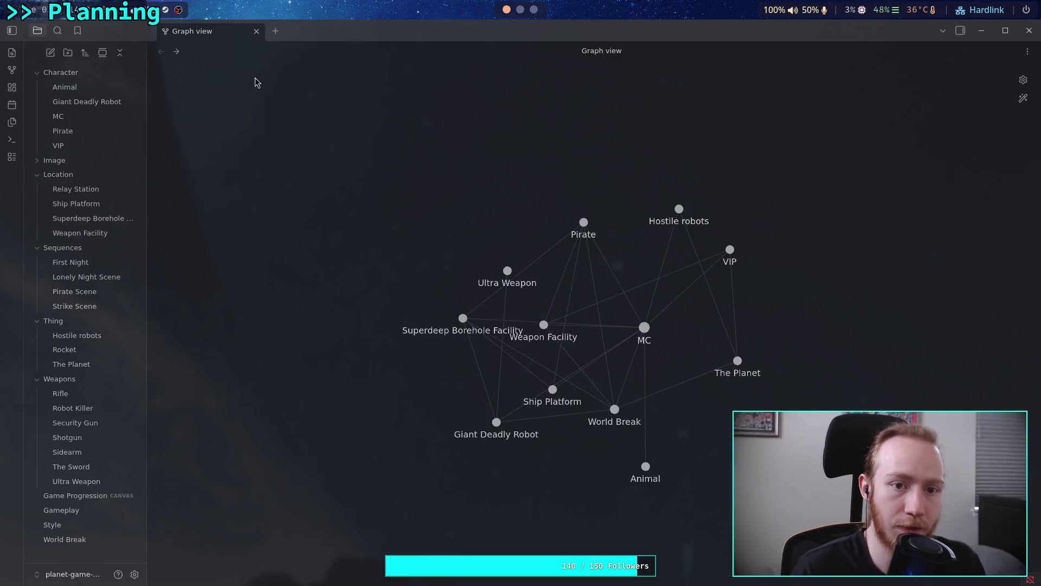
- Split an empty new tab beside the graph view, widen it, then view the terminal git diff
{"action": "left_click", "coordinate": [275, 30]}
{"action": "mouse_move", "coordinate": [313, 32]}
{"action": "left_mouse_down"}
{"action": "mouse_move", "coordinate": [172, 83]}
{"action": "mouse_move", "coordinate": [167, 69]}
{"action": "left_mouse_up"}
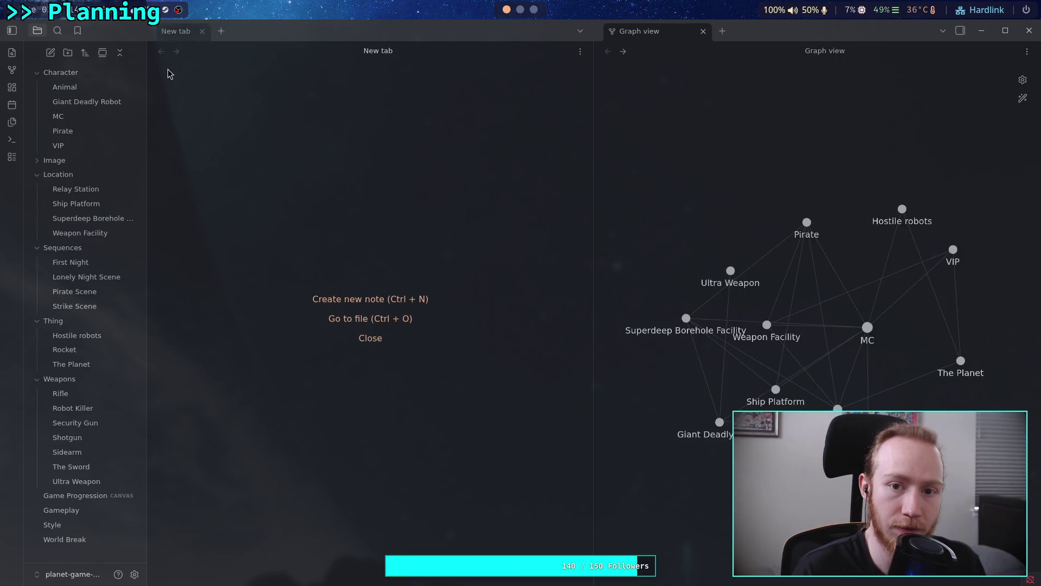
{"action": "left_click_drag", "start_coordinate": [593, 186], "coordinate": [743, 193]}
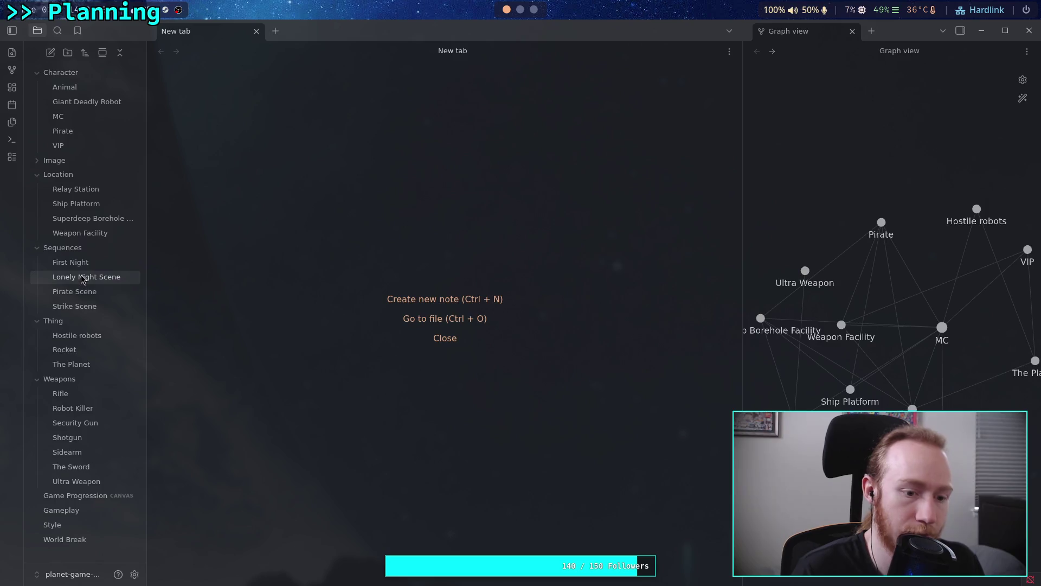
{"action": "key", "text": "super+2"}
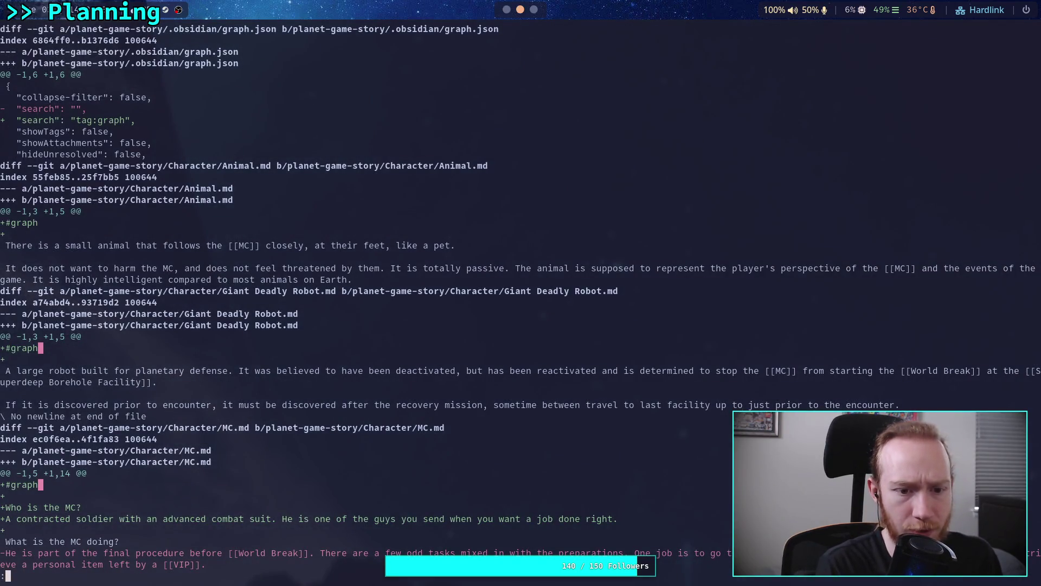
- Check the Giant Deadly Robot note's #graph tag against the terminal git diff
{"action": "key", "text": "super+1"}
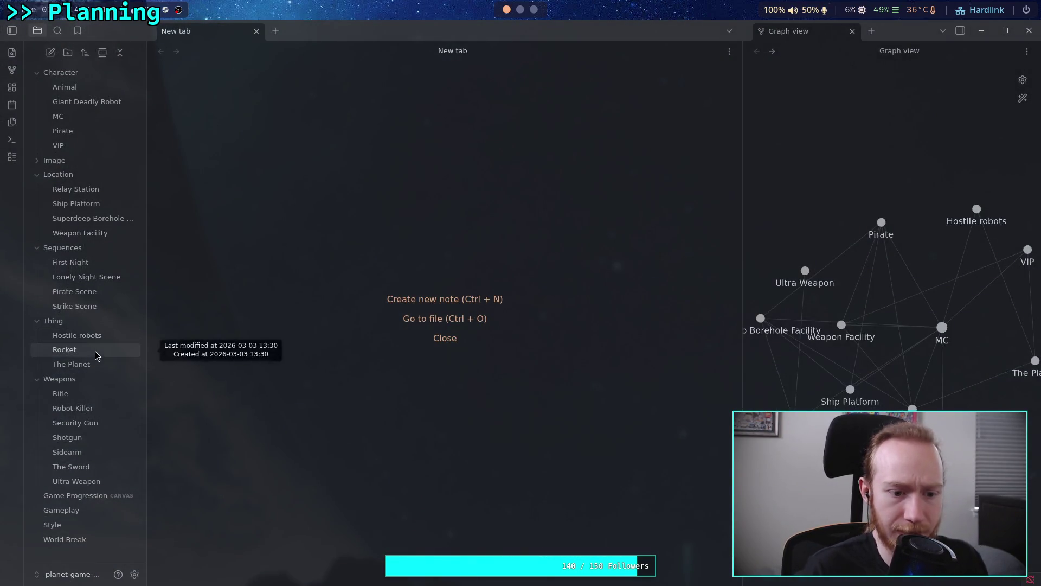
{"action": "left_click", "coordinate": [120, 101]}
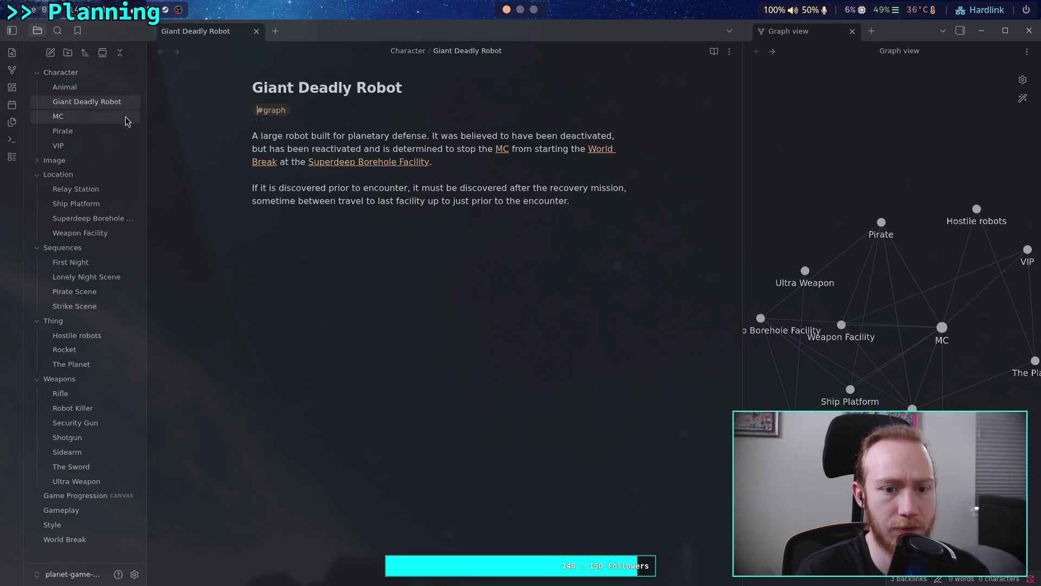
{"action": "left_click", "coordinate": [366, 118]}
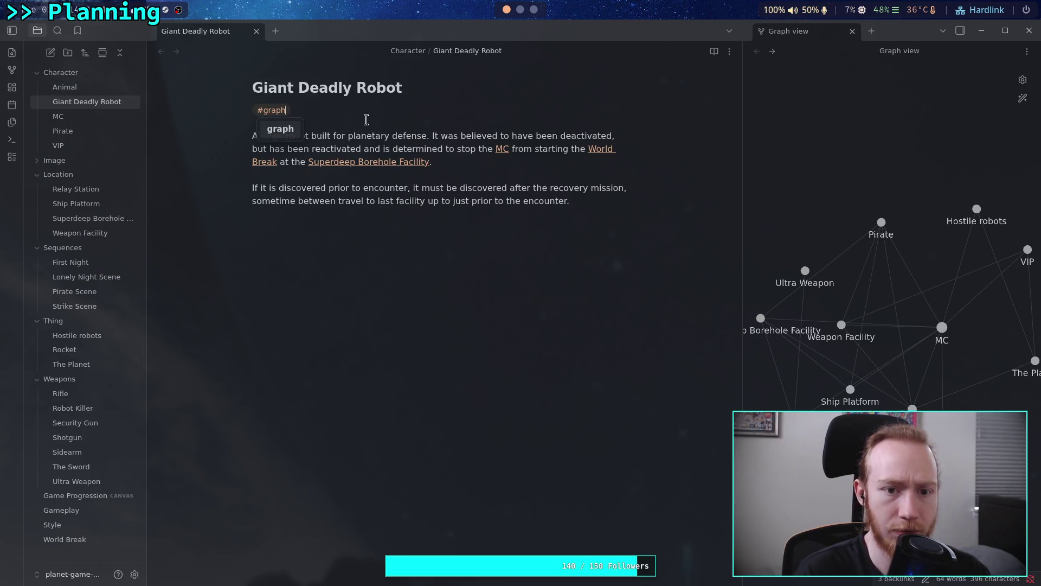
{"action": "left_click", "coordinate": [521, 9]}
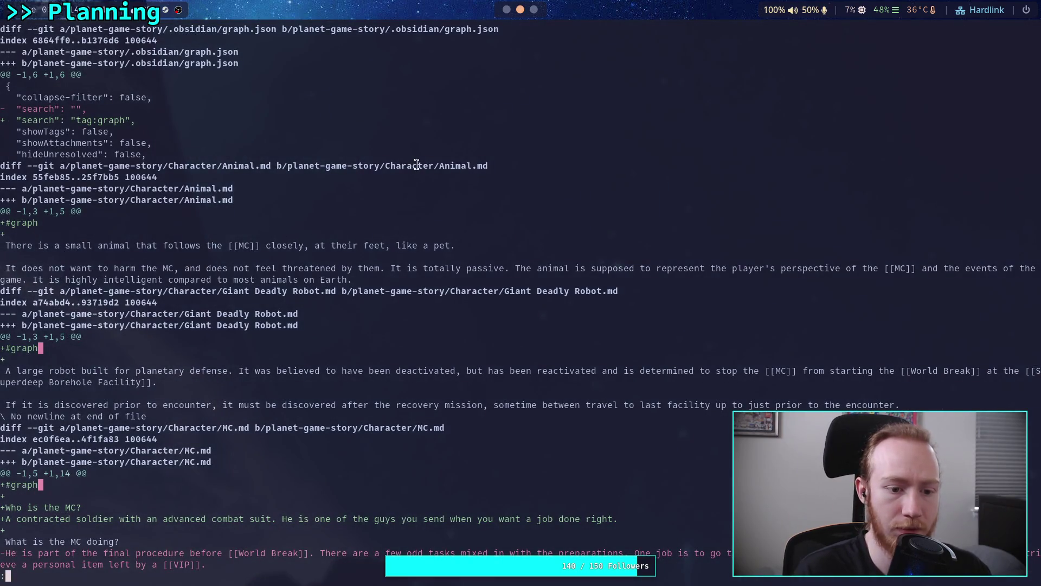
{"action": "left_click", "coordinate": [507, 9]}
- Compare the MC note with the diff, then view Pirate and VIP, ending on Relay Station
{"action": "left_click", "coordinate": [95, 117]}
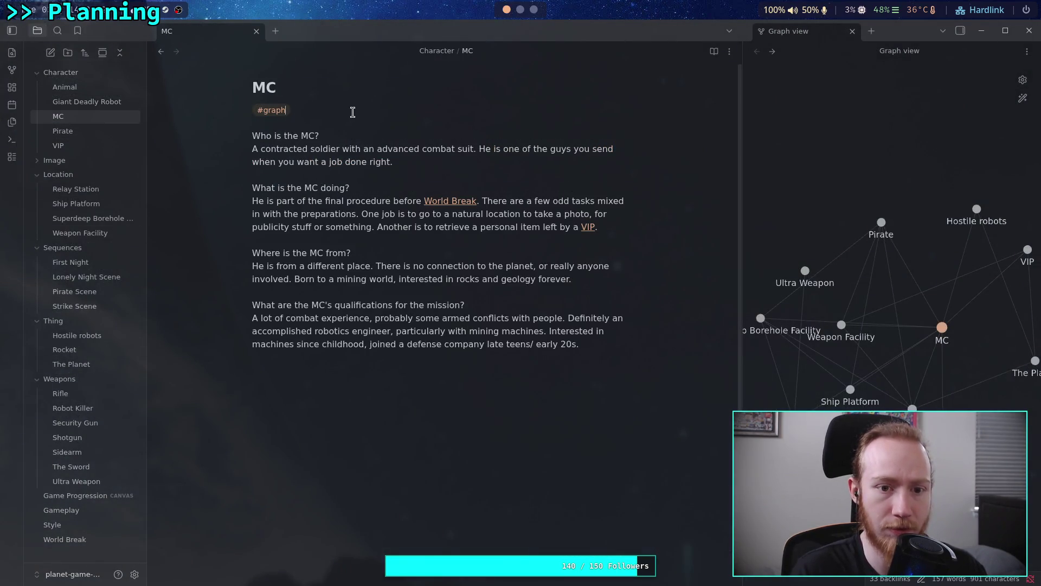
{"action": "left_click", "coordinate": [520, 9]}
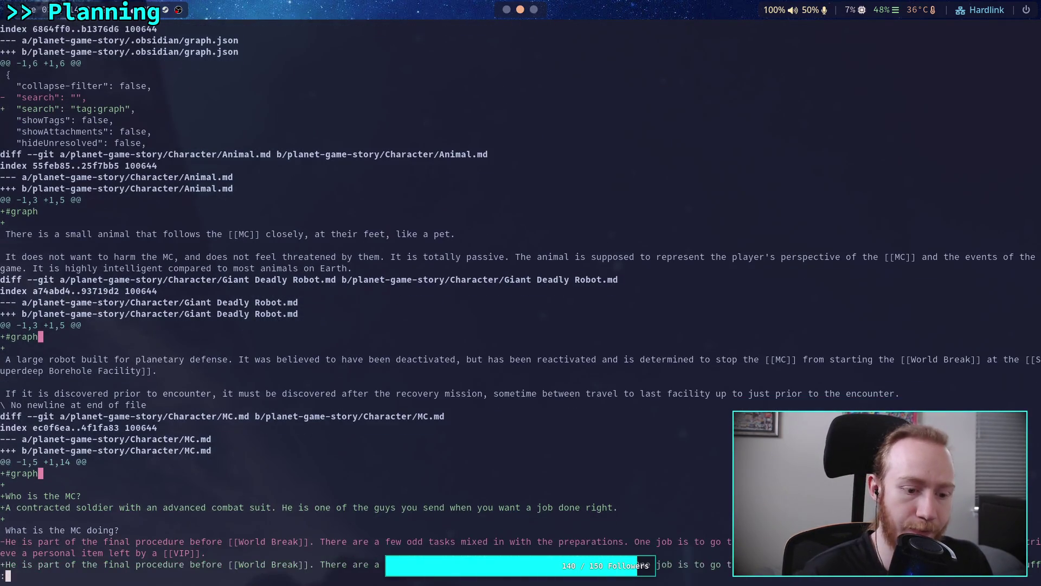
{"action": "scroll", "coordinate": [521, 293], "scroll_direction": "down", "scroll_amount": 9}
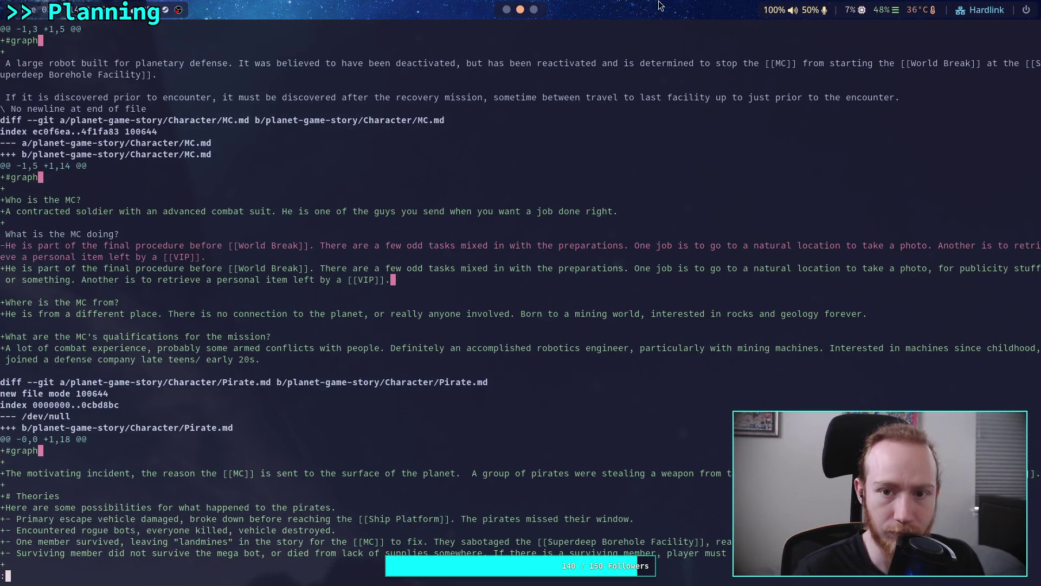
{"action": "left_click", "coordinate": [507, 9]}
{"action": "left_click", "coordinate": [65, 131]}
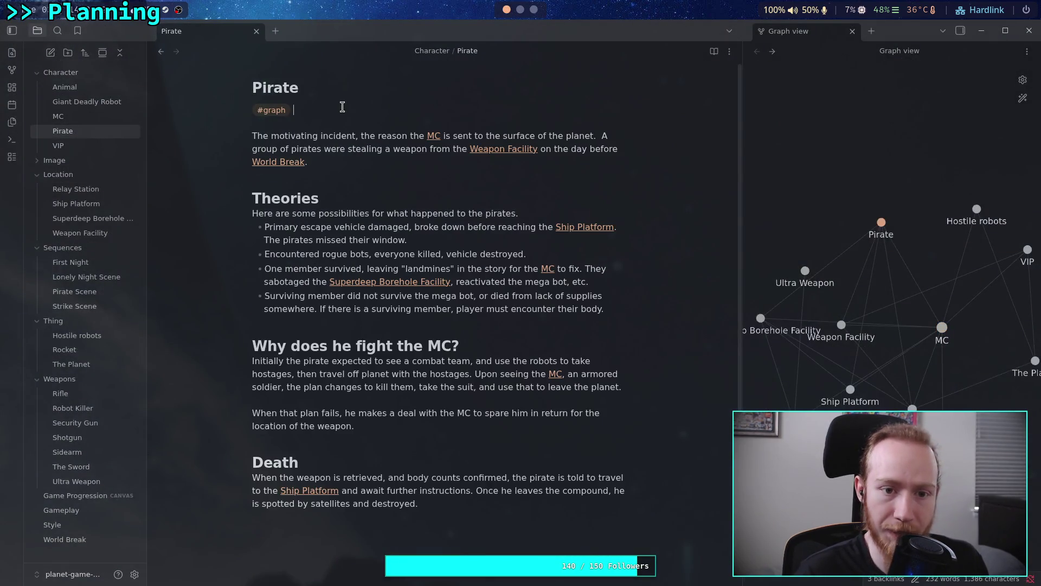
{"action": "left_click", "coordinate": [108, 146]}
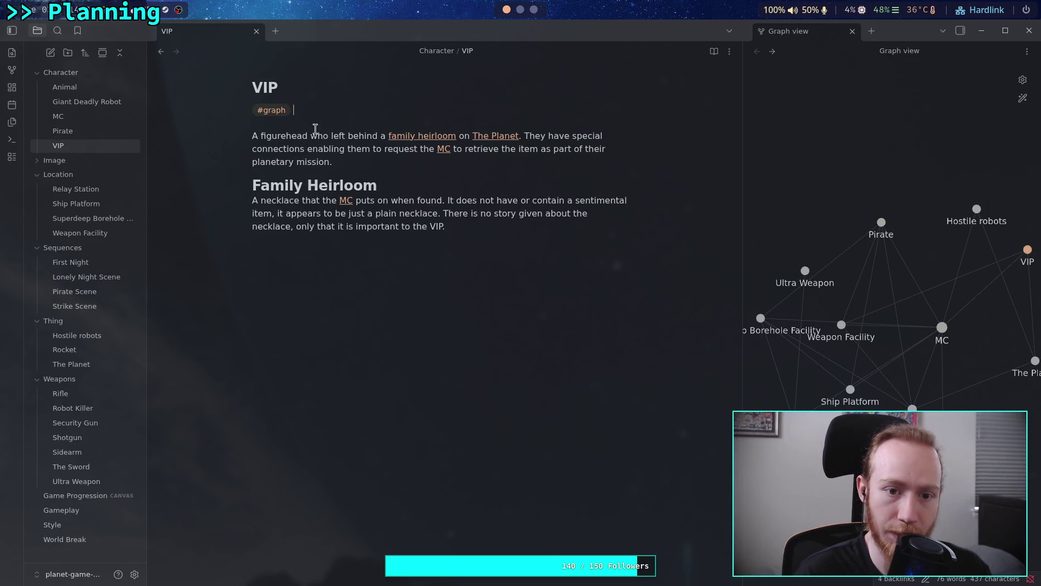
{"action": "left_click", "coordinate": [101, 190]}
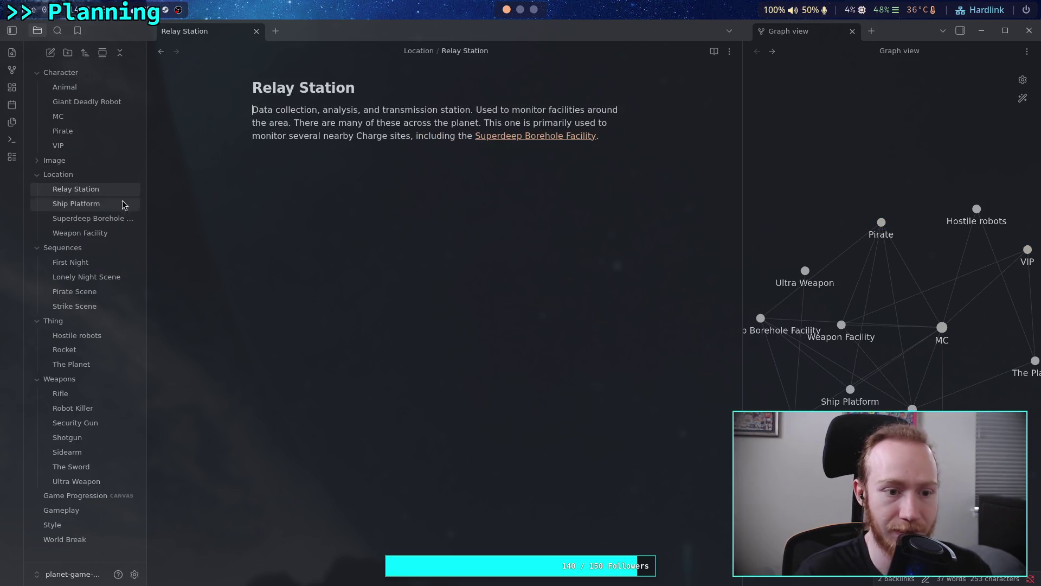
- Add a #graph tag on a new first line of the Relay Station note
{"action": "key", "text": "Return"}
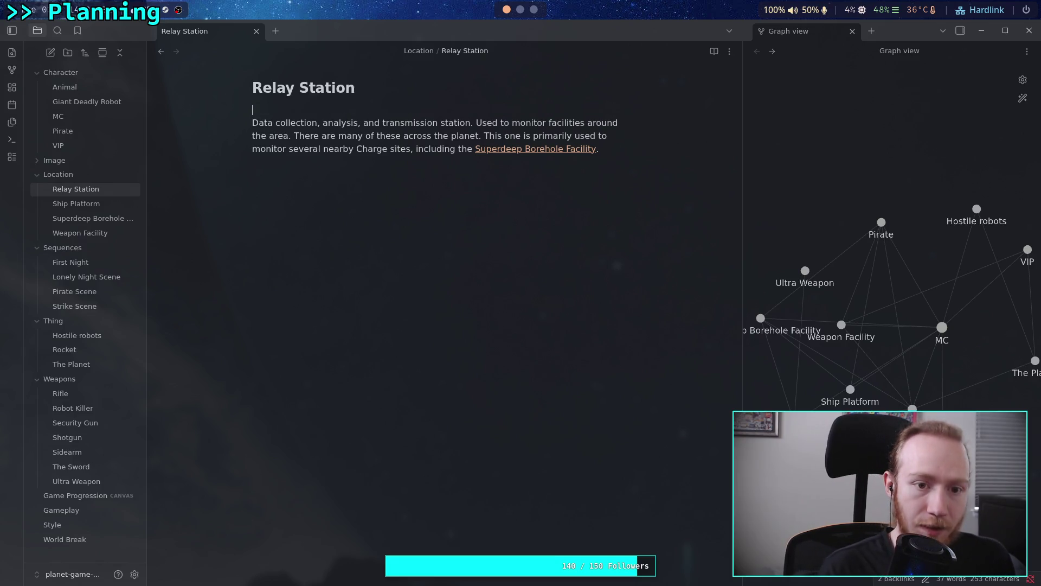
{"action": "key", "text": "Up"}
{"action": "type", "text": "#"}
{"action": "key", "text": "Return"}
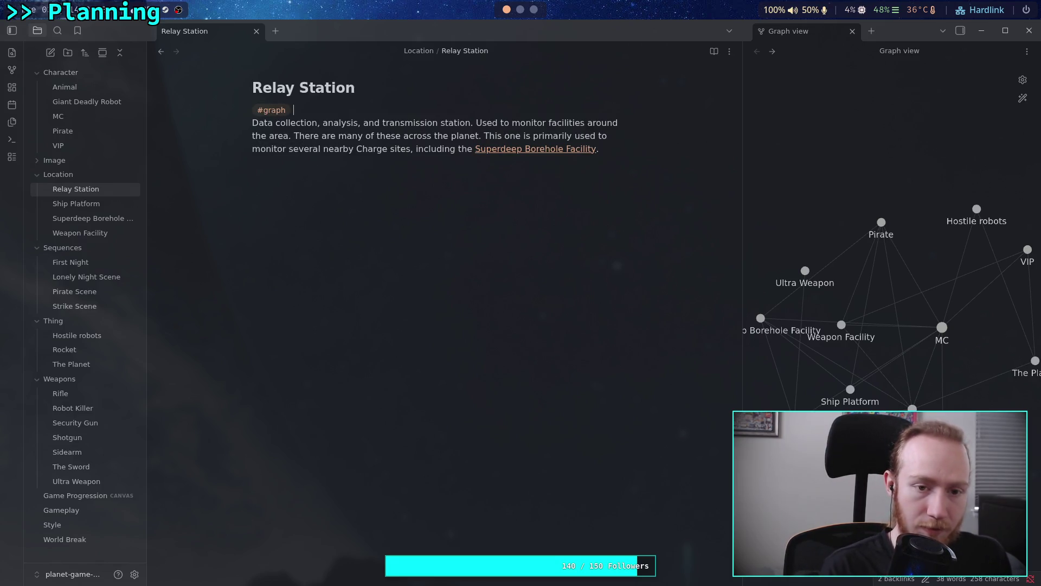
{"action": "key", "text": "BackSpace"}
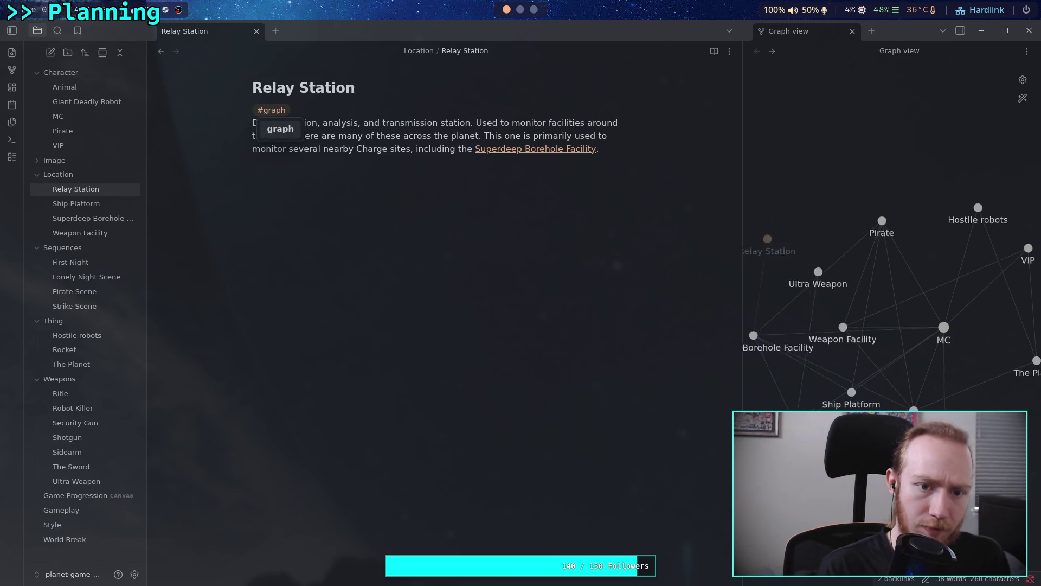
{"action": "key", "text": "Return"}
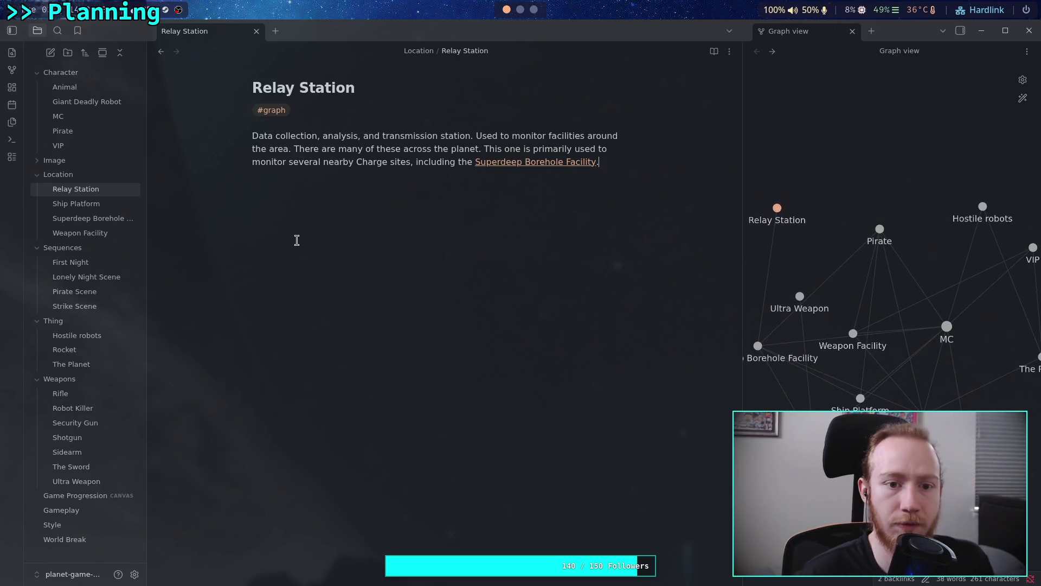
- Browse Ship Platform, Superdeep Borehole Facility, Weapon Facility, First Night and Hostile robots, then open Rocket
{"action": "left_click", "coordinate": [76, 205]}
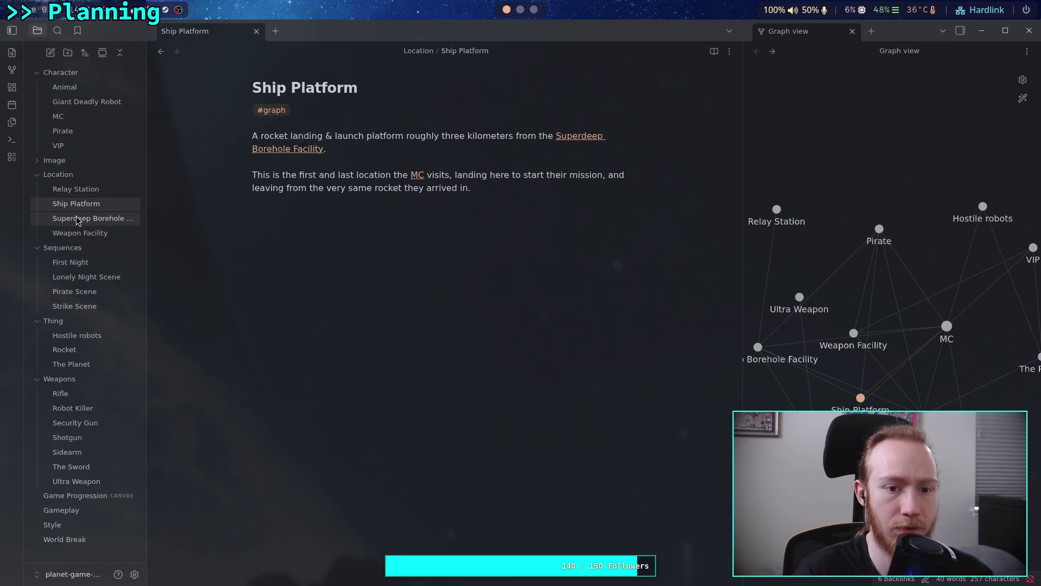
{"action": "left_click", "coordinate": [77, 218]}
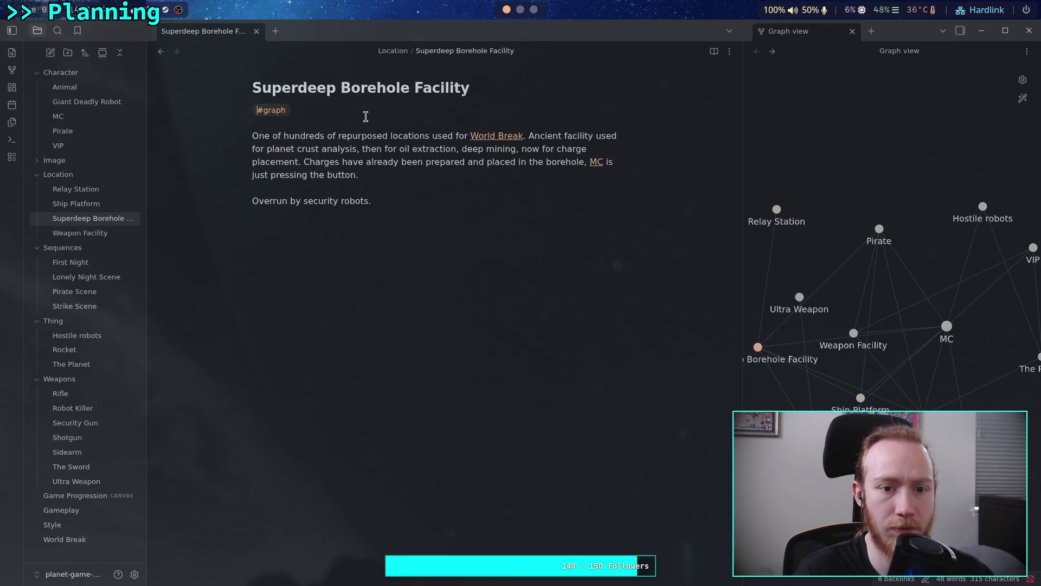
{"action": "left_click", "coordinate": [80, 233]}
{"action": "left_click", "coordinate": [97, 263]}
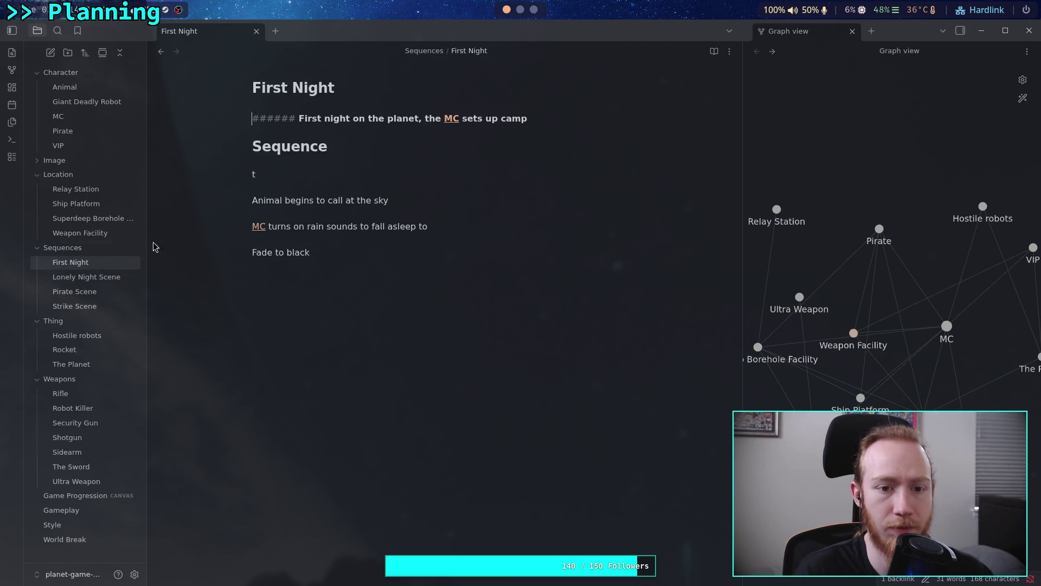
{"action": "left_click", "coordinate": [83, 337]}
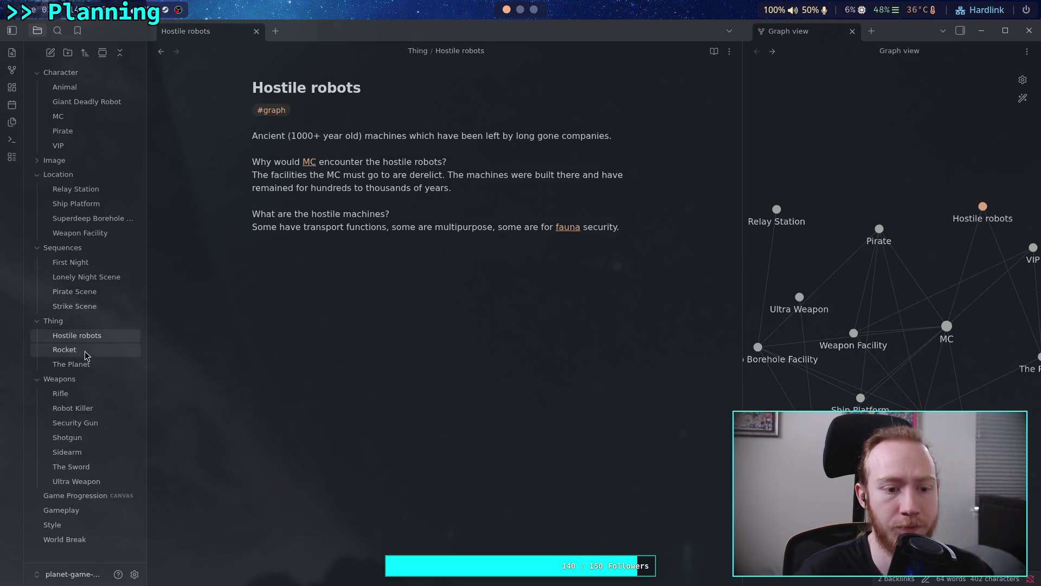
{"action": "left_click", "coordinate": [76, 350]}
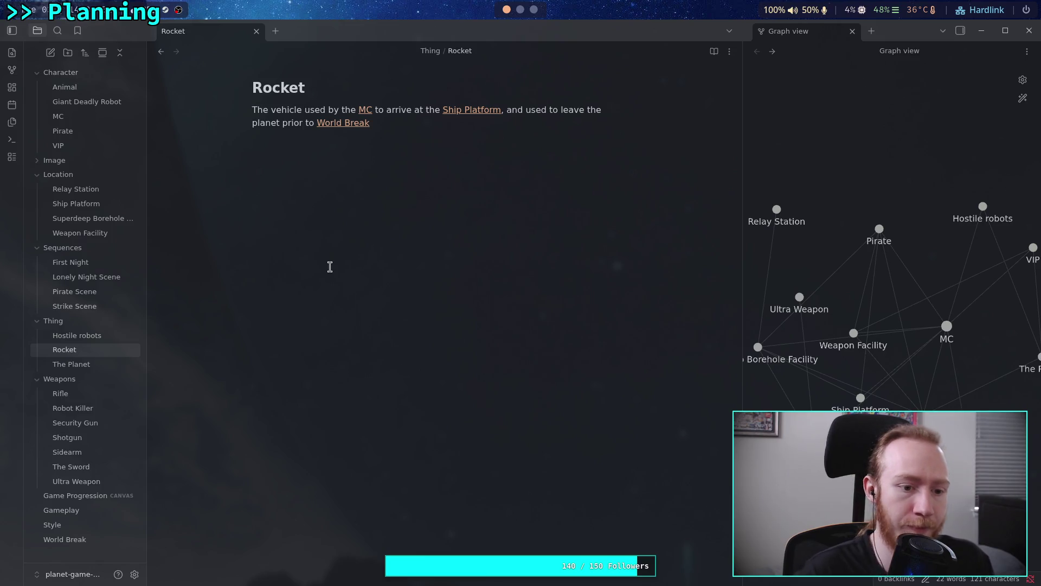
- Add a #graph tag on a new first line of the Rocket note
{"action": "key", "text": "Return"}
{"action": "key", "text": "Up"}
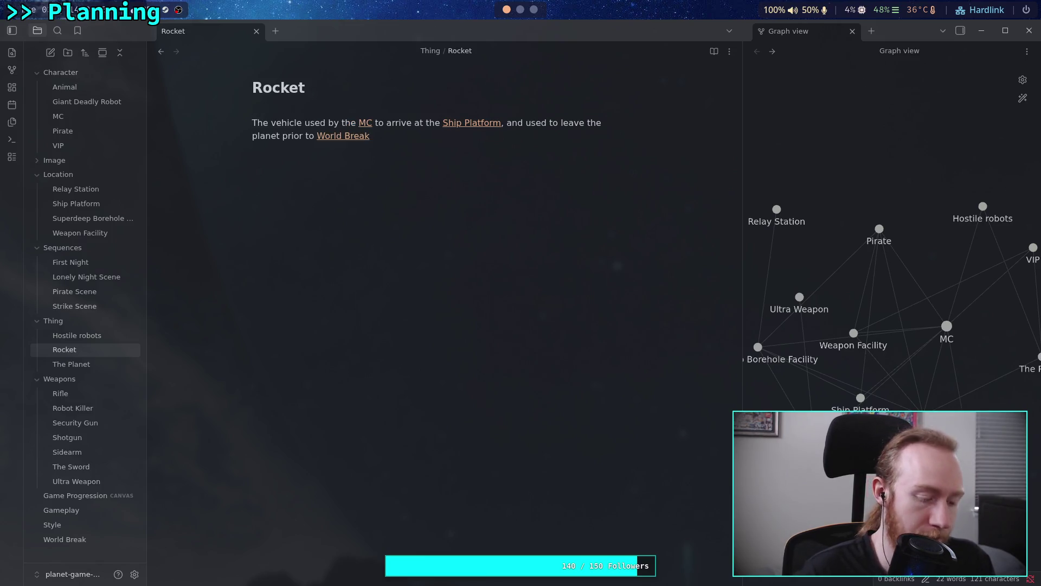
{"action": "type", "text": "#"}
{"action": "key", "text": "Return"}
{"action": "key", "text": "Return"}
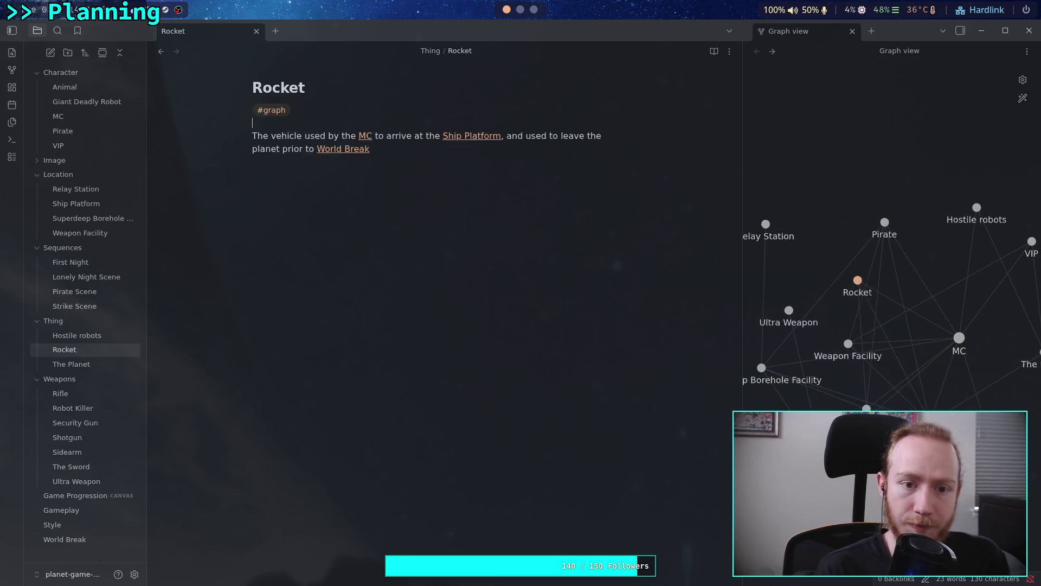
{"action": "key", "text": "Delete"}
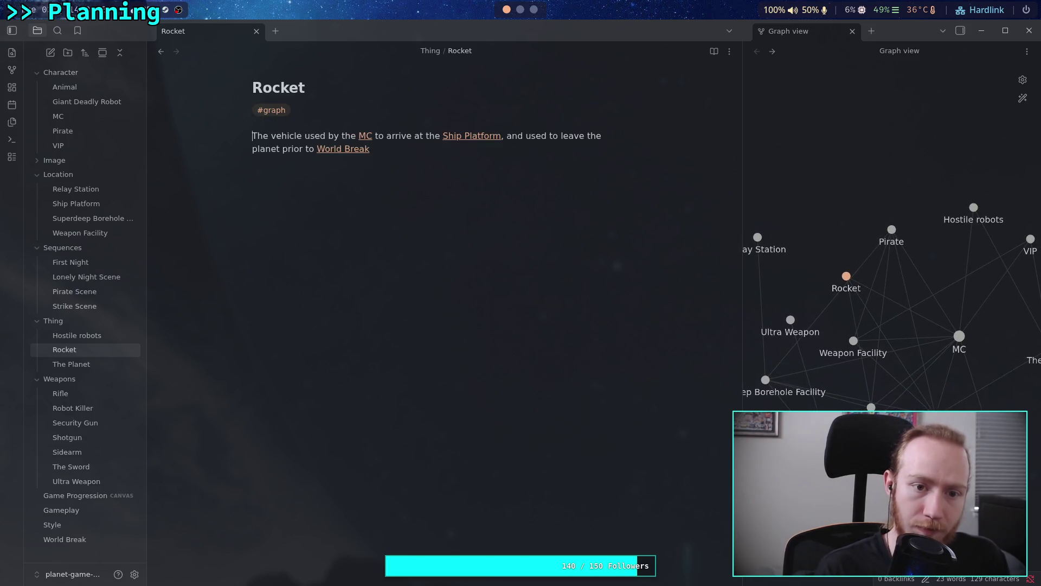
- View The Planet and the weapon notes from Rifle to Ultra Weapon, removing a stray character after #graph
{"action": "left_click", "coordinate": [81, 364]}
{"action": "left_click", "coordinate": [386, 110]}
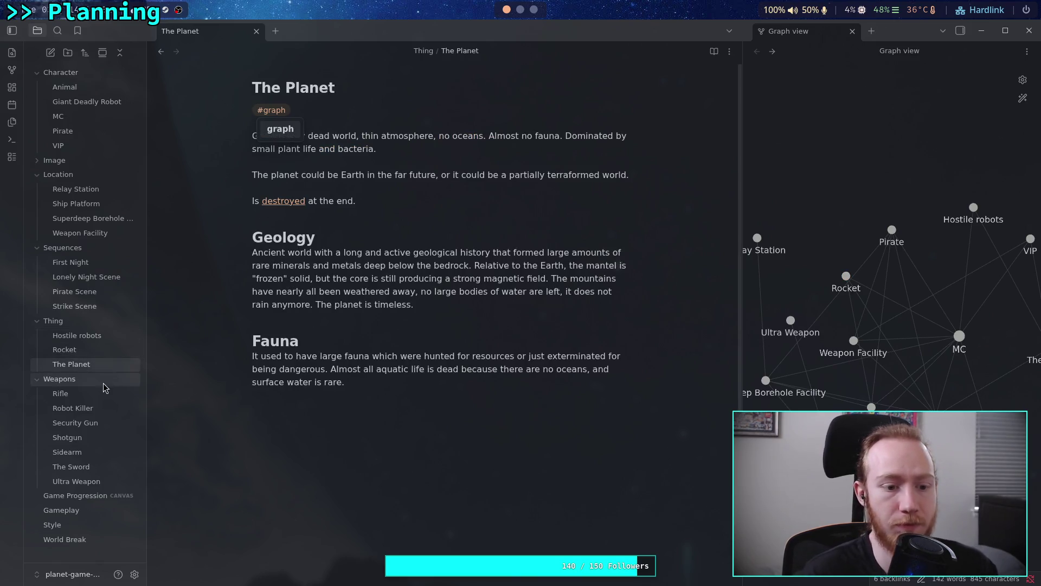
{"action": "left_click", "coordinate": [60, 393]}
{"action": "left_click", "coordinate": [76, 408]}
{"action": "left_click", "coordinate": [76, 423]}
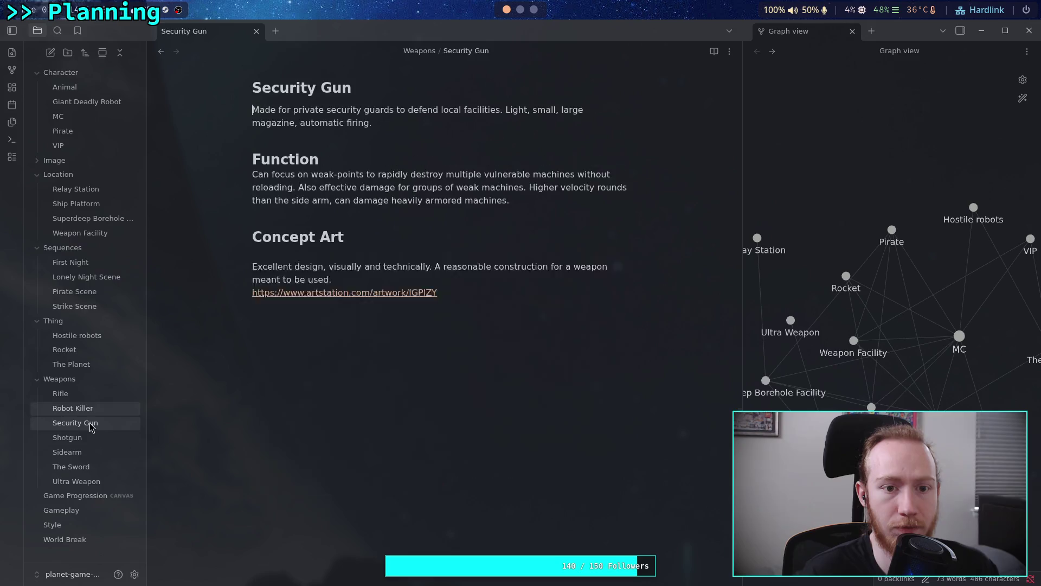
{"action": "left_click", "coordinate": [71, 437]}
{"action": "left_click", "coordinate": [82, 454]}
{"action": "left_click", "coordinate": [82, 465]}
{"action": "left_click", "coordinate": [76, 481]}
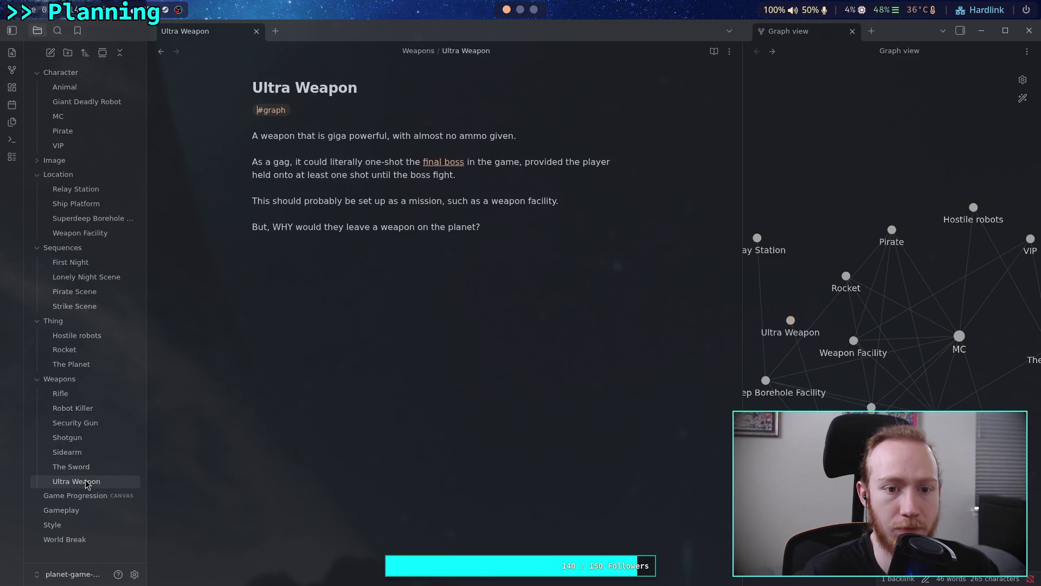
{"action": "key", "text": "BackSpace"}
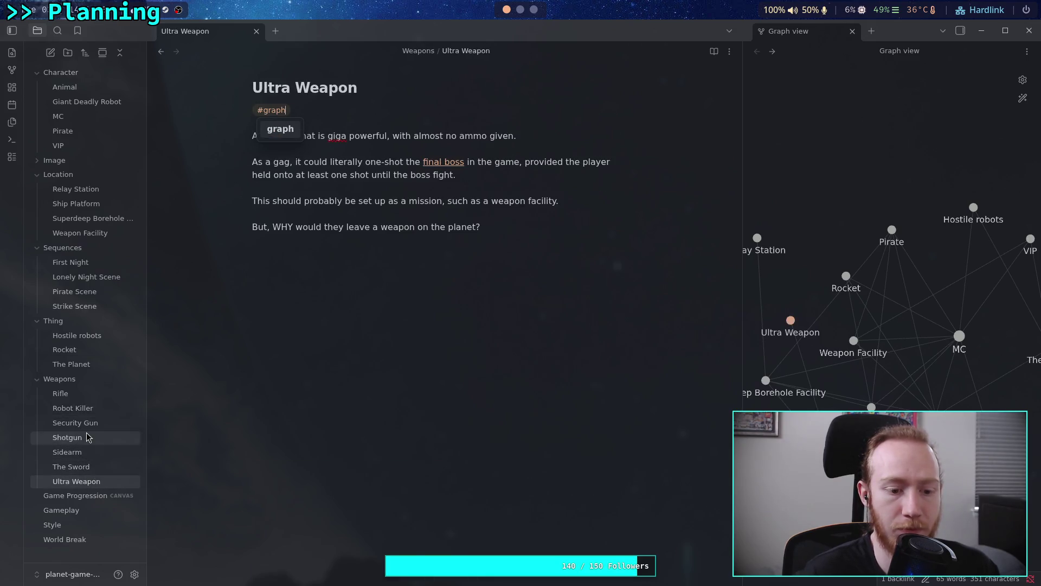
- Open Gameplay, Style and World Break, check its [[The Planet]] link, then return to the terminal
{"action": "left_click", "coordinate": [72, 511]}
{"action": "left_click", "coordinate": [69, 524]}
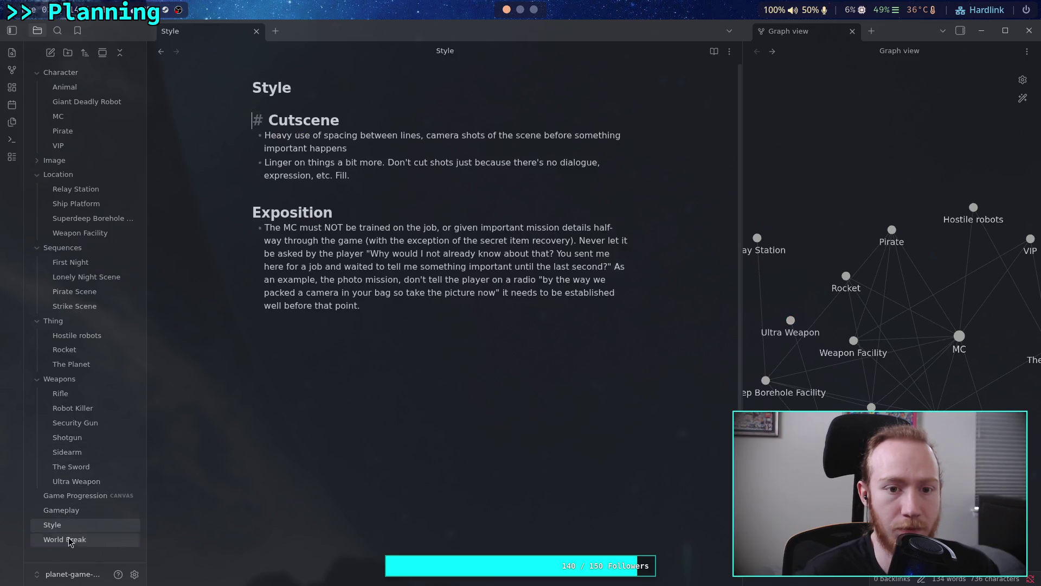
{"action": "left_click", "coordinate": [70, 539]}
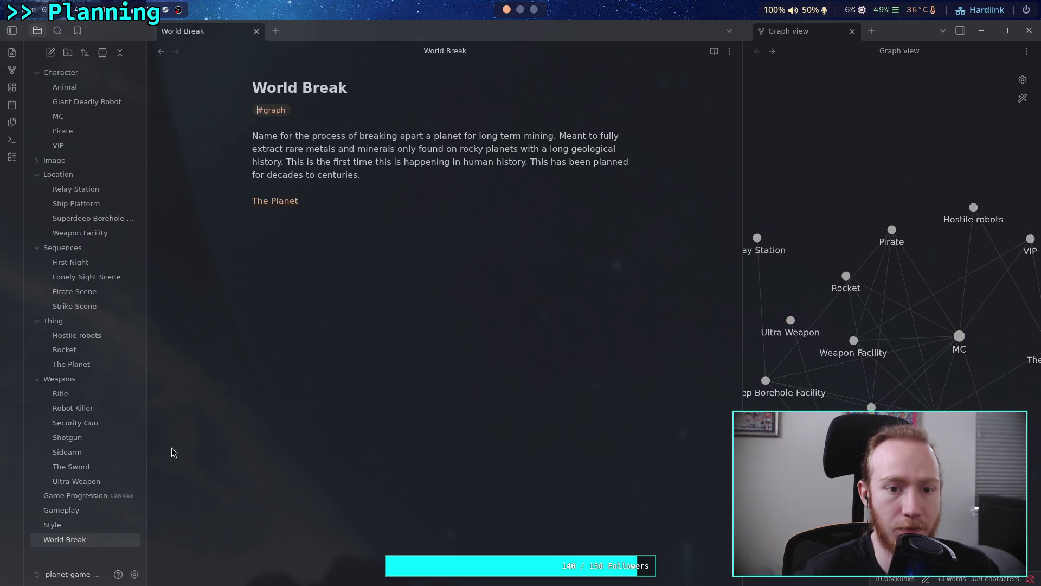
{"action": "left_click", "coordinate": [342, 409]}
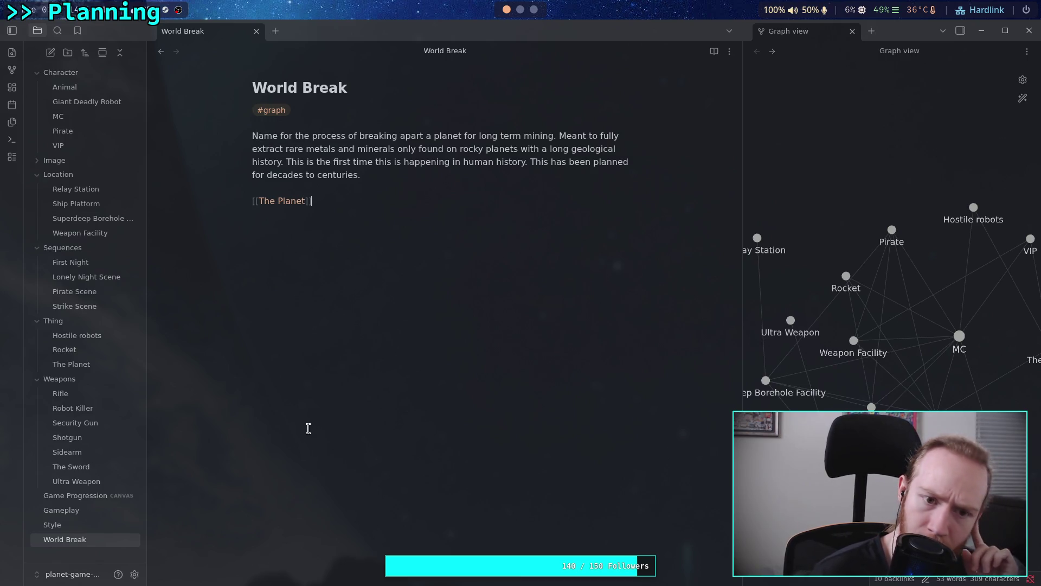
{"action": "left_click", "coordinate": [374, 180]}
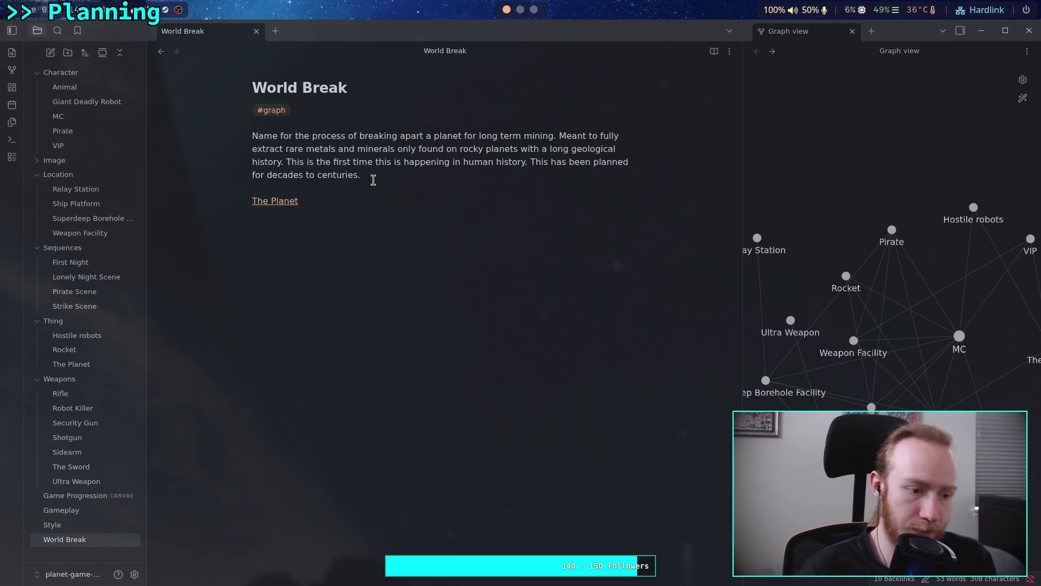
{"action": "key", "text": "super+2"}
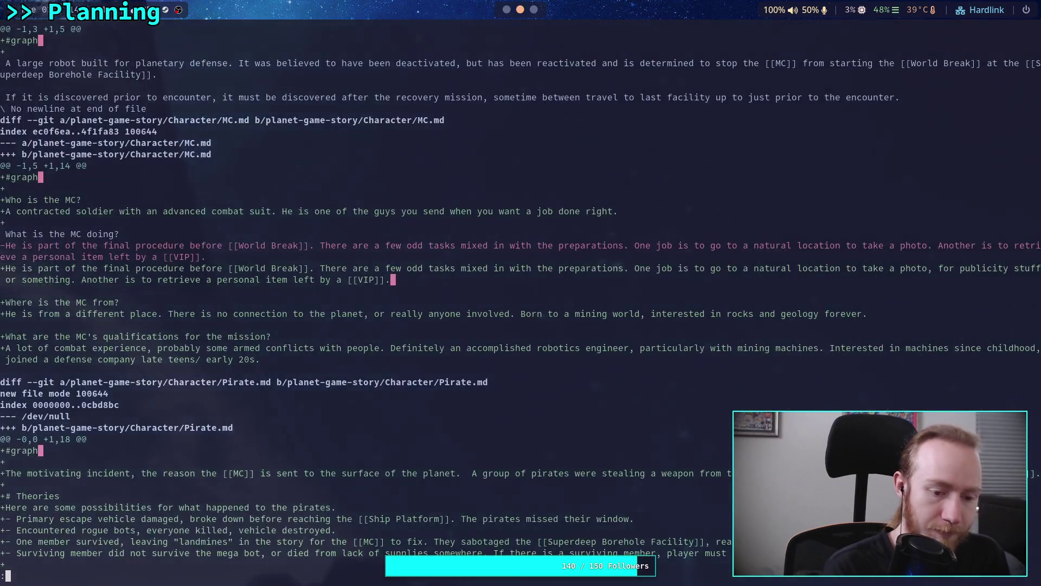
- Stage all vault changes with git add . and read git diff --staged to the MC and Pirate changes
{"action": "type", "text": "qgit add ."}
{"action": "key", "text": "Return"}
{"action": "type", "text": "git diff --st"}
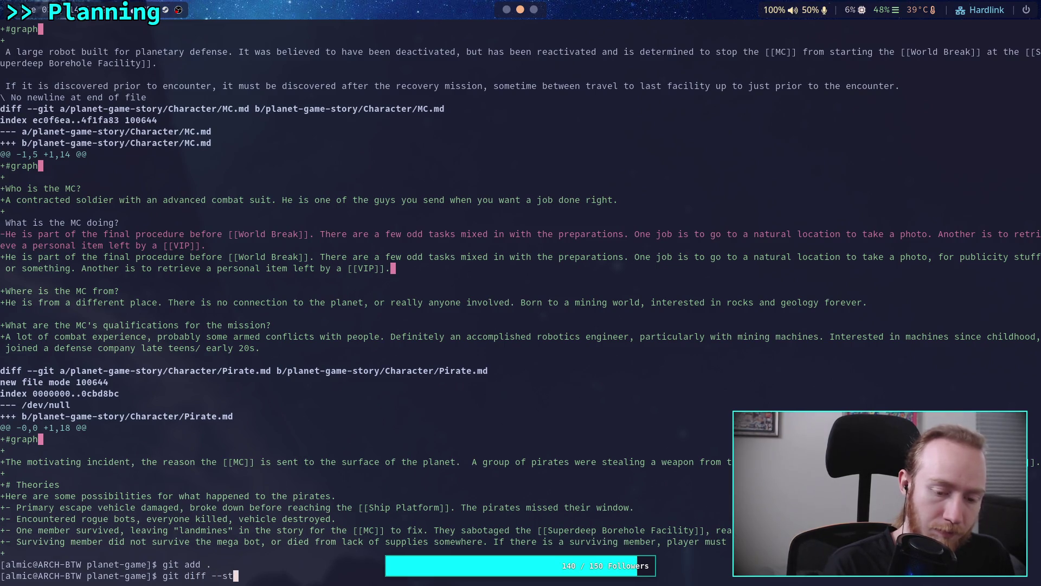
{"action": "type", "text": "aged"}
{"action": "key", "text": "Return"}
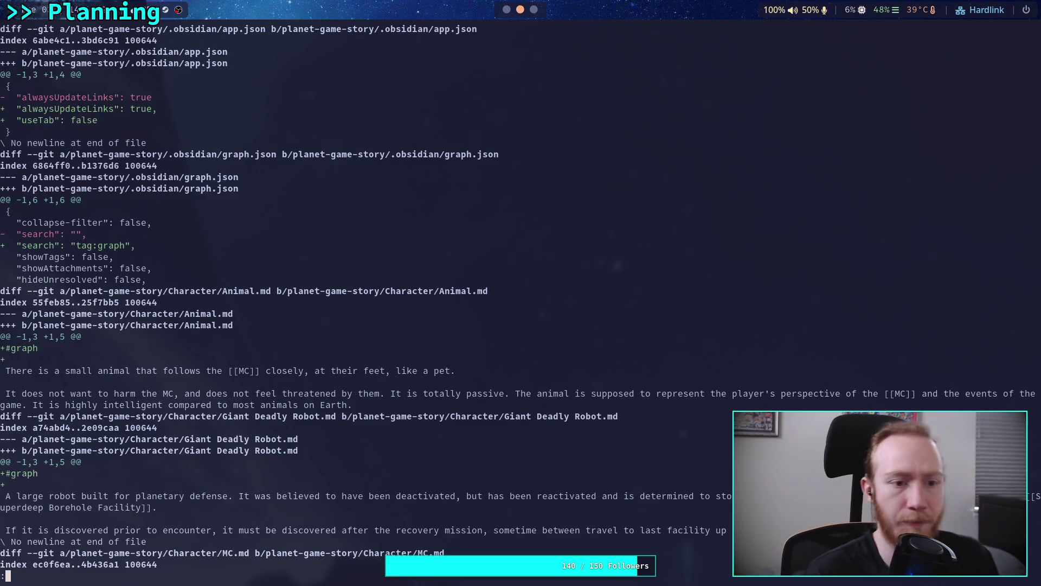
{"action": "key", "text": "Down"}
{"action": "key", "text": "space"}
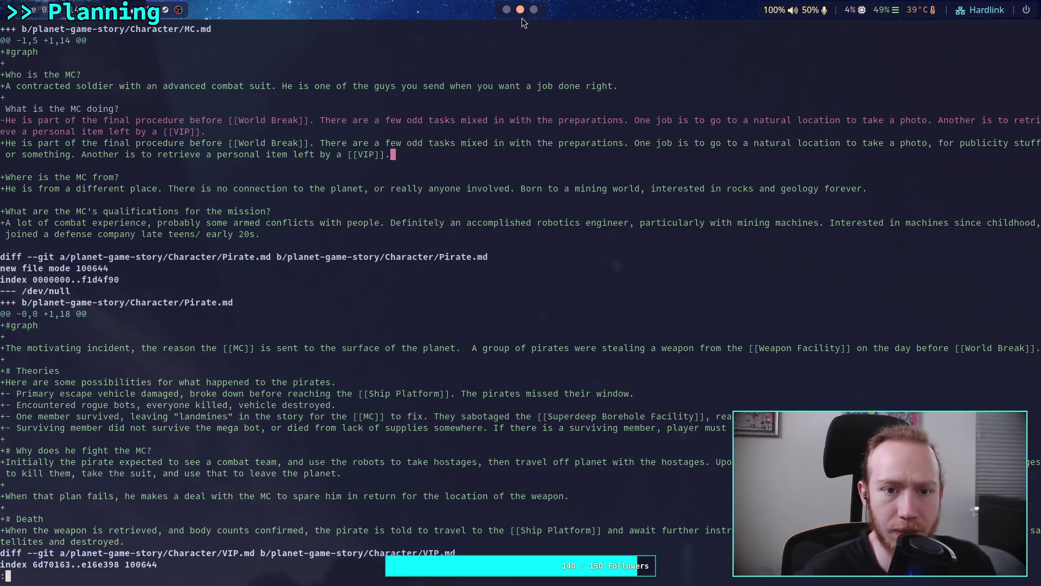
- Compare the MC note in Obsidian with its staged diff
{"action": "left_click", "coordinate": [507, 10]}
{"action": "left_click", "coordinate": [58, 116]}
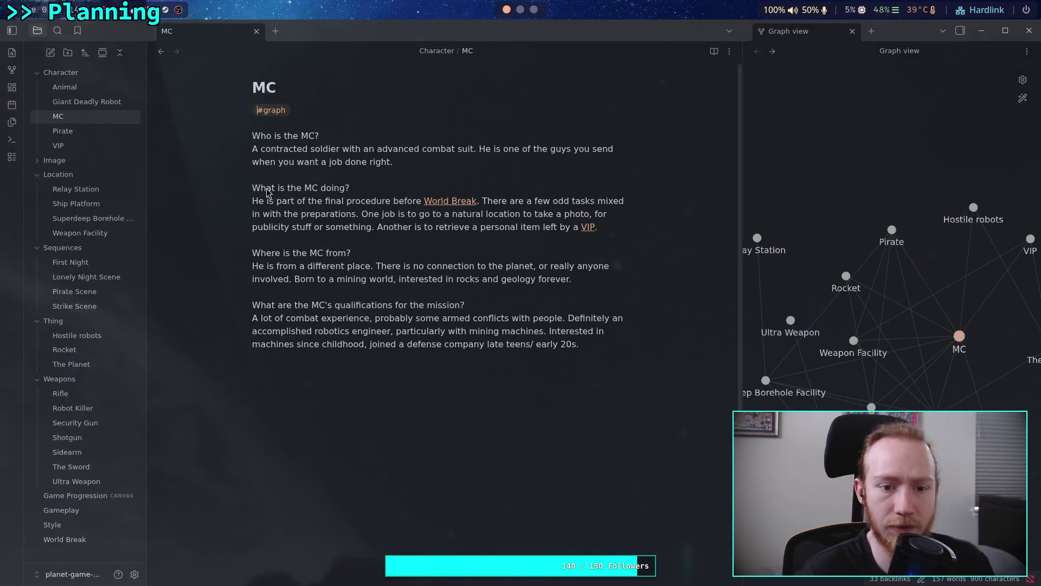
{"action": "left_click", "coordinate": [496, 160]}
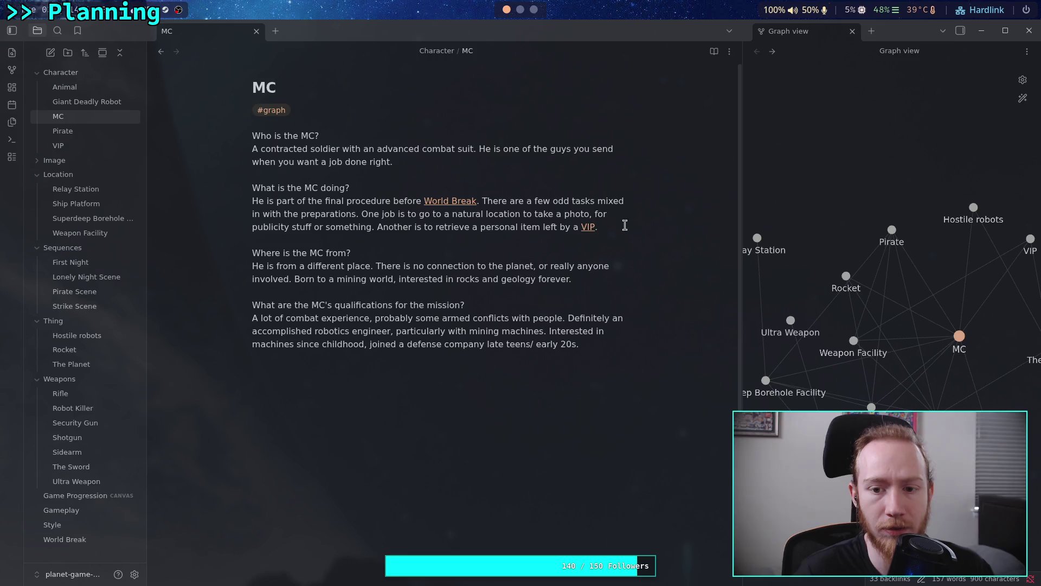
- Page the staged diff through the VIP, canvas, image and location changes, then return to Obsidian
{"action": "left_click", "coordinate": [520, 10]}
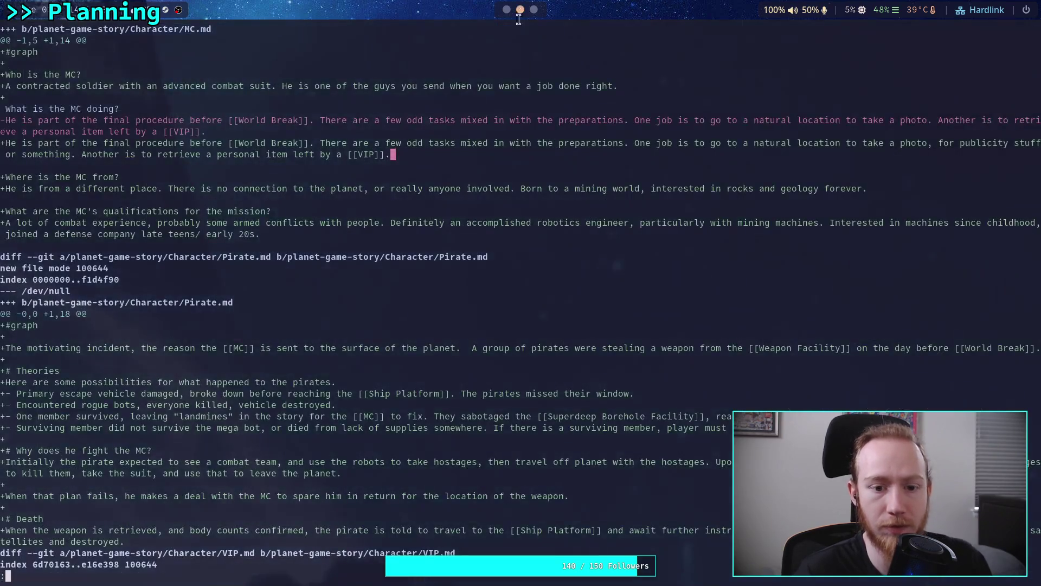
{"action": "key", "text": "space"}
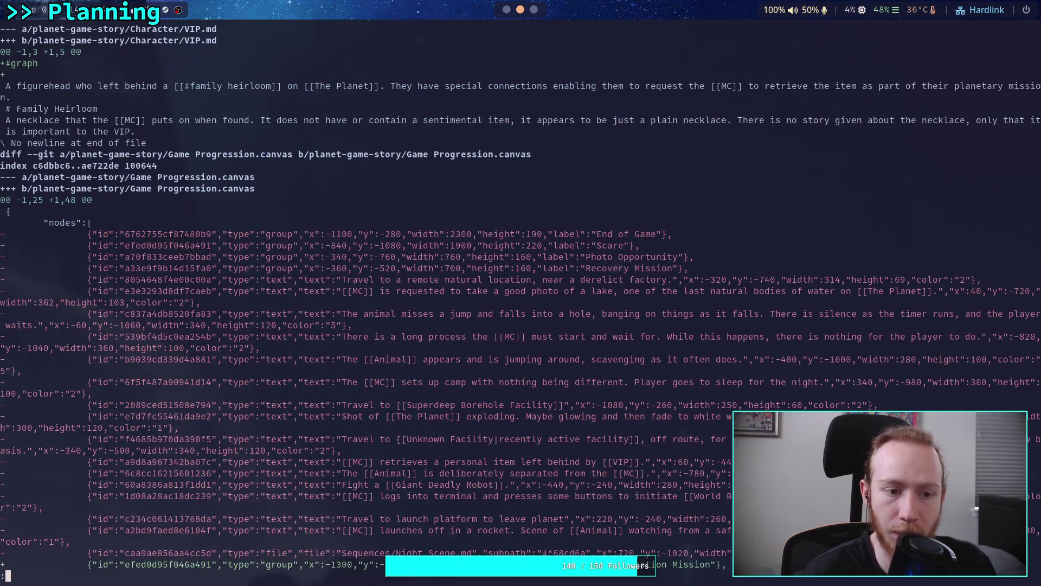
{"action": "key", "text": "space"}
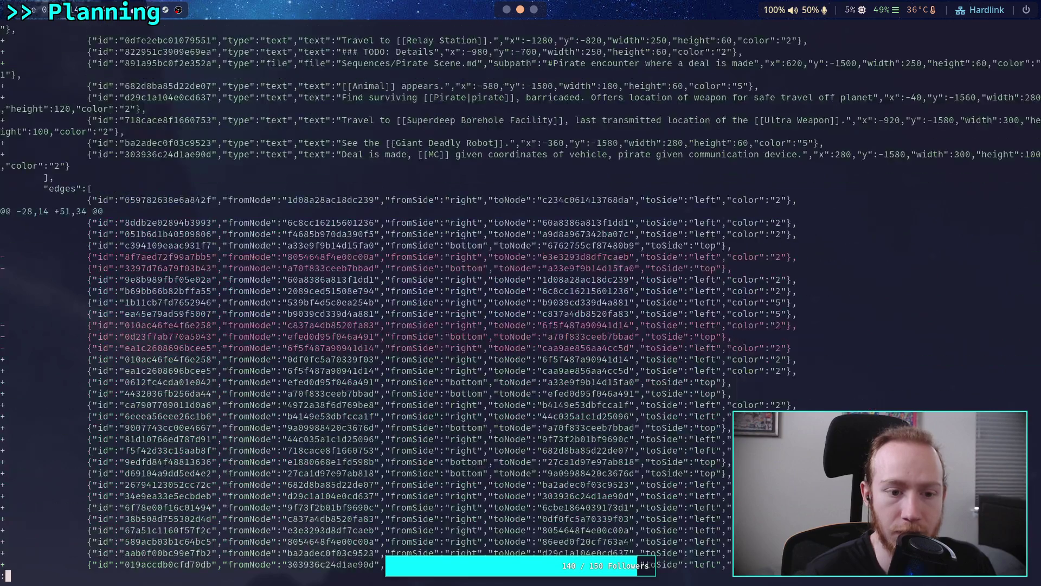
{"action": "key", "text": "space"}
{"action": "key", "text": "space"}
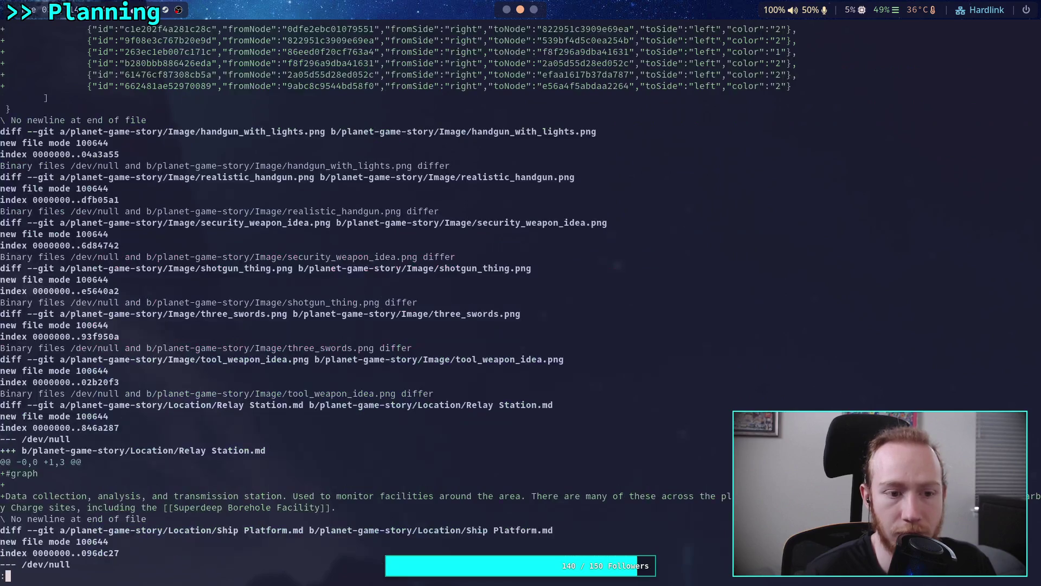
{"action": "key", "text": "space"}
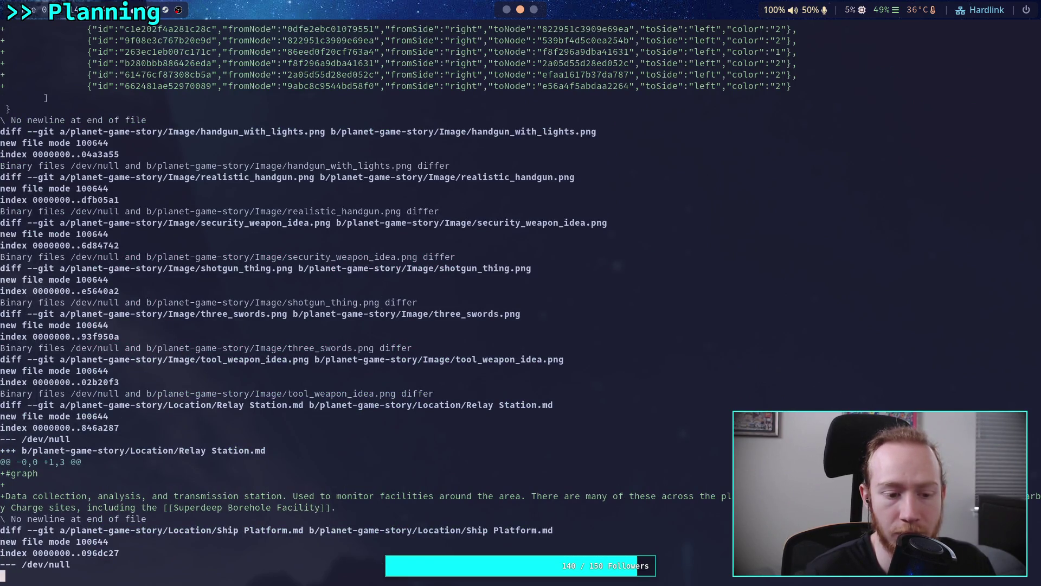
{"action": "key", "text": "space"}
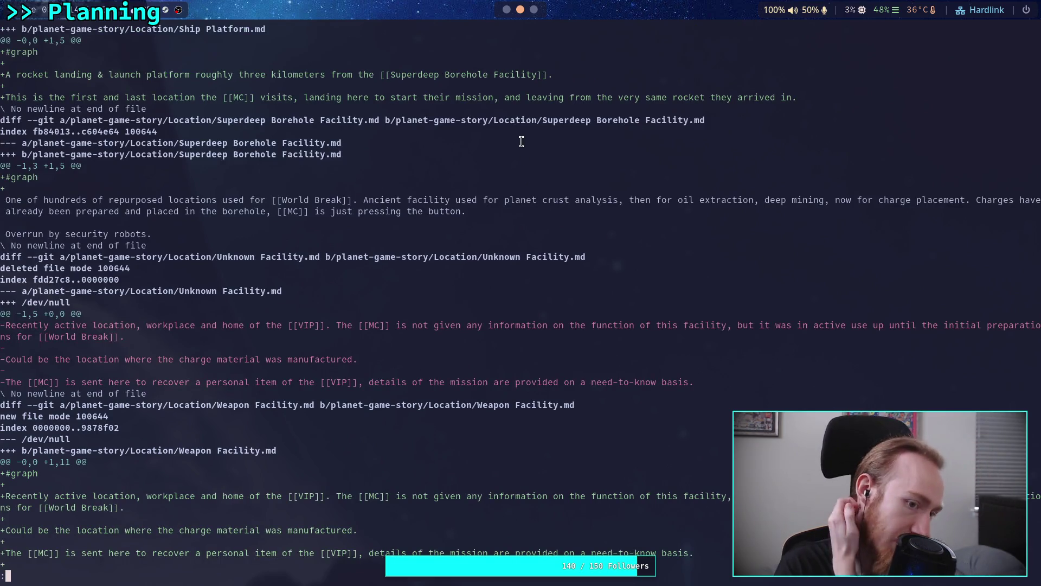
{"action": "left_click", "coordinate": [506, 9]}
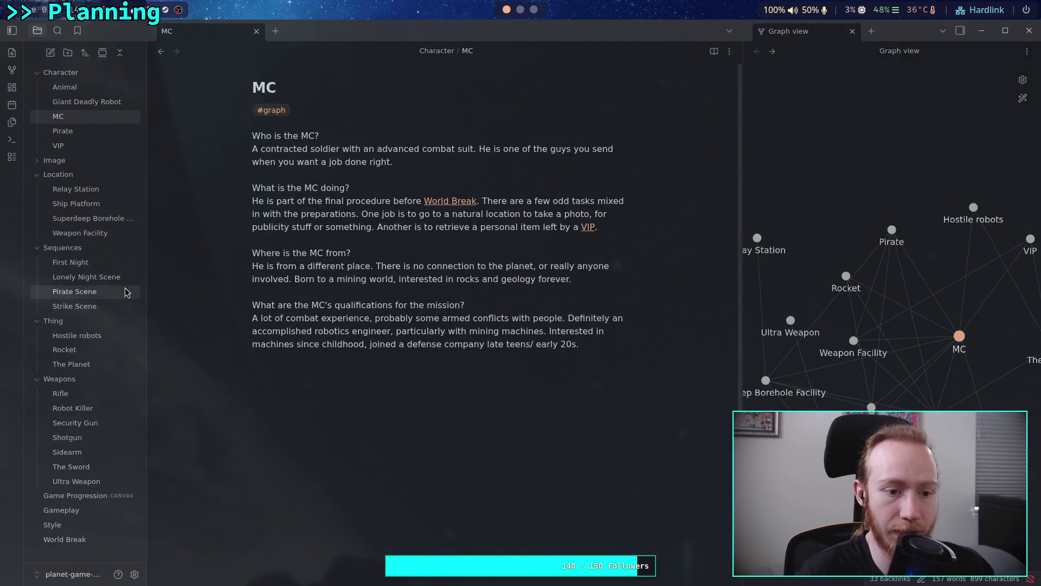
- Browse the location notes: Superdeep Borehole Facility, Weapon Facility, Ship Platform and Relay Station
{"action": "left_click", "coordinate": [103, 220]}
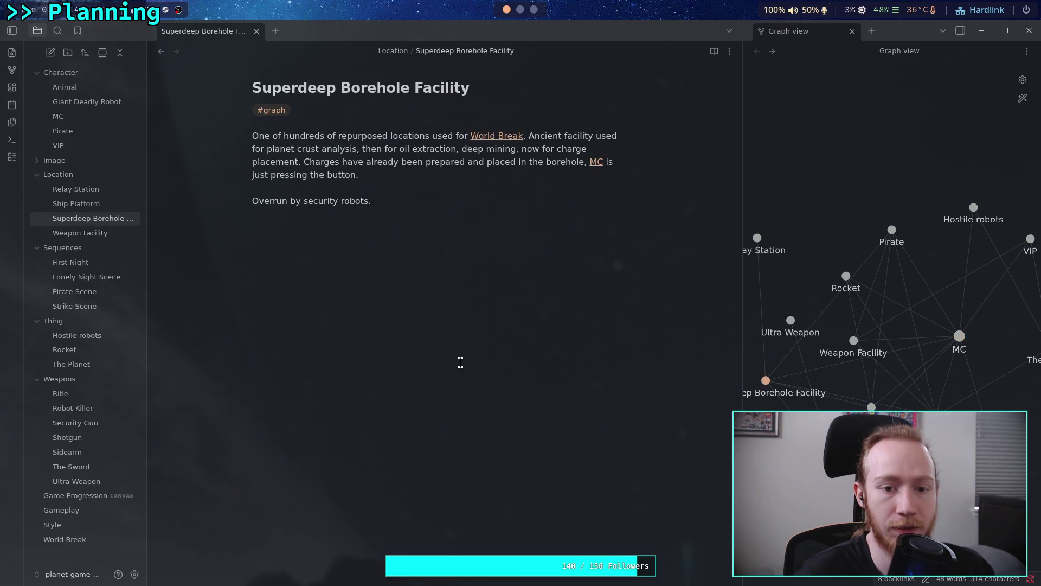
{"action": "left_click", "coordinate": [81, 233]}
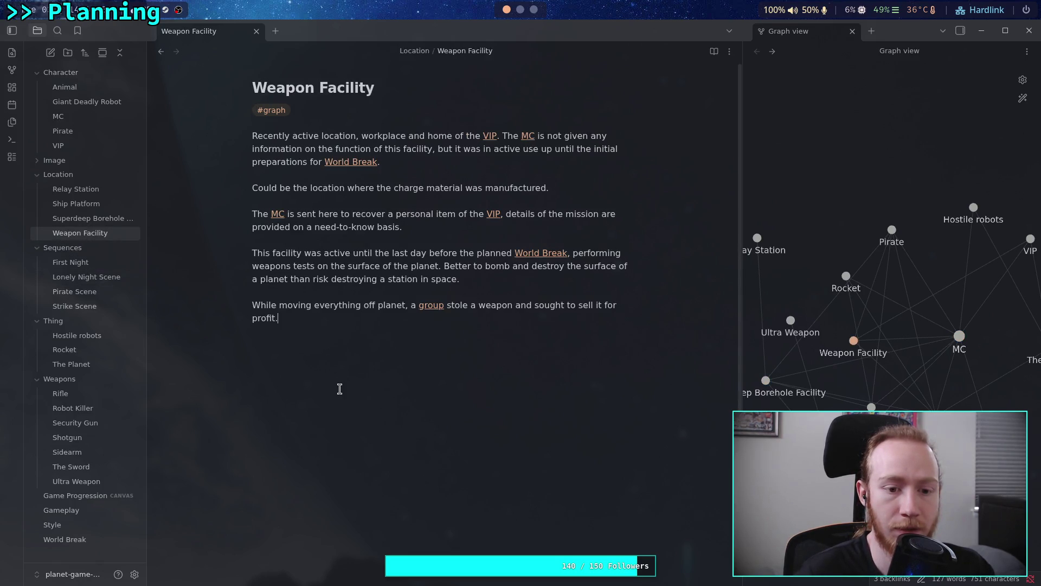
{"action": "key", "text": "Up"}
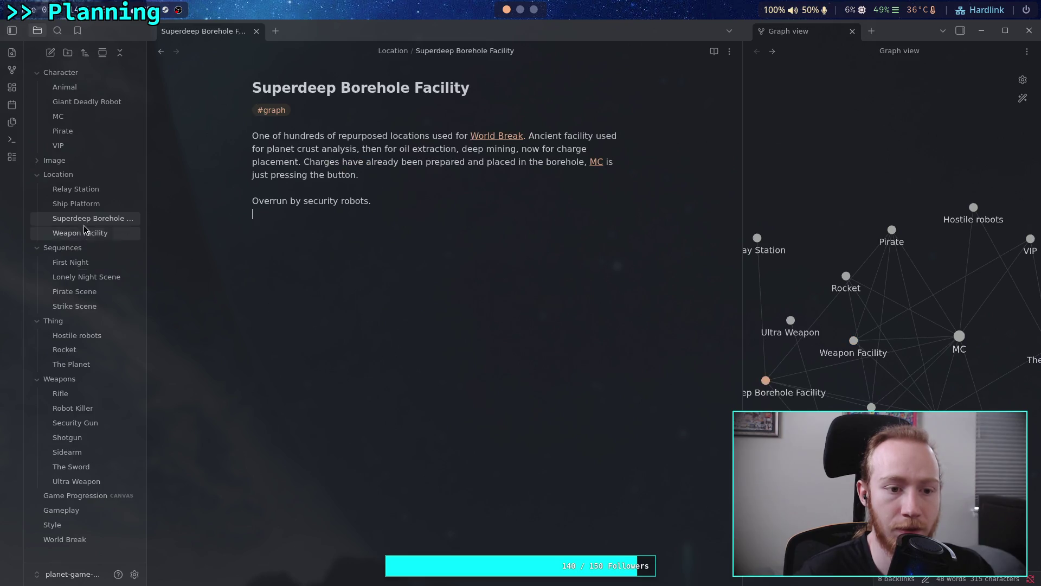
{"action": "key", "text": "Up"}
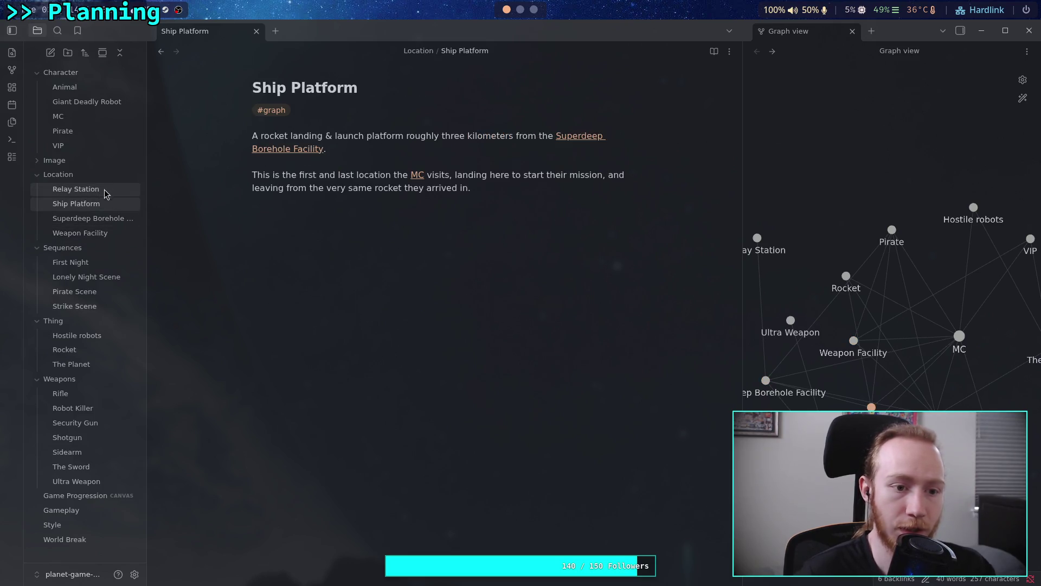
{"action": "left_click", "coordinate": [103, 189]}
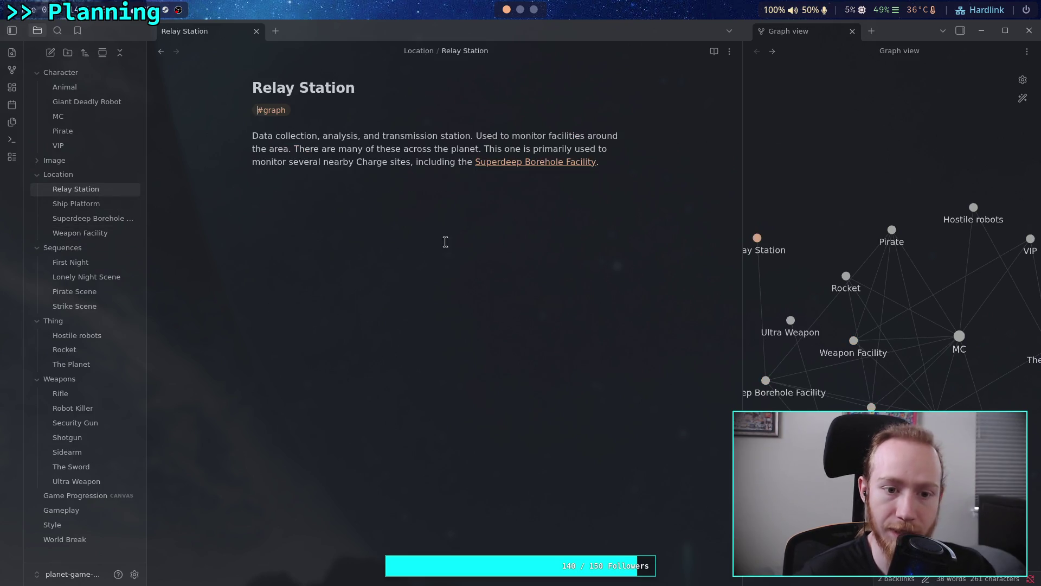
- Step through the character notes VIP, Pirate, MC, Animal and Giant Deadly Robot
{"action": "left_click", "coordinate": [65, 146]}
{"action": "key", "text": "Up"}
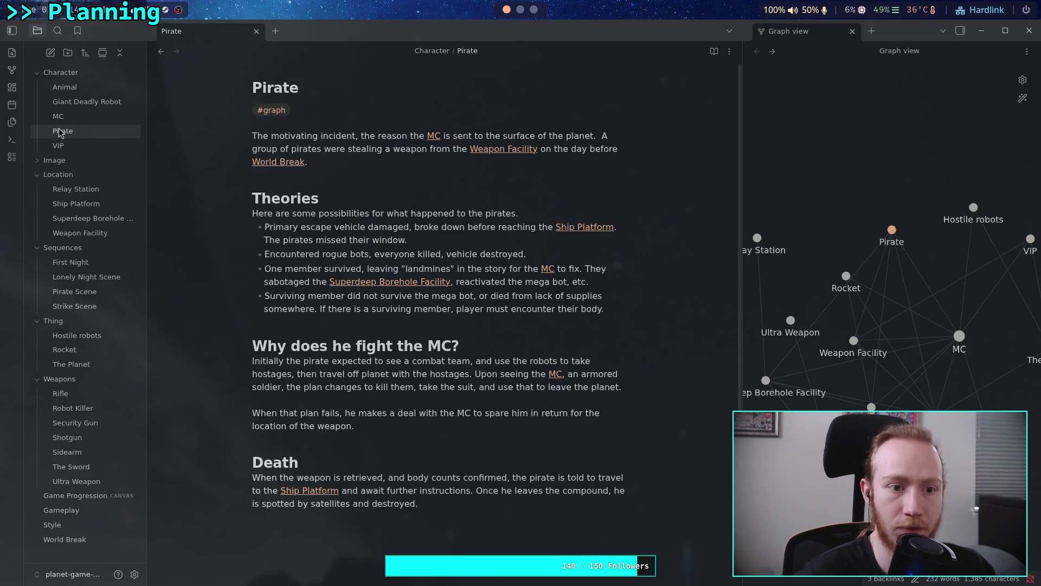
{"action": "key", "text": "Up"}
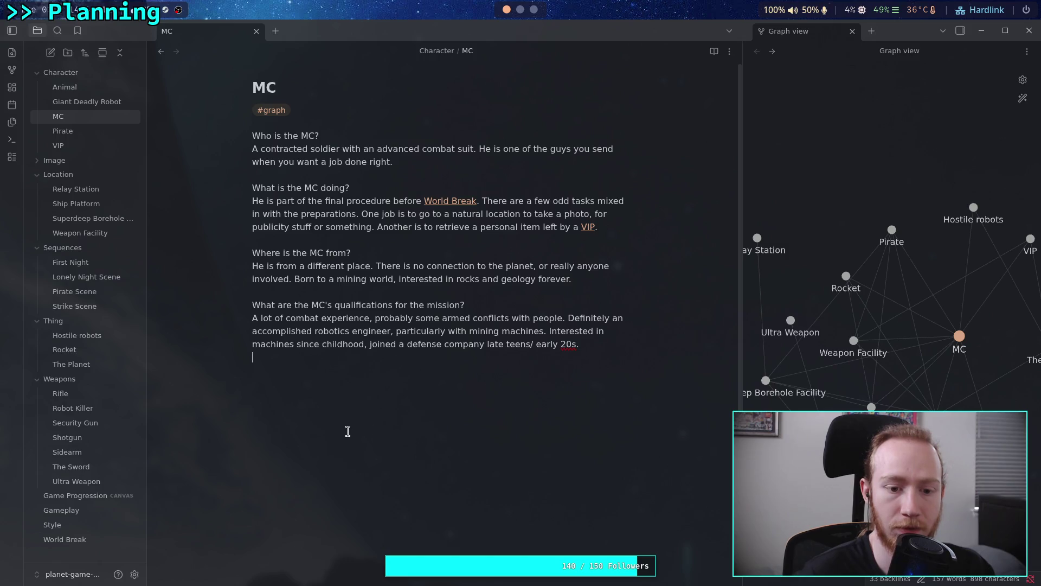
{"action": "key", "text": "Up"}
{"action": "key", "text": "Up"}
{"action": "key", "text": "Down"}
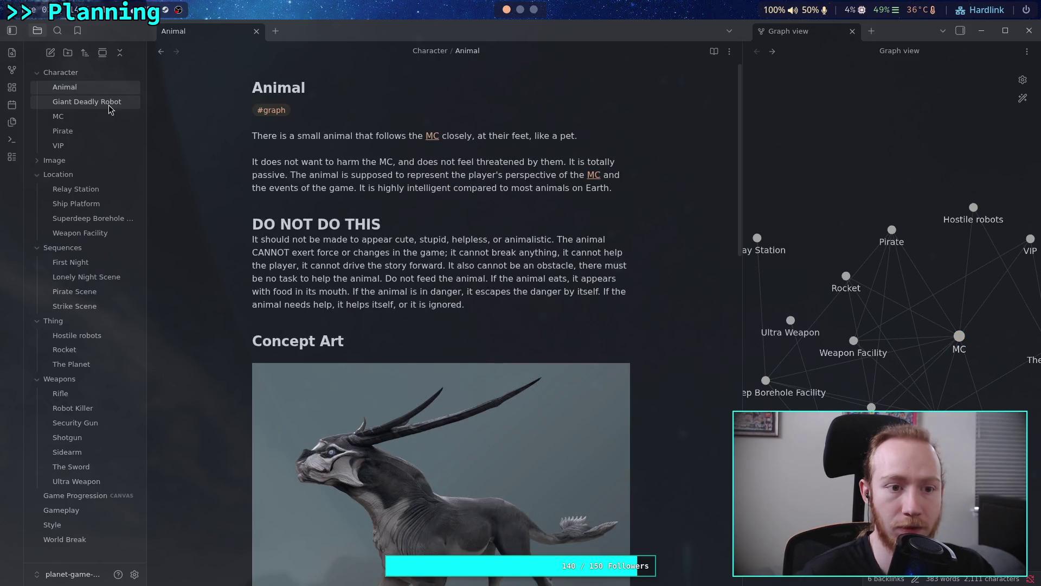
{"action": "key", "text": "Up"}
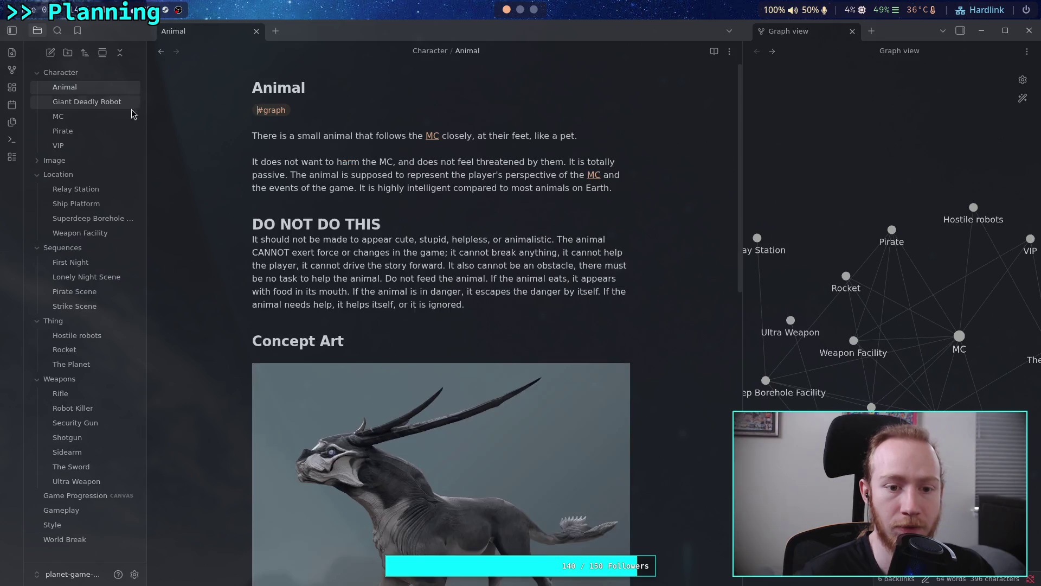
{"action": "scroll", "coordinate": [418, 318], "scroll_direction": "down", "scroll_amount": 10}
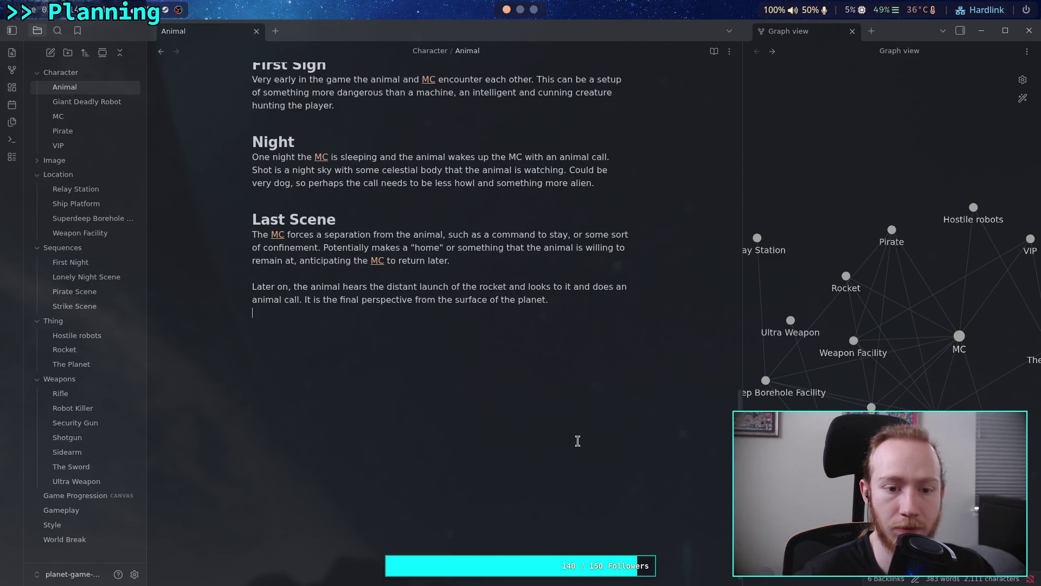
{"action": "key", "text": "Down"}
{"action": "key", "text": "Down"}
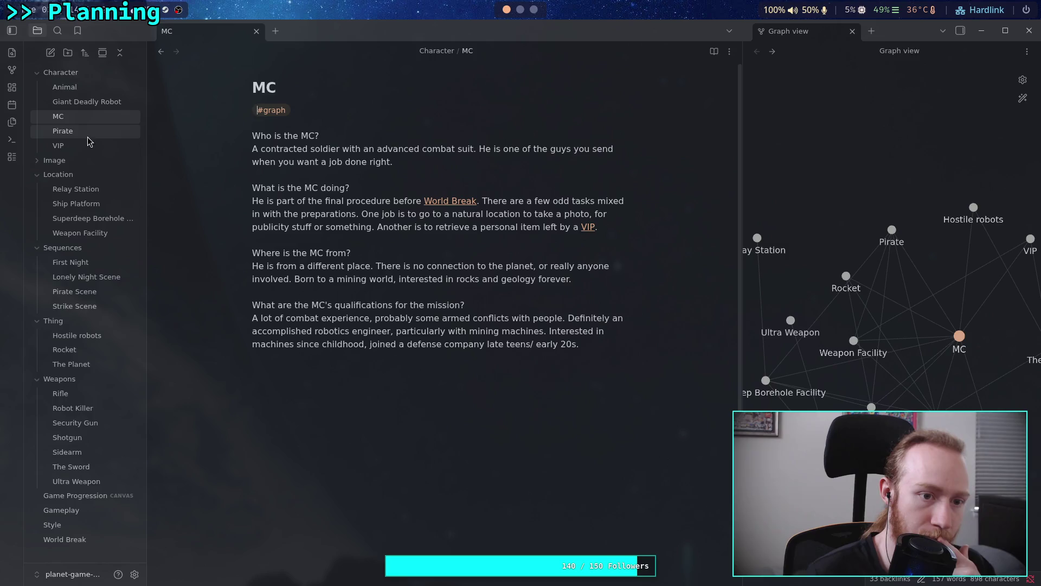
- Step through First Night, Lonely Night Scene, Pirate Scene and Strike Scene, then open Hostile robots
{"action": "left_click", "coordinate": [90, 264]}
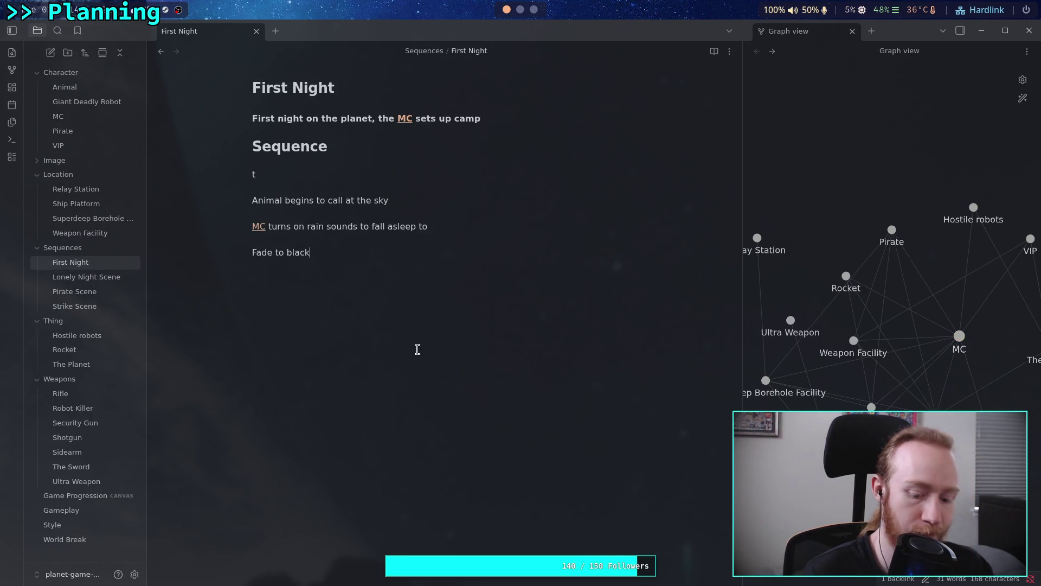
{"action": "key", "text": "Down"}
{"action": "scroll", "coordinate": [399, 491], "scroll_direction": "down", "scroll_amount": 10}
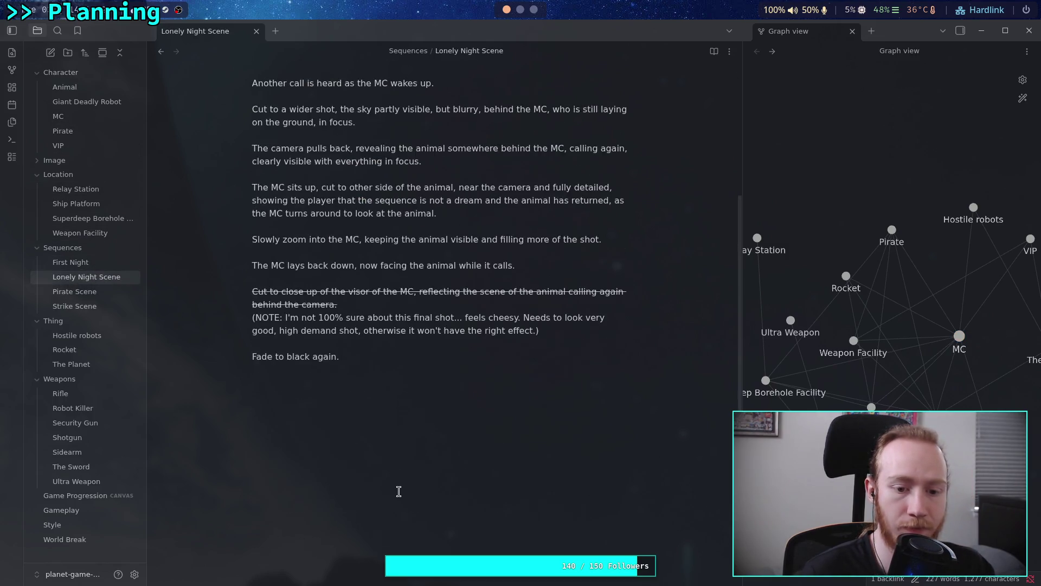
{"action": "key", "text": "Down"}
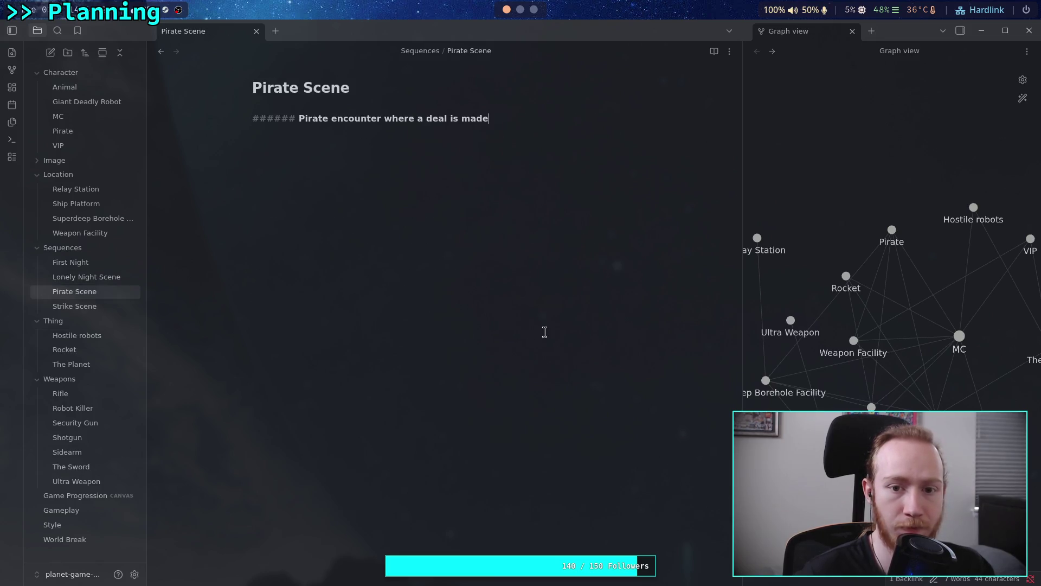
{"action": "left_click", "coordinate": [70, 305]}
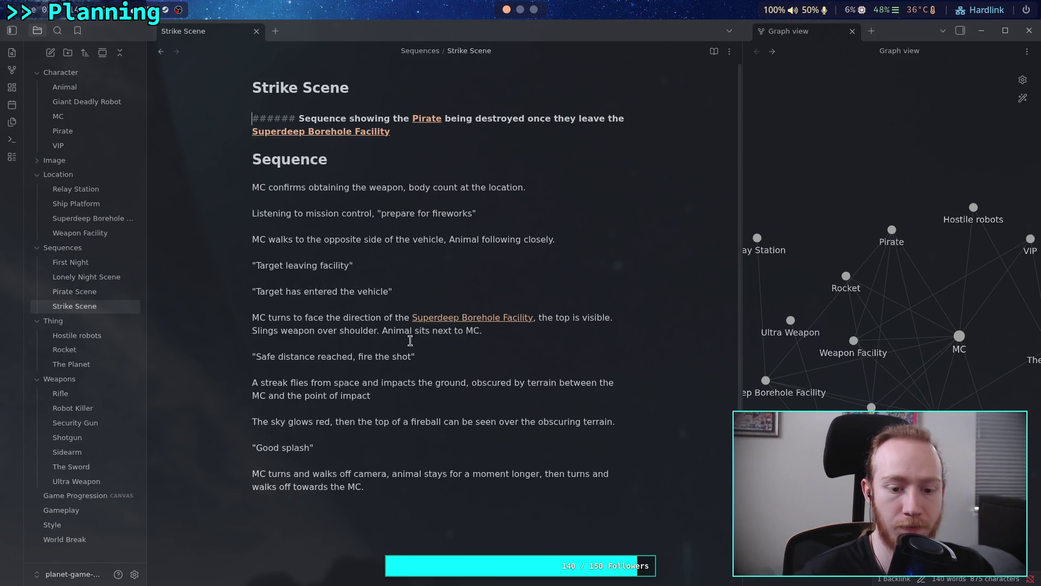
{"action": "left_click", "coordinate": [77, 335]}
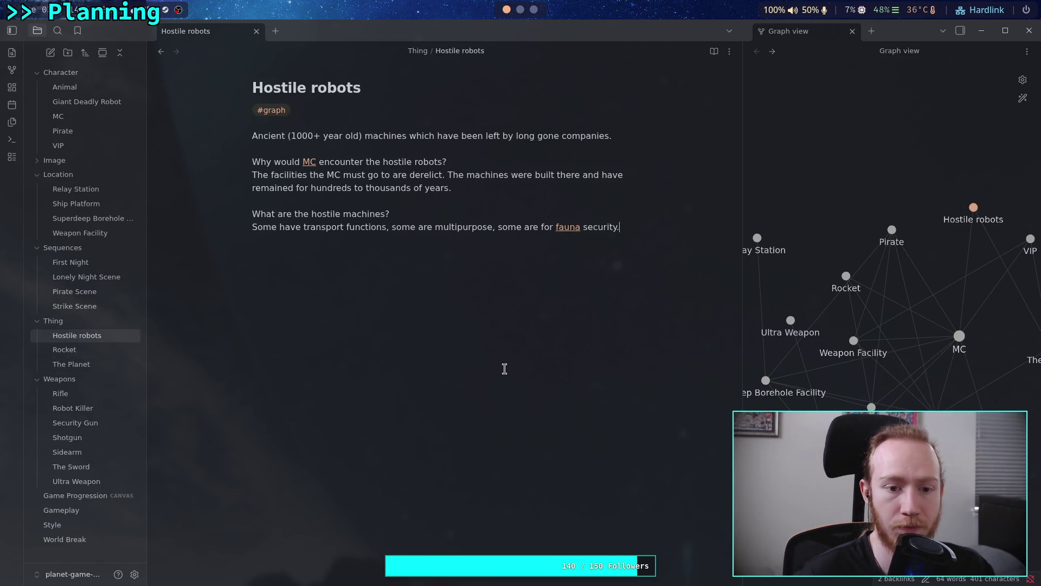
- View the Rocket, The Planet, Rifle, Robot Killer and Security Gun notes
{"action": "left_click", "coordinate": [94, 351]}
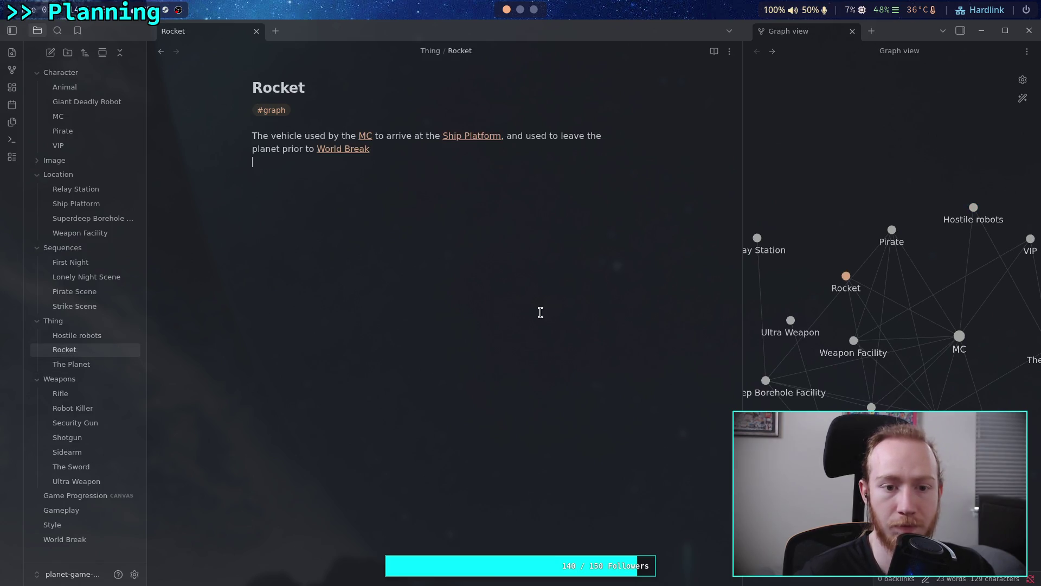
{"action": "left_click", "coordinate": [93, 365]}
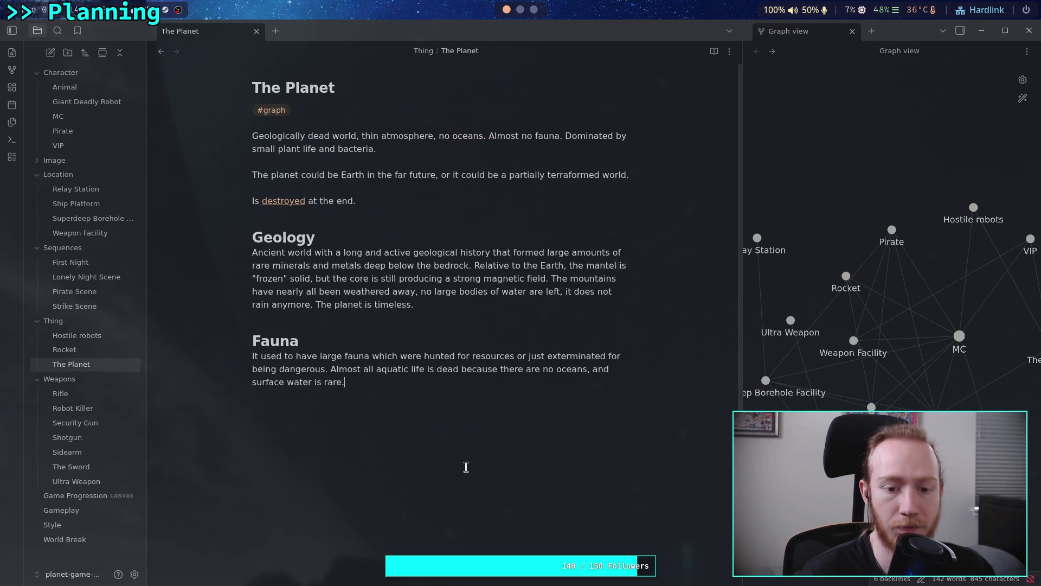
{"action": "left_click", "coordinate": [61, 393]}
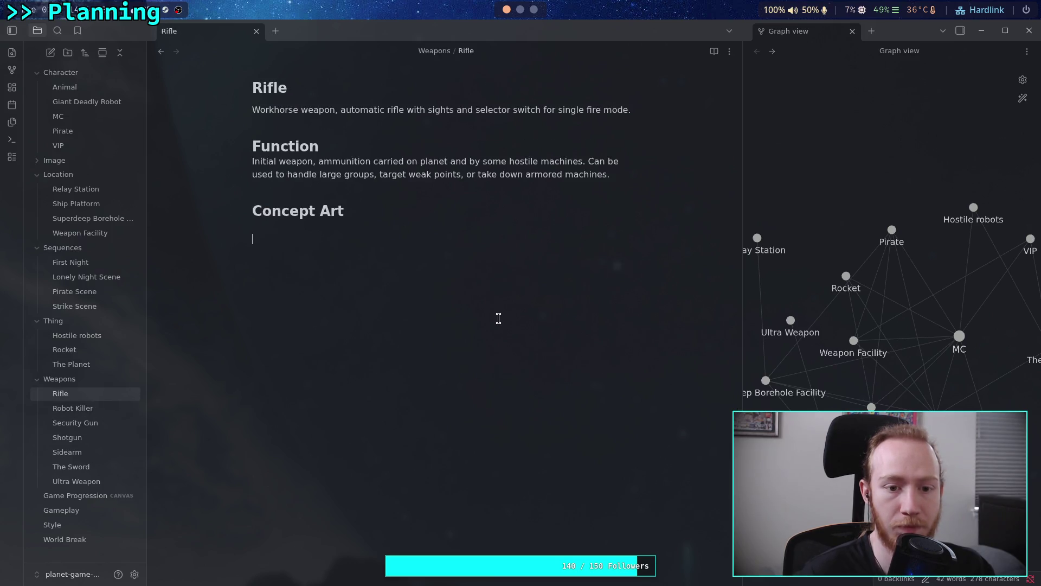
{"action": "left_click", "coordinate": [71, 408]}
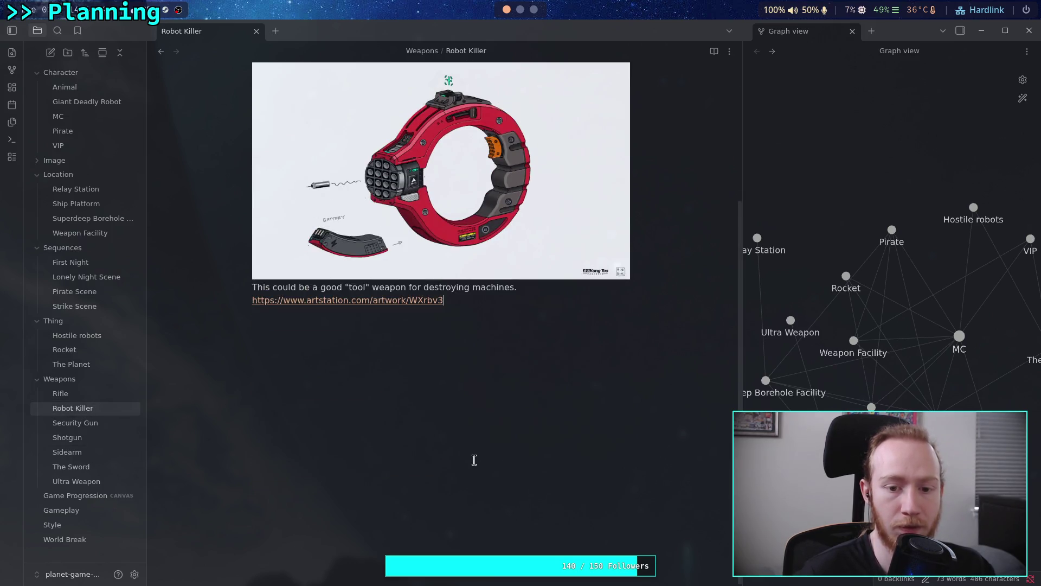
{"action": "left_click", "coordinate": [108, 422]}
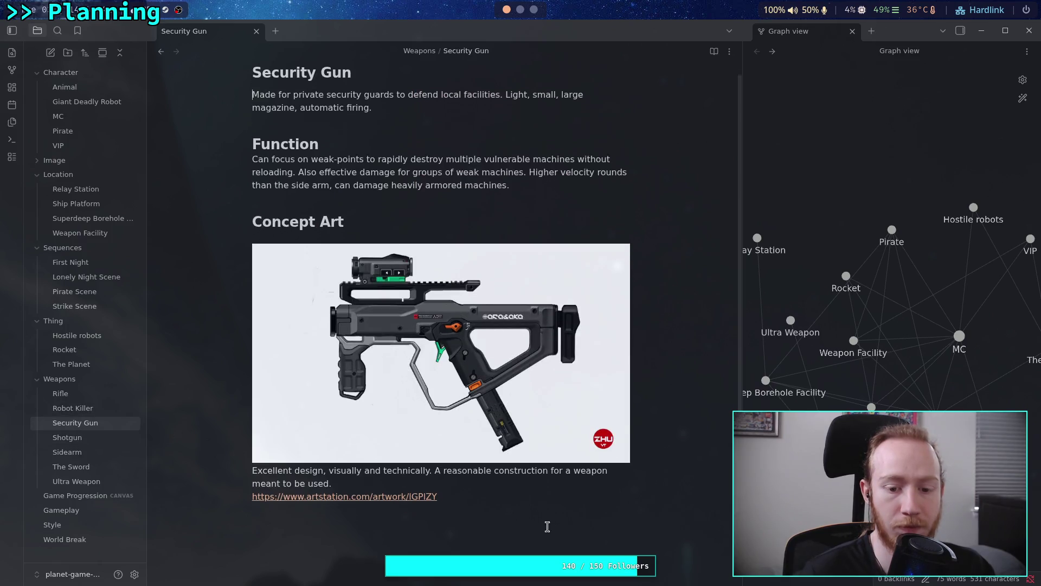
{"action": "scroll", "coordinate": [540, 537], "scroll_direction": "down", "scroll_amount": 2}
- View the Shotgun, Sidearm, The Sword and Ultra Weapon notes down to their concept art
{"action": "left_click", "coordinate": [101, 437]}
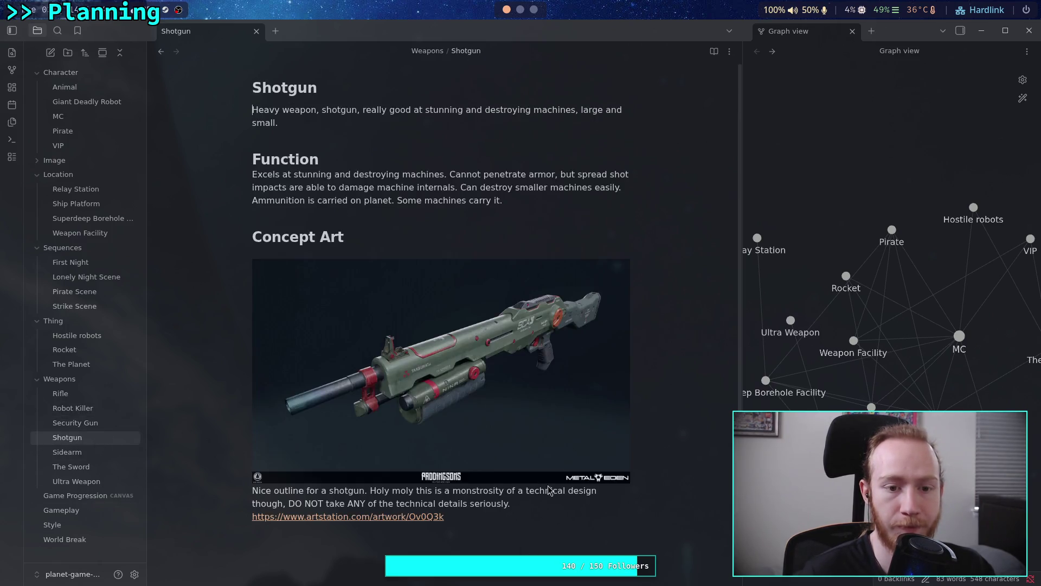
{"action": "scroll", "coordinate": [542, 494], "scroll_direction": "down", "scroll_amount": 4}
{"action": "left_click", "coordinate": [93, 455]}
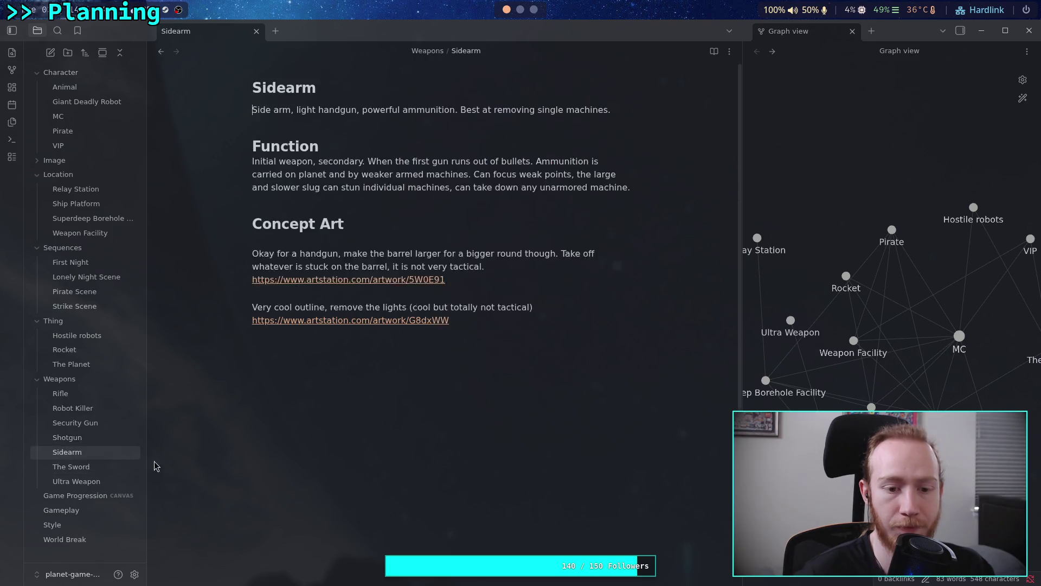
{"action": "scroll", "coordinate": [545, 492], "scroll_direction": "down", "scroll_amount": 5}
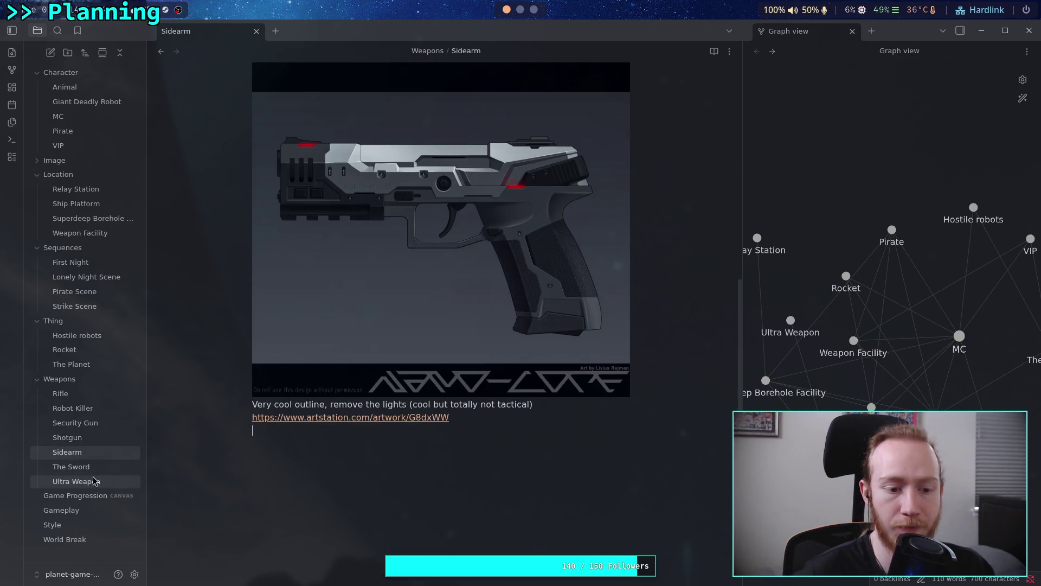
{"action": "left_click", "coordinate": [87, 466]}
{"action": "scroll", "coordinate": [488, 467], "scroll_direction": "down", "scroll_amount": 5}
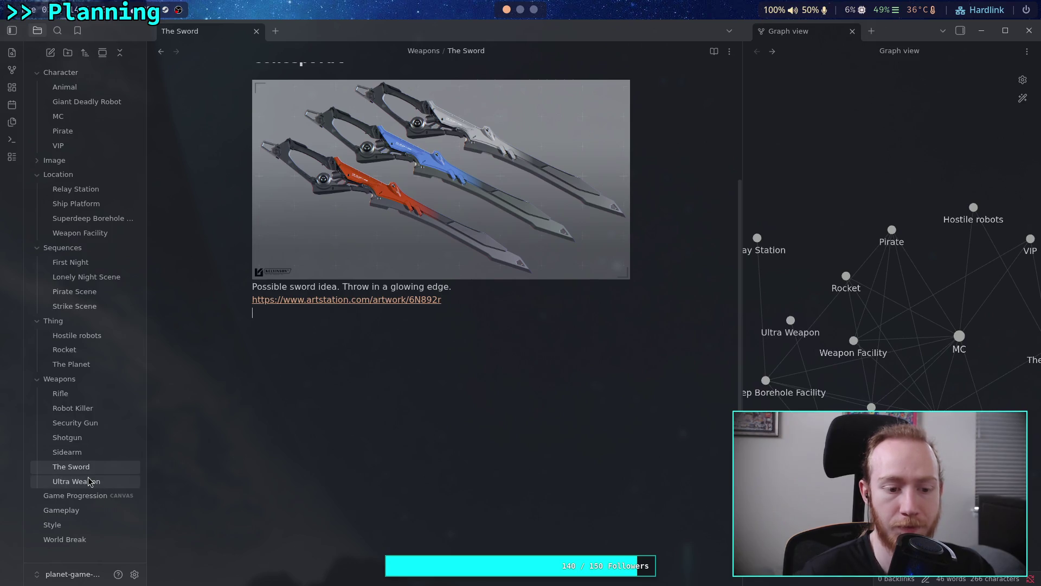
{"action": "left_click", "coordinate": [87, 481]}
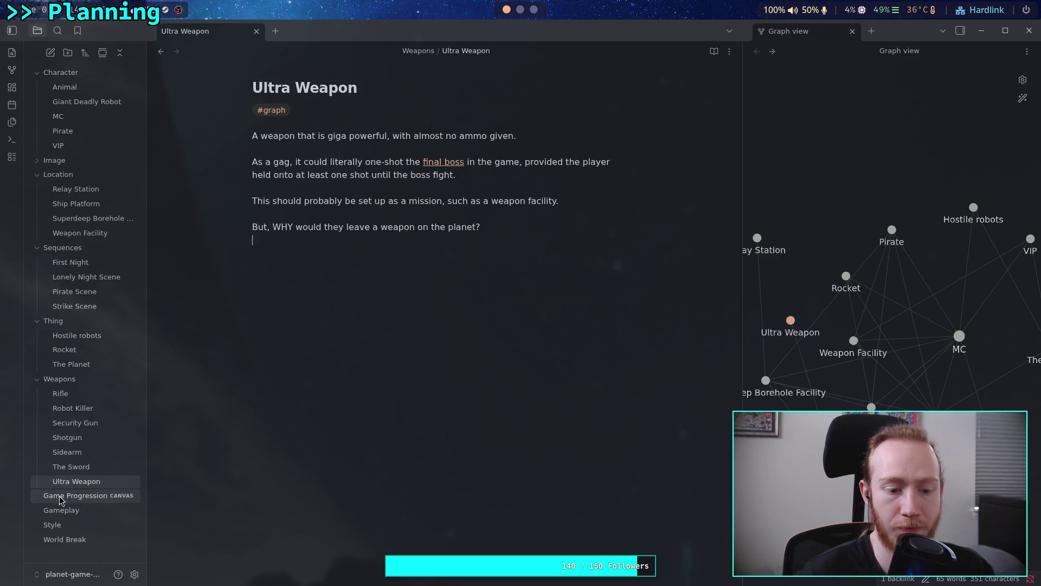
- Open Gameplay, Style and World Break, placing the cursor below The Planet link
{"action": "left_click", "coordinate": [75, 513]}
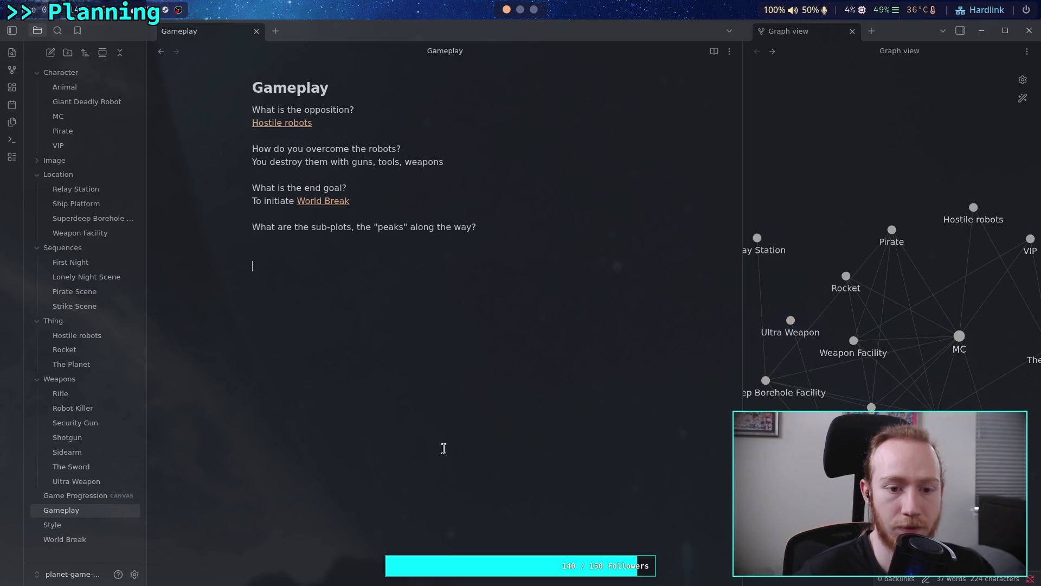
{"action": "left_click", "coordinate": [71, 526]}
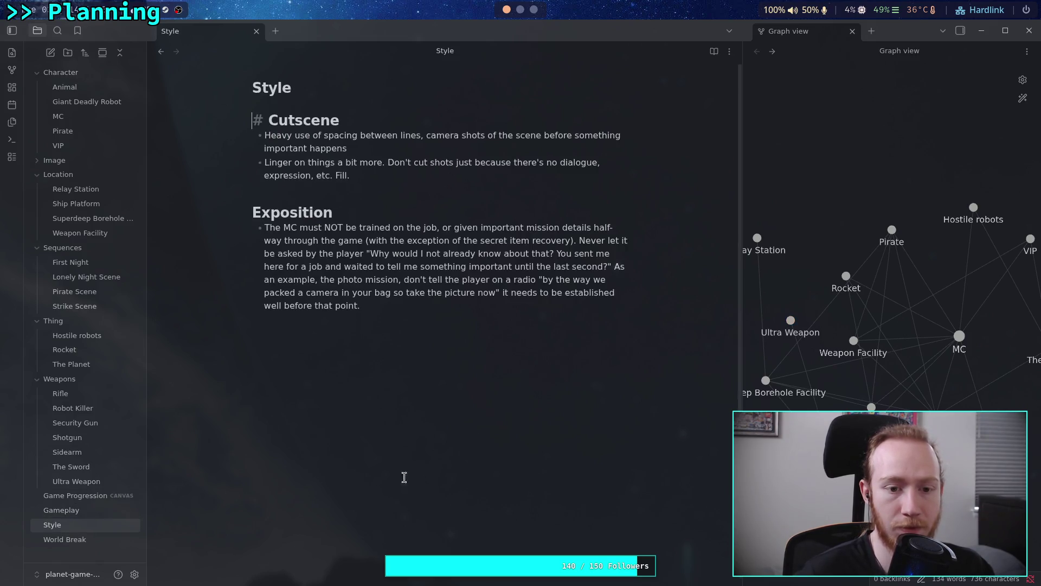
{"action": "left_click", "coordinate": [65, 540]}
{"action": "left_click", "coordinate": [332, 353]}
- Stage all vault changes with git add . and show the staged diff
{"action": "key", "text": "alt+Tab"}
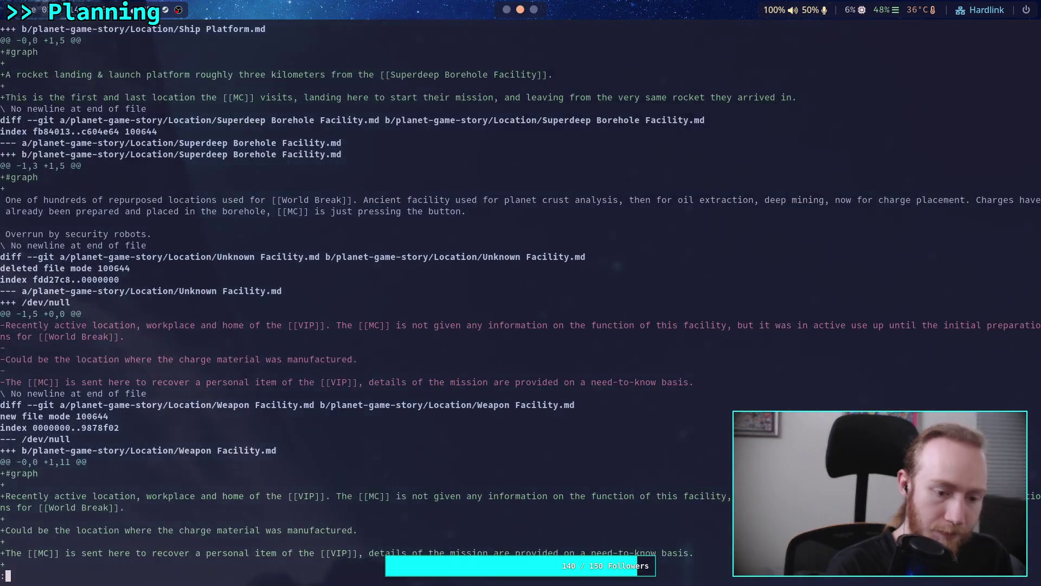
{"action": "type", "text": "git add ."}
{"action": "key", "text": "Return"}
{"action": "key", "text": "Up"}
{"action": "key", "text": "Up"}
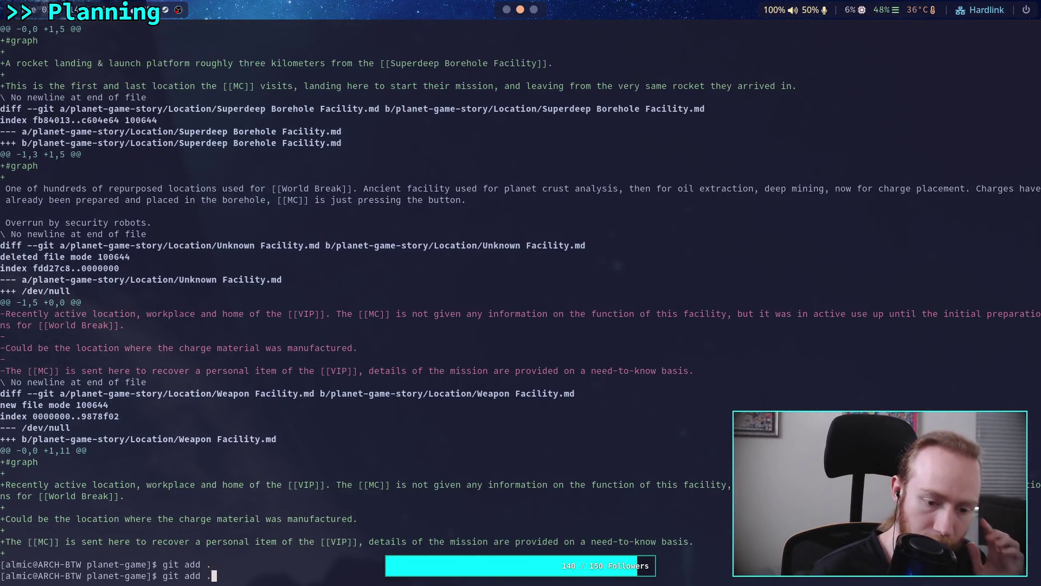
{"action": "key", "text": "Return"}
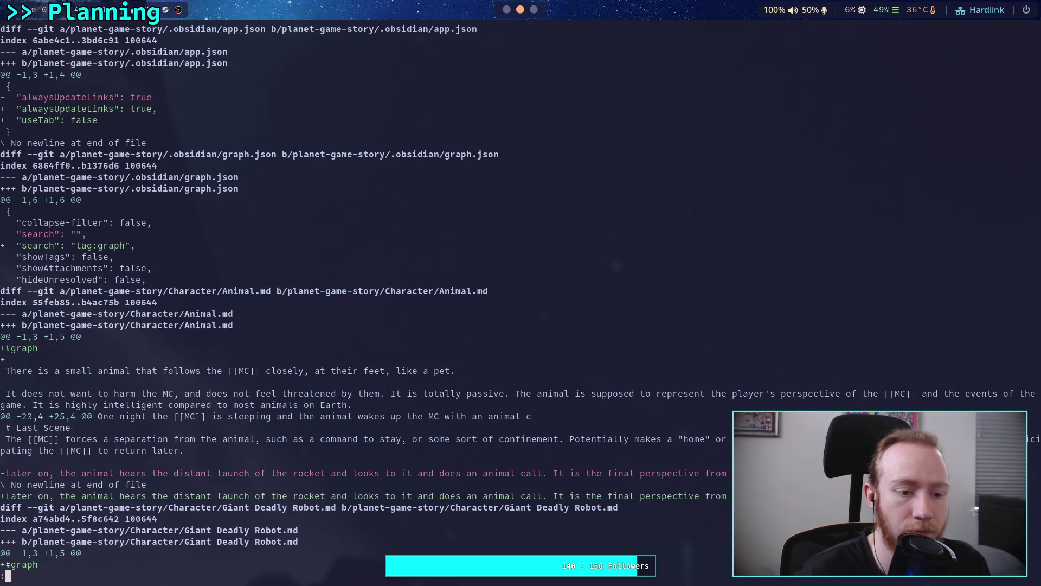
- Page the diff through the MC, Pirate, VIP and canvas changes, then open the VIP note
{"action": "key", "text": "space"}
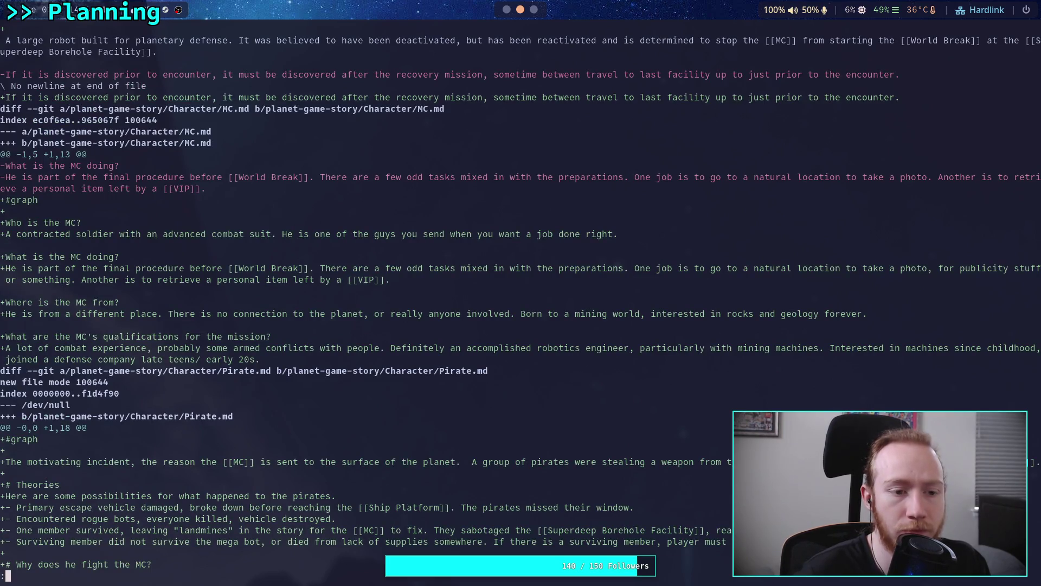
{"action": "scroll", "coordinate": [521, 297], "scroll_direction": "up", "scroll_amount": 2}
{"action": "scroll", "coordinate": [521, 297], "scroll_direction": "down", "scroll_amount": 1}
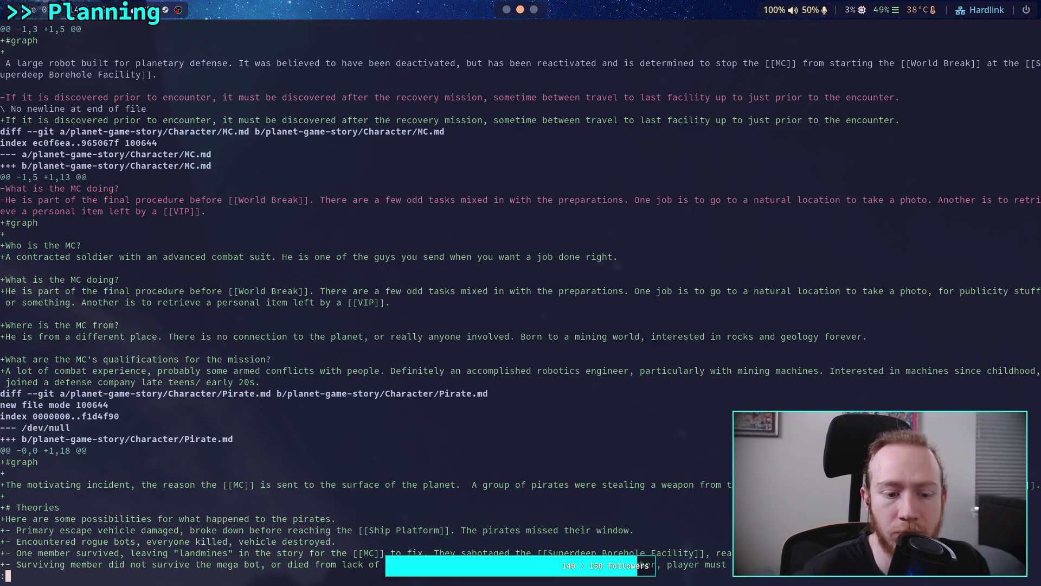
{"action": "key", "text": "space"}
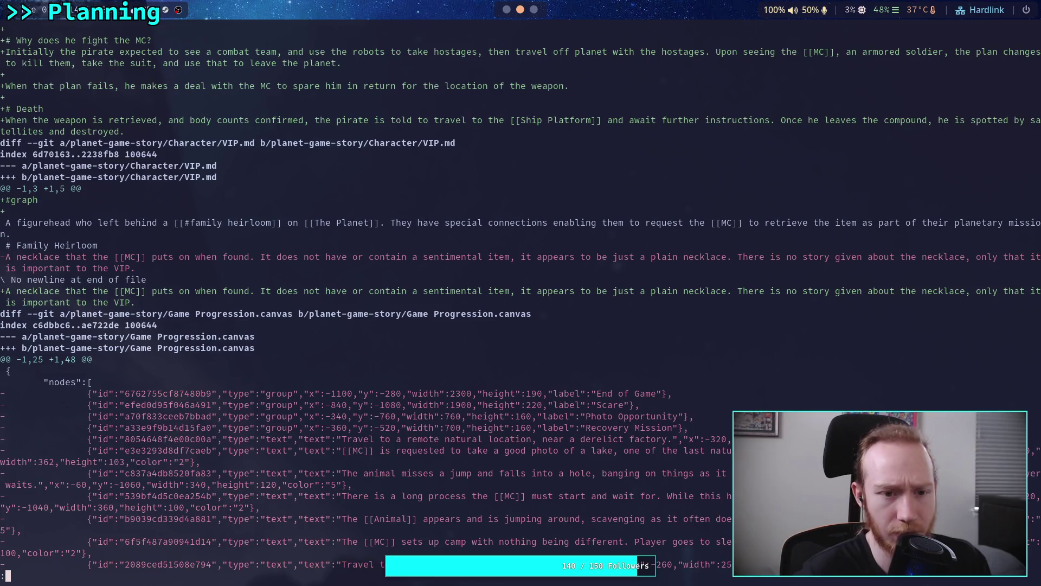
{"action": "key", "text": "q"}
{"action": "left_click", "coordinate": [90, 146]}
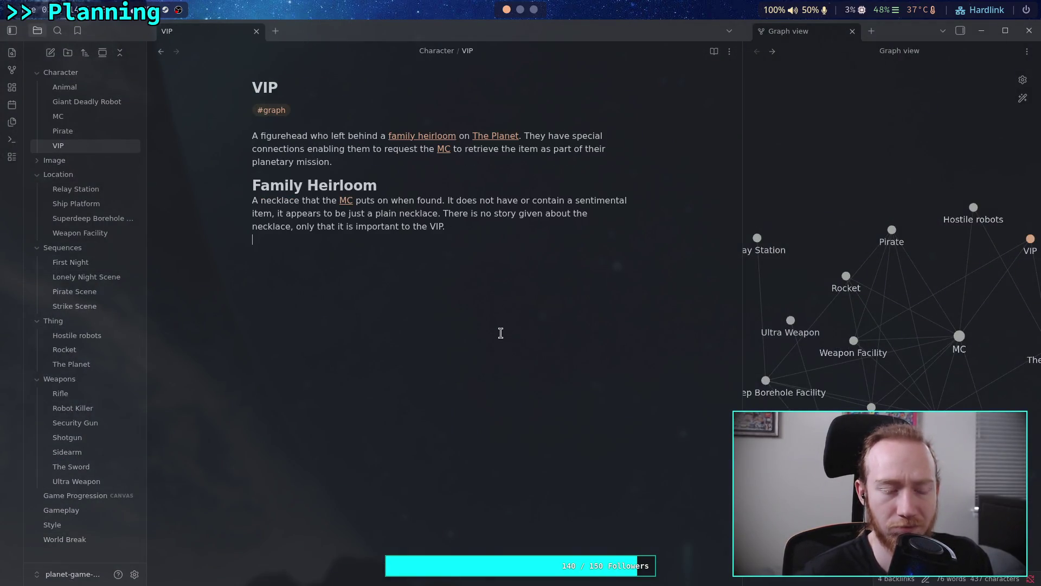
- After reading VIP's Family Heirloom section, return to the terminal's staged diff
{"action": "key", "text": "super+2"}
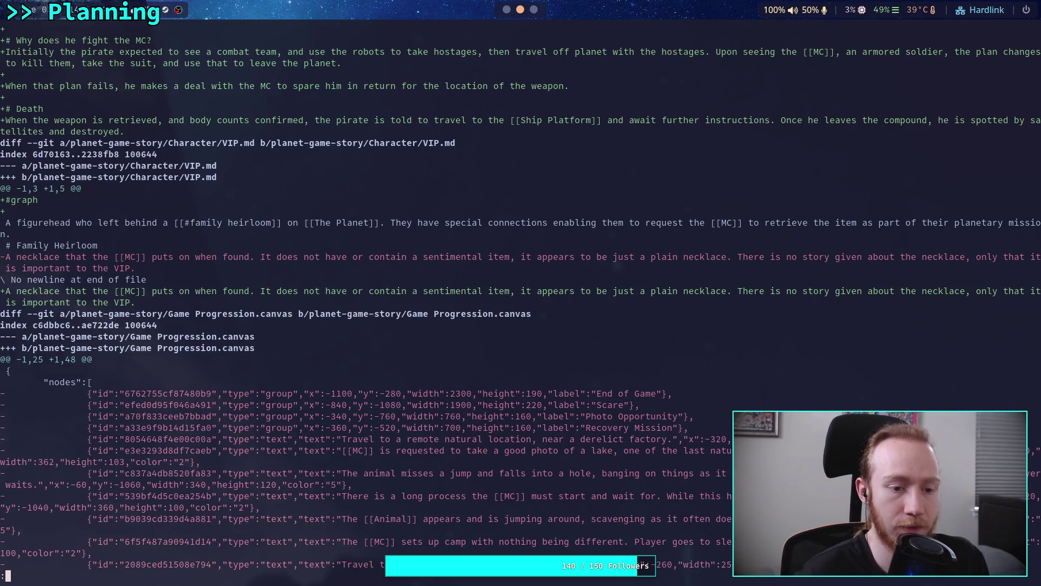
- Page the diff past the canvas changes to the Weapon Facility and Sequences changes
{"action": "key", "text": "space"}
{"action": "key", "text": "space"}
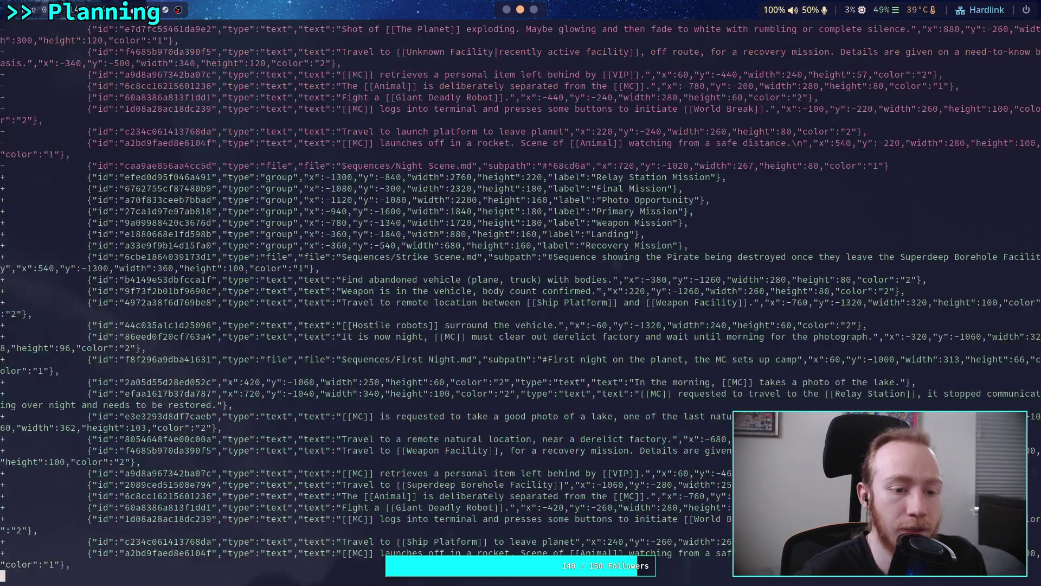
{"action": "key", "text": "space"}
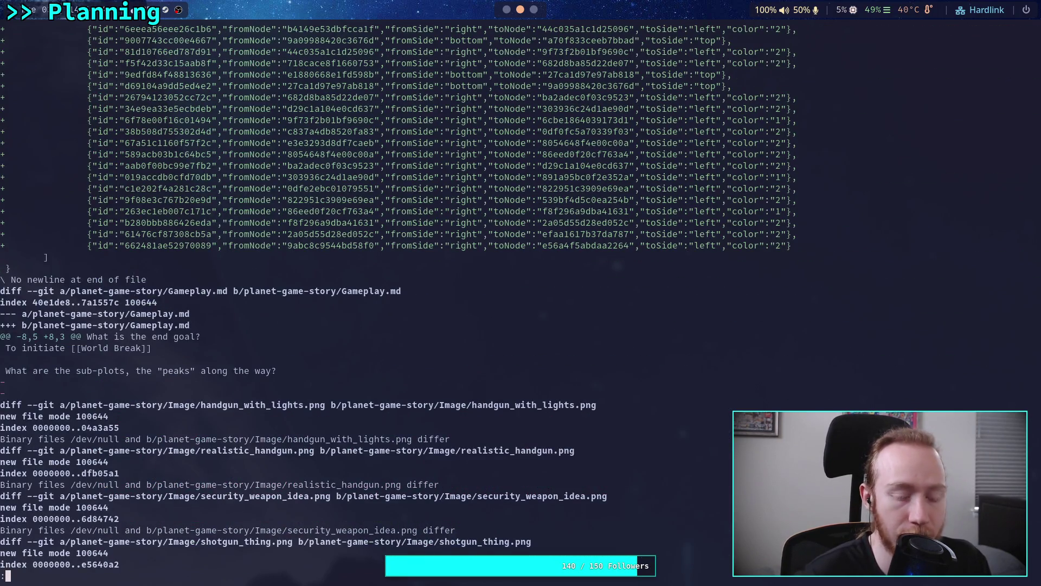
{"action": "key", "text": "space"}
{"action": "key", "text": "space"}
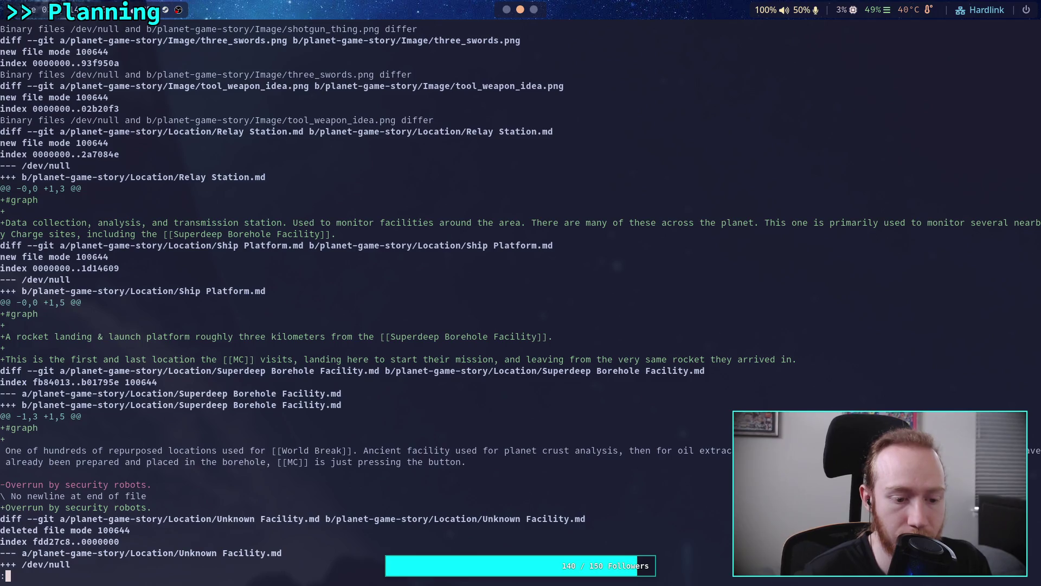
{"action": "key", "text": "space"}
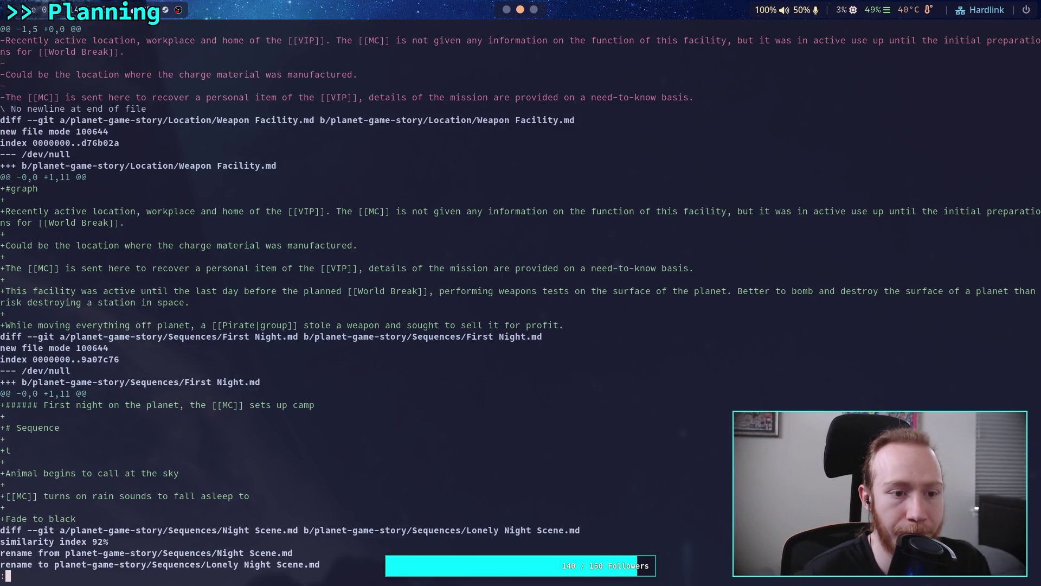
{"action": "scroll", "coordinate": [520, 293], "scroll_direction": "up", "scroll_amount": 3}
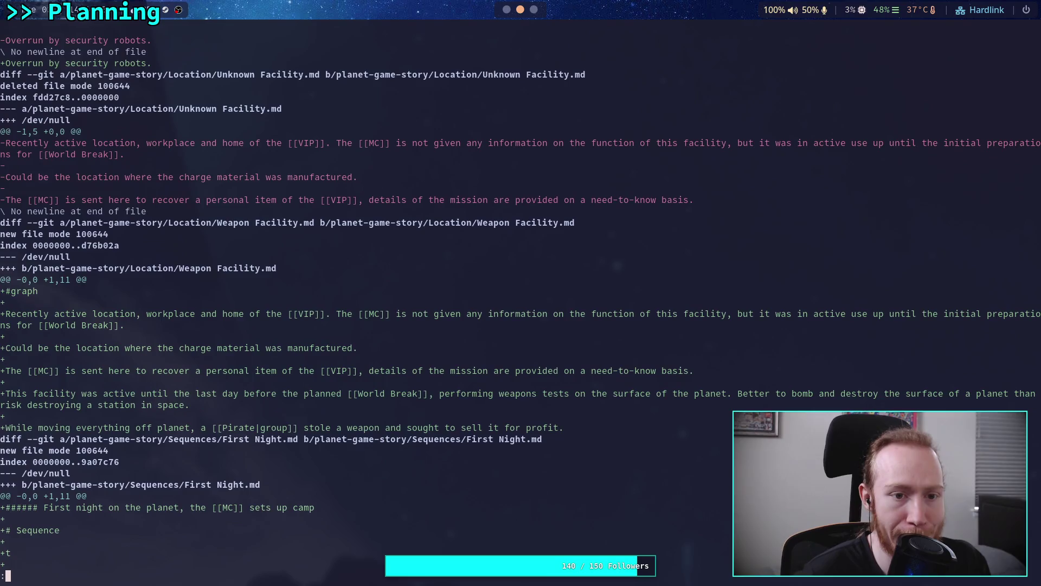
{"action": "scroll", "coordinate": [521, 293], "scroll_direction": "down", "scroll_amount": 1}
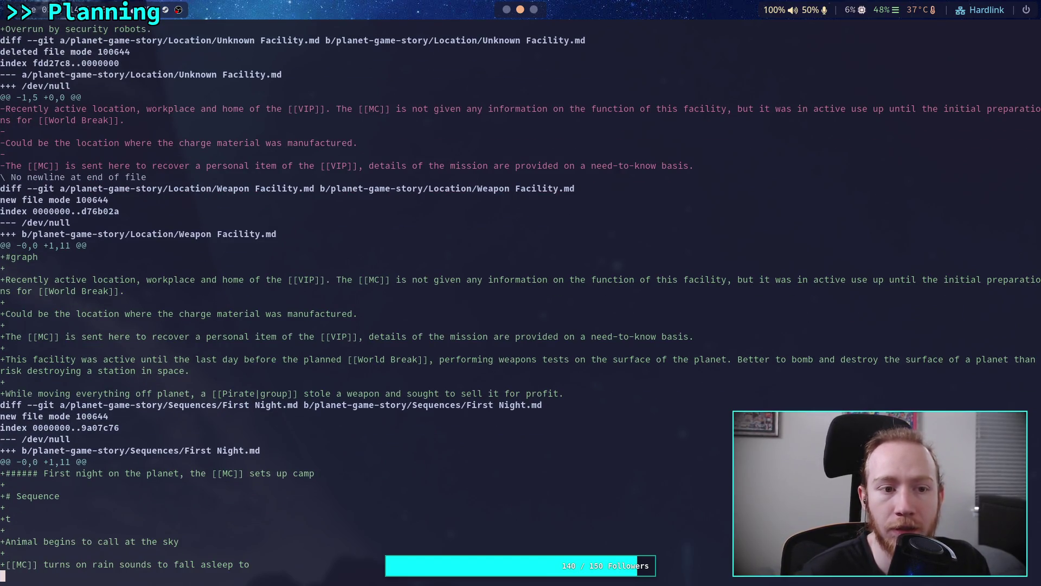
- Page on through the Pirate, Strike Scene and Style changes, then return to Obsidian
{"action": "key", "text": "space"}
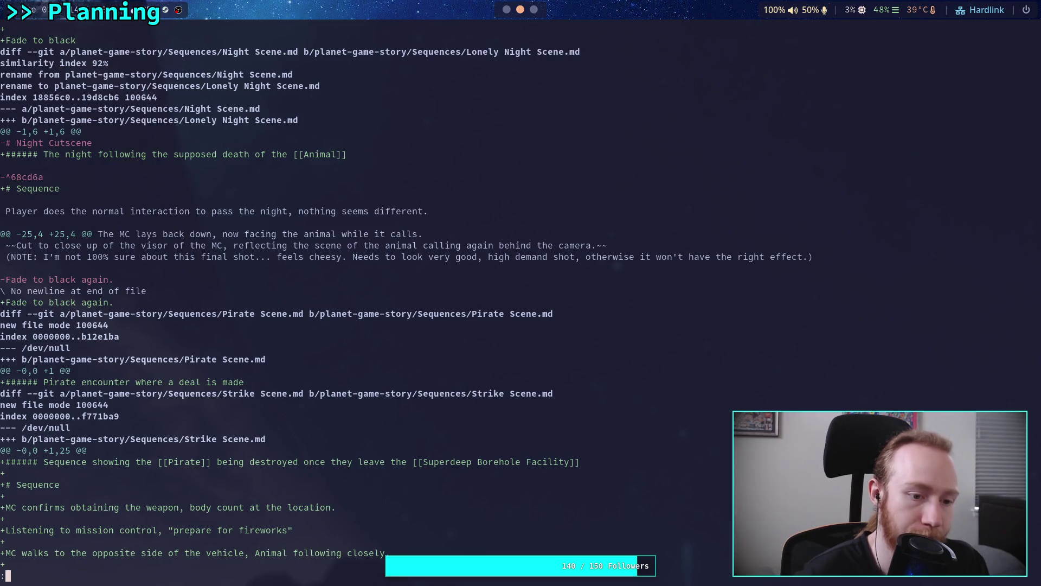
{"action": "key", "text": "space"}
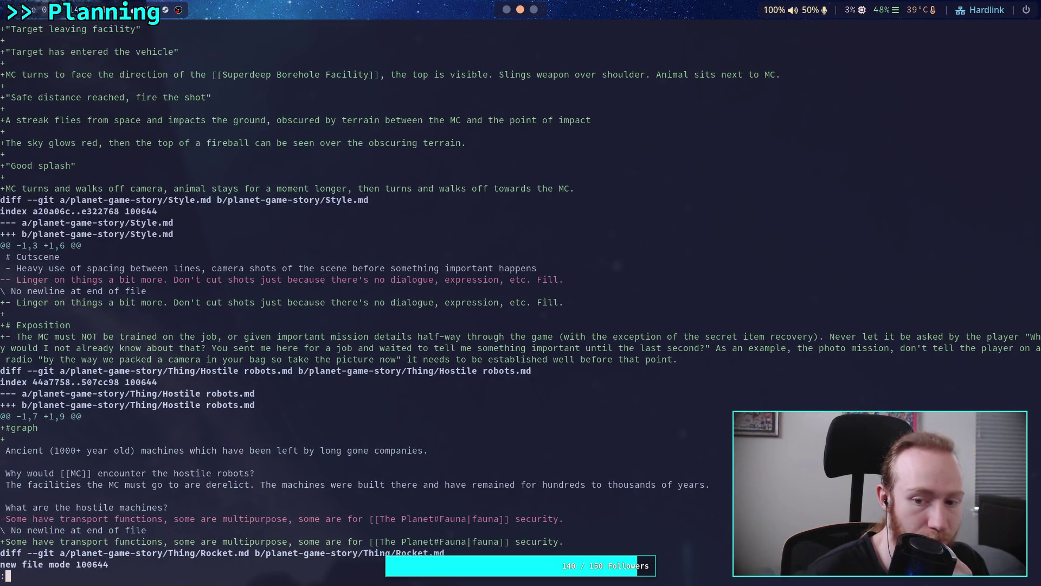
{"action": "key", "text": "q"}
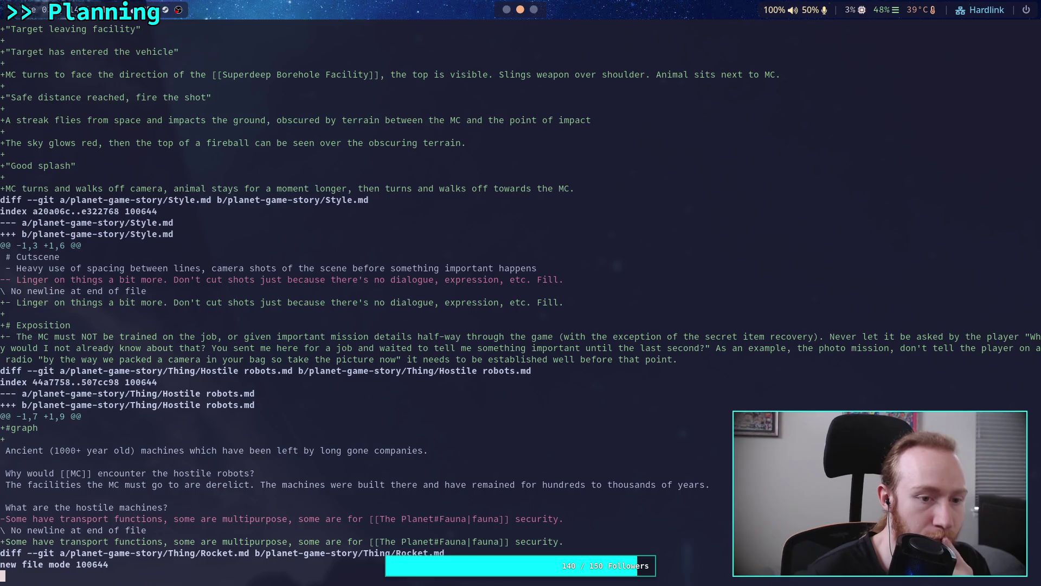
{"action": "key", "text": "space"}
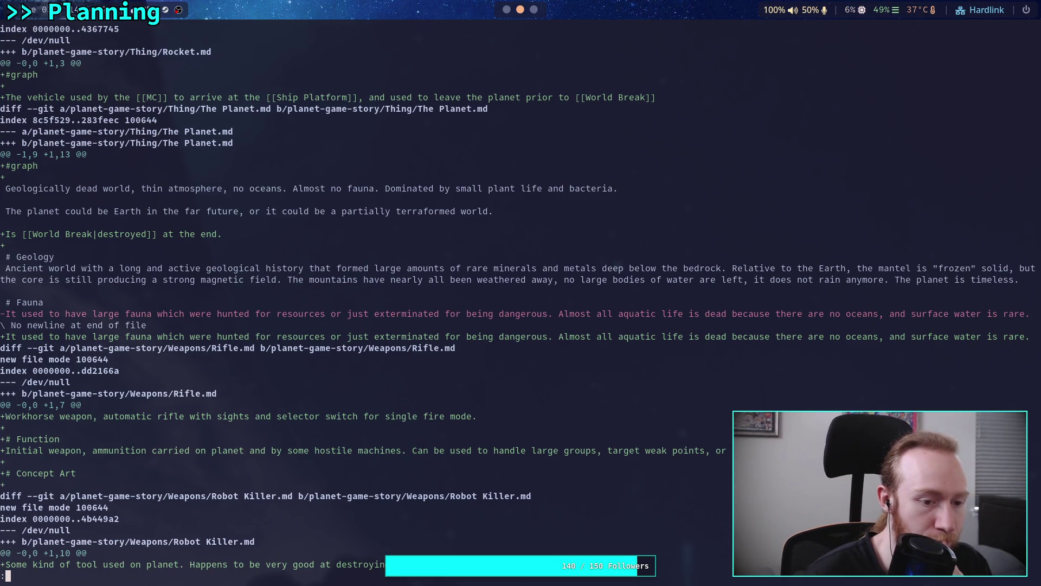
{"action": "key", "text": "super+1"}
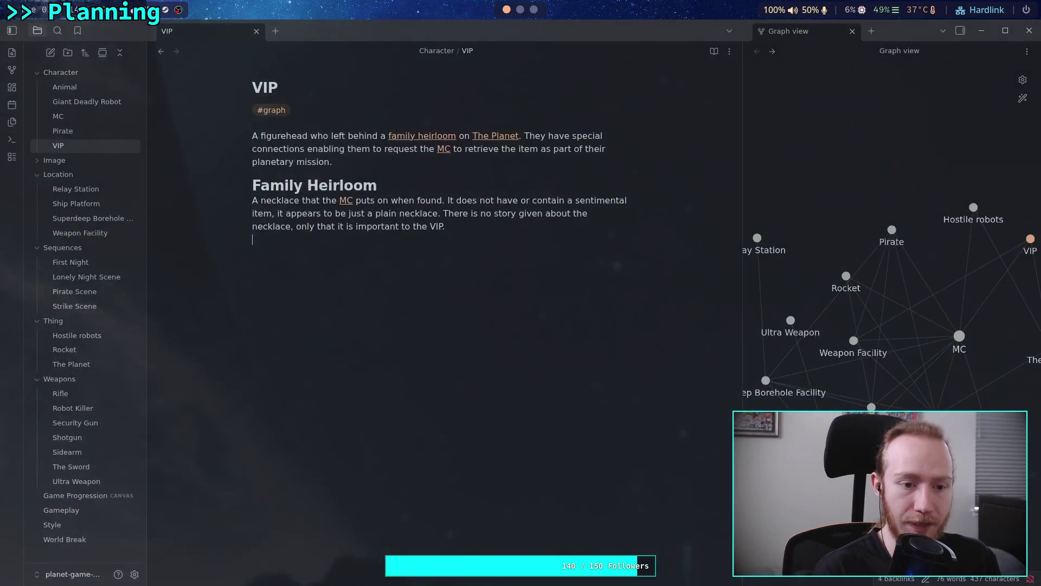
- View Rifle's empty Concept Art section and Robot Killer's captioned image, then go back to the terminal
{"action": "left_click", "coordinate": [60, 393]}
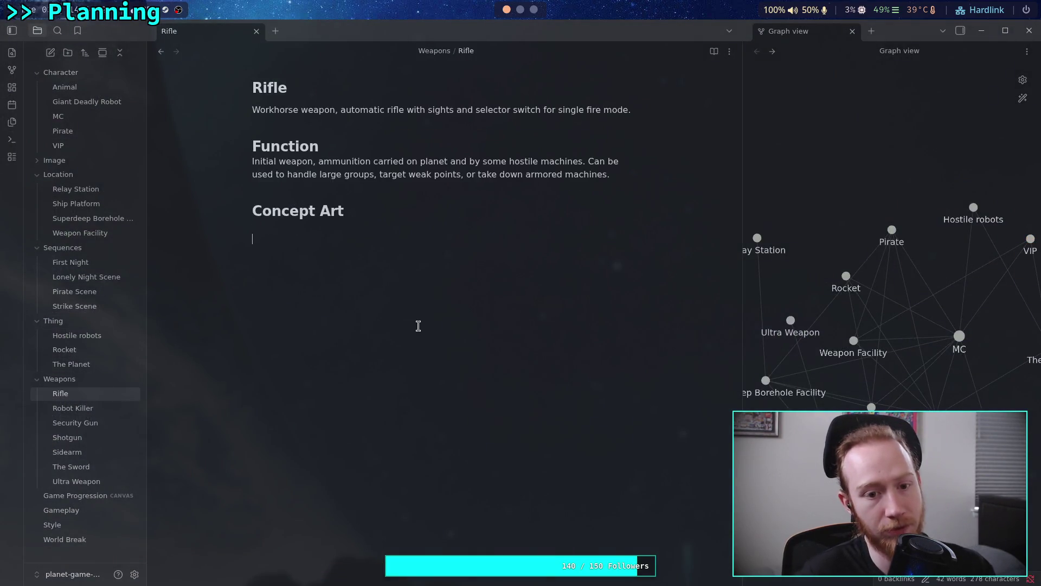
{"action": "left_click", "coordinate": [270, 229]}
{"action": "left_click", "coordinate": [72, 408]}
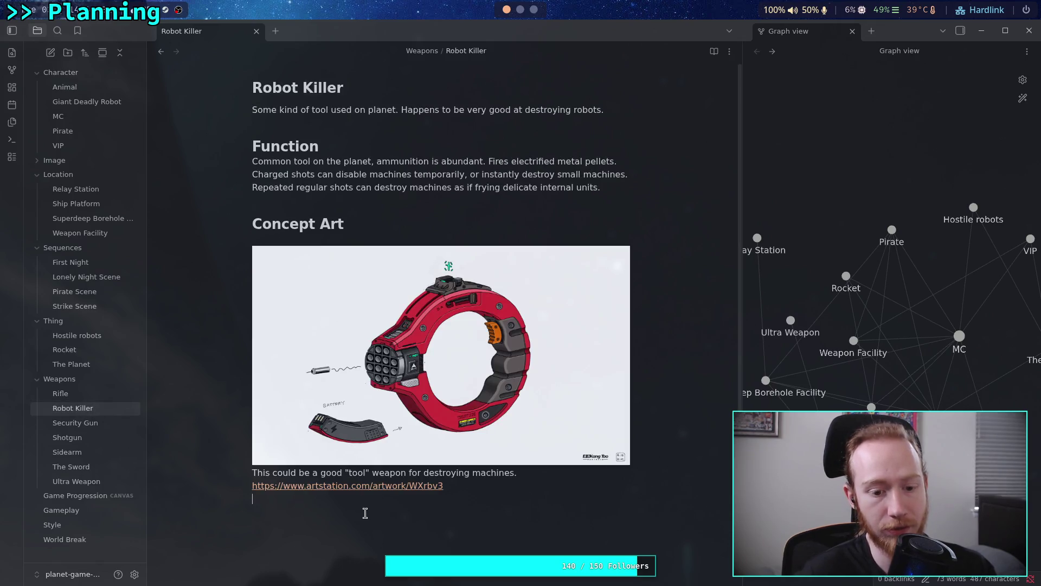
{"action": "key", "text": "super+2"}
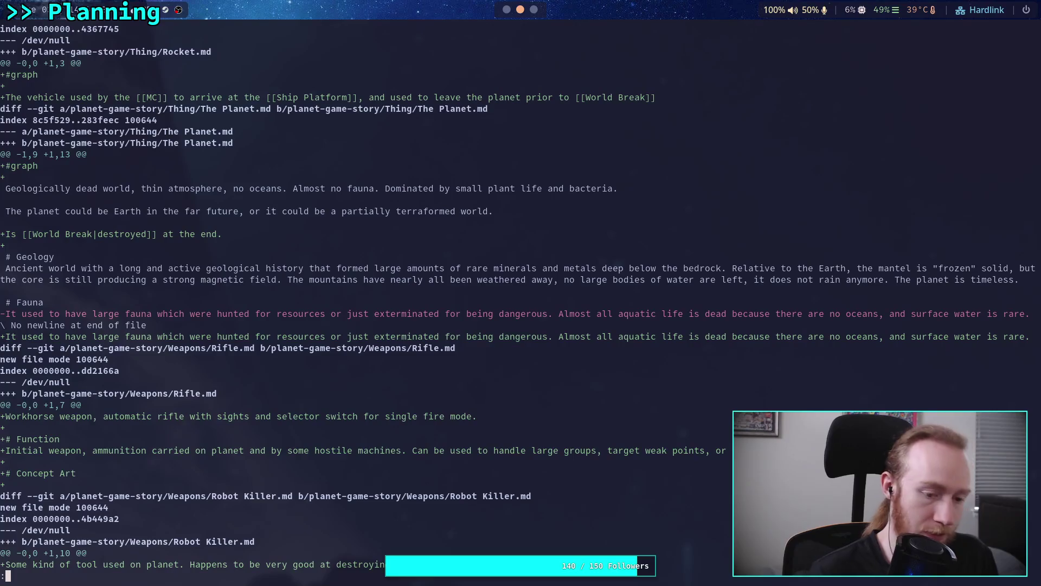
- Rerun the previous diff, then stage every vault change with git add
{"action": "key", "text": "q"}
{"action": "key", "text": "Up"}
{"action": "key", "text": "Return"}
{"action": "type", "text": "qgit add ."}
{"action": "key", "text": "Return"}
- Review the output of git diff --staged, paging through to its end
{"action": "type", "text": "git diff --staged"}
{"action": "key", "text": "Return"}
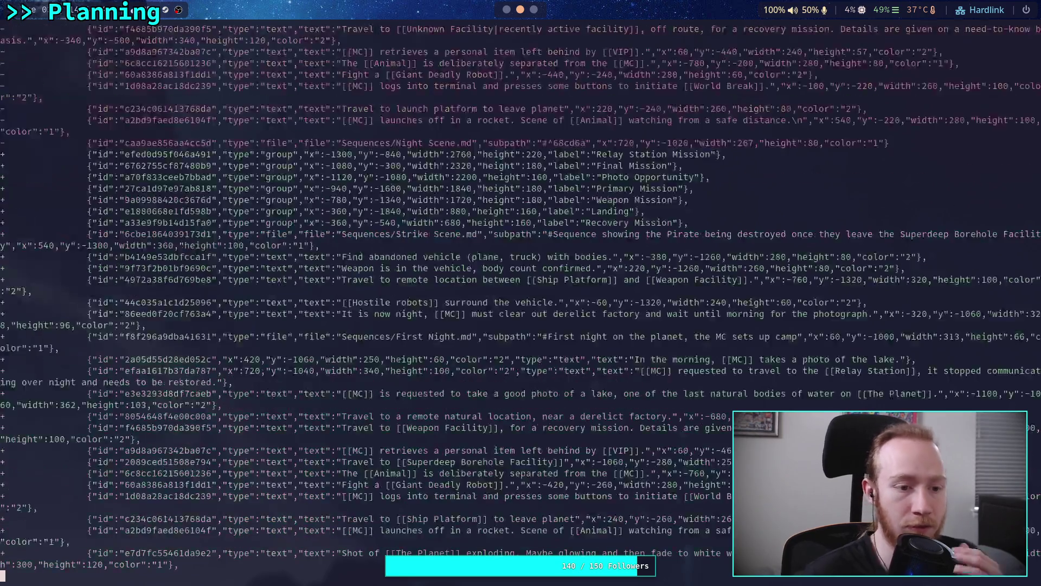
{"action": "scroll", "coordinate": [521, 293], "scroll_direction": "down", "scroll_amount": 15}
{"action": "scroll", "coordinate": [520, 293], "scroll_direction": "down", "scroll_amount": 10}
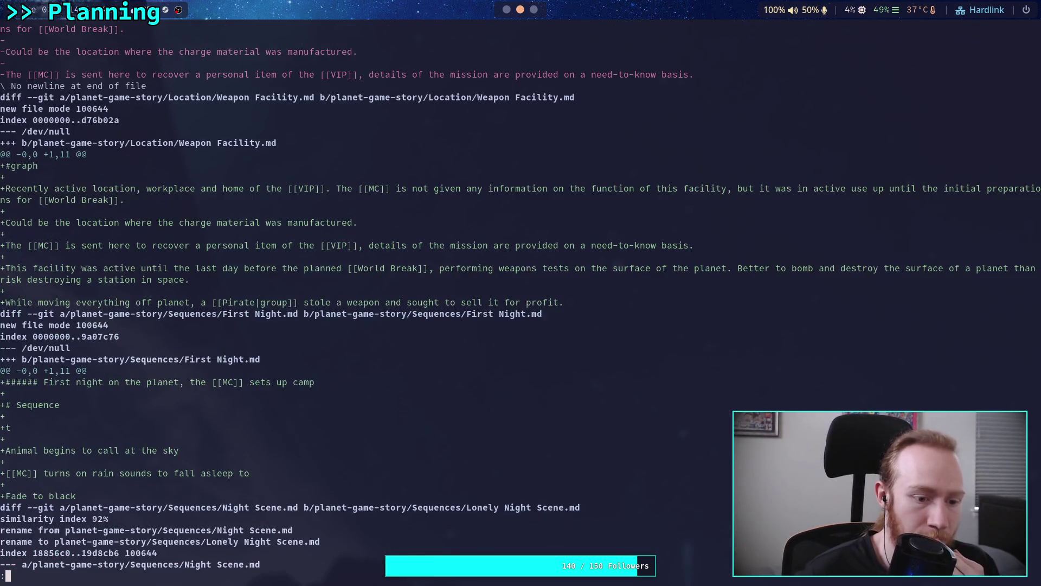
{"action": "scroll", "coordinate": [520, 292], "scroll_direction": "down", "scroll_amount": 5}
{"action": "key", "text": "q"}
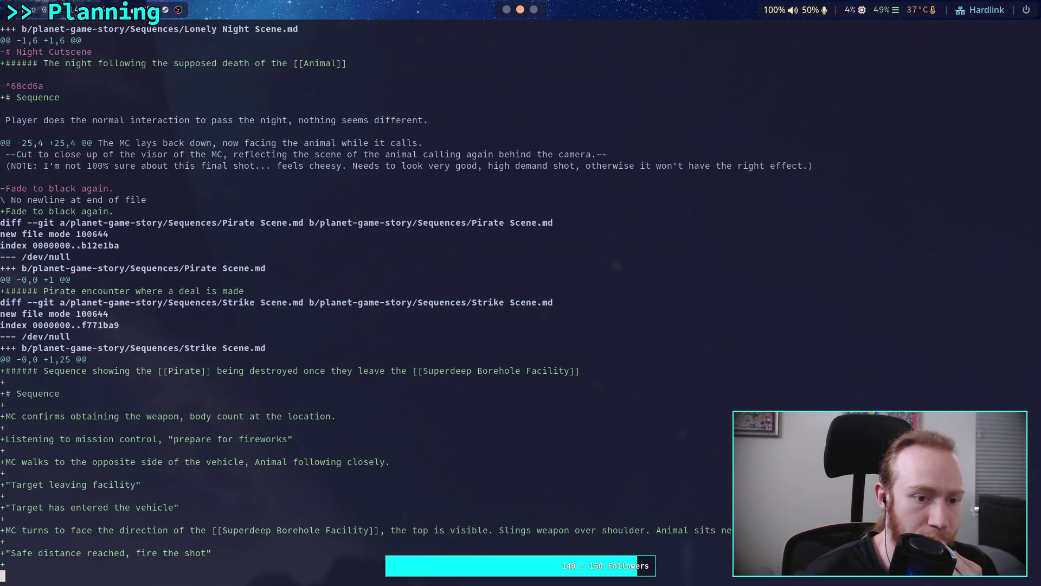
{"action": "scroll", "coordinate": [521, 293], "scroll_direction": "down", "scroll_amount": 15}
{"action": "scroll", "coordinate": [521, 293], "scroll_direction": "down", "scroll_amount": 10}
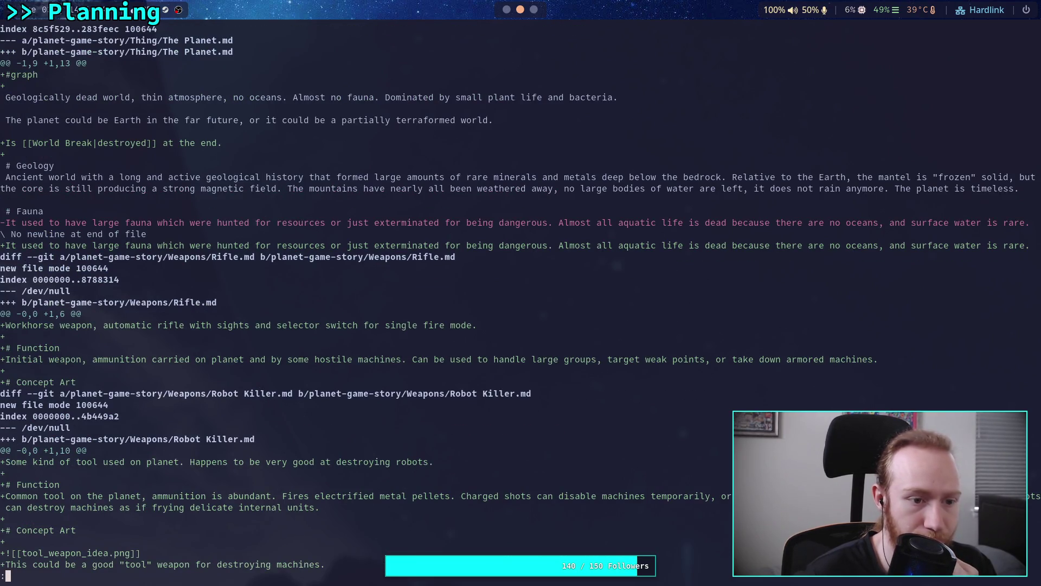
{"action": "scroll", "coordinate": [521, 292], "scroll_direction": "down", "scroll_amount": 3}
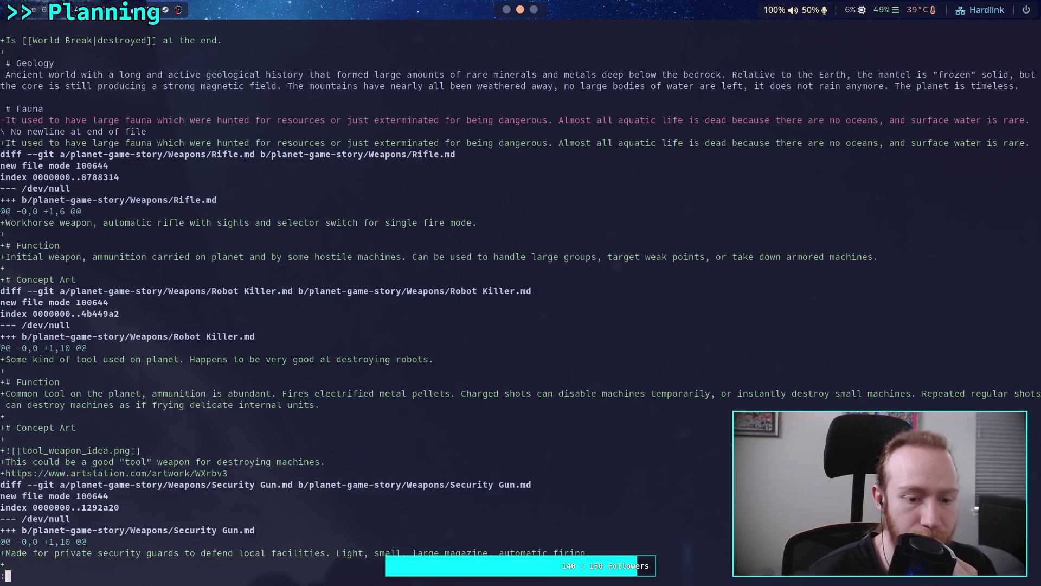
{"action": "key", "text": "space"}
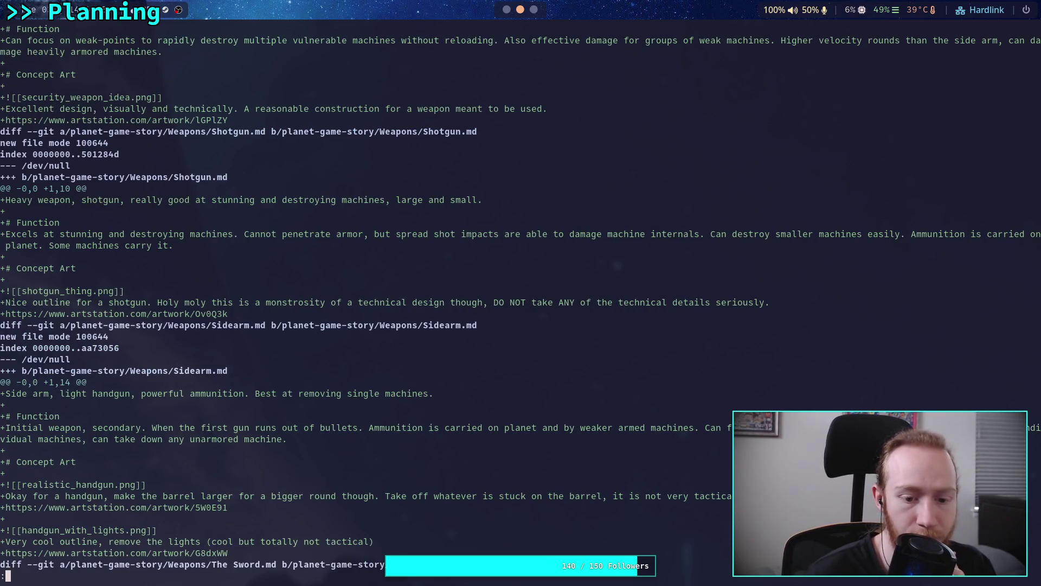
{"action": "key", "text": "q"}
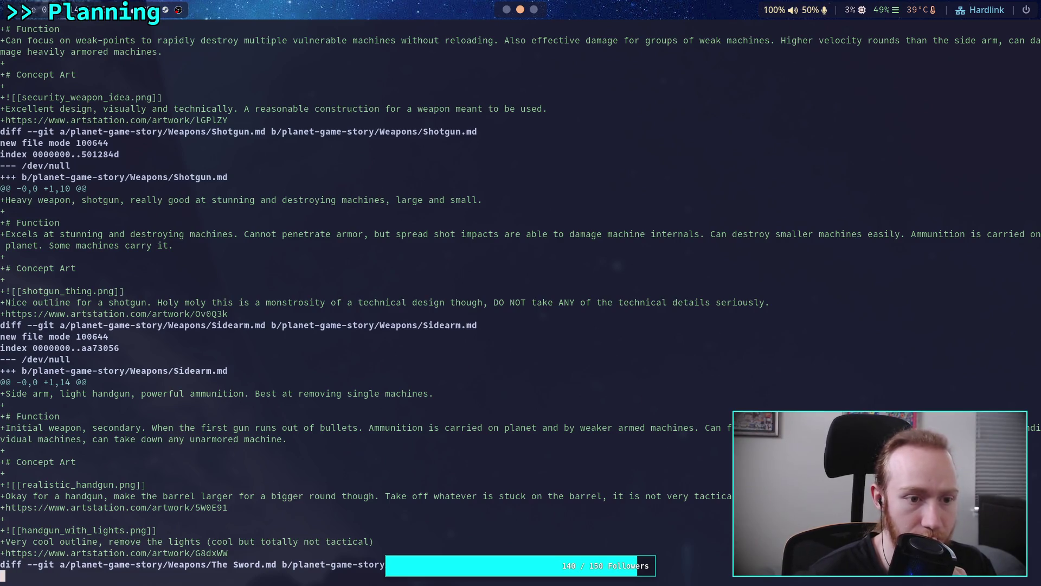
{"action": "key", "text": "space"}
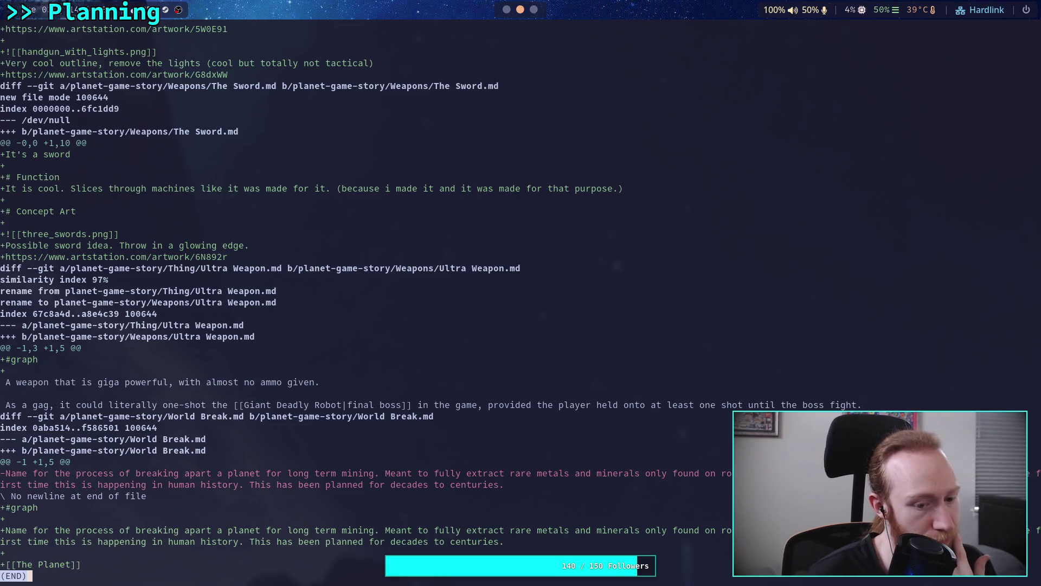
- Check git status and commit the staged changes as 'Work on story, add weapon concepts'
{"action": "type", "text": "qgit sta"}
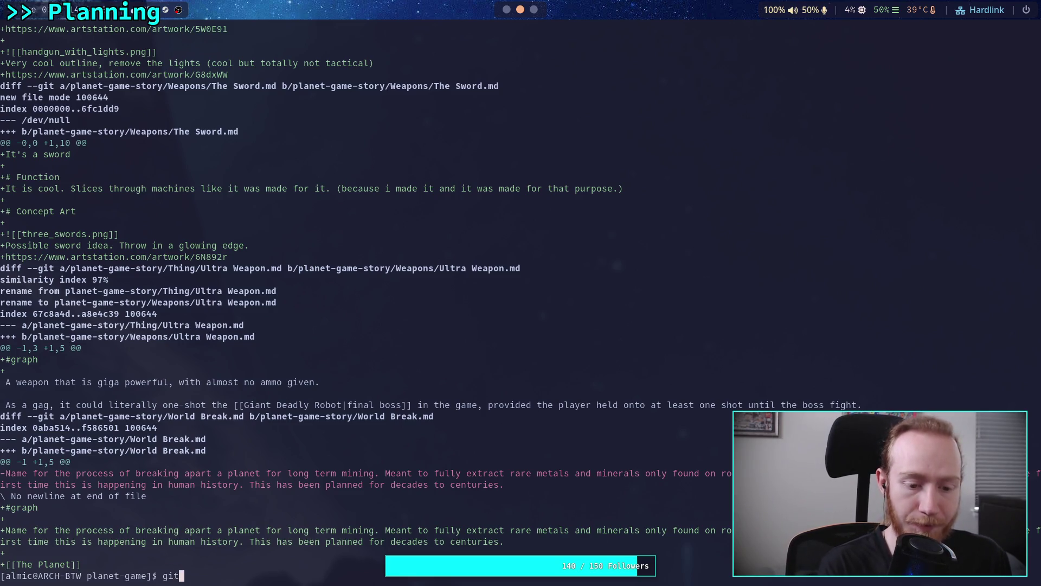
{"action": "type", "text": "tus"}
{"action": "key", "text": "Return"}
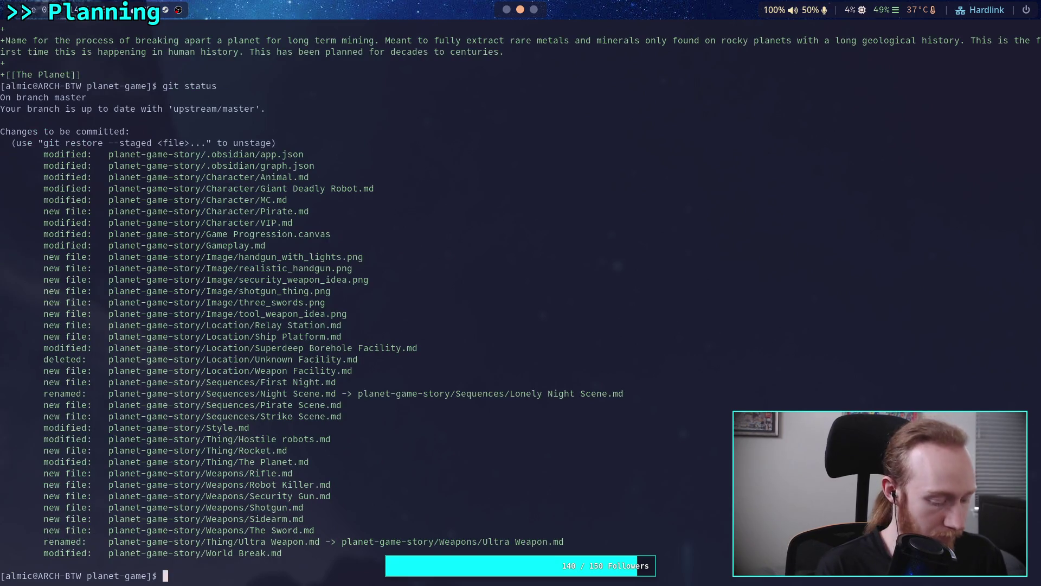
{"action": "type", "text": "git commit"}
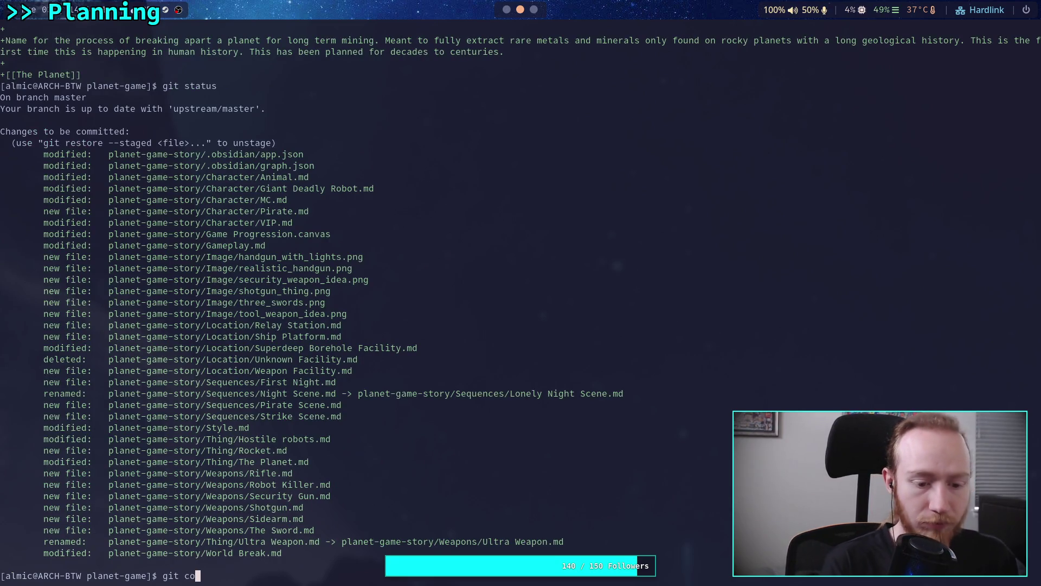
{"action": "key", "text": "Return"}
{"action": "key", "text": "shift+o"}
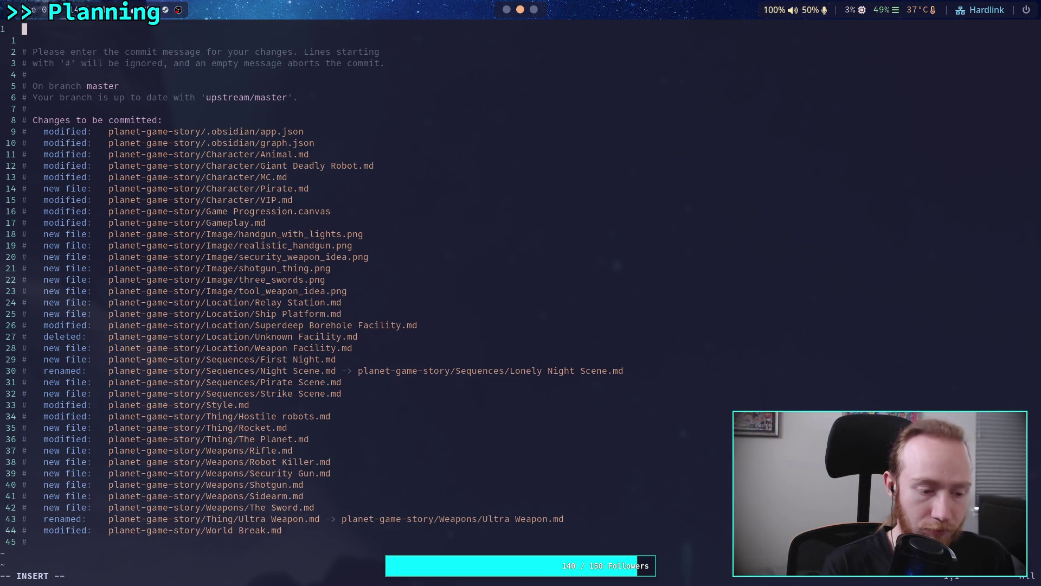
{"action": "type", "text": "Work on stor"}
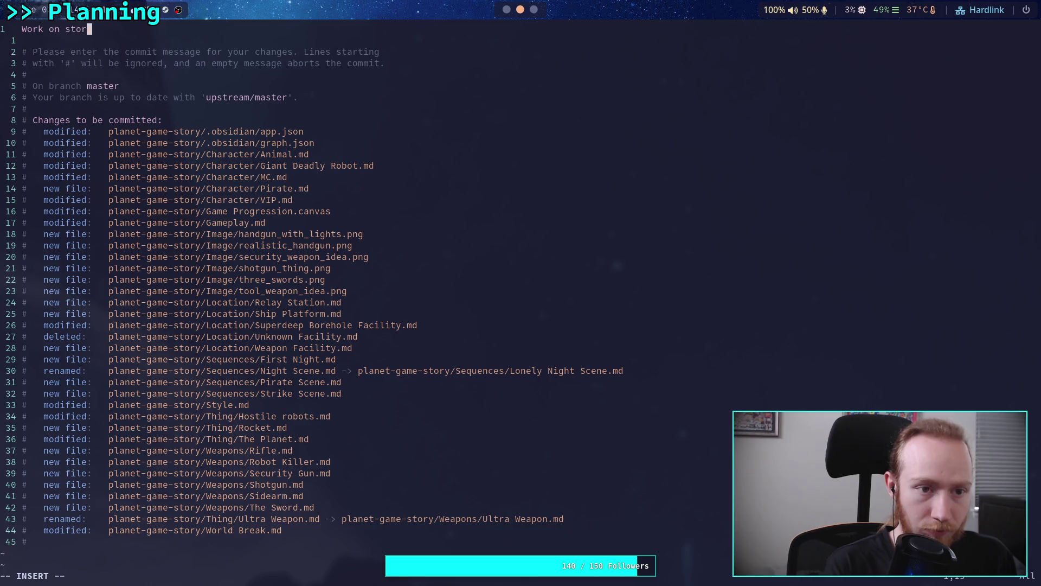
{"action": "type", "text": "y, "}
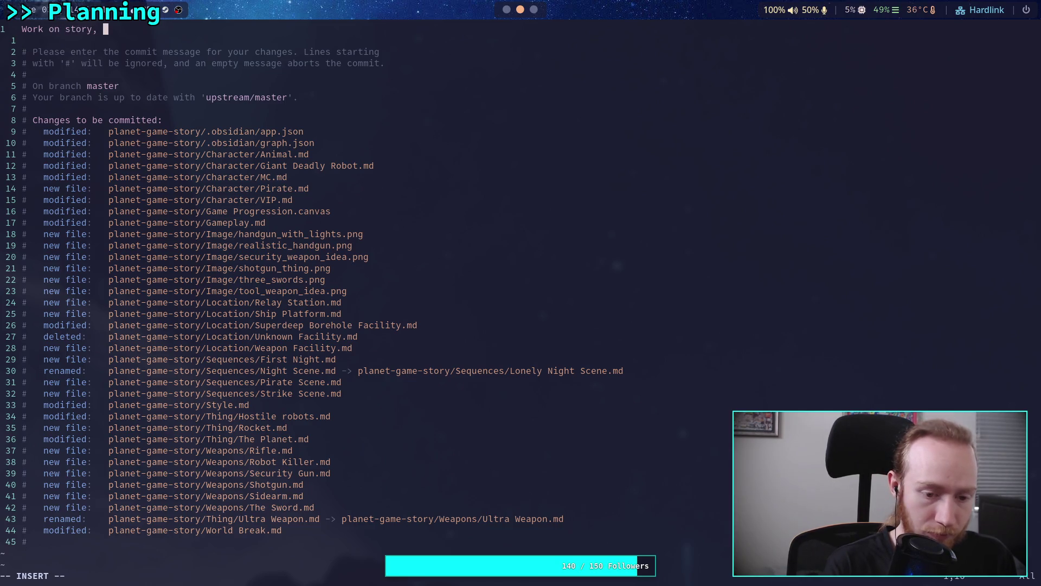
{"action": "type", "text": "ad"}
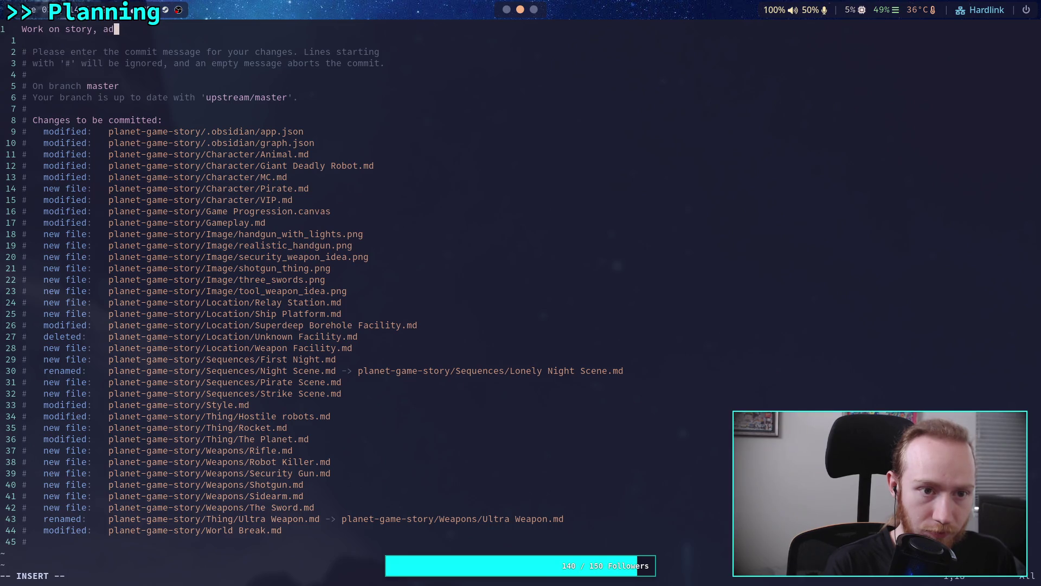
{"action": "type", "text": "d weapon concepts"}
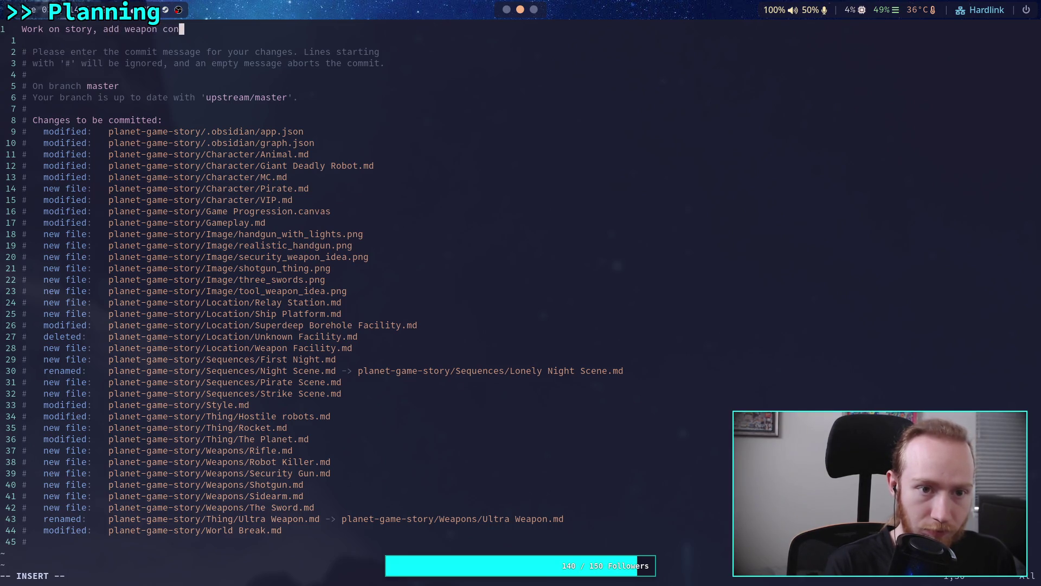
{"action": "key", "text": "Escape"}
{"action": "type", "text": ":w"}
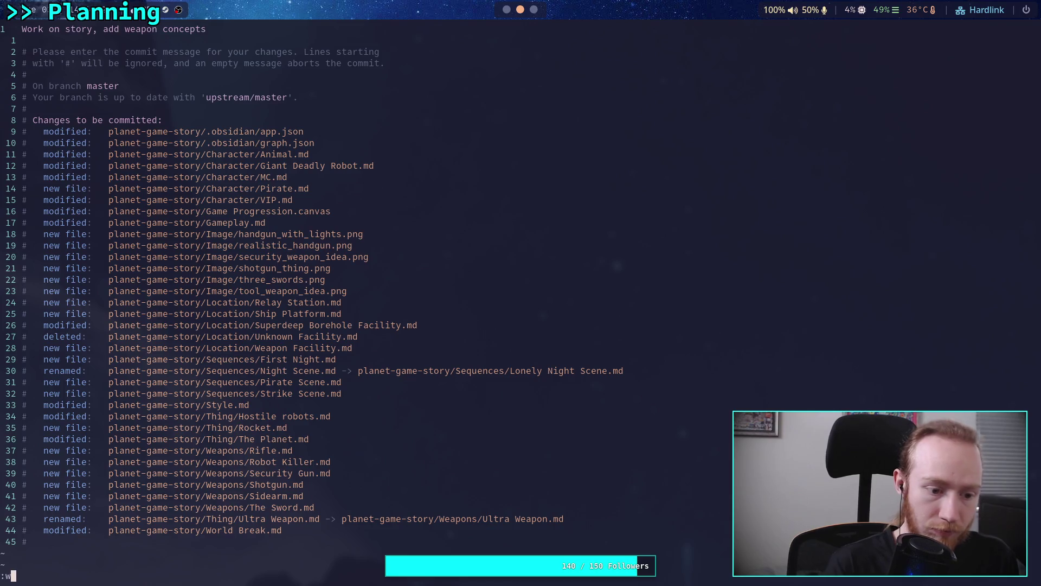
{"action": "type", "text": "q"}
{"action": "key", "text": "Return"}
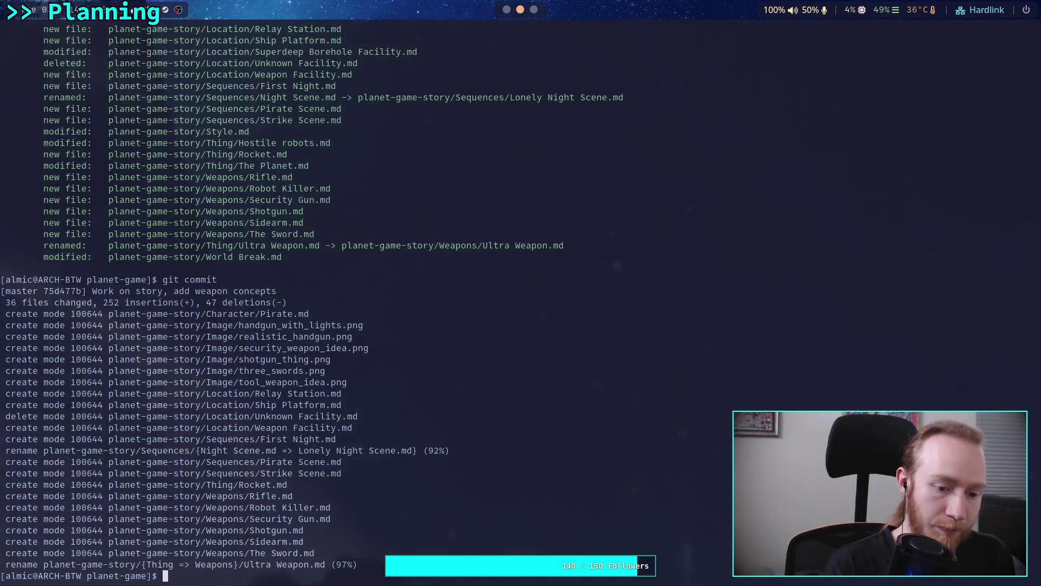
- Push the new commit to the remote with git push and return to Obsidian
{"action": "type", "text": "git push"}
{"action": "key", "text": "Return"}
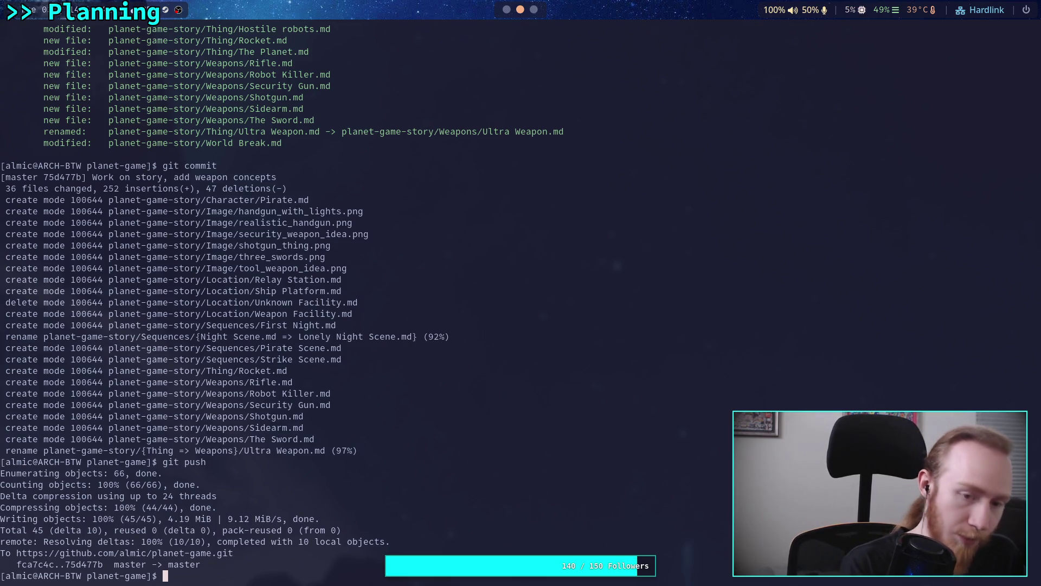
{"action": "key", "text": "super+1"}
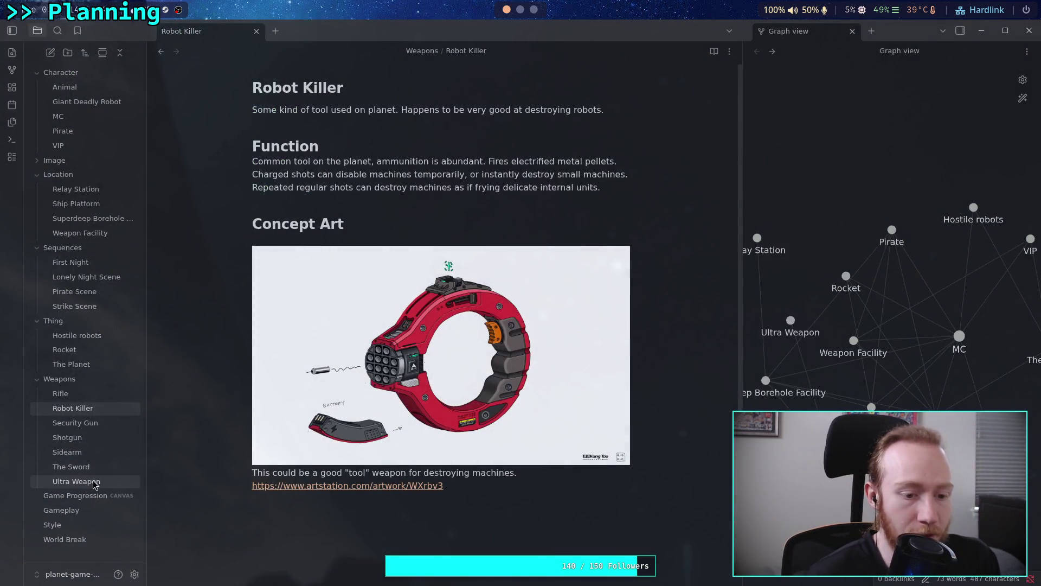
- Open the Ultra Weapon note, then open the sword artwork from ArtStation's sci-fi weapon results
{"action": "left_click", "coordinate": [113, 481]}
{"action": "key", "text": "super+3"}
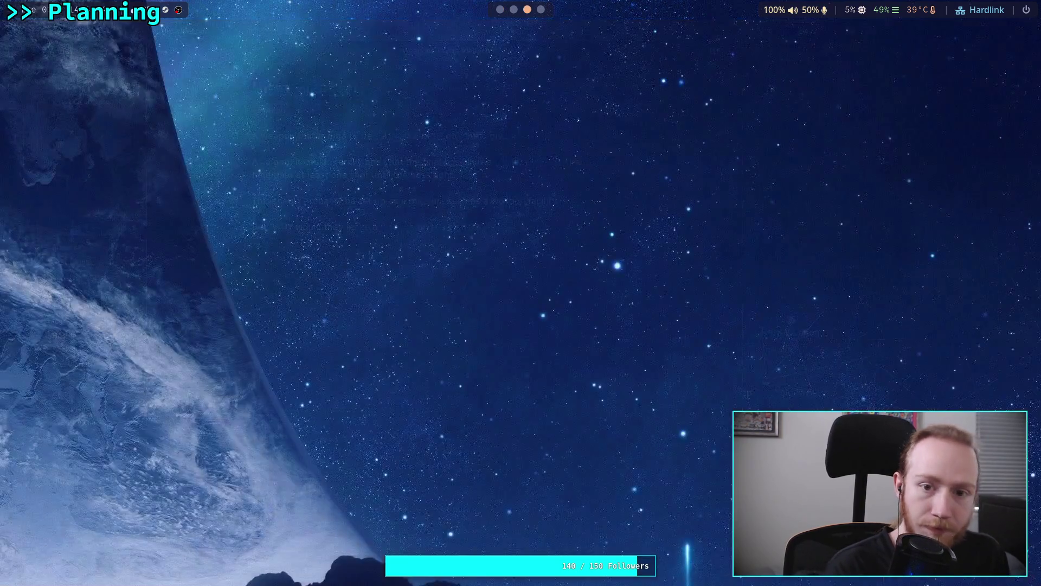
{"action": "key", "text": "alt+Left"}
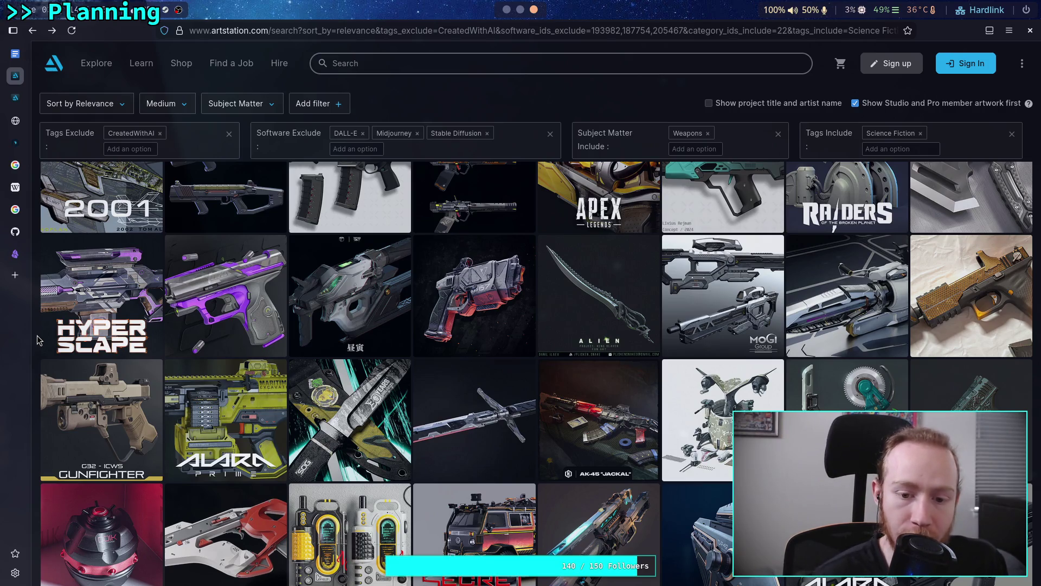
{"action": "left_click", "coordinate": [437, 388]}
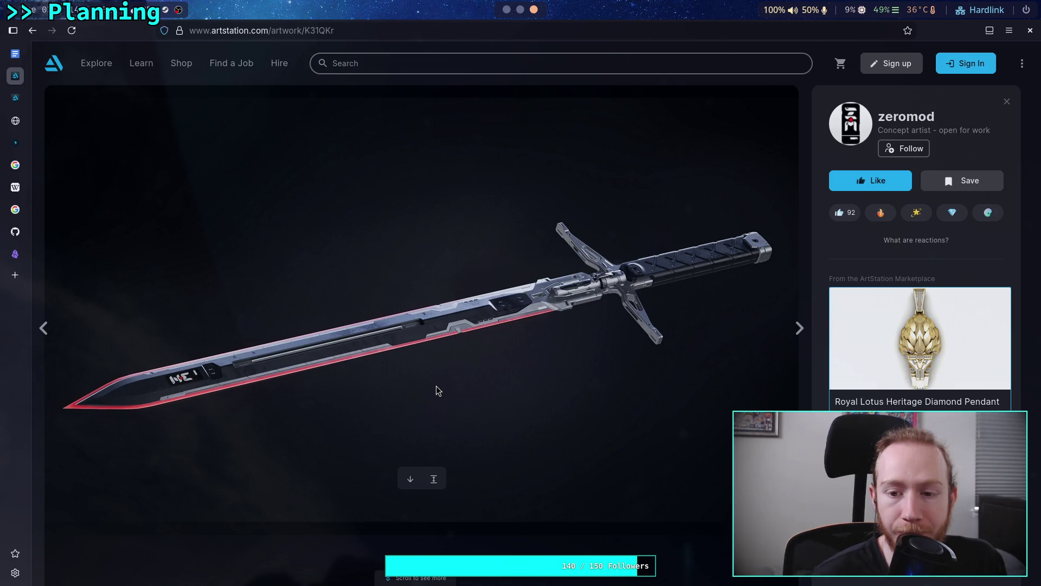
{"action": "scroll", "coordinate": [436, 386], "scroll_direction": "down", "scroll_amount": 5}
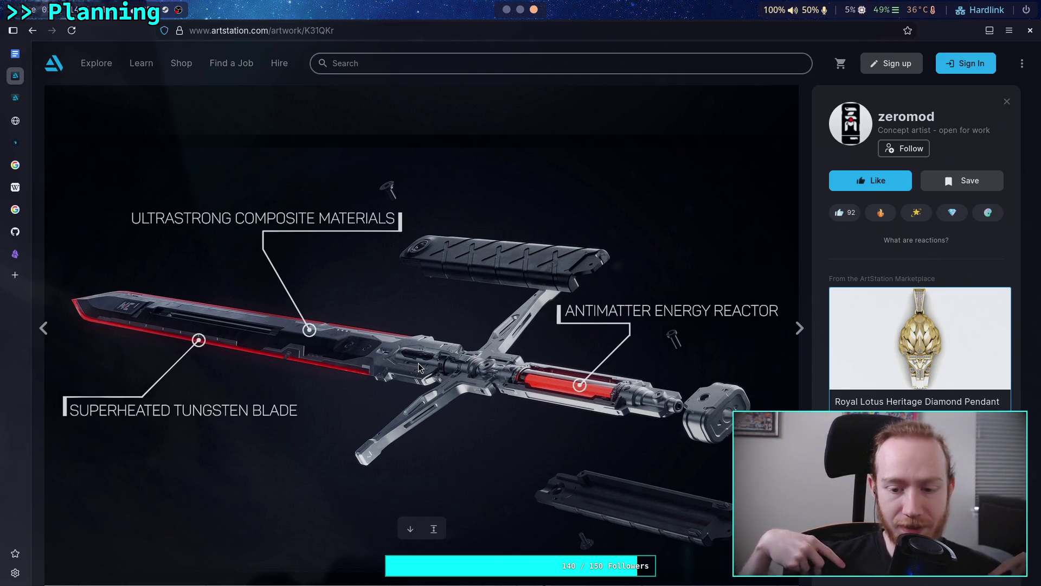
{"action": "scroll", "coordinate": [418, 366], "scroll_direction": "up", "scroll_amount": 3}
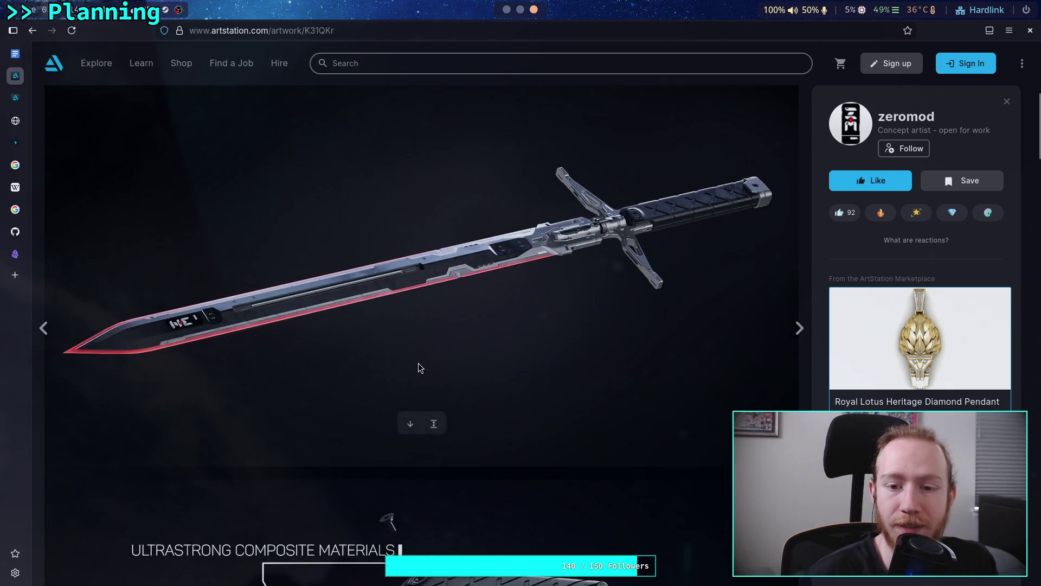
{"action": "scroll", "coordinate": [418, 368], "scroll_direction": "down", "scroll_amount": 3}
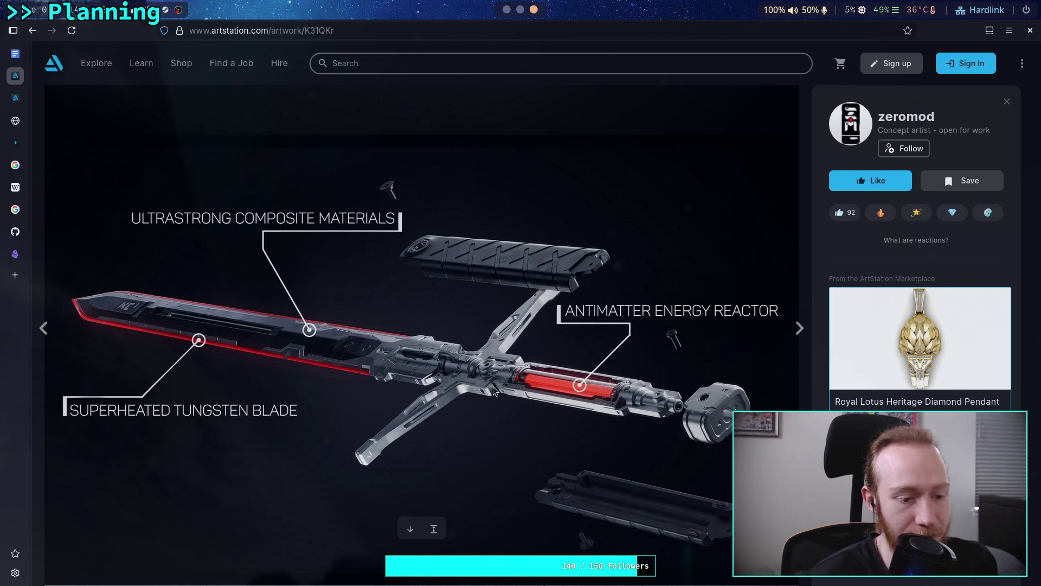
{"action": "scroll", "coordinate": [493, 386], "scroll_direction": "down", "scroll_amount": 10}
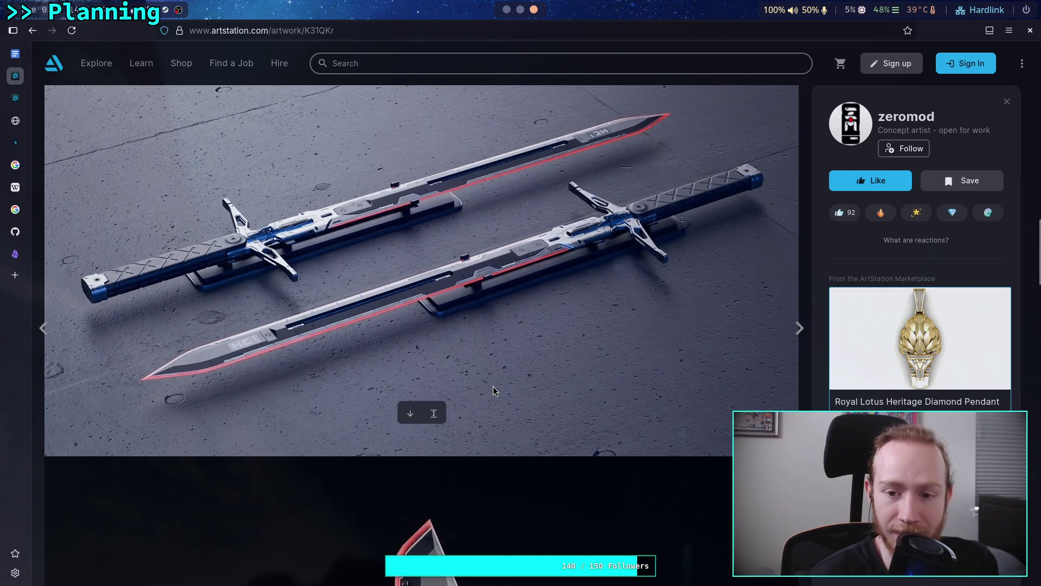
{"action": "scroll", "coordinate": [493, 387], "scroll_direction": "down", "scroll_amount": 5}
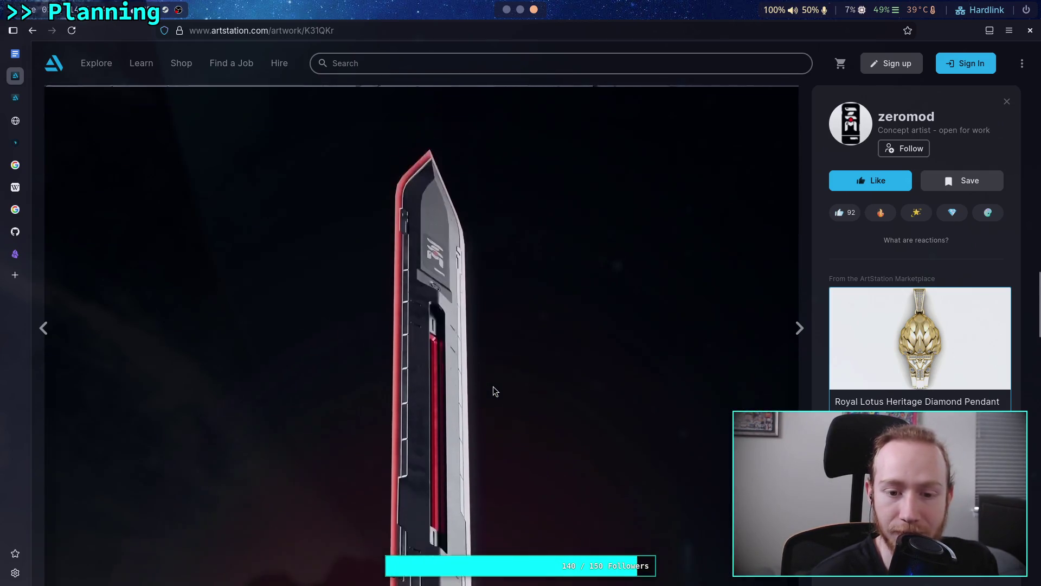
{"action": "scroll", "coordinate": [493, 386], "scroll_direction": "down", "scroll_amount": 10}
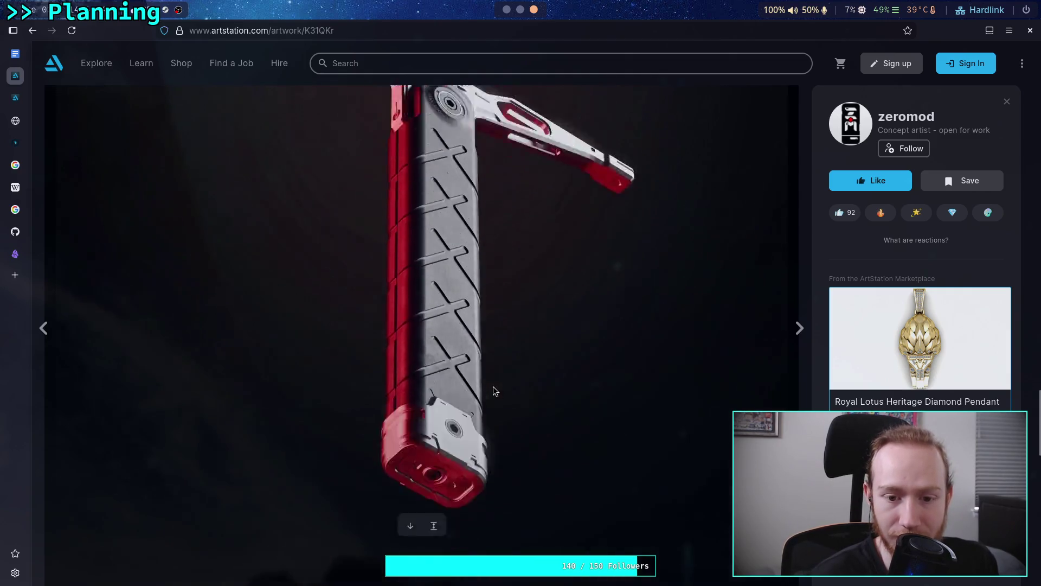
{"action": "scroll", "coordinate": [493, 386], "scroll_direction": "down", "scroll_amount": 10}
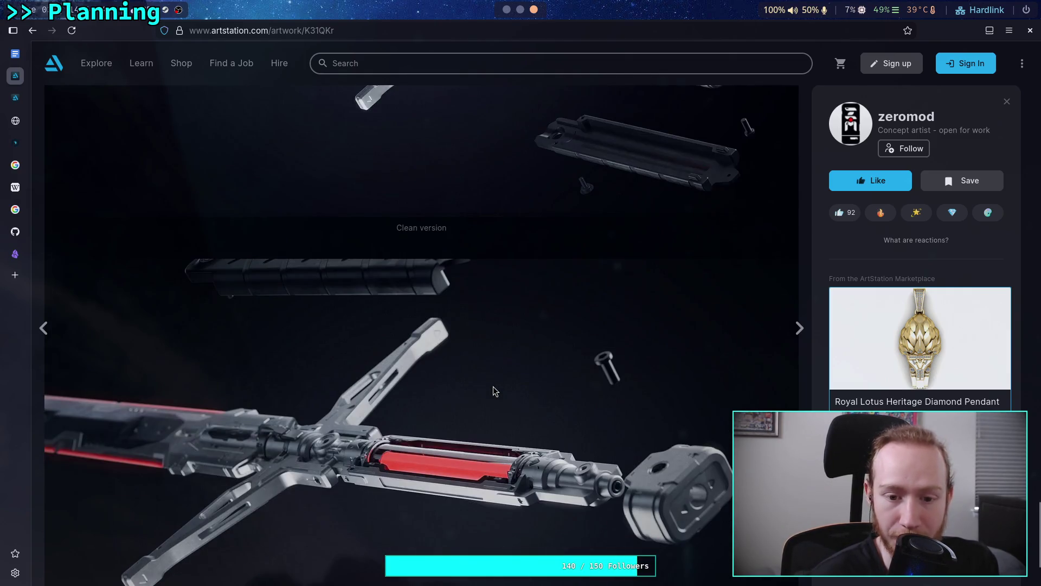
{"action": "scroll", "coordinate": [493, 389], "scroll_direction": "down", "scroll_amount": 3}
{"action": "scroll", "coordinate": [494, 387], "scroll_direction": "up", "scroll_amount": 5}
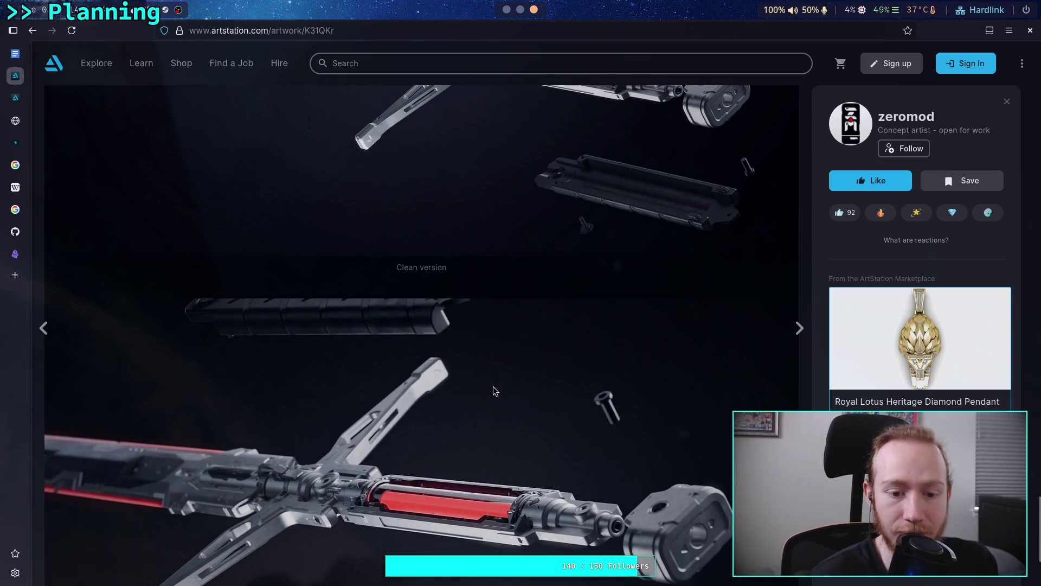
{"action": "scroll", "coordinate": [493, 386], "scroll_direction": "up", "scroll_amount": 5}
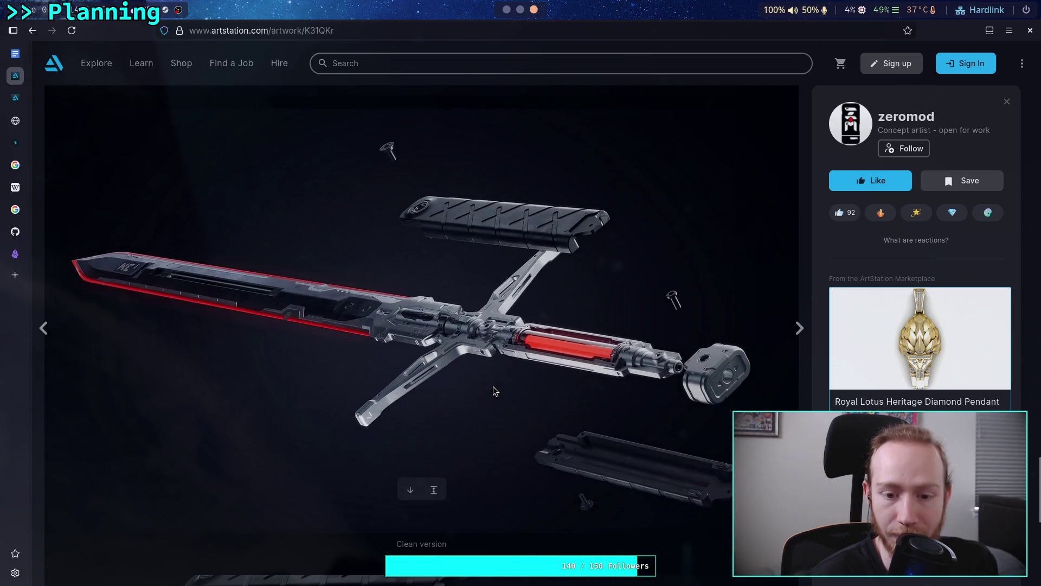
{"action": "scroll", "coordinate": [493, 386], "scroll_direction": "down", "scroll_amount": 10}
{"action": "scroll", "coordinate": [493, 390], "scroll_direction": "up", "scroll_amount": 10}
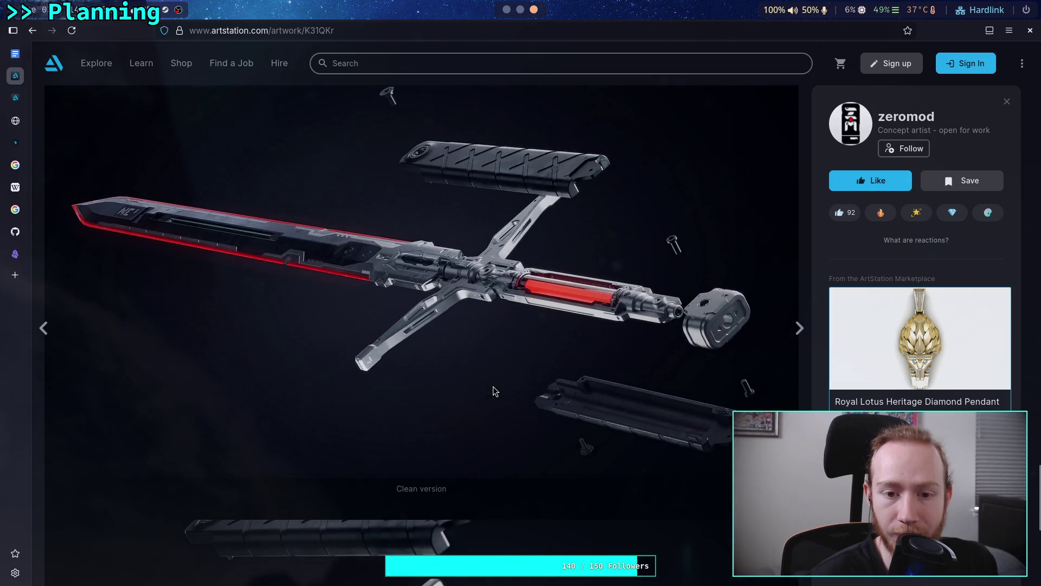
{"action": "scroll", "coordinate": [493, 386], "scroll_direction": "up", "scroll_amount": 15}
{"action": "scroll", "coordinate": [493, 386], "scroll_direction": "down", "scroll_amount": 10}
{"action": "scroll", "coordinate": [493, 389], "scroll_direction": "up", "scroll_amount": 10}
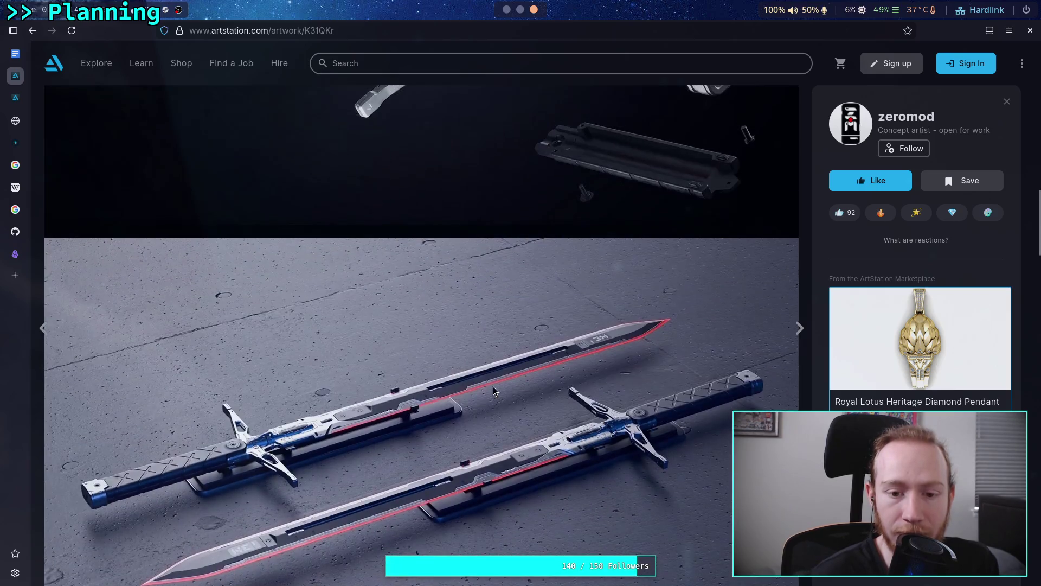
{"action": "scroll", "coordinate": [493, 389], "scroll_direction": "down", "scroll_amount": 3}
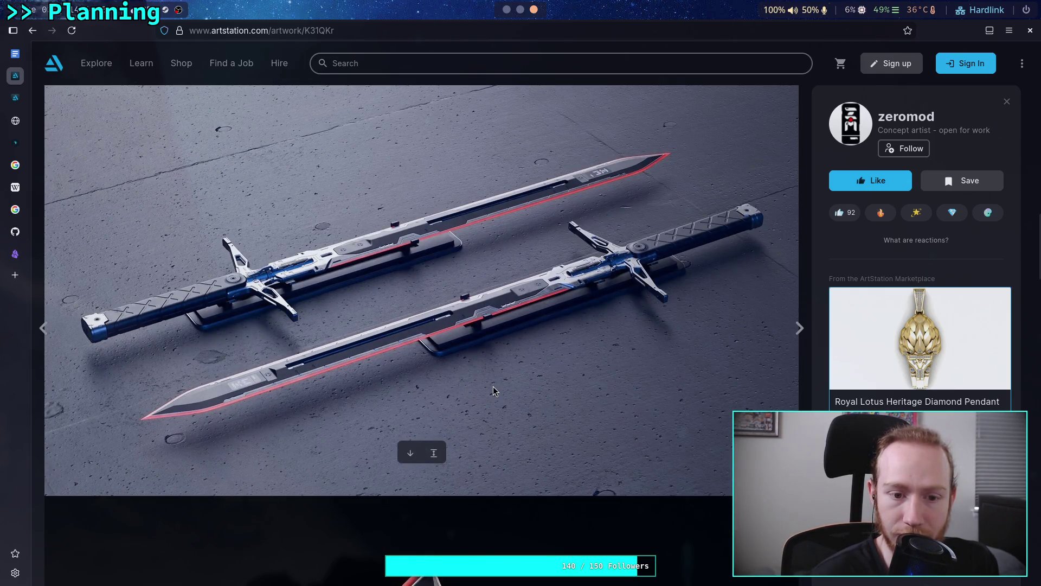
{"action": "scroll", "coordinate": [493, 386], "scroll_direction": "down", "scroll_amount": 15}
{"action": "scroll", "coordinate": [493, 387], "scroll_direction": "up", "scroll_amount": 7}
{"action": "scroll", "coordinate": [493, 386], "scroll_direction": "up", "scroll_amount": 2}
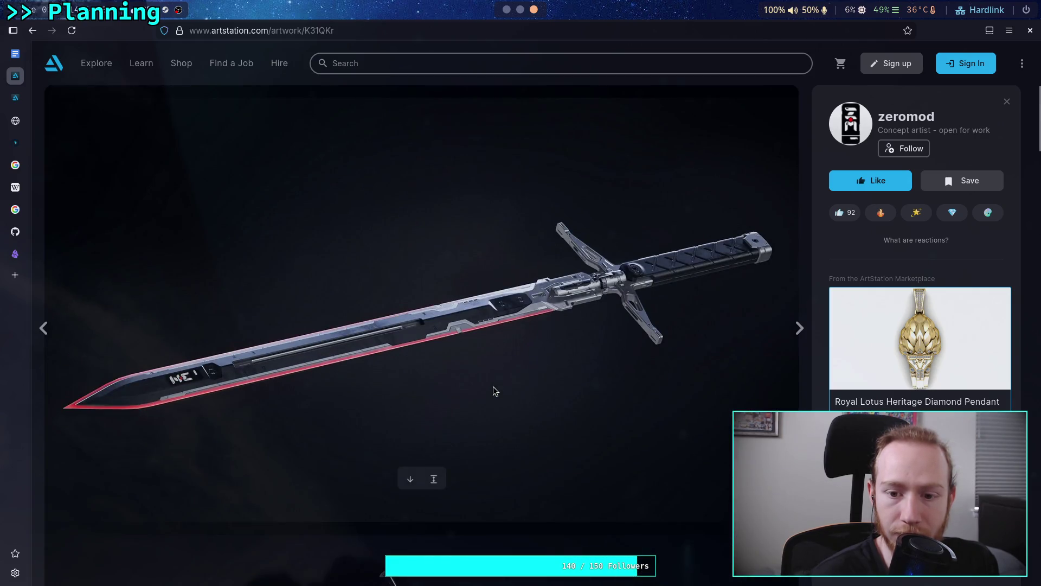
{"action": "scroll", "coordinate": [493, 386], "scroll_direction": "down", "scroll_amount": 10}
- Paste the two-swords artwork's ArtStation address below the first link in The Sword note
{"action": "right_click", "coordinate": [504, 343]}
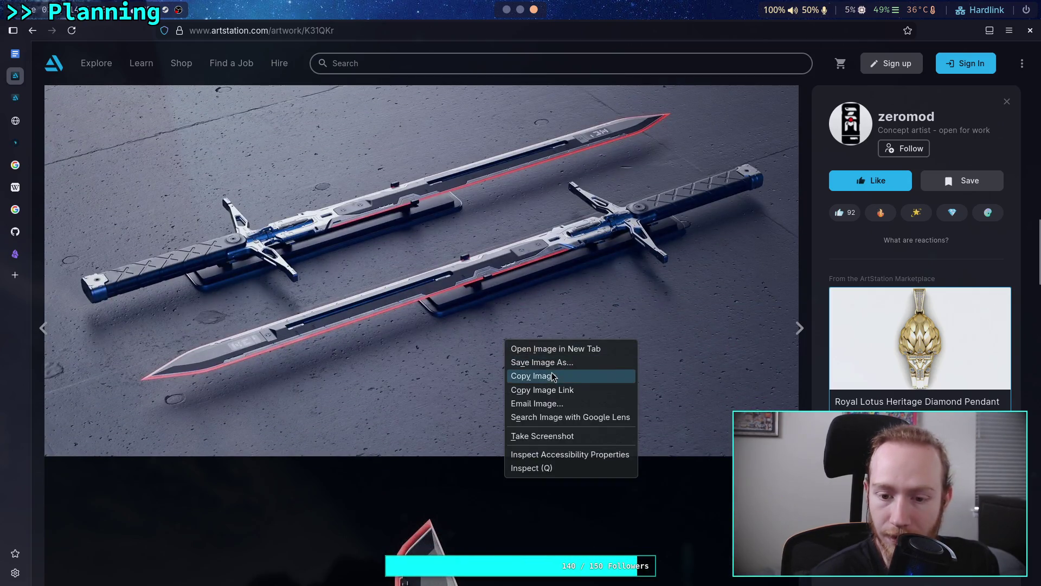
{"action": "left_click", "coordinate": [533, 376]}
{"action": "left_click", "coordinate": [409, 33]}
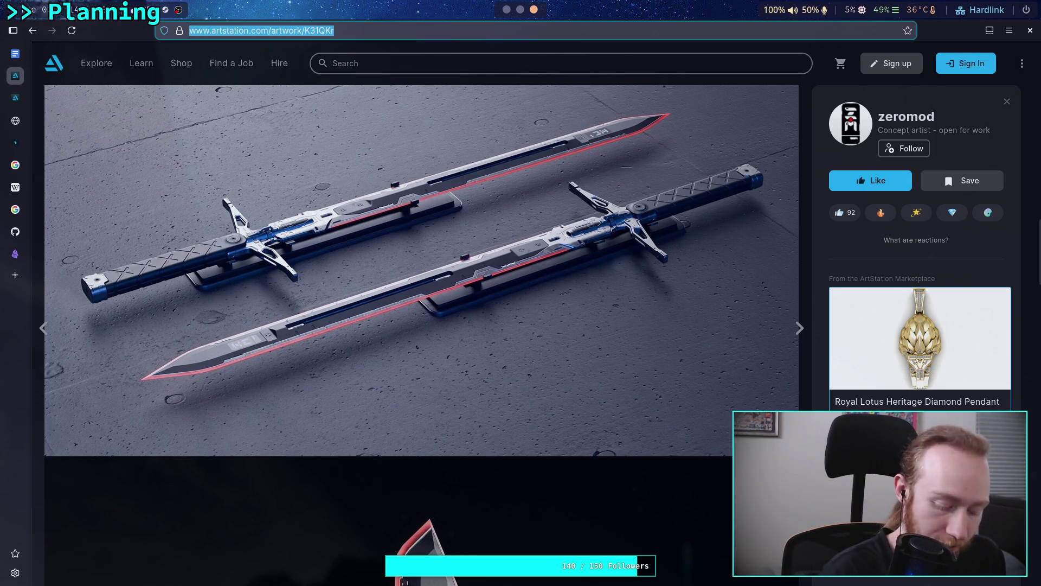
{"action": "left_click", "coordinate": [507, 14]}
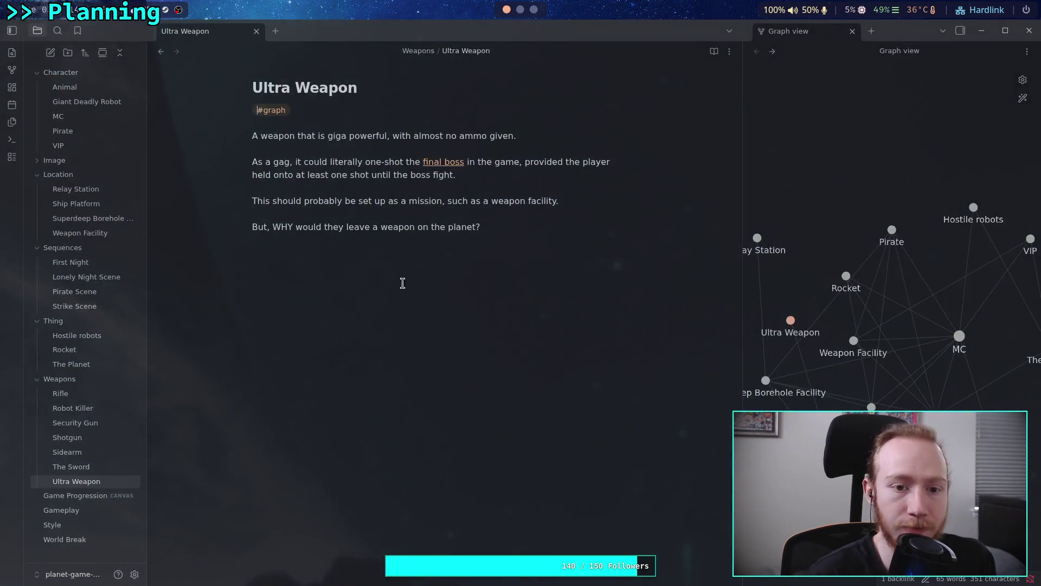
{"action": "left_click", "coordinate": [105, 467]}
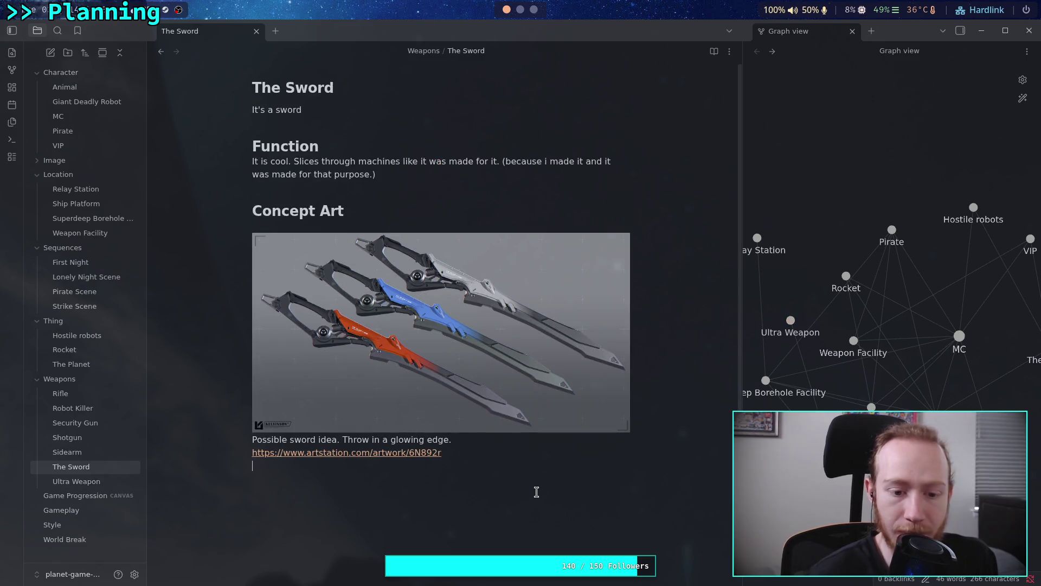
{"action": "left_click", "coordinate": [537, 491]}
{"action": "key", "text": "ctrl+v"}
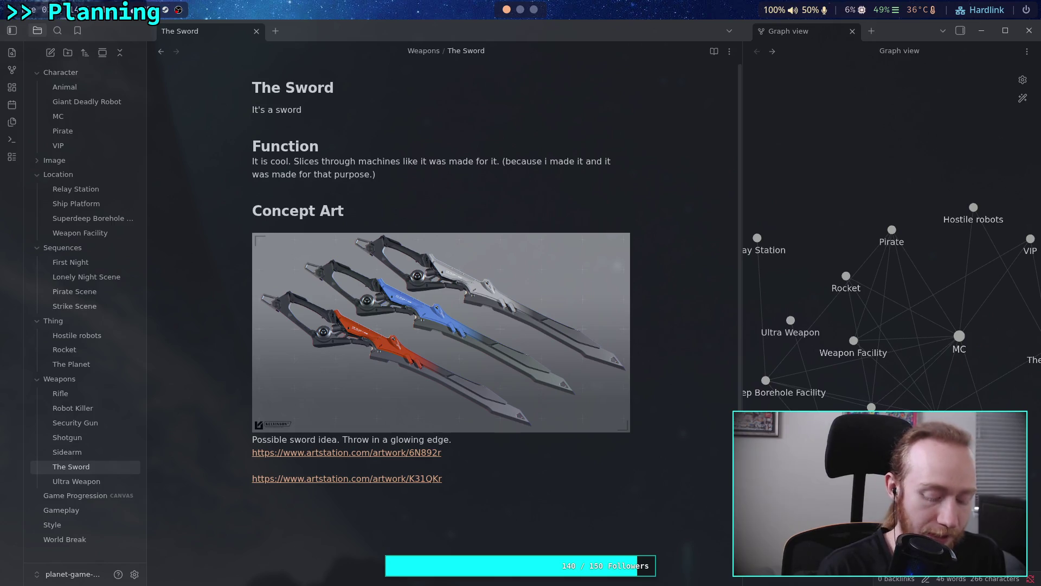
{"action": "left_click", "coordinate": [380, 479]}
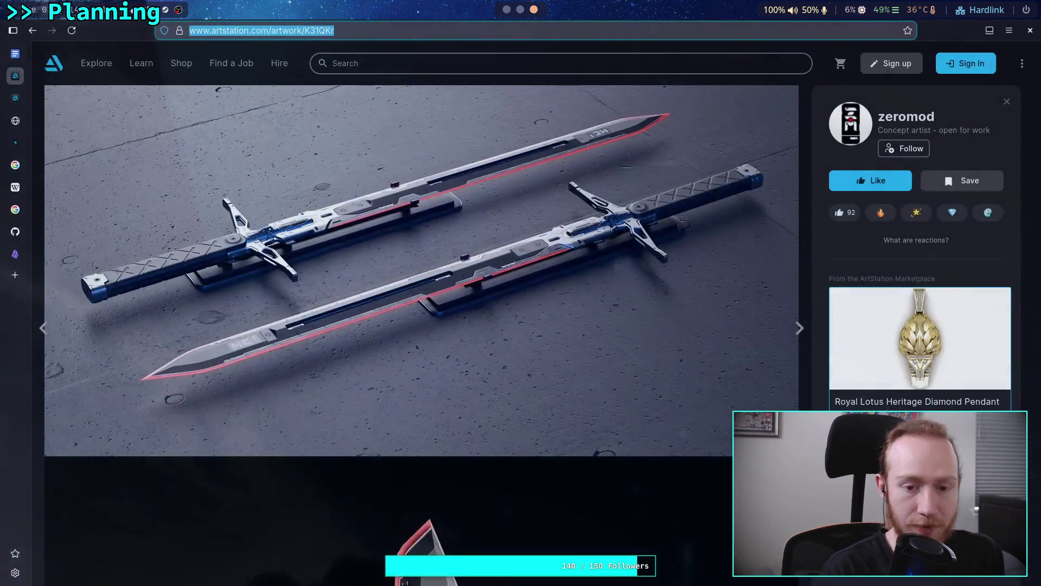
- Paste the two-swords image into The Sword note on its own line
{"action": "right_click", "coordinate": [515, 475]}
{"action": "left_click", "coordinate": [529, 407]}
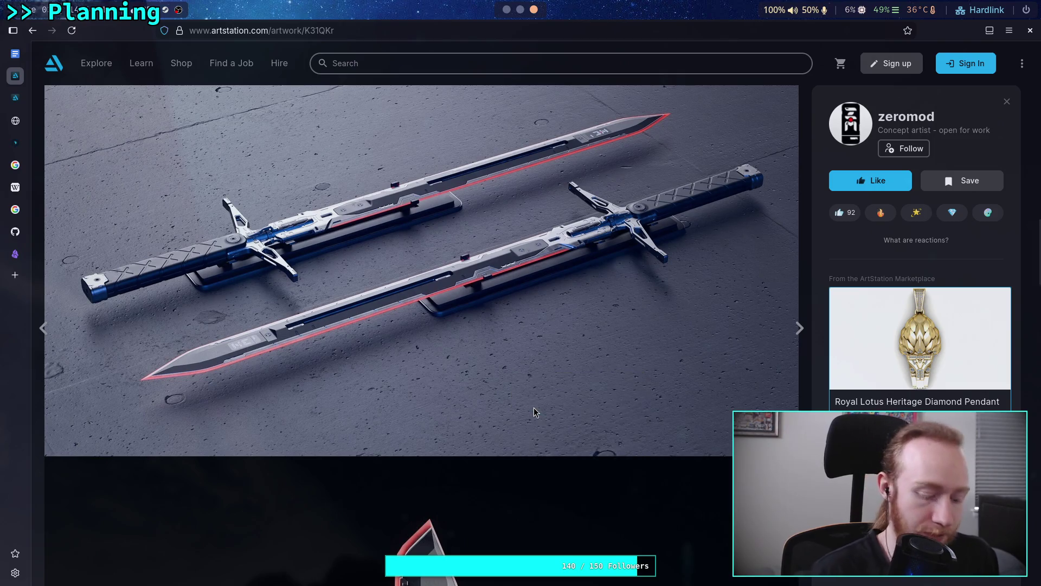
{"action": "key", "text": "super+2"}
{"action": "key", "text": "super+1"}
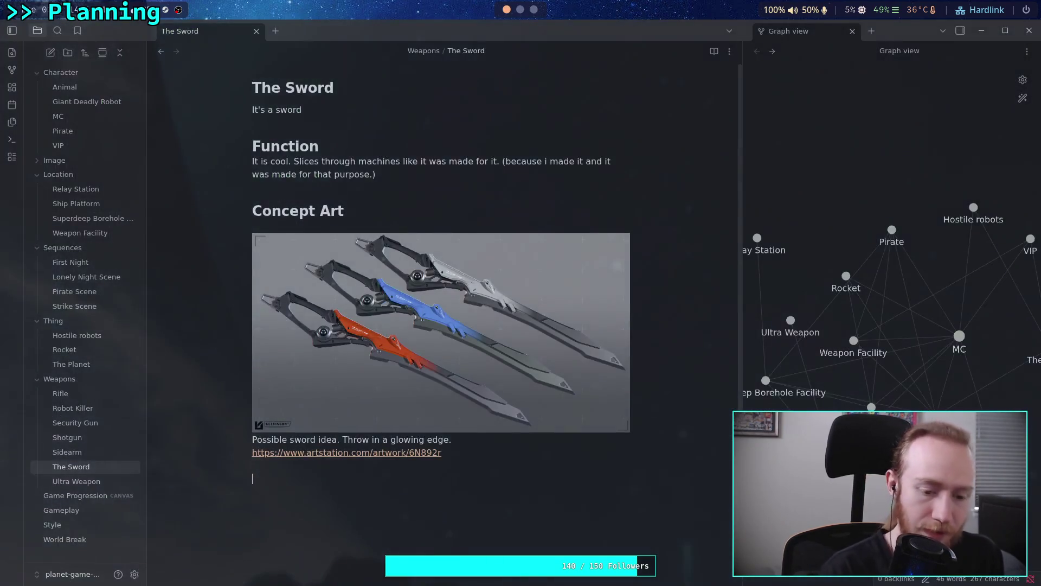
{"action": "key", "text": "ctrl+v"}
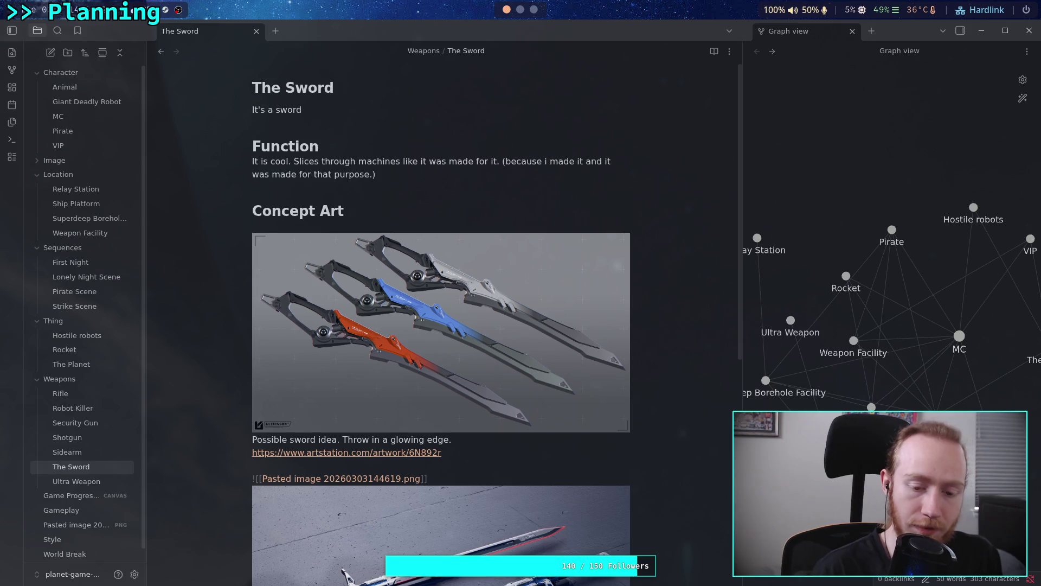
{"action": "key", "text": "Return"}
- Paste the two-swords artwork's ArtStation link below the second image
{"action": "left_click", "coordinate": [521, 9]}
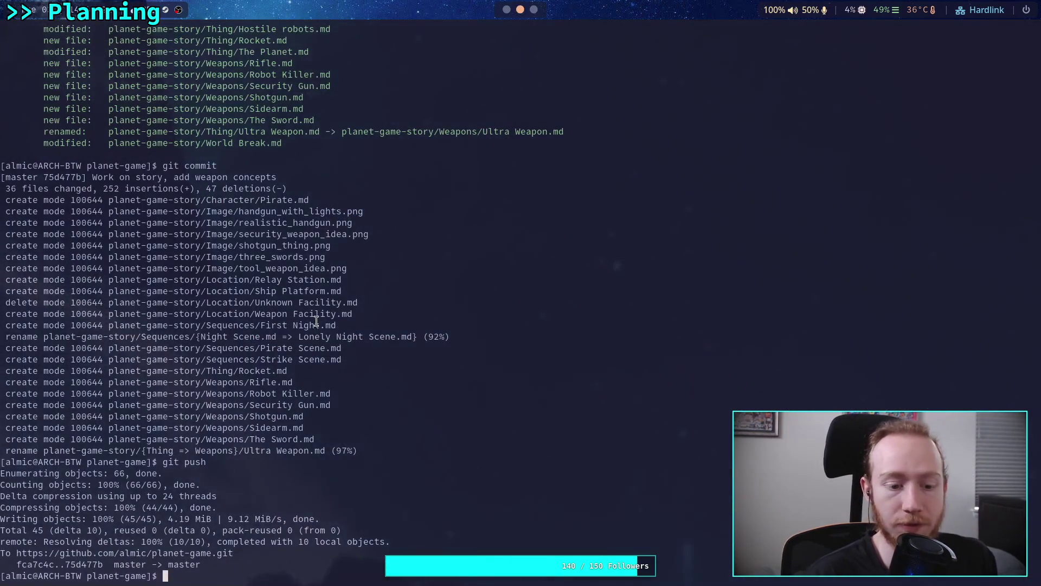
{"action": "left_click", "coordinate": [534, 9]}
{"action": "left_click", "coordinate": [397, 24]}
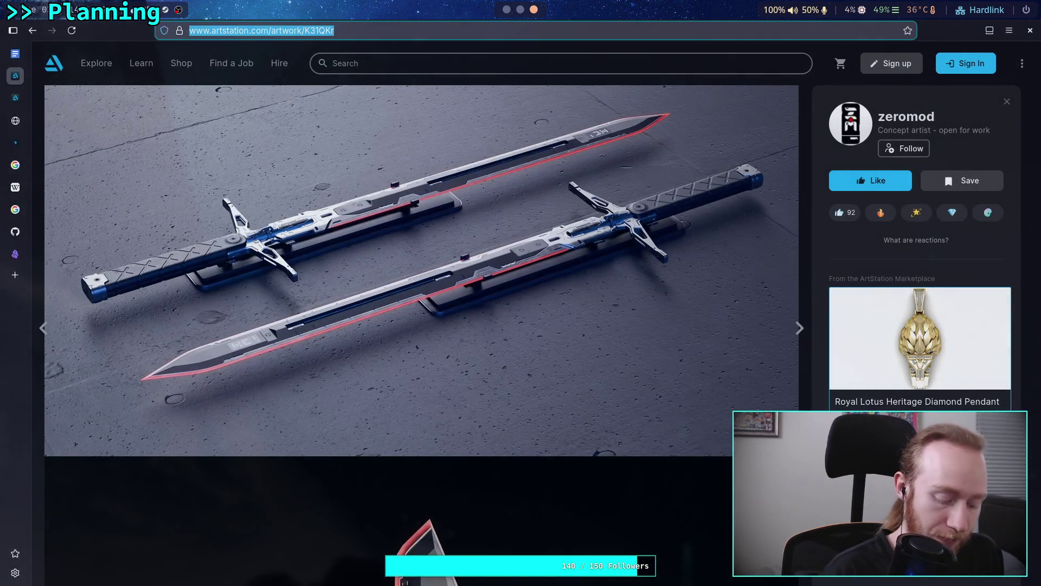
{"action": "key", "text": "super+1"}
{"action": "key", "text": "ctrl+v"}
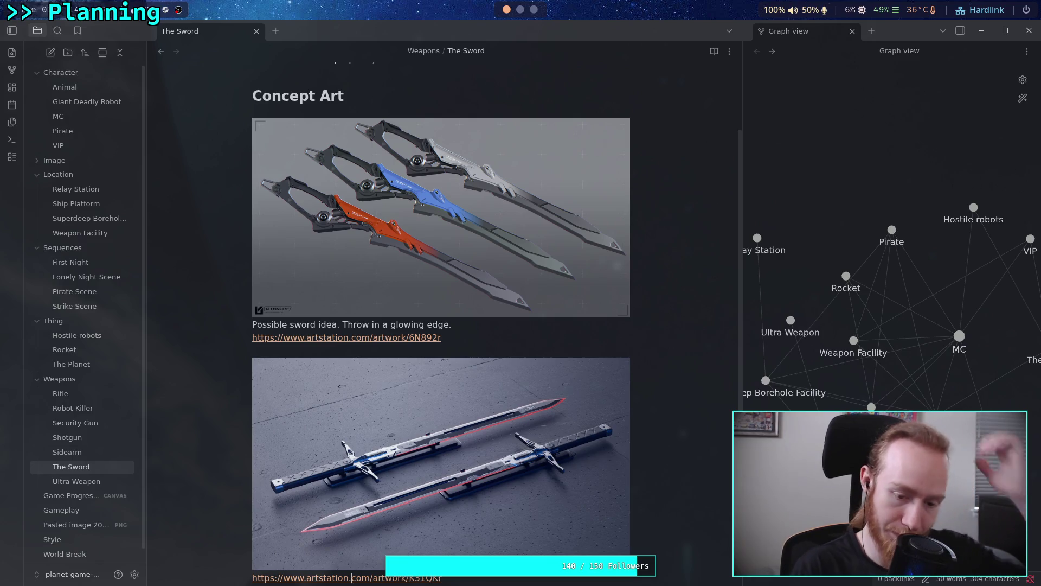
- Caption the second image 'Realistic design, still futuristic, heated blade.' and return to ArtStation's weapon results
{"action": "key", "text": "Return"}
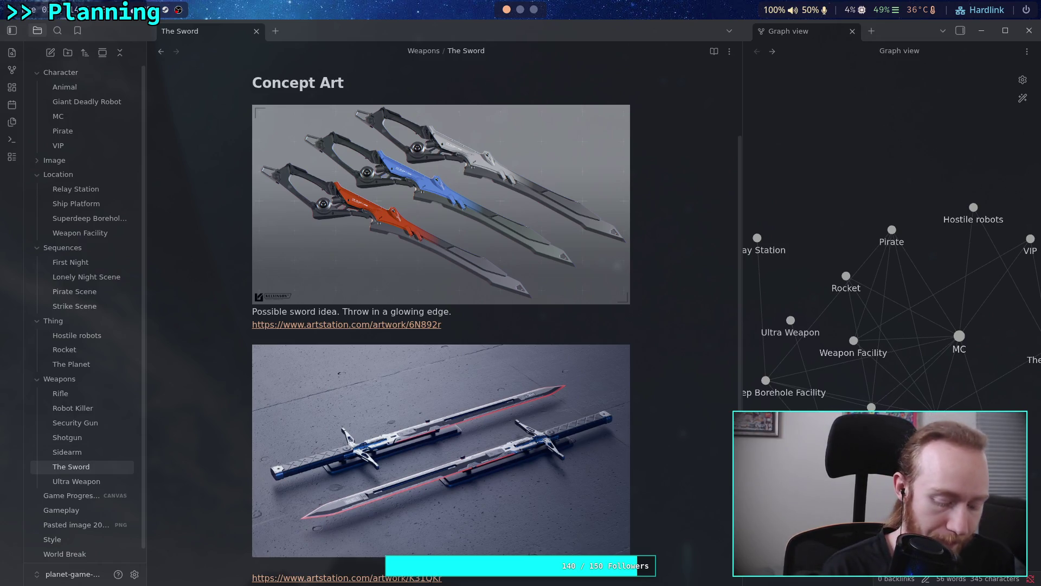
{"action": "type", "text": "Real"}
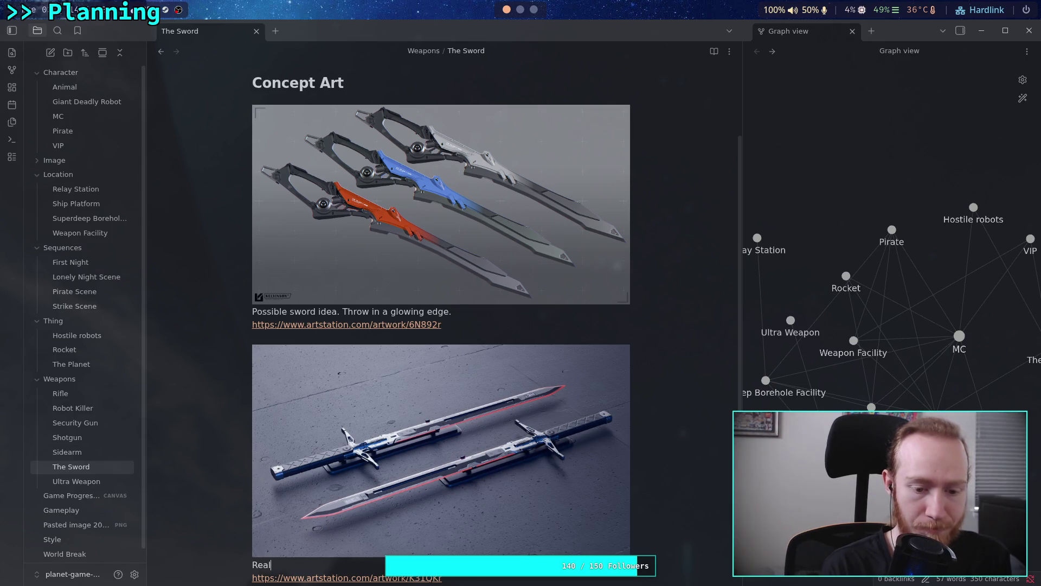
{"action": "type", "text": "istic design"}
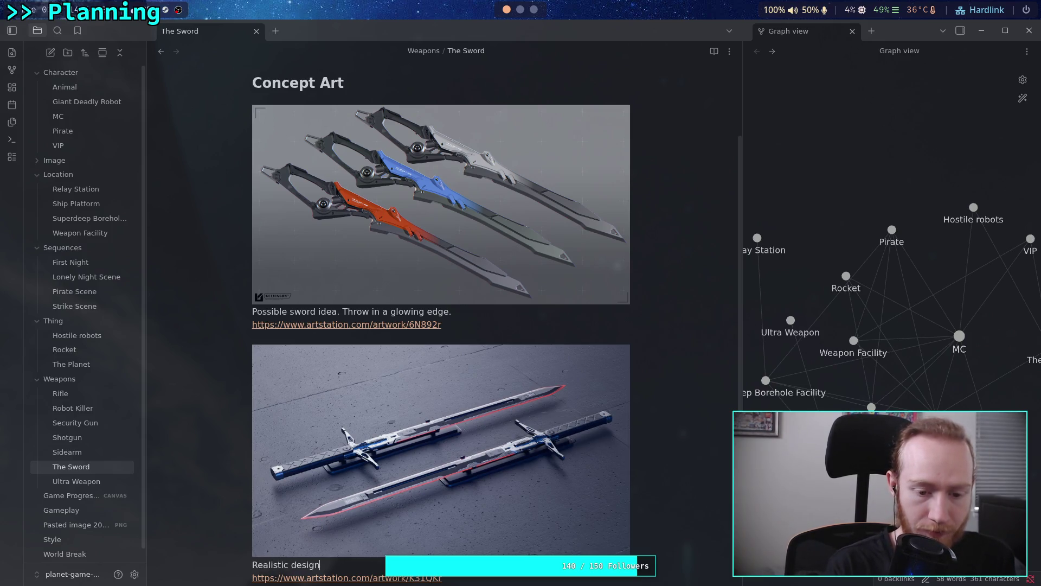
{"action": "type", "text": ", st"}
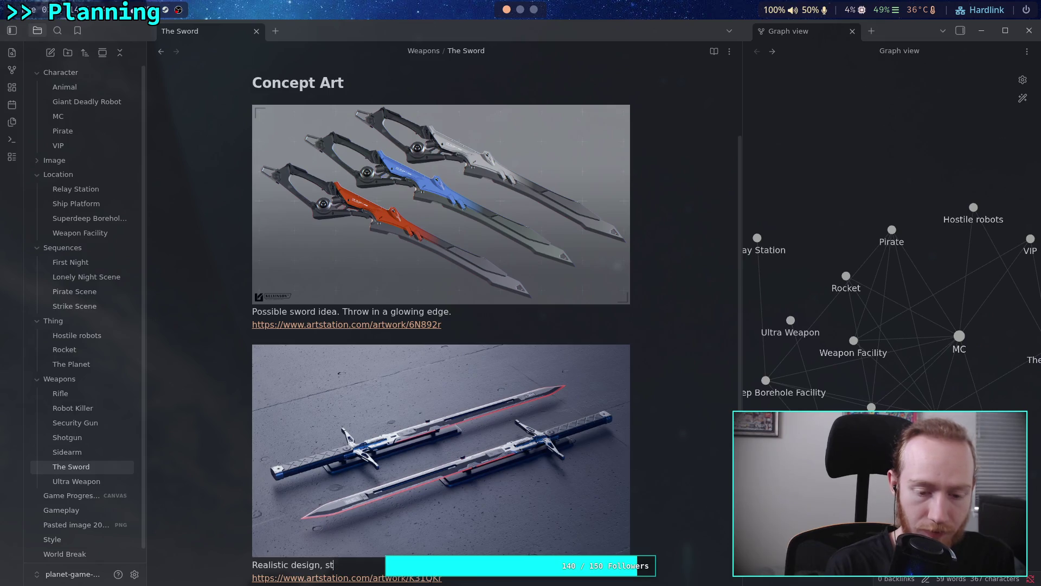
{"action": "type", "text": "euru"}
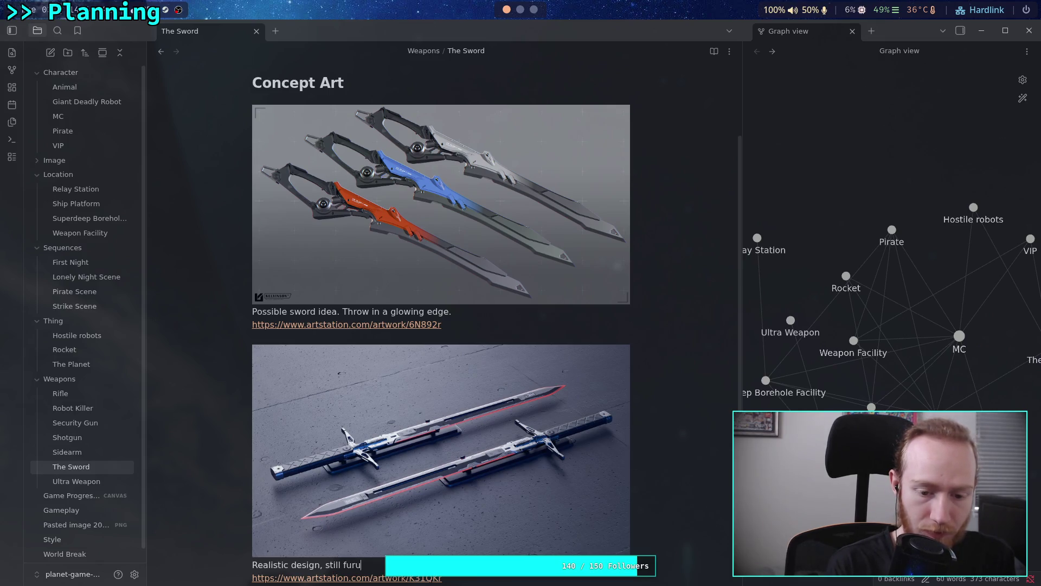
{"action": "key", "text": "BackSpace"}
{"action": "key", "text": "BackSpace"}
{"action": "key", "text": "BackSpace"}
{"action": "type", "text": "turistic,"}
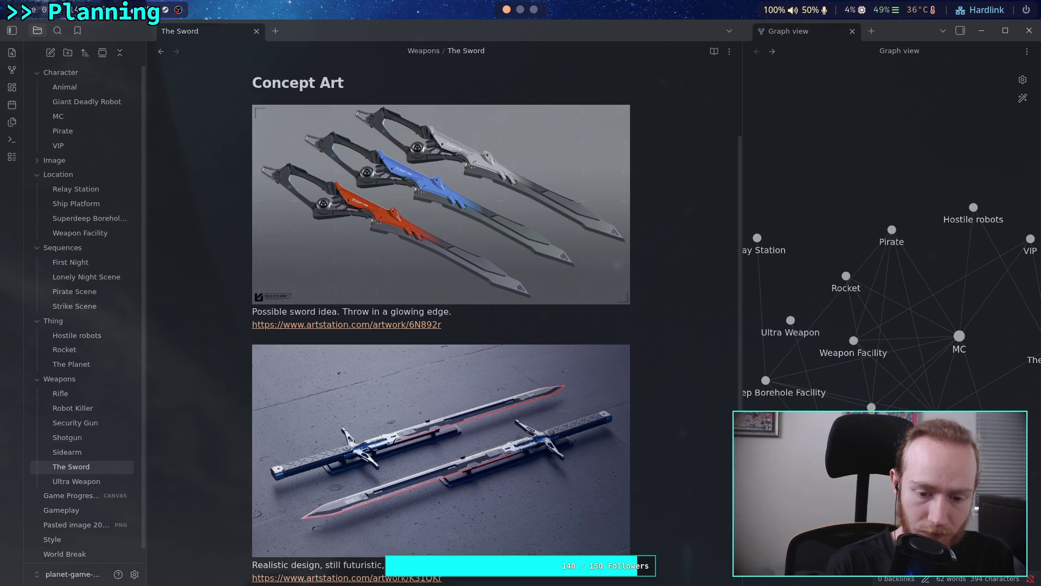
{"action": "type", "text": "."}
{"action": "scroll", "coordinate": [477, 256], "scroll_direction": "down", "scroll_amount": 1}
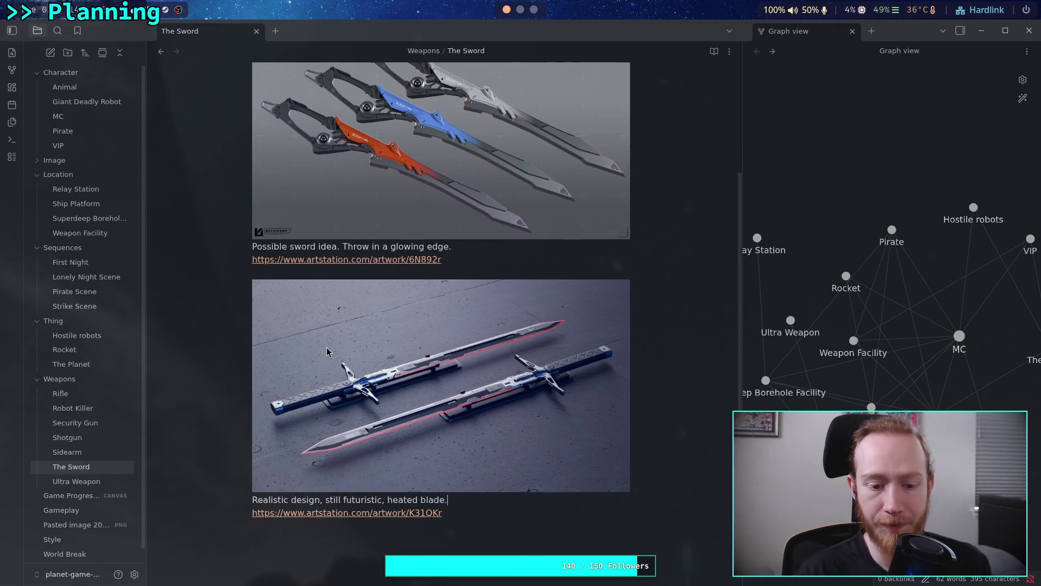
{"action": "scroll", "coordinate": [477, 263], "scroll_direction": "up", "scroll_amount": 4}
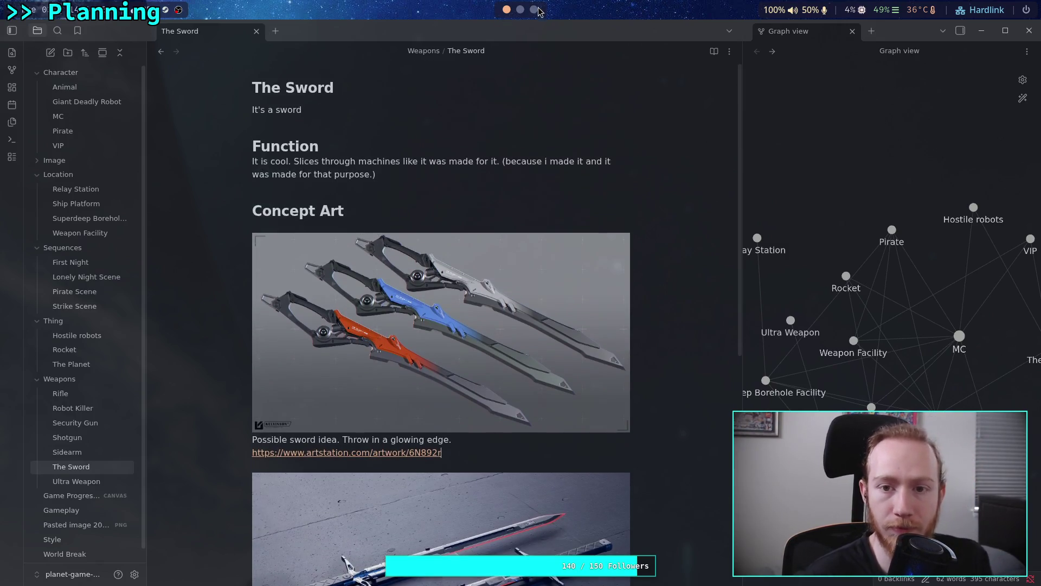
{"action": "key", "text": "super+3"}
{"action": "key", "text": "alt+Left"}
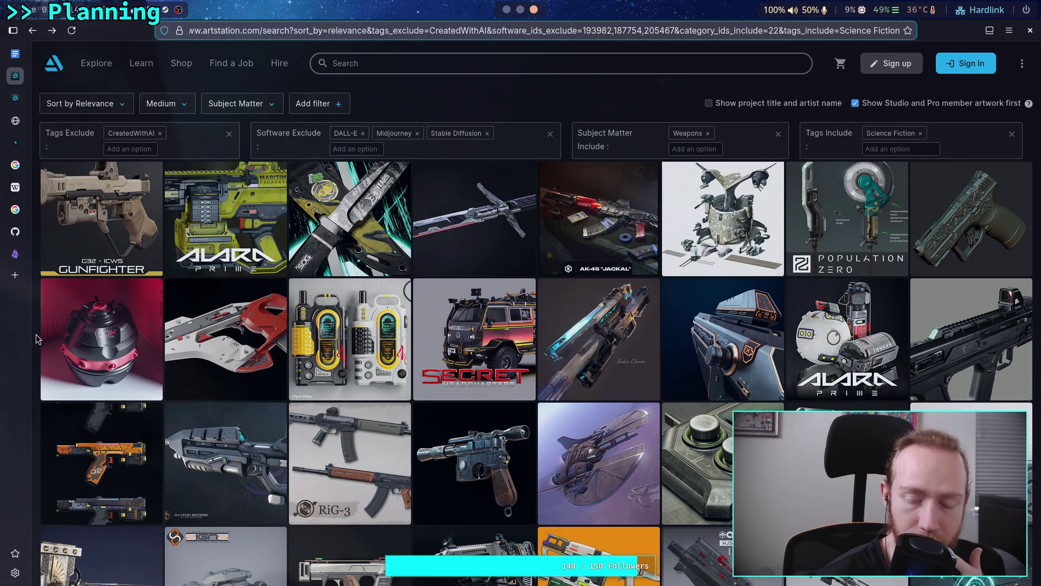
- Browse the weapon results, preview the harpoon gun artwork, then open the sci-fi knives artwork
{"action": "scroll", "coordinate": [37, 338], "scroll_direction": "down", "scroll_amount": 2}
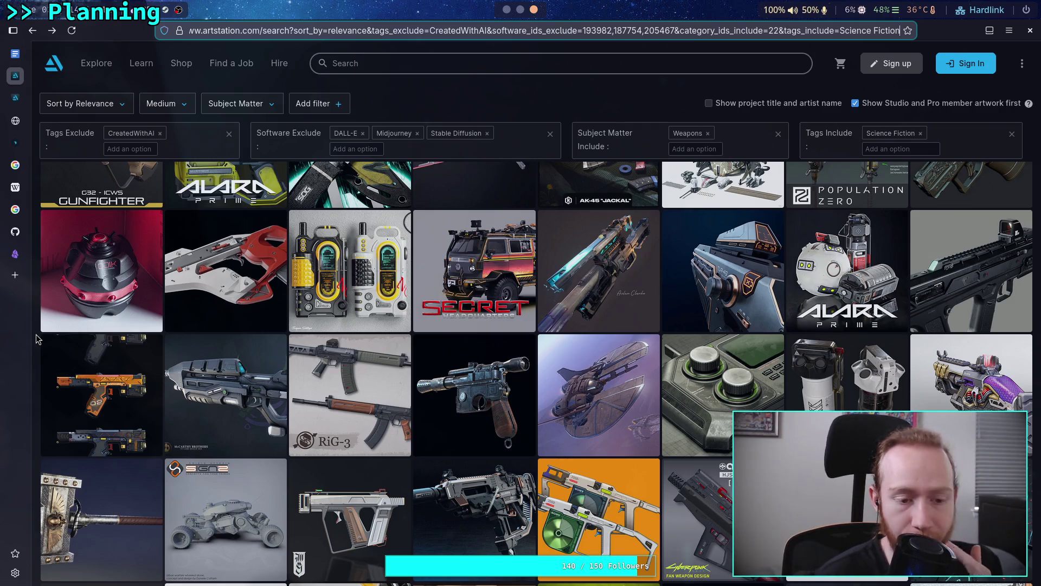
{"action": "scroll", "coordinate": [36, 339], "scroll_direction": "down", "scroll_amount": 2}
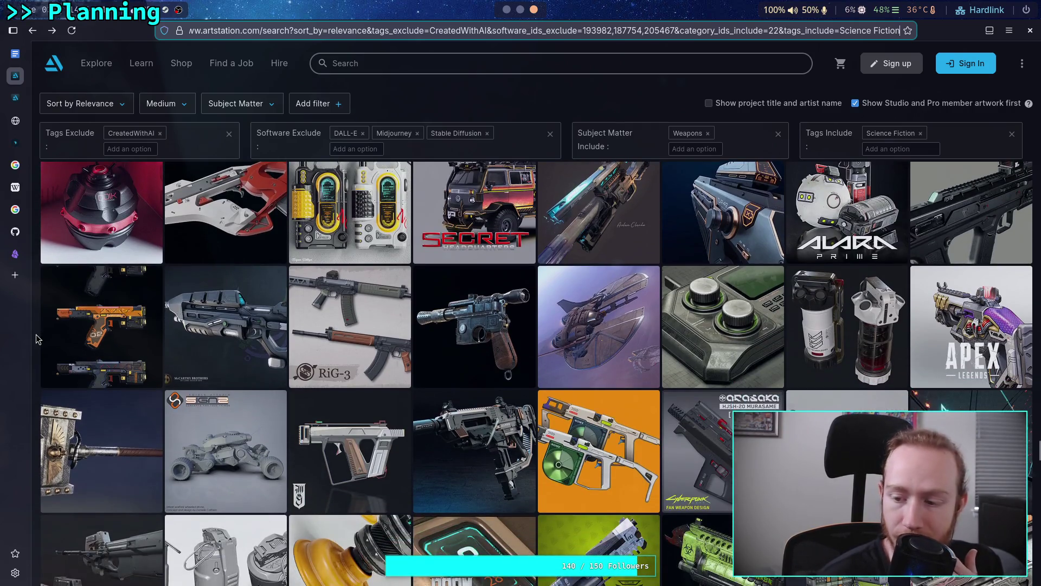
{"action": "scroll", "coordinate": [36, 339], "scroll_direction": "down", "scroll_amount": 2}
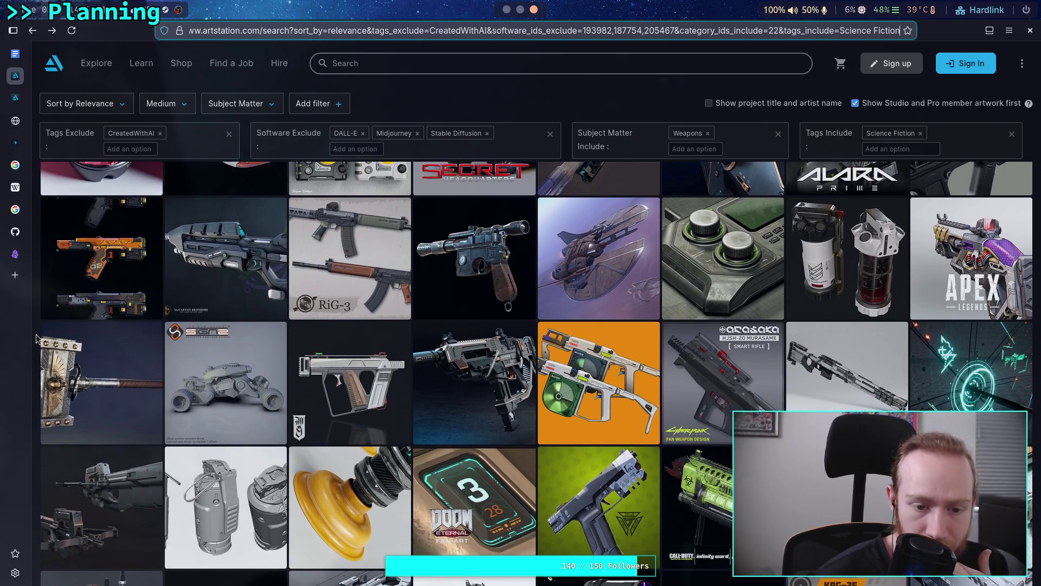
{"action": "scroll", "coordinate": [35, 339], "scroll_direction": "down", "scroll_amount": 2}
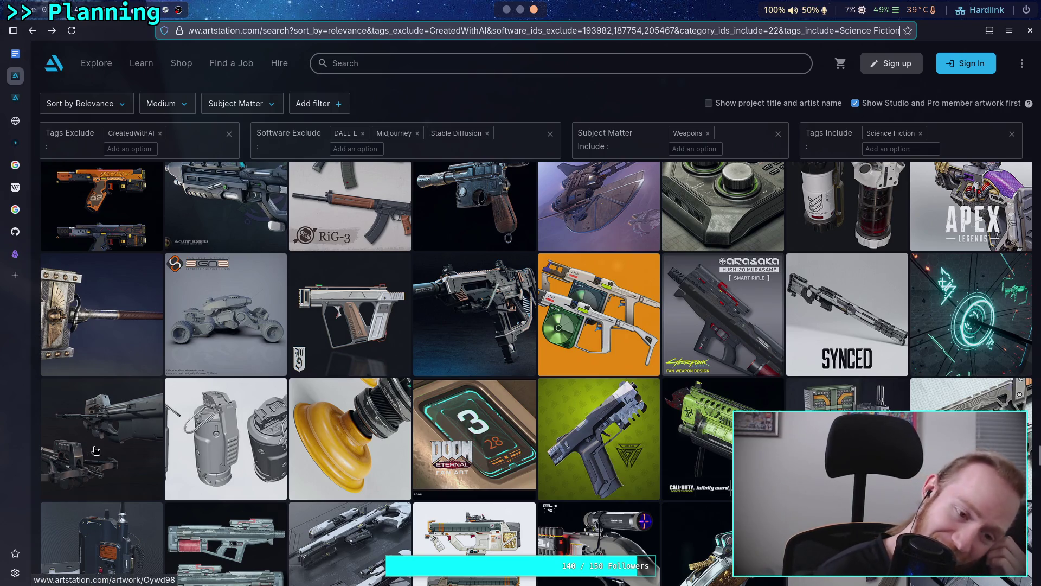
{"action": "left_click", "coordinate": [114, 429]}
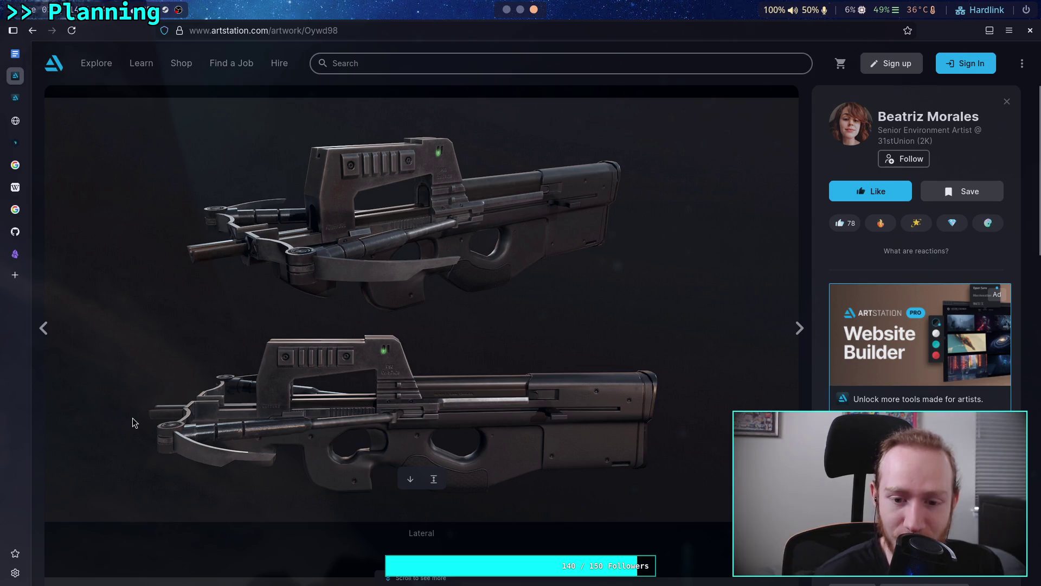
{"action": "left_click", "coordinate": [32, 37]}
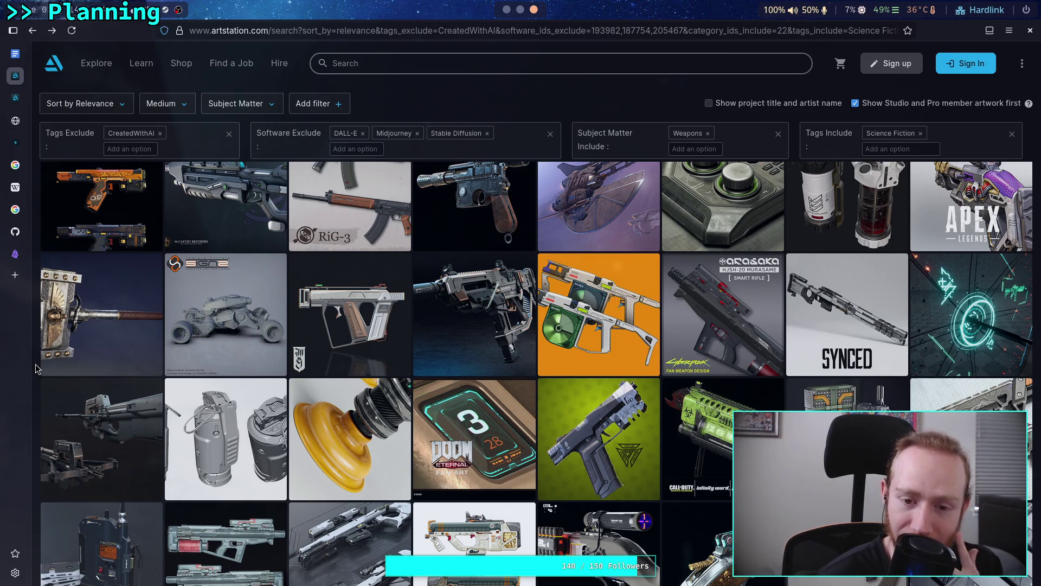
{"action": "scroll", "coordinate": [35, 369], "scroll_direction": "down", "scroll_amount": 2}
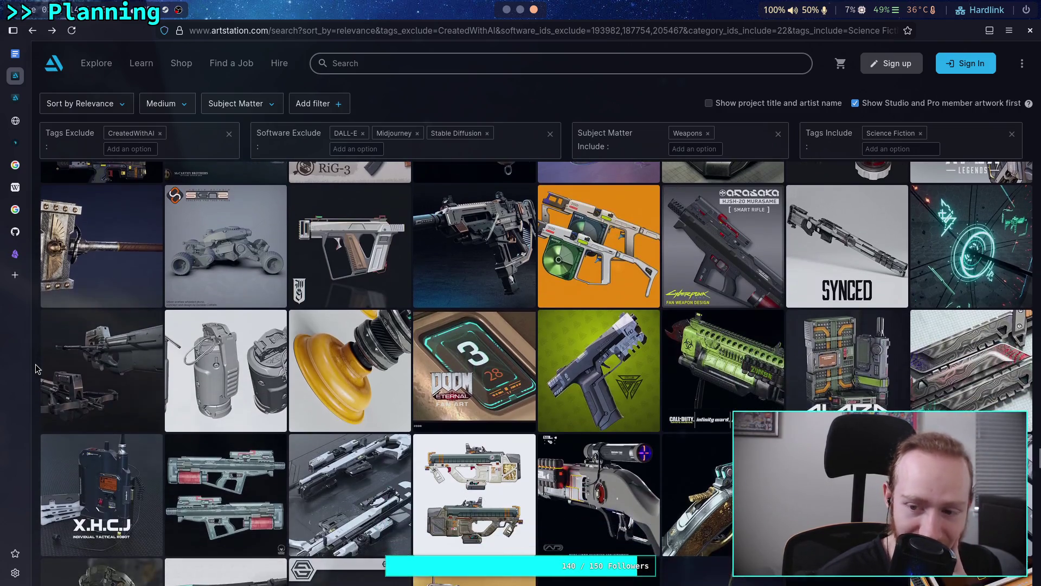
{"action": "scroll", "coordinate": [36, 369], "scroll_direction": "down", "scroll_amount": 2}
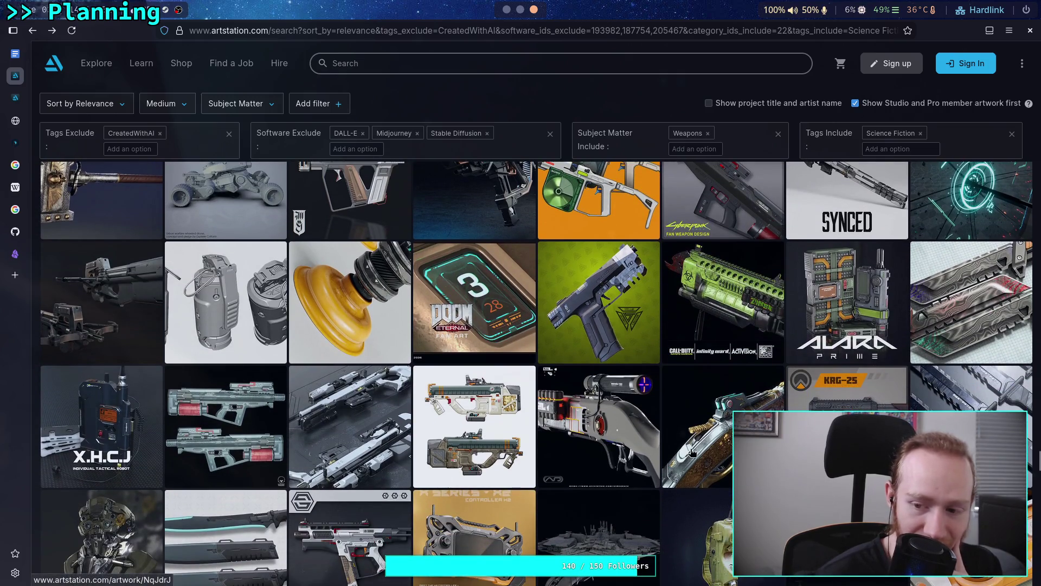
{"action": "left_click", "coordinate": [669, 452]}
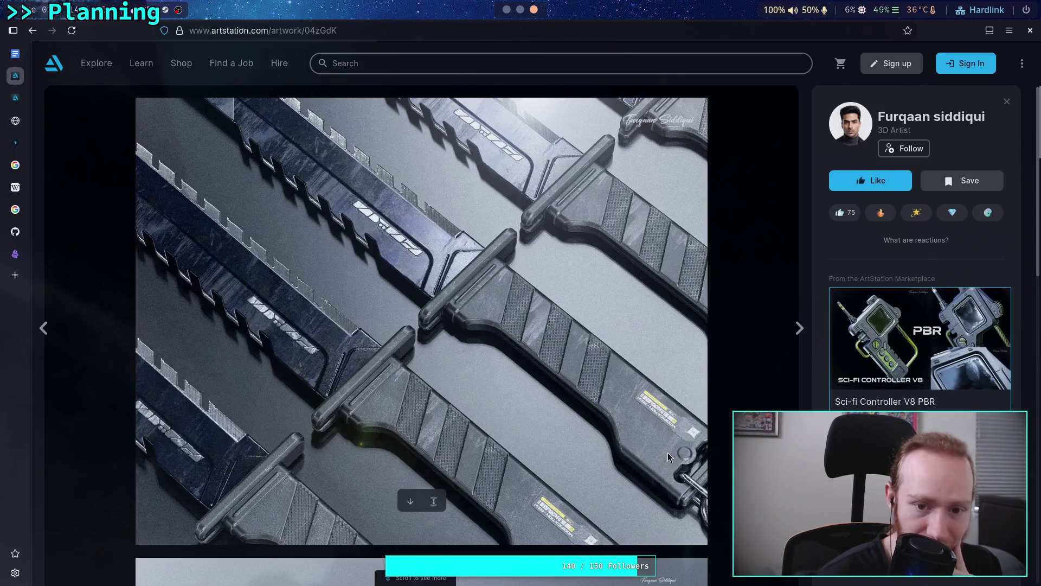
- Look through the Sci-Fi Katana Sword PBR artwork page and copy its full katana image
{"action": "scroll", "coordinate": [670, 449], "scroll_direction": "down", "scroll_amount": 5}
{"action": "scroll", "coordinate": [670, 450], "scroll_direction": "down", "scroll_amount": 3}
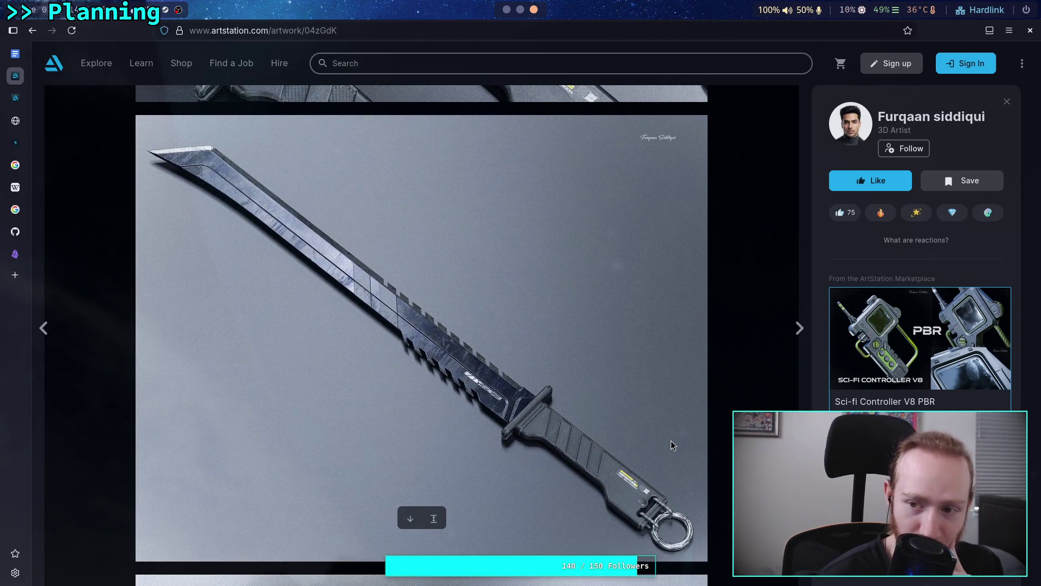
{"action": "scroll", "coordinate": [671, 440], "scroll_direction": "down", "scroll_amount": 3}
{"action": "scroll", "coordinate": [671, 441], "scroll_direction": "down", "scroll_amount": 6}
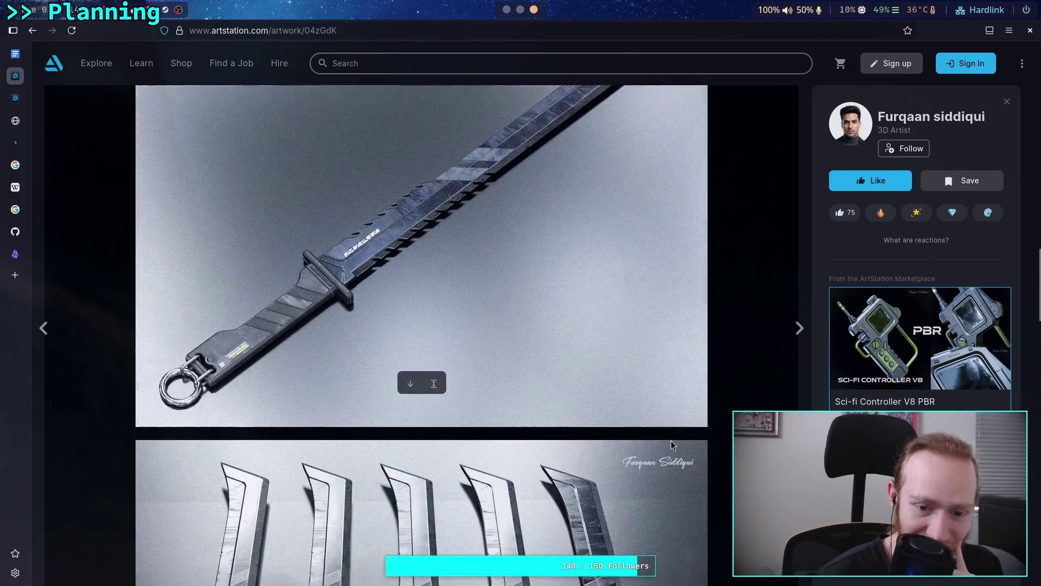
{"action": "scroll", "coordinate": [672, 441], "scroll_direction": "down", "scroll_amount": 13}
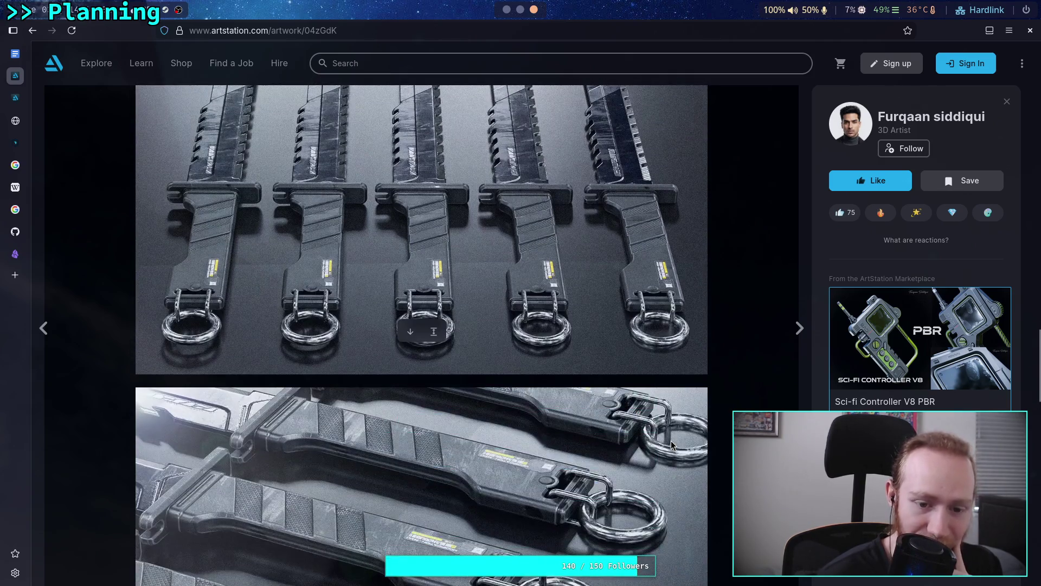
{"action": "scroll", "coordinate": [671, 440], "scroll_direction": "down", "scroll_amount": 12}
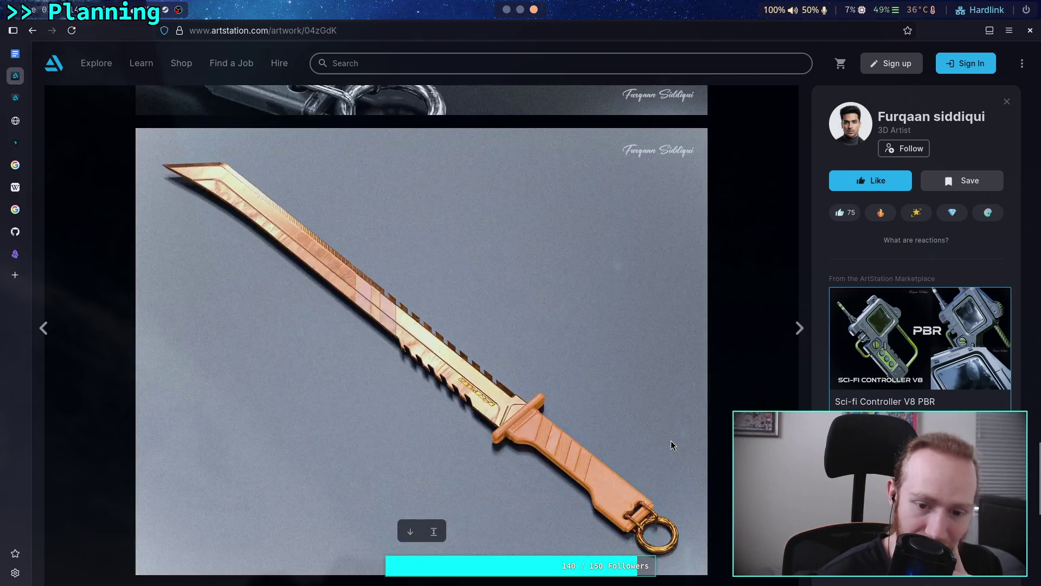
{"action": "scroll", "coordinate": [672, 441], "scroll_direction": "down", "scroll_amount": 5}
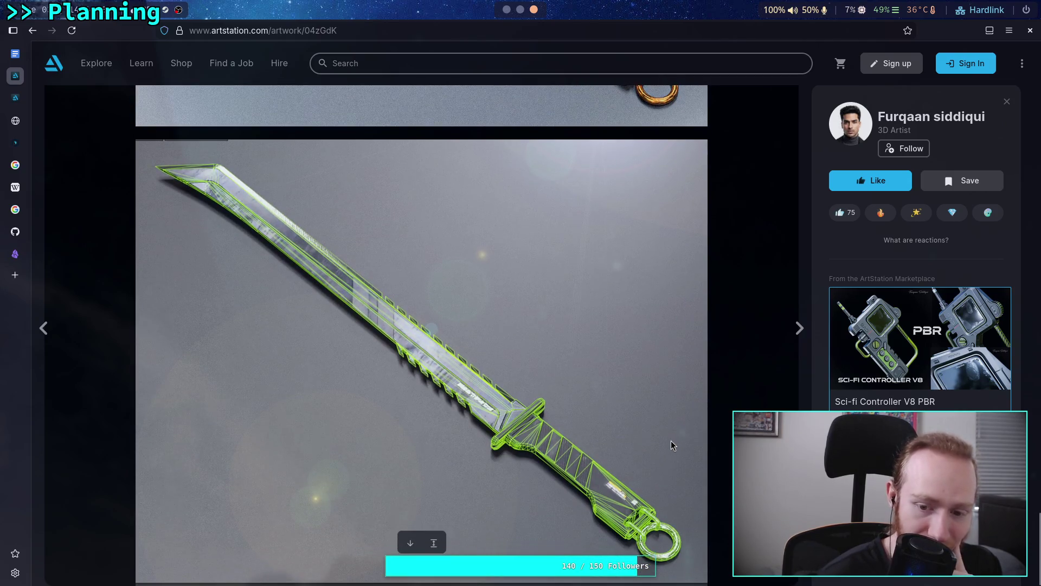
{"action": "scroll", "coordinate": [671, 441], "scroll_direction": "up", "scroll_amount": 6}
{"action": "scroll", "coordinate": [672, 441], "scroll_direction": "up", "scroll_amount": 6}
{"action": "scroll", "coordinate": [672, 441], "scroll_direction": "down", "scroll_amount": 12}
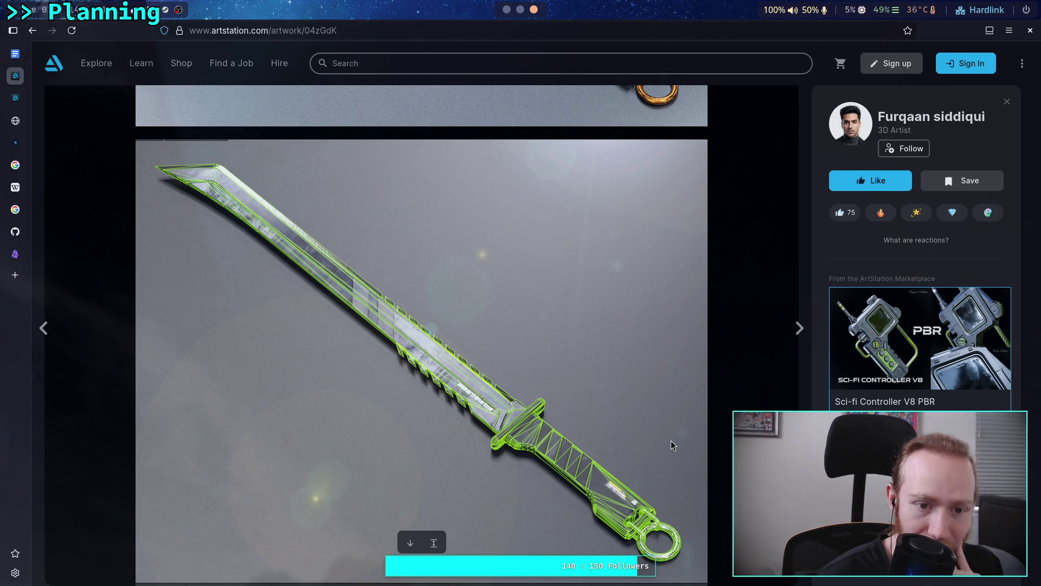
{"action": "scroll", "coordinate": [672, 441], "scroll_direction": "up", "scroll_amount": 8}
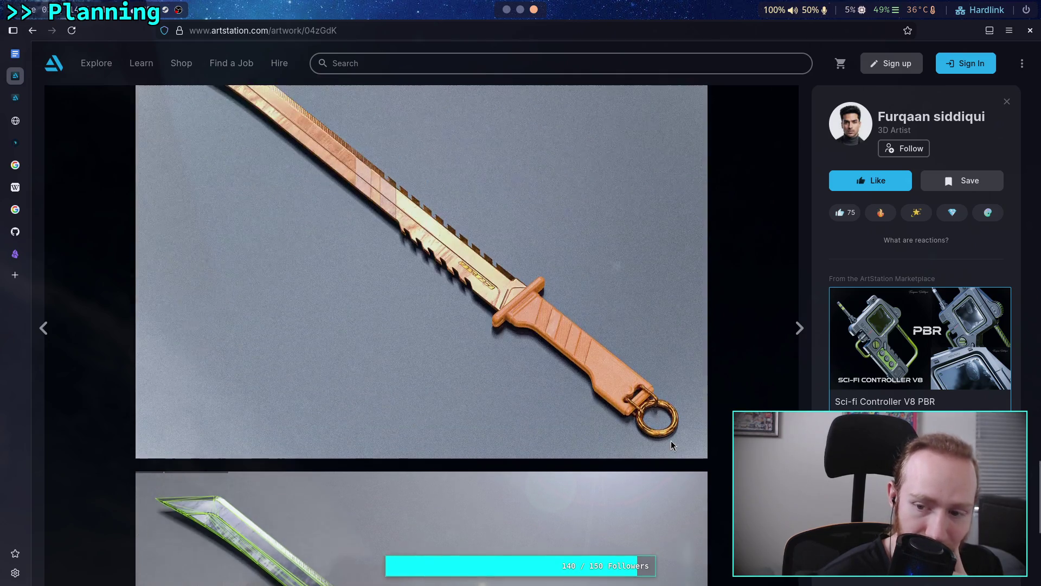
{"action": "scroll", "coordinate": [671, 445], "scroll_direction": "up", "scroll_amount": 10}
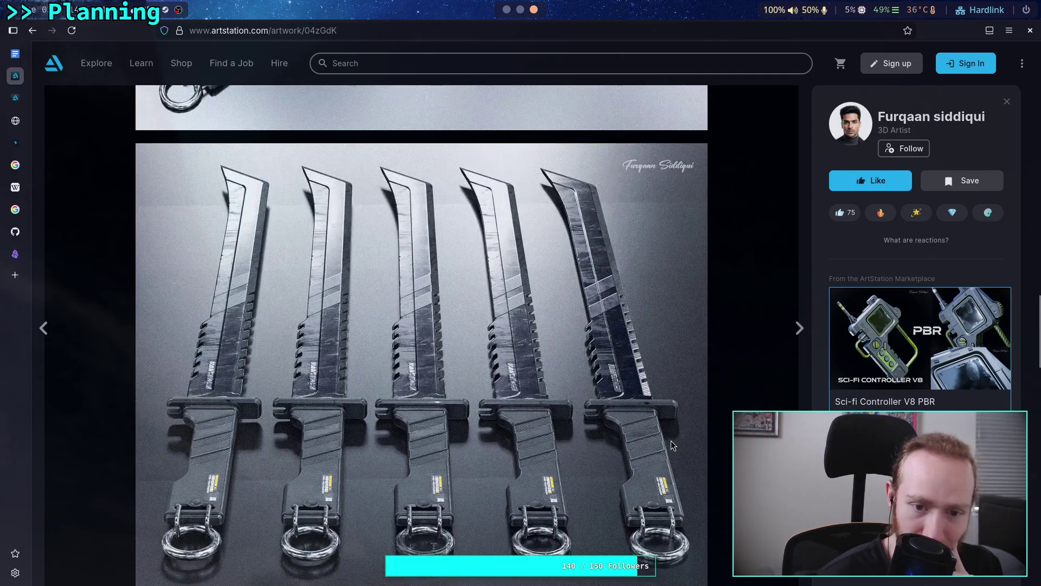
{"action": "scroll", "coordinate": [671, 440], "scroll_direction": "up", "scroll_amount": 9}
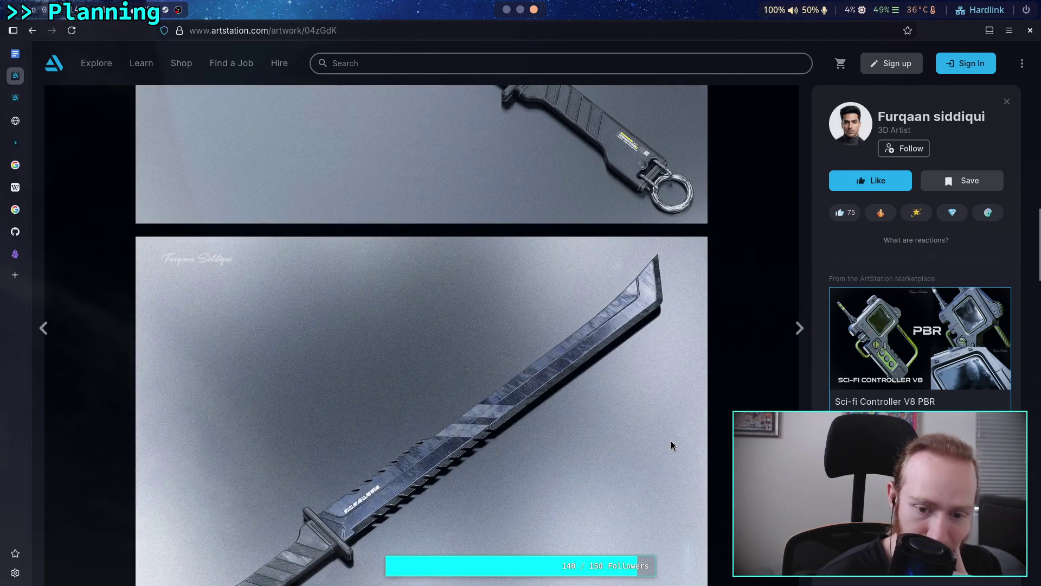
{"action": "scroll", "coordinate": [671, 441], "scroll_direction": "down", "scroll_amount": 20}
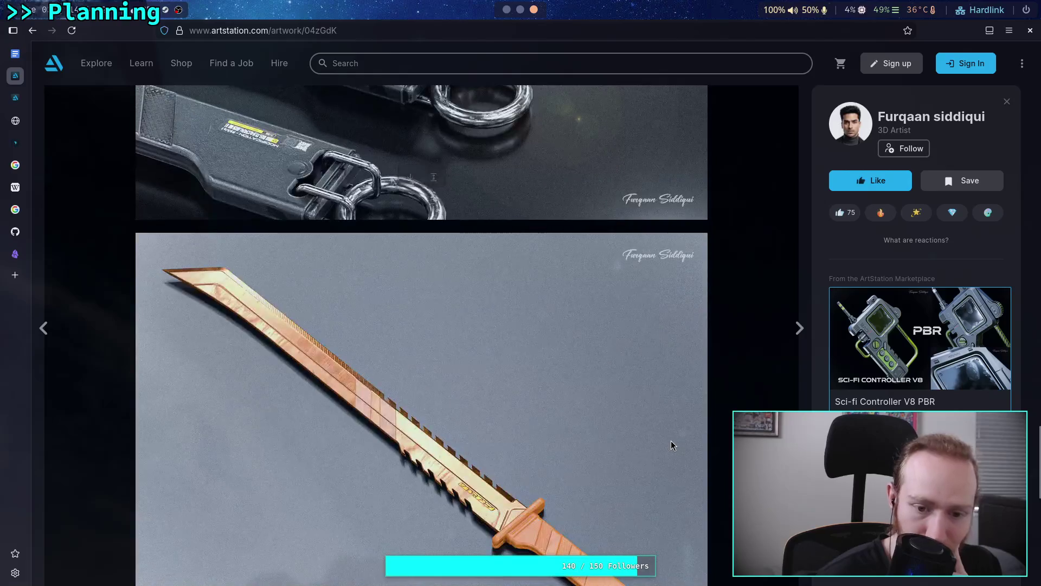
{"action": "scroll", "coordinate": [672, 441], "scroll_direction": "down", "scroll_amount": 10}
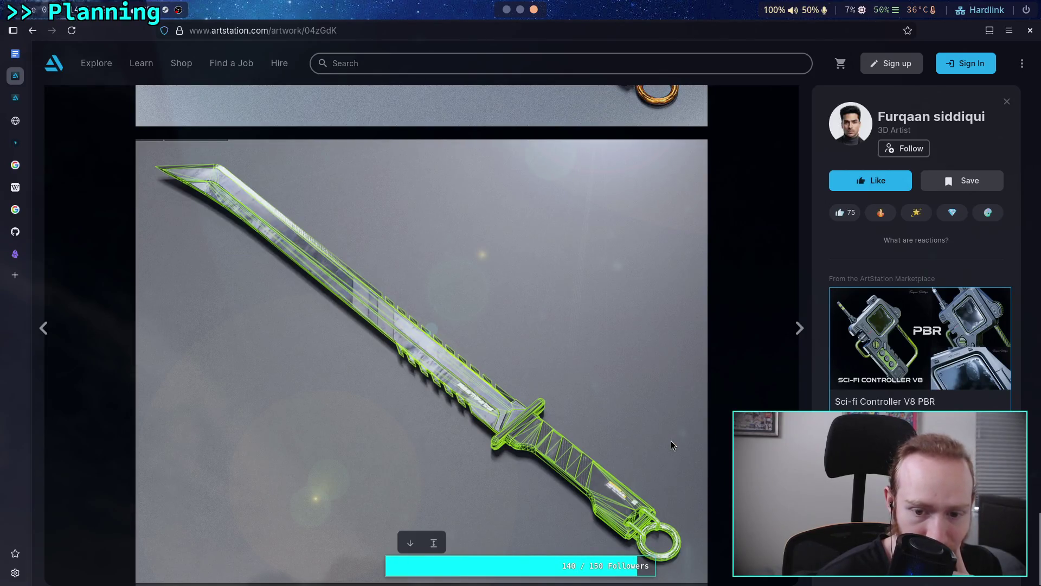
{"action": "scroll", "coordinate": [671, 441], "scroll_direction": "up", "scroll_amount": 14}
{"action": "scroll", "coordinate": [672, 441], "scroll_direction": "down", "scroll_amount": 6}
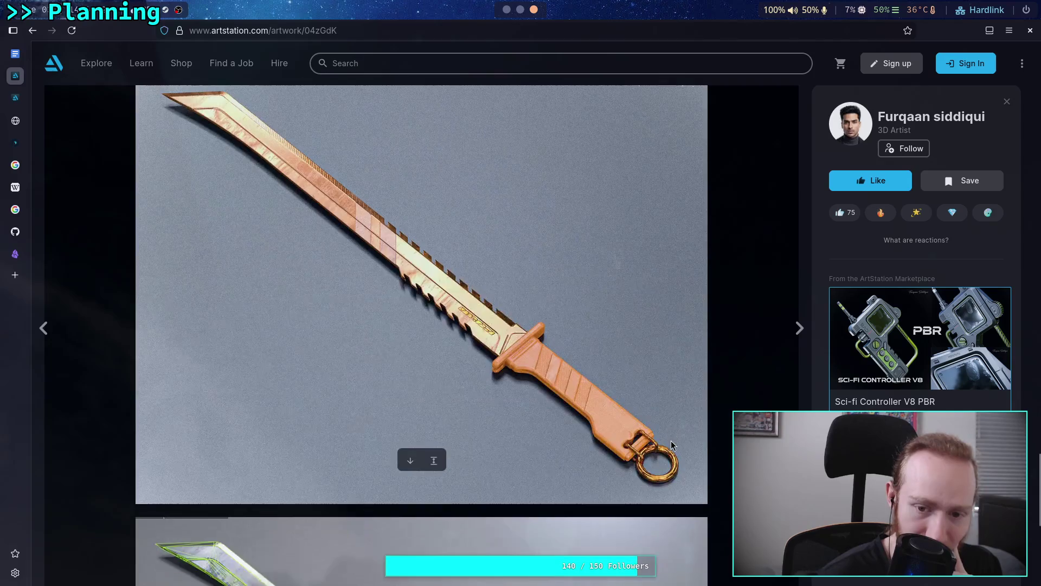
{"action": "scroll", "coordinate": [671, 440], "scroll_direction": "down", "scroll_amount": 6}
{"action": "scroll", "coordinate": [672, 441], "scroll_direction": "up", "scroll_amount": 16}
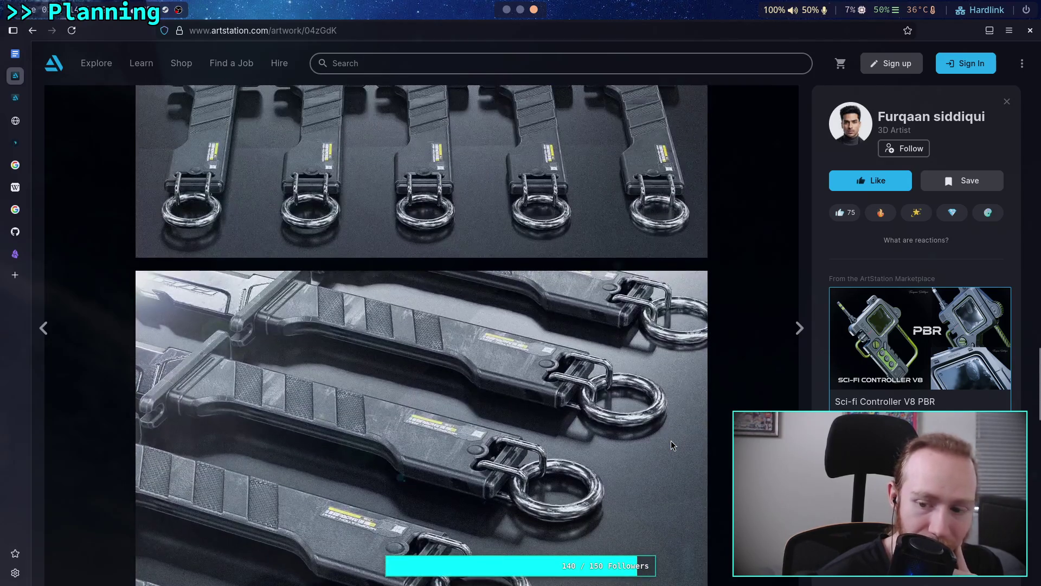
{"action": "scroll", "coordinate": [916, 244], "scroll_direction": "down", "scroll_amount": 4}
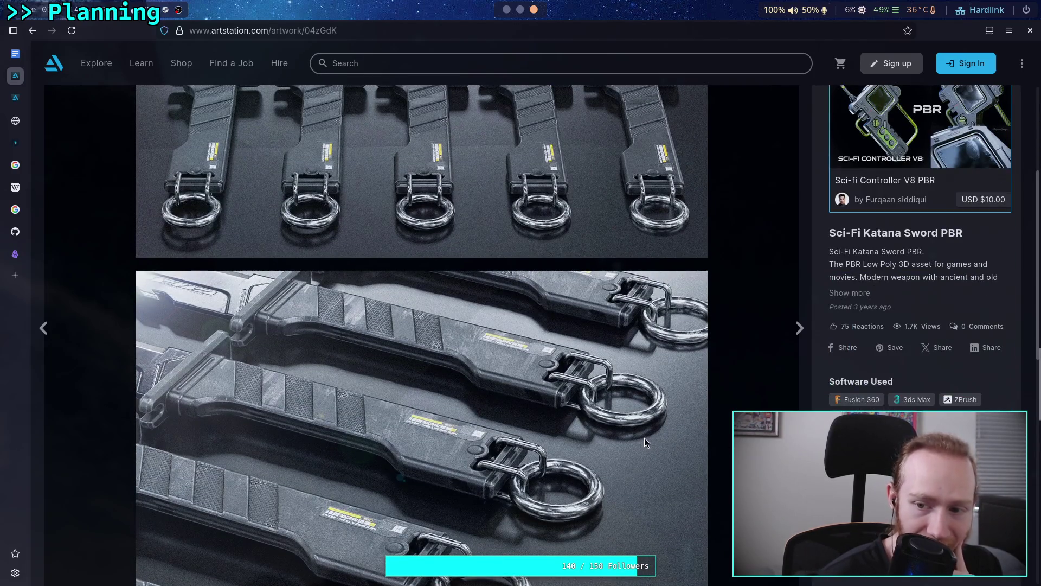
{"action": "scroll", "coordinate": [645, 437], "scroll_direction": "up", "scroll_amount": 12}
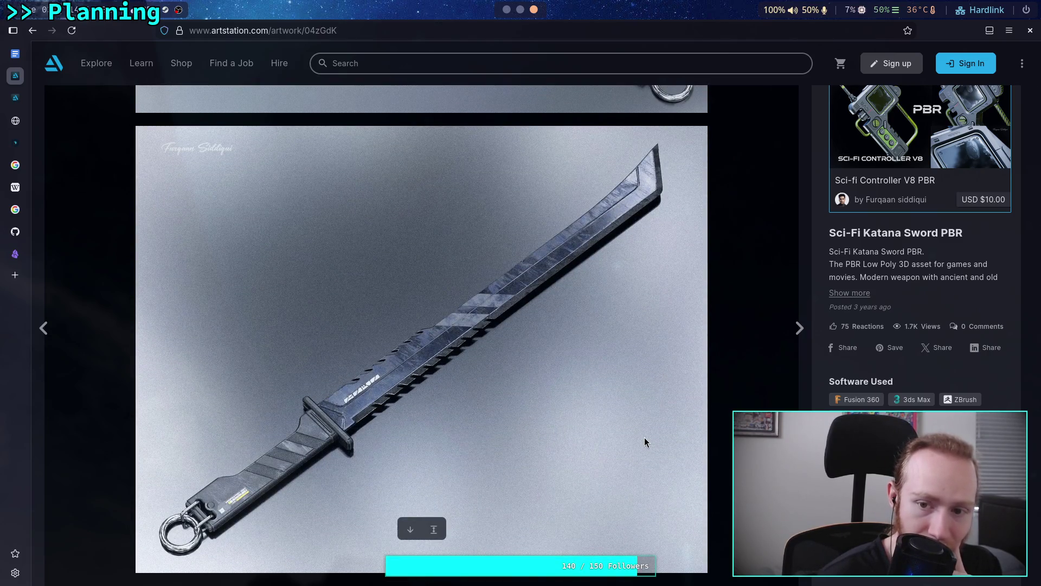
{"action": "scroll", "coordinate": [645, 438], "scroll_direction": "up", "scroll_amount": 9}
{"action": "scroll", "coordinate": [644, 437], "scroll_direction": "up", "scroll_amount": 7}
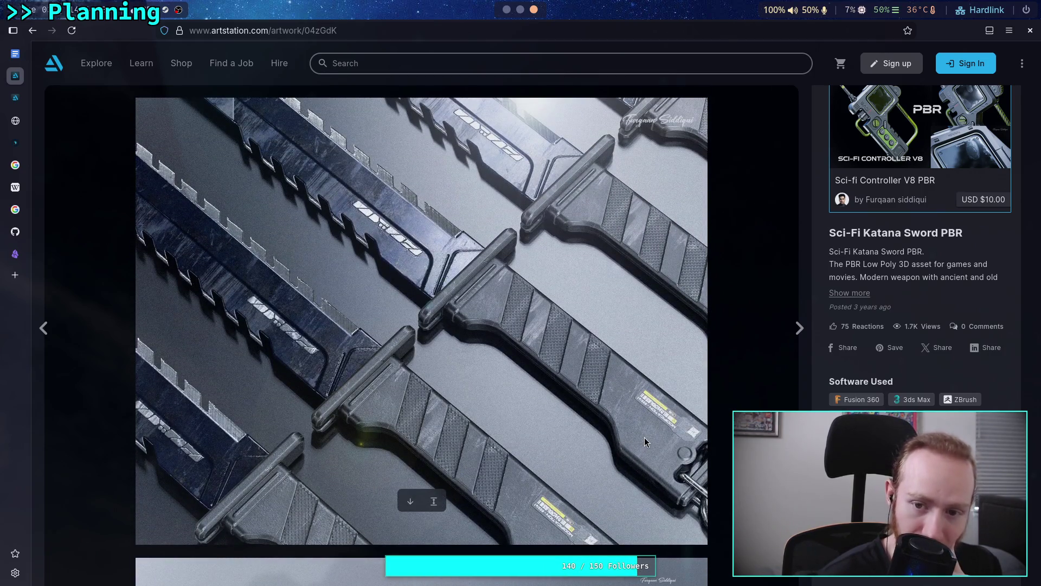
{"action": "scroll", "coordinate": [645, 437], "scroll_direction": "down", "scroll_amount": 15}
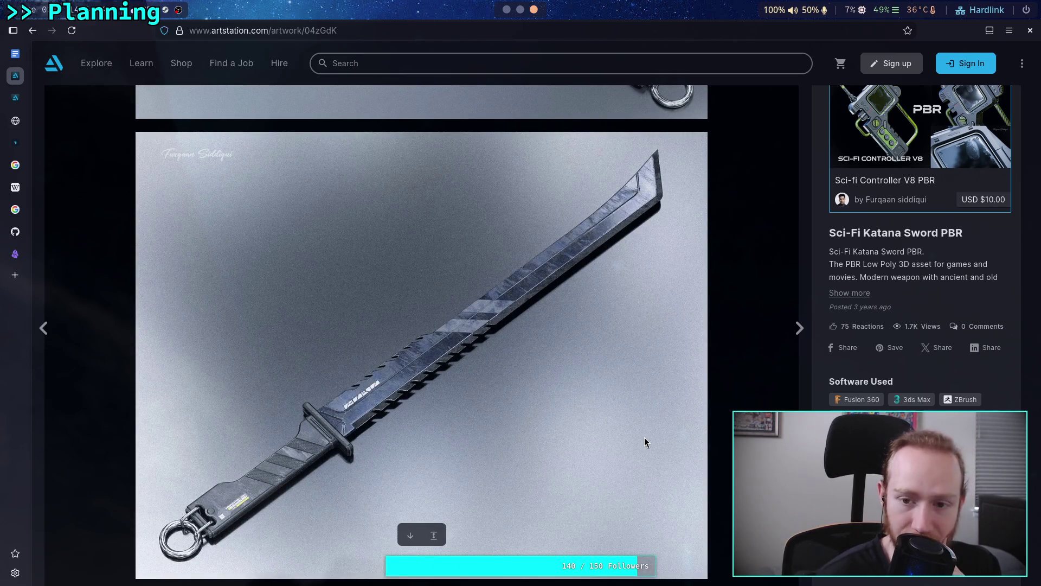
{"action": "scroll", "coordinate": [645, 438], "scroll_direction": "down", "scroll_amount": 1}
{"action": "scroll", "coordinate": [644, 437], "scroll_direction": "down", "scroll_amount": 1}
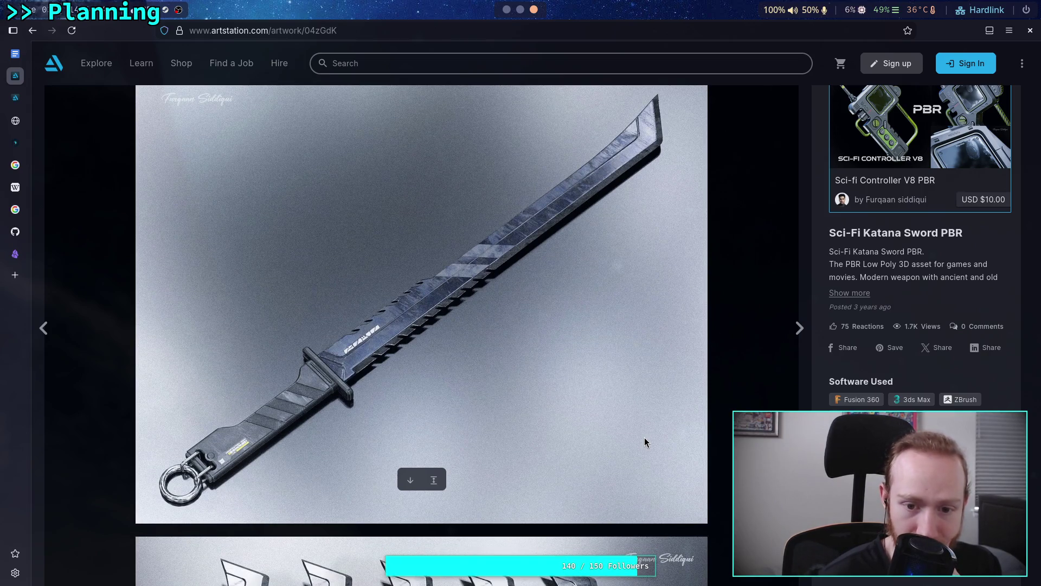
{"action": "scroll", "coordinate": [644, 437], "scroll_direction": "down", "scroll_amount": 14}
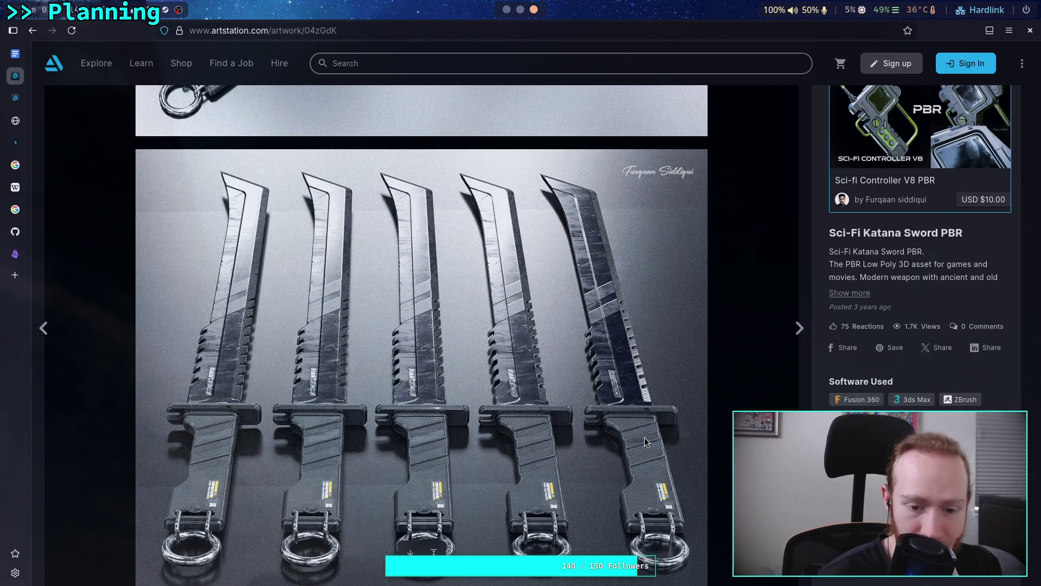
{"action": "scroll", "coordinate": [645, 437], "scroll_direction": "down", "scroll_amount": 12}
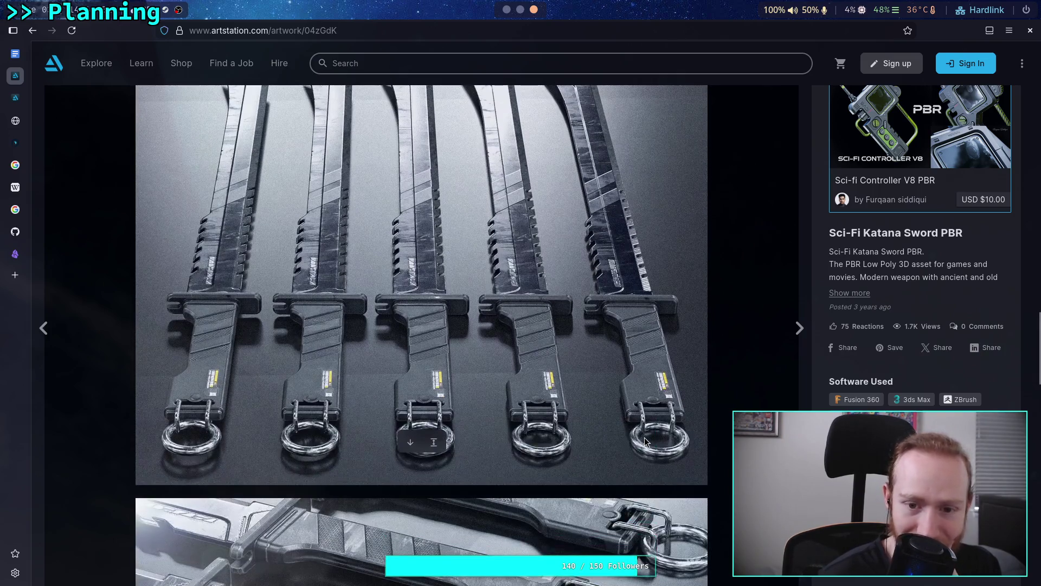
{"action": "scroll", "coordinate": [644, 437], "scroll_direction": "down", "scroll_amount": 15}
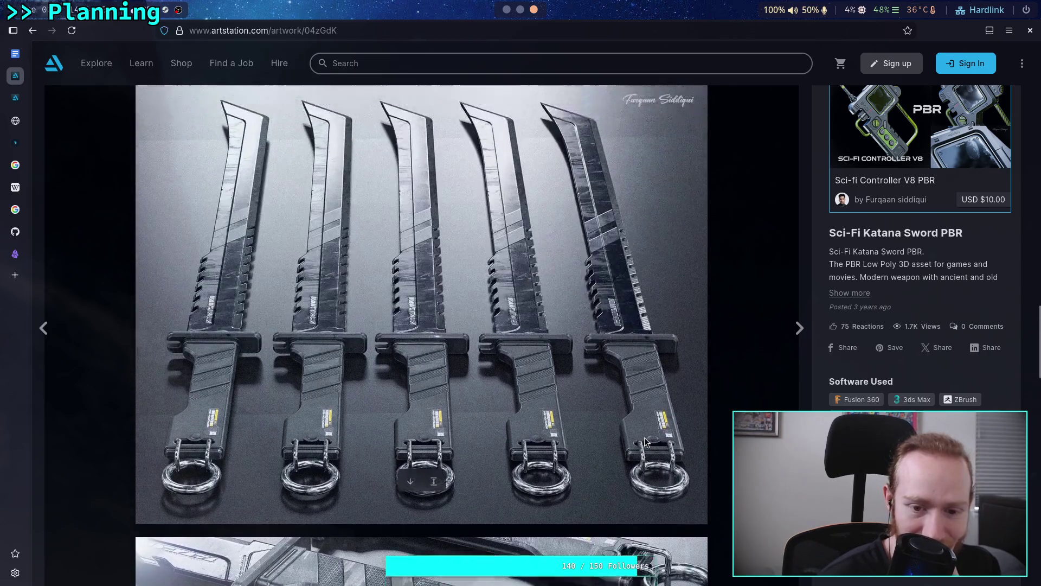
{"action": "scroll", "coordinate": [646, 442], "scroll_direction": "down", "scroll_amount": 20}
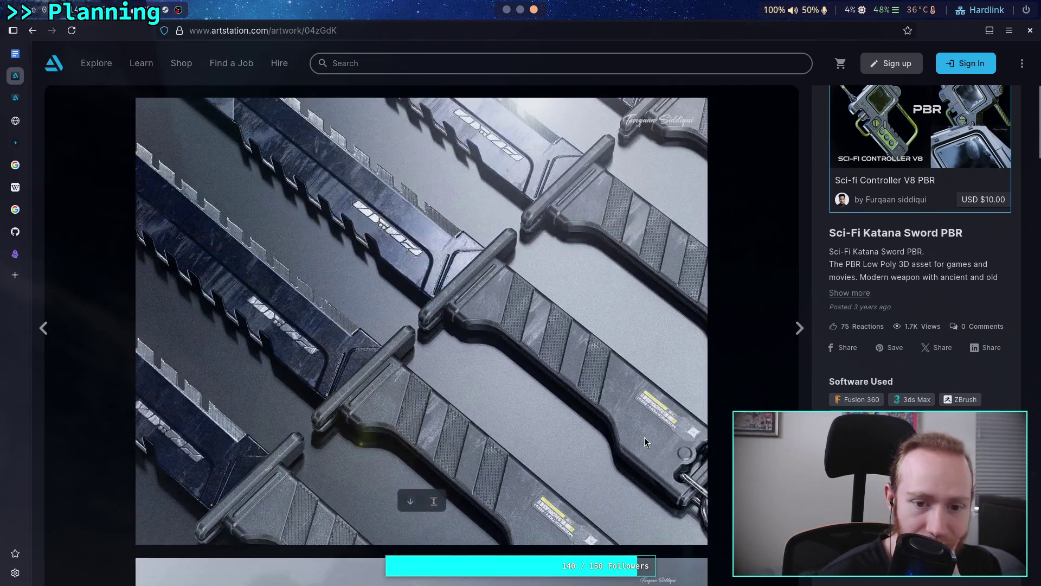
{"action": "scroll", "coordinate": [646, 438], "scroll_direction": "down", "scroll_amount": 20}
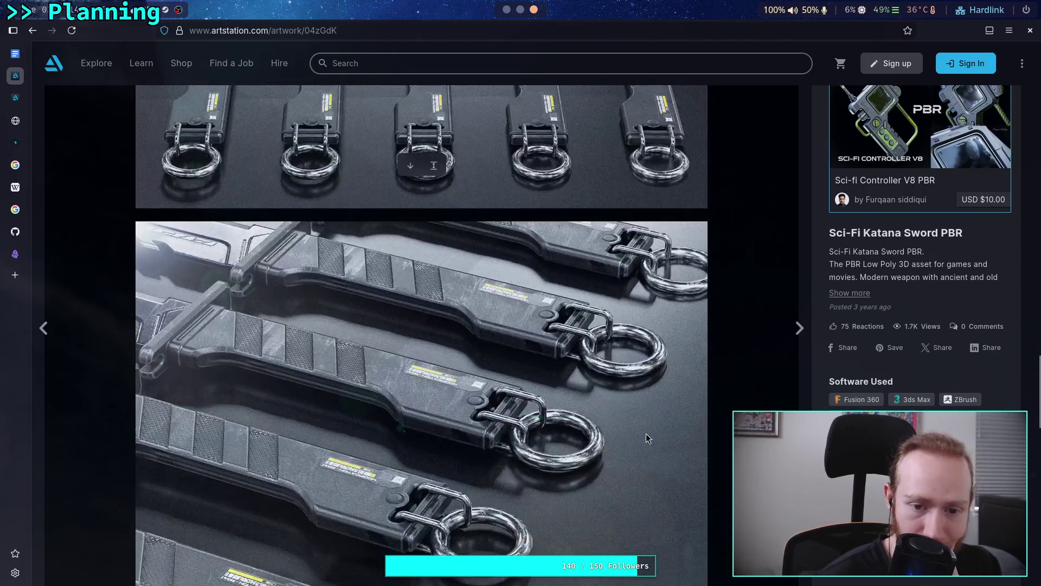
{"action": "scroll", "coordinate": [646, 434], "scroll_direction": "up", "scroll_amount": 20}
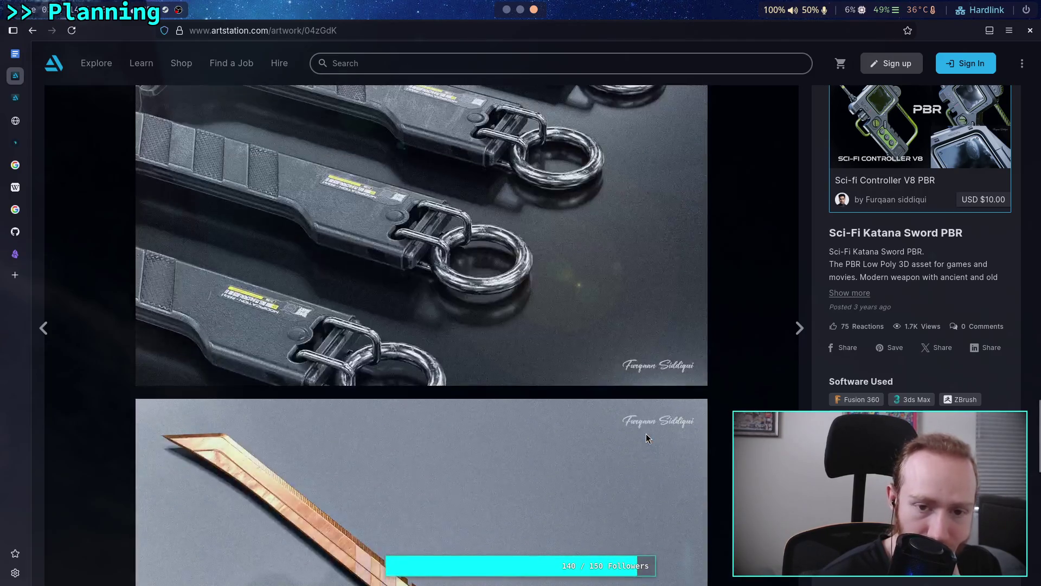
{"action": "scroll", "coordinate": [502, 367], "scroll_direction": "up", "scroll_amount": 10}
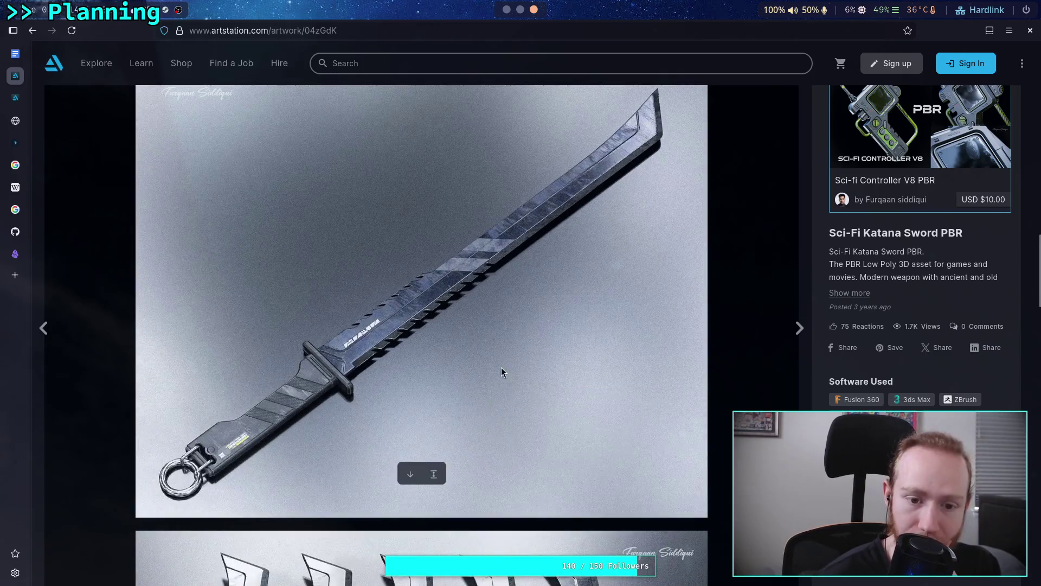
{"action": "scroll", "coordinate": [502, 367], "scroll_direction": "down", "scroll_amount": 1}
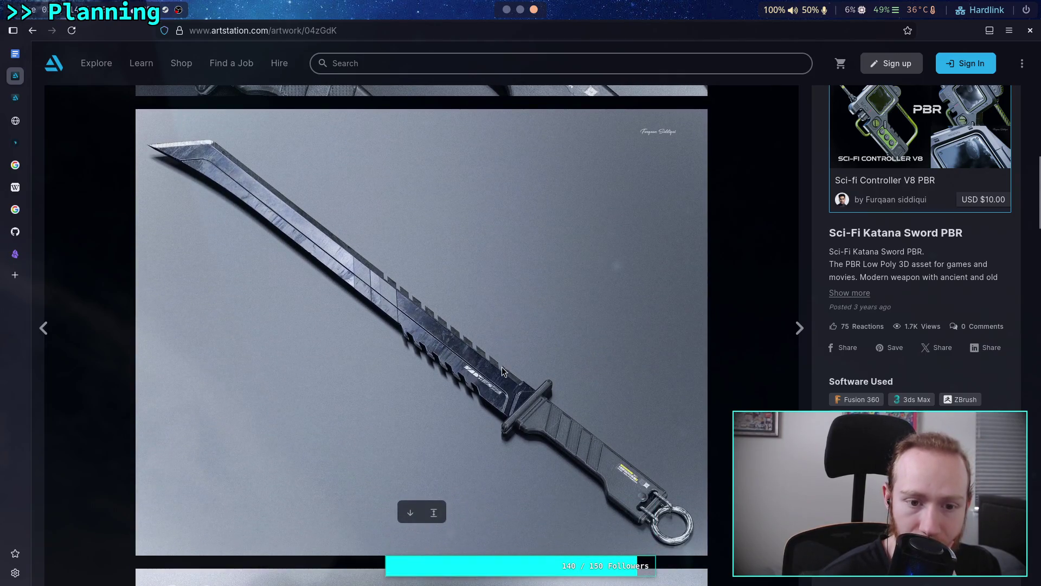
{"action": "scroll", "coordinate": [502, 366], "scroll_direction": "down", "scroll_amount": 7}
{"action": "scroll", "coordinate": [503, 366], "scroll_direction": "down", "scroll_amount": 2}
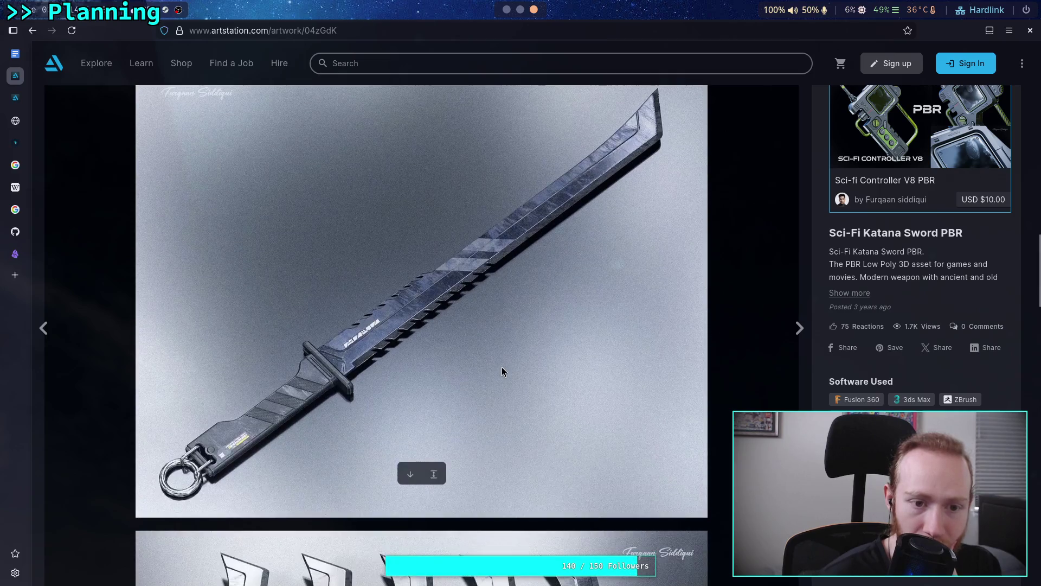
{"action": "right_click", "coordinate": [502, 367]}
{"action": "left_click", "coordinate": [597, 402]}
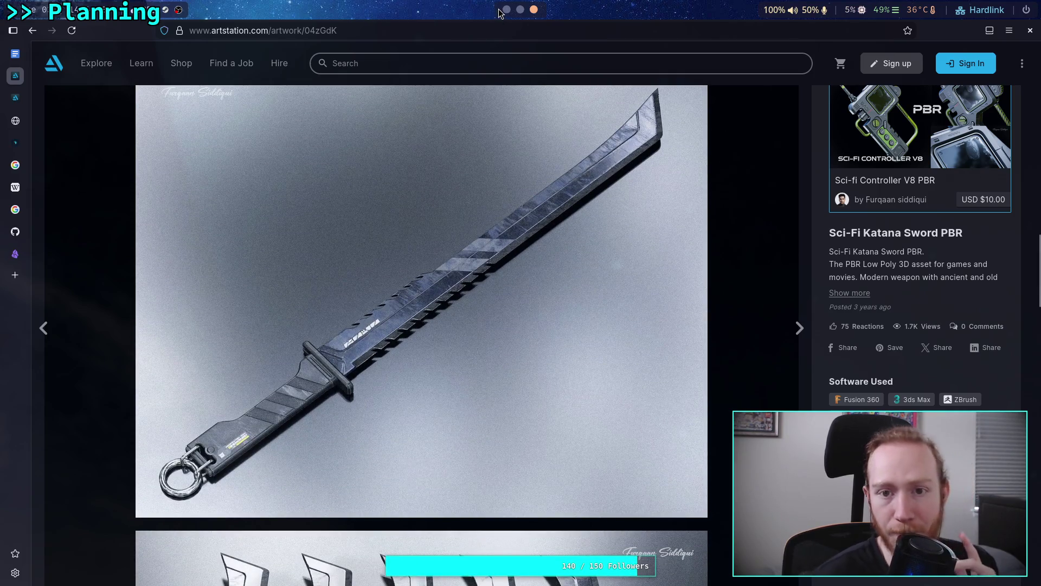
- Paste the katana image on a new line below the second link in The Sword note
{"action": "key", "text": "super+1"}
{"action": "scroll", "coordinate": [625, 478], "scroll_direction": "down", "scroll_amount": 6}
{"action": "left_click", "coordinate": [625, 478]}
{"action": "key", "text": "Return"}
{"action": "key", "text": "ctrl+v"}
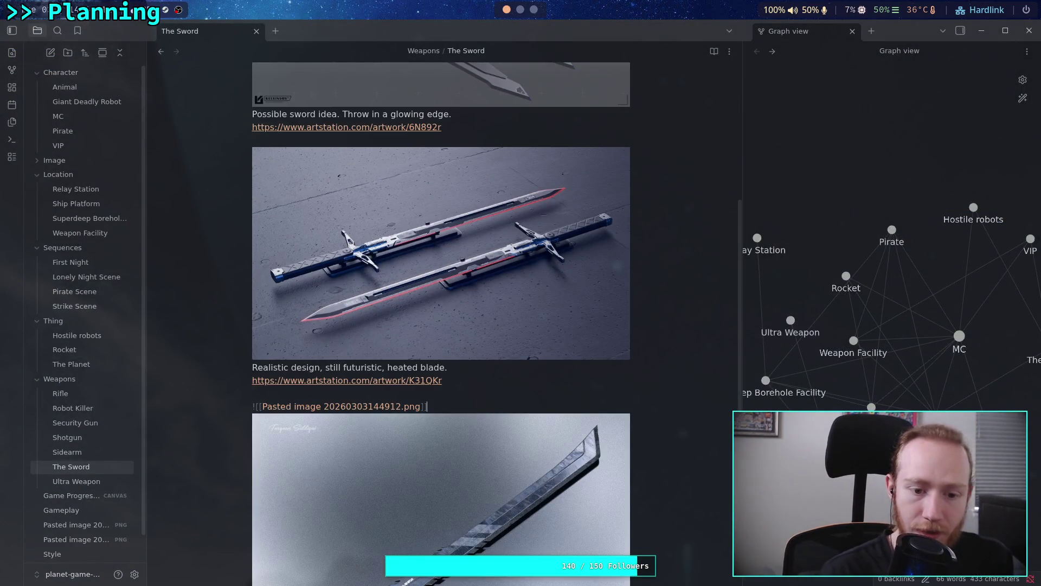
{"action": "scroll", "coordinate": [547, 106], "scroll_direction": "down", "scroll_amount": 3}
{"action": "key", "text": "super+3"}
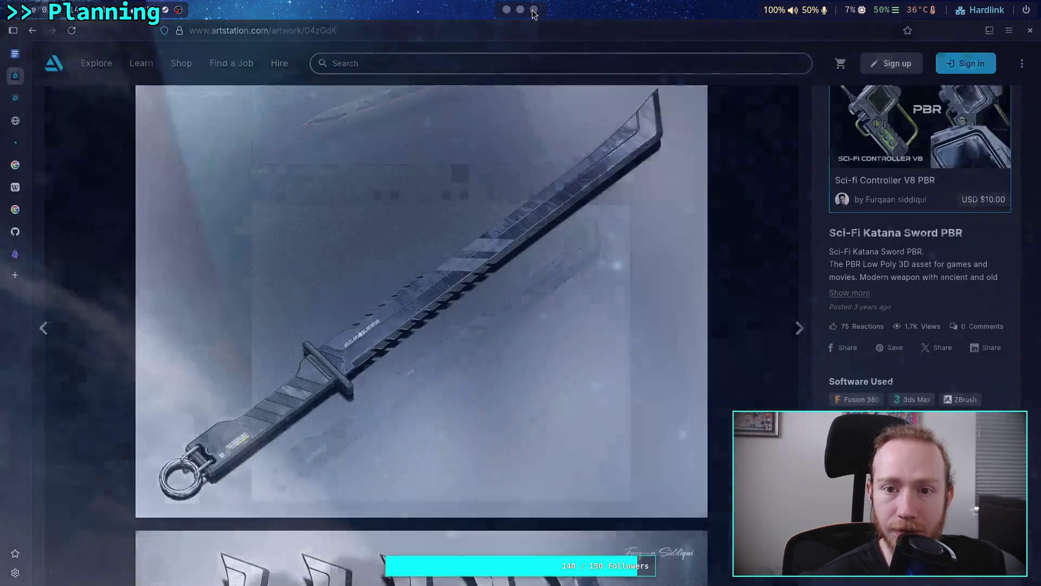
- Paste the katana artwork's ArtStation address under the image in The Sword note
{"action": "scroll", "coordinate": [475, 254], "scroll_direction": "down", "scroll_amount": 5}
{"action": "key", "text": "ctrl+l"}
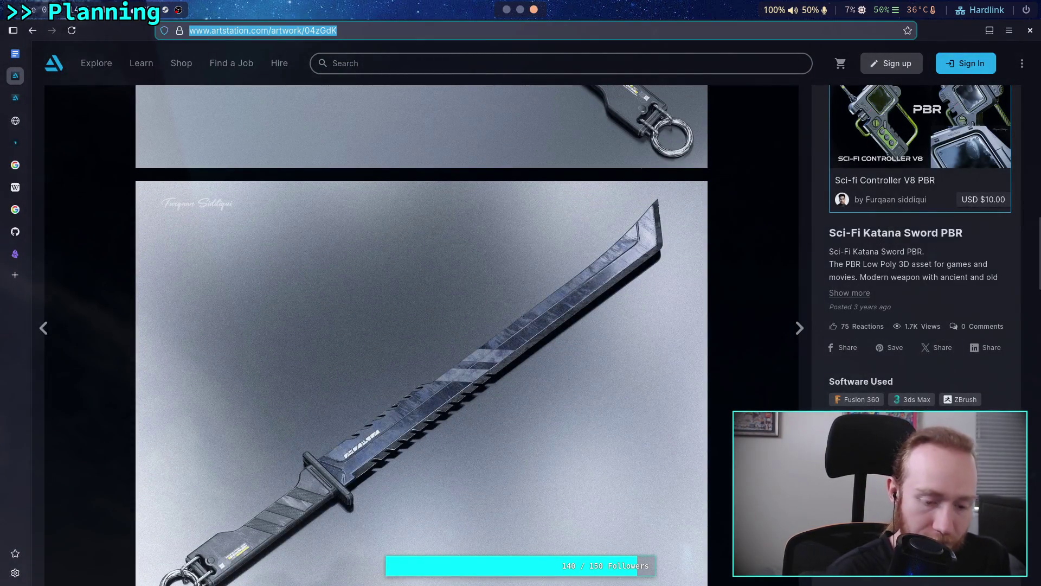
{"action": "key", "text": "super+1"}
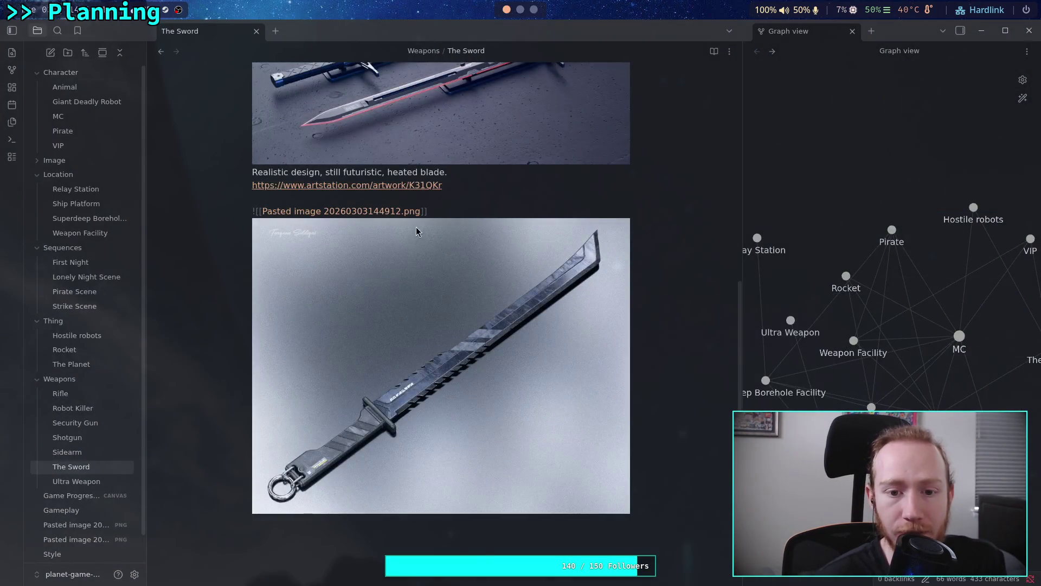
{"action": "key", "text": "Return"}
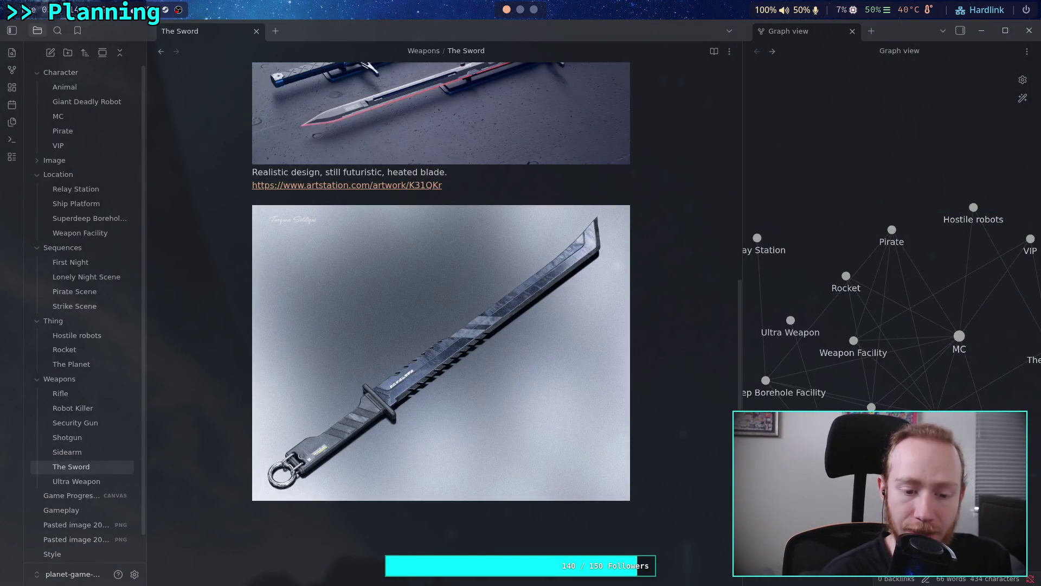
{"action": "key", "text": "ctrl+v"}
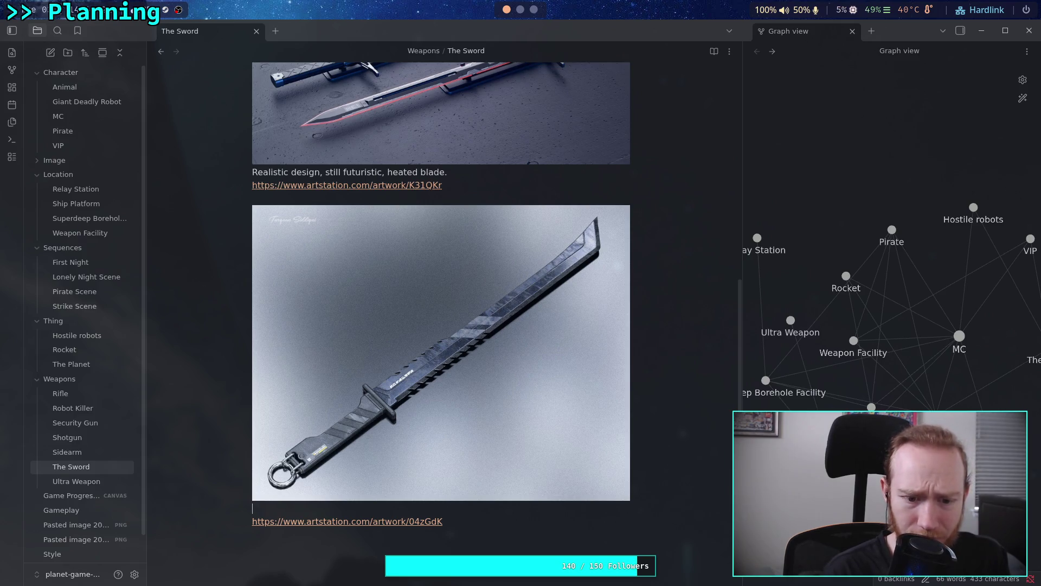
- Caption the katana image 'Katana-style (at least as far as being one-edged)' above its link
{"action": "type", "text": "Katana-"}
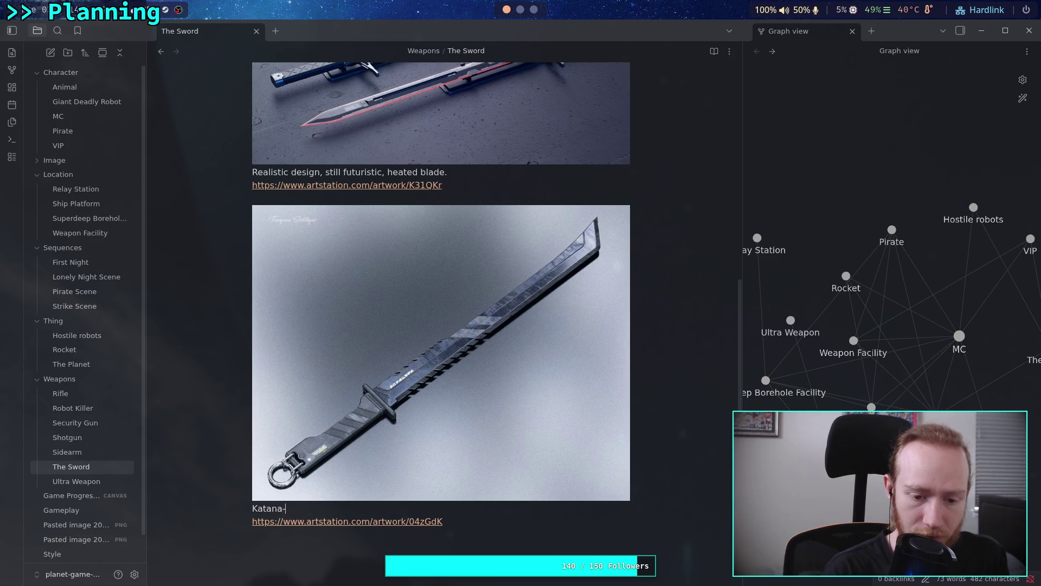
{"action": "key", "text": "BackSpace"}
{"action": "key", "text": "BackSpace"}
{"action": "type", "text": "sti"}
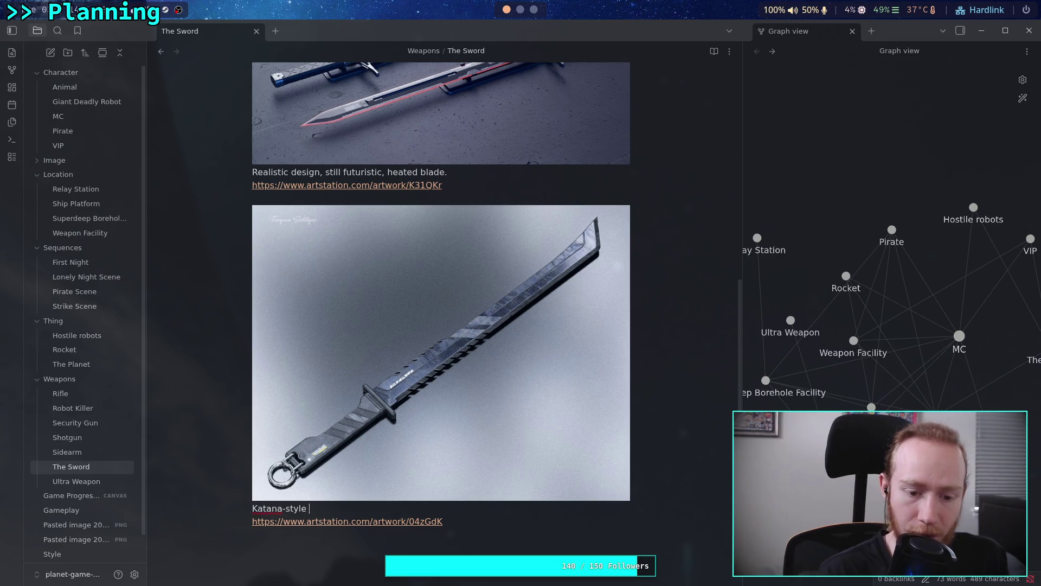
{"action": "right_click", "coordinate": [264, 508]}
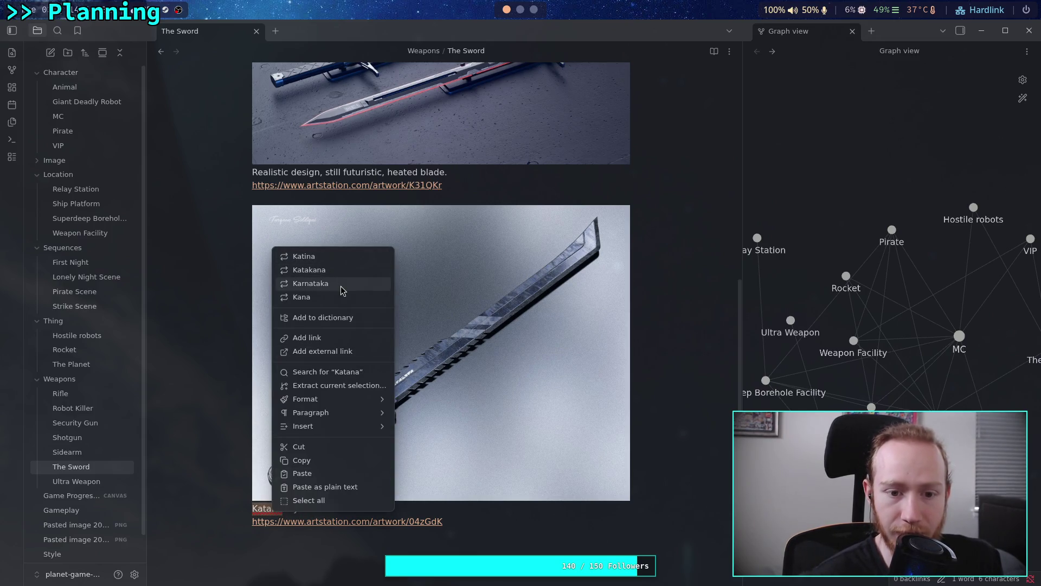
{"action": "key", "text": "Escape"}
{"action": "left_click", "coordinate": [382, 509]}
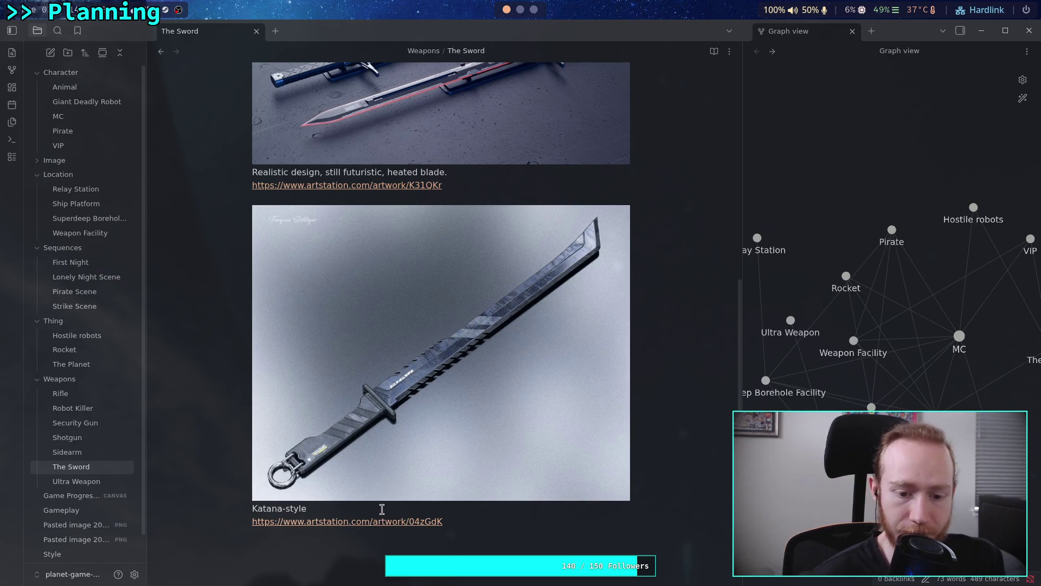
{"action": "type", "text": "("}
{"action": "type", "text": "s "}
{"action": "type", "text": "east as far as"}
{"action": "type", "text": " being a "}
{"action": "type", "text": "one-"}
{"action": "type", "text": "edged r"}
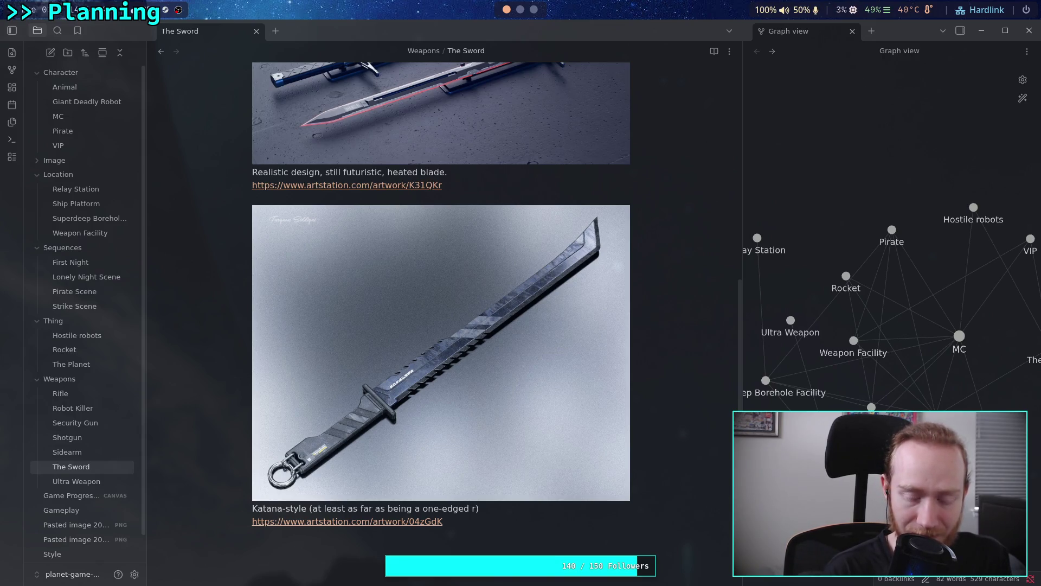
{"action": "type", "text": "metal sti"}
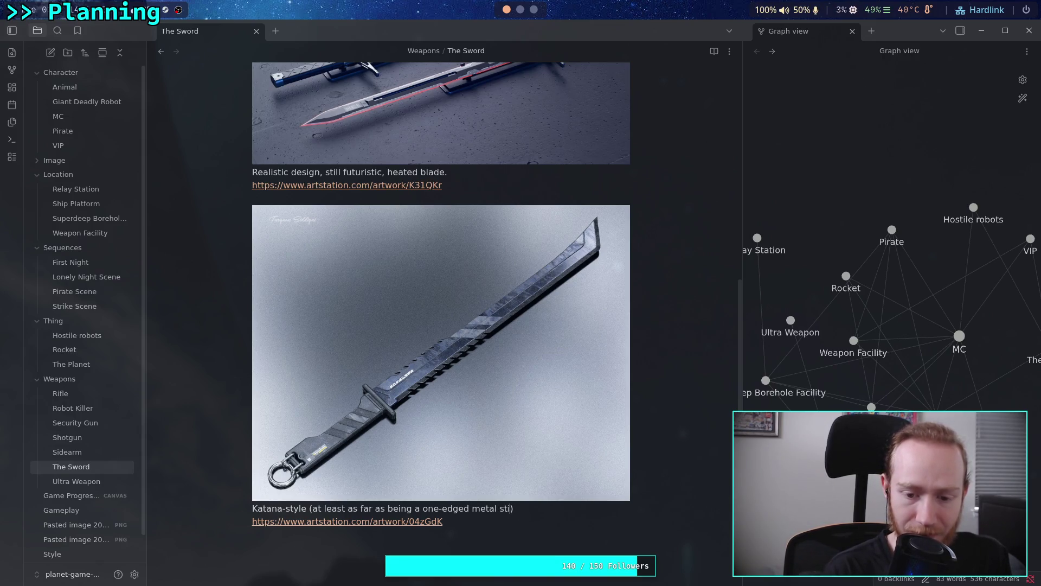
{"action": "key", "text": "BackSpace"}
{"action": "key", "text": "BackSpace"}
{"action": "key", "text": "BackSpace"}
{"action": "key", "text": "BackSpace"}
{"action": "key", "text": "BackSpace"}
{"action": "key", "text": "BackSpace"}
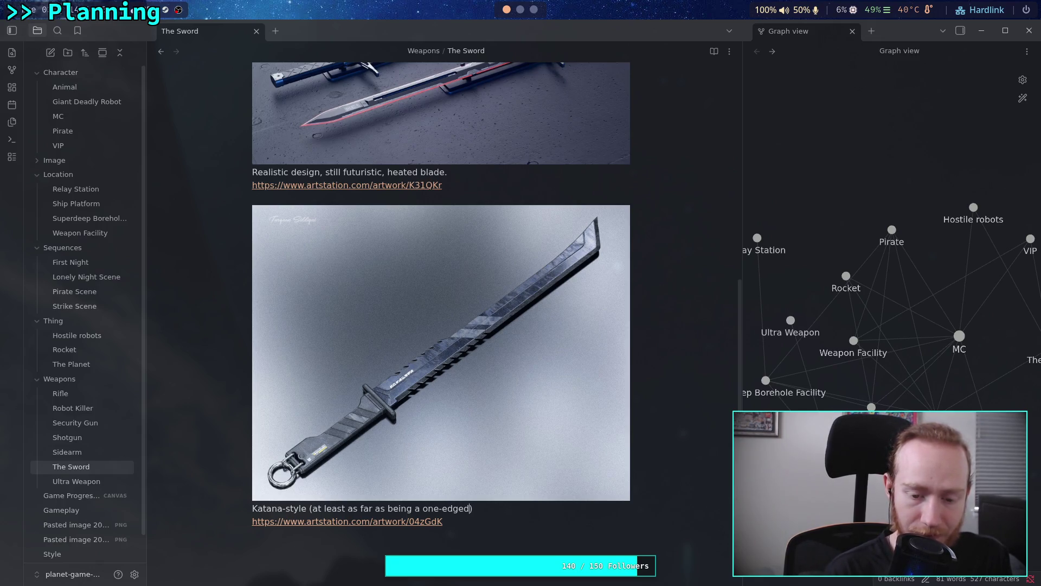
{"action": "key", "text": "ctrl+Left"}
{"action": "key", "text": "ctrl+Left"}
{"action": "key", "text": "ctrl+shift+Left"}
{"action": "key", "text": "BackSpace"}
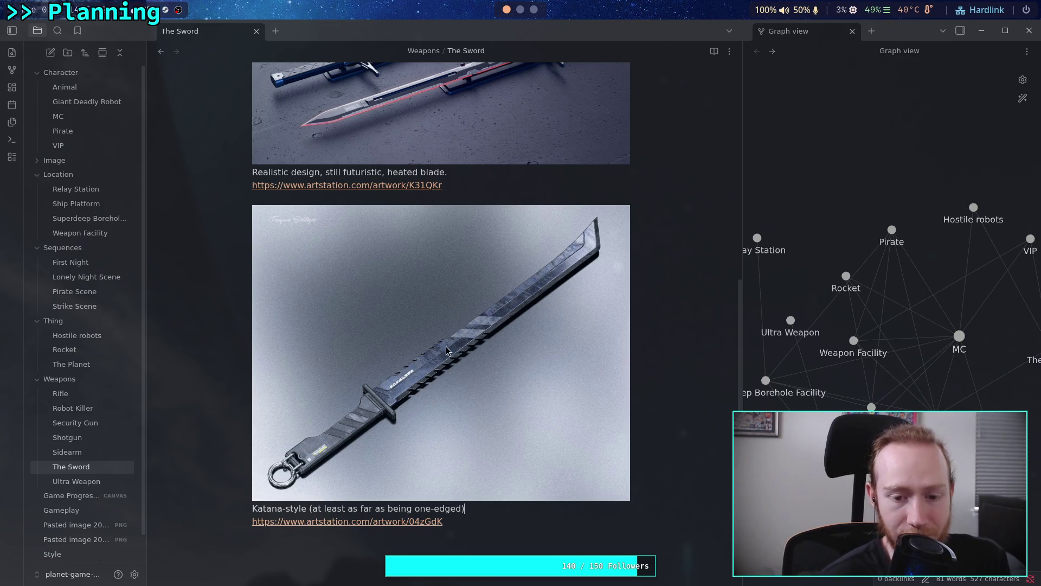
{"action": "scroll", "coordinate": [448, 399], "scroll_direction": "up", "scroll_amount": 2}
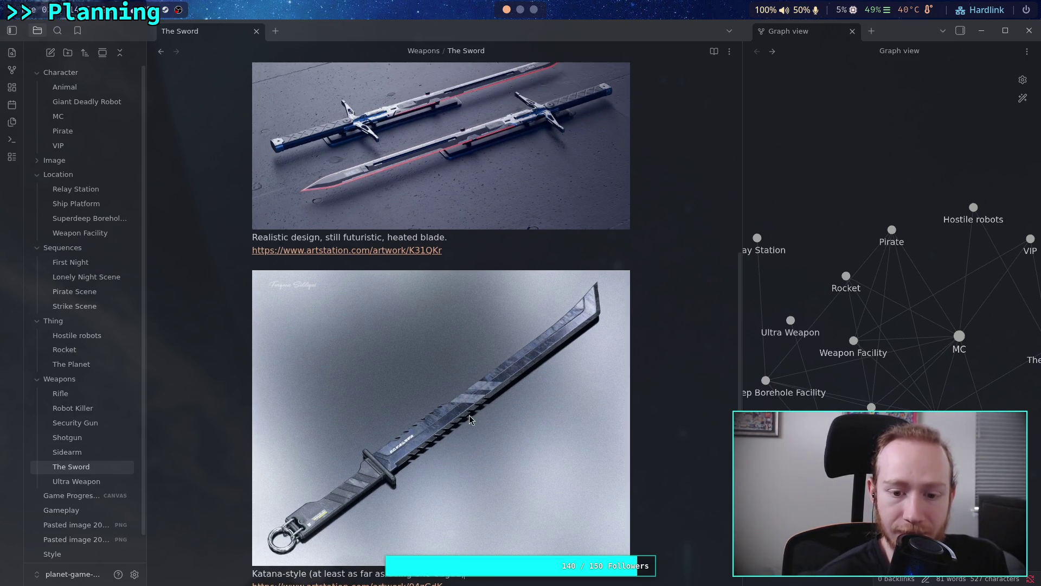
- Type the caption text beneath the katana image
{"action": "scroll", "coordinate": [423, 450], "scroll_direction": "down", "scroll_amount": 2}
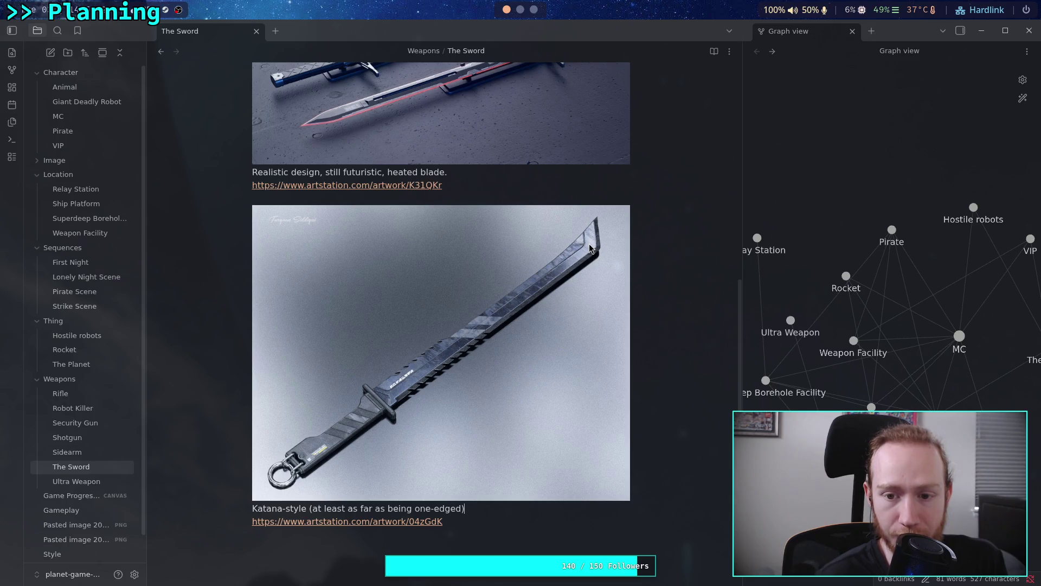
{"action": "scroll", "coordinate": [591, 250], "scroll_direction": "up", "scroll_amount": 3}
{"action": "scroll", "coordinate": [573, 416], "scroll_direction": "down", "scroll_amount": 5}
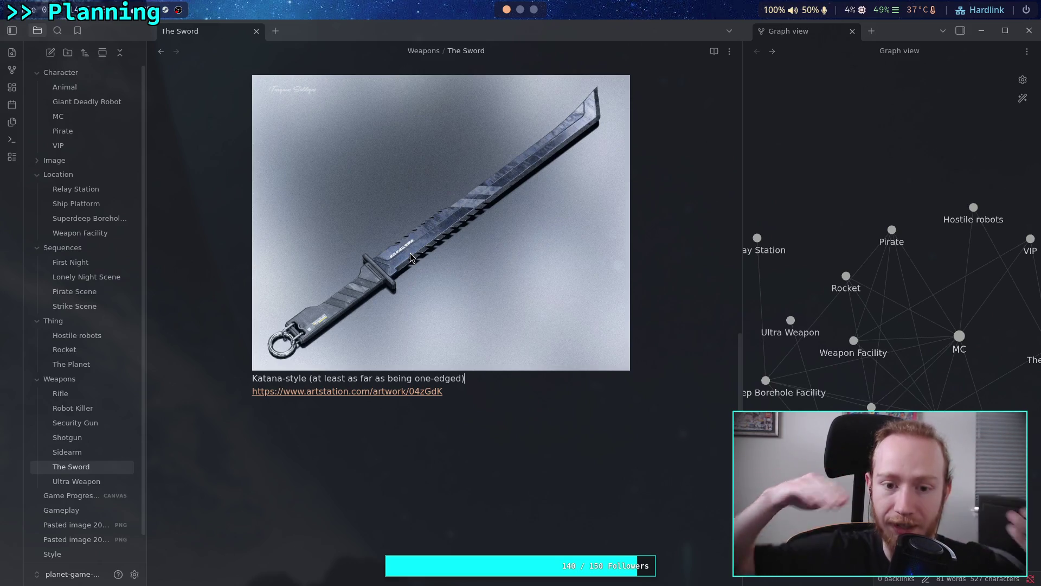
{"action": "scroll", "coordinate": [443, 294], "scroll_direction": "up", "scroll_amount": 2}
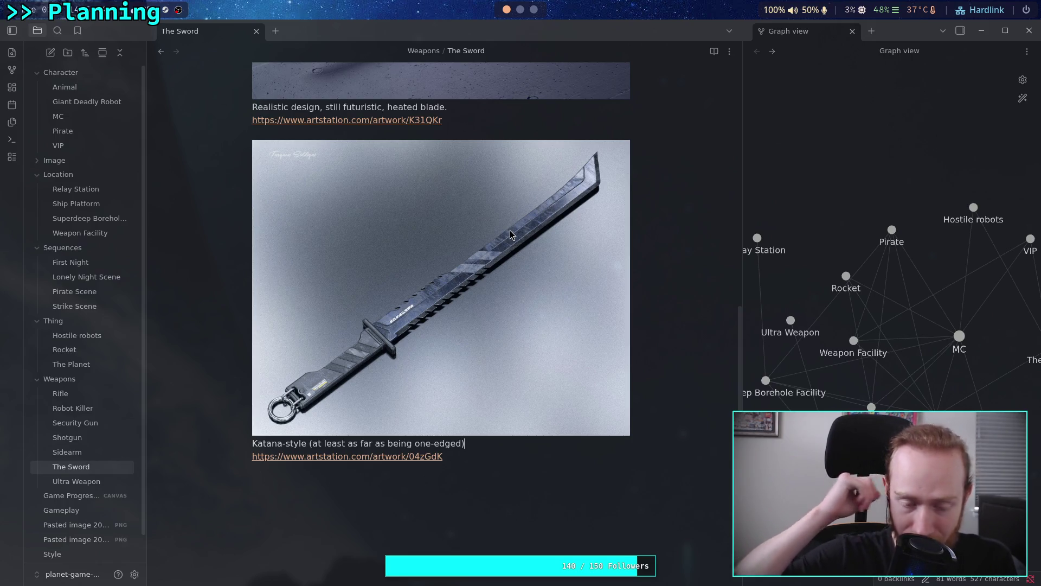
{"action": "type", "text": ". Not realistic at all but"}
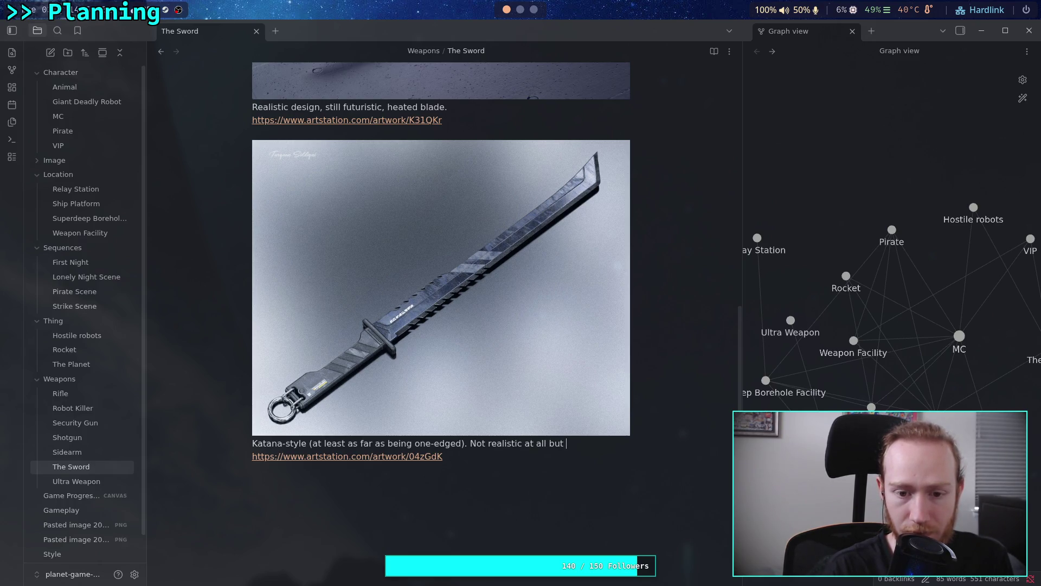
{"action": "type", "text": "ool."}
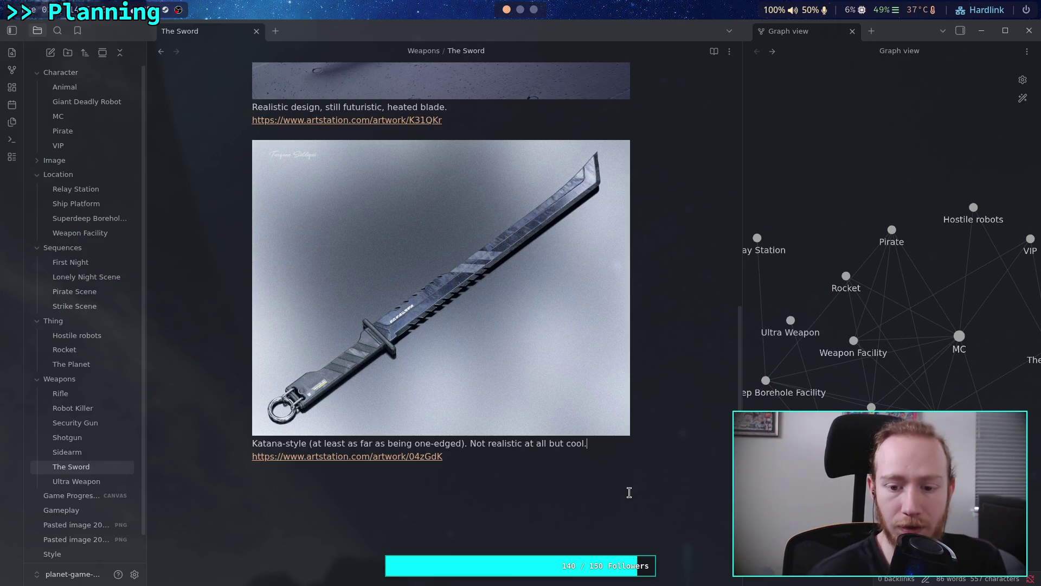
- Make the caption 'Not realistic at all, but cool.' and open its ArtStation source link
{"action": "left_click", "coordinate": [550, 444]}
{"action": "type", "text": ","}
{"action": "key", "text": "End"}
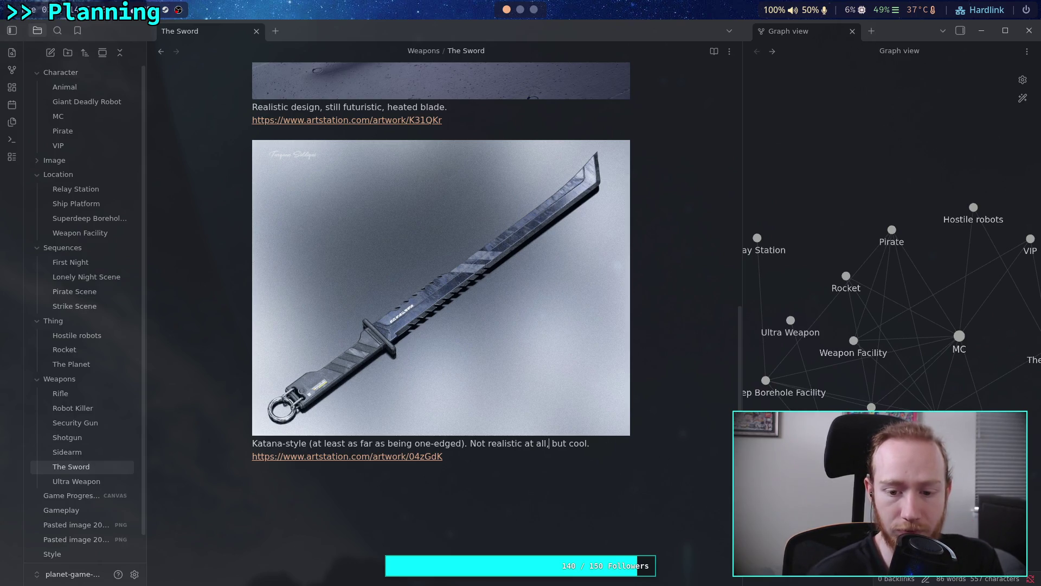
{"action": "left_click", "coordinate": [347, 456]}
{"action": "scroll", "coordinate": [273, 266], "scroll_direction": "down", "scroll_amount": 2}
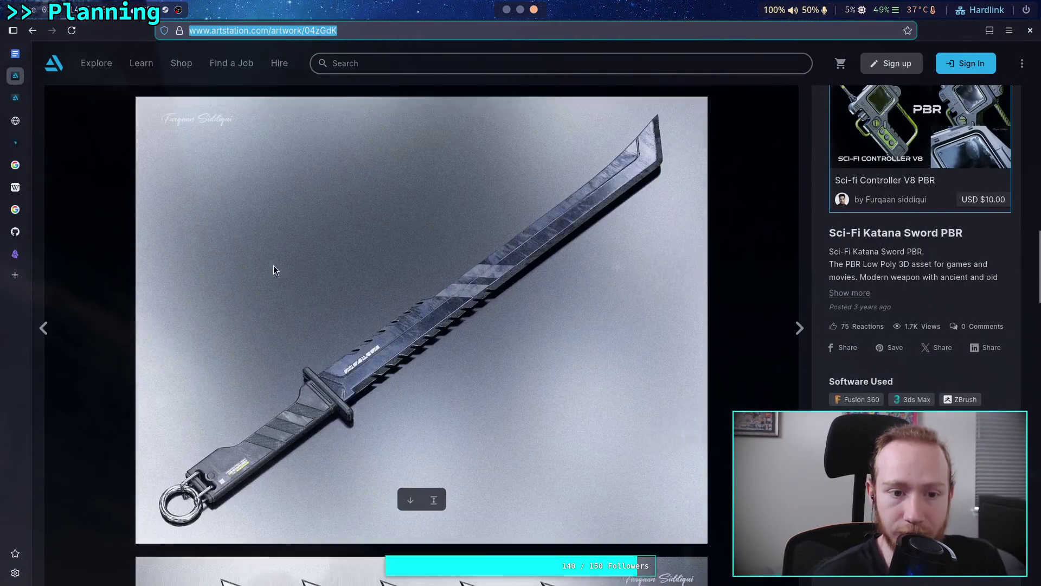
- Return to the filtered sci-fi weapon search results and preview the knife artwork
{"action": "left_click", "coordinate": [33, 28]}
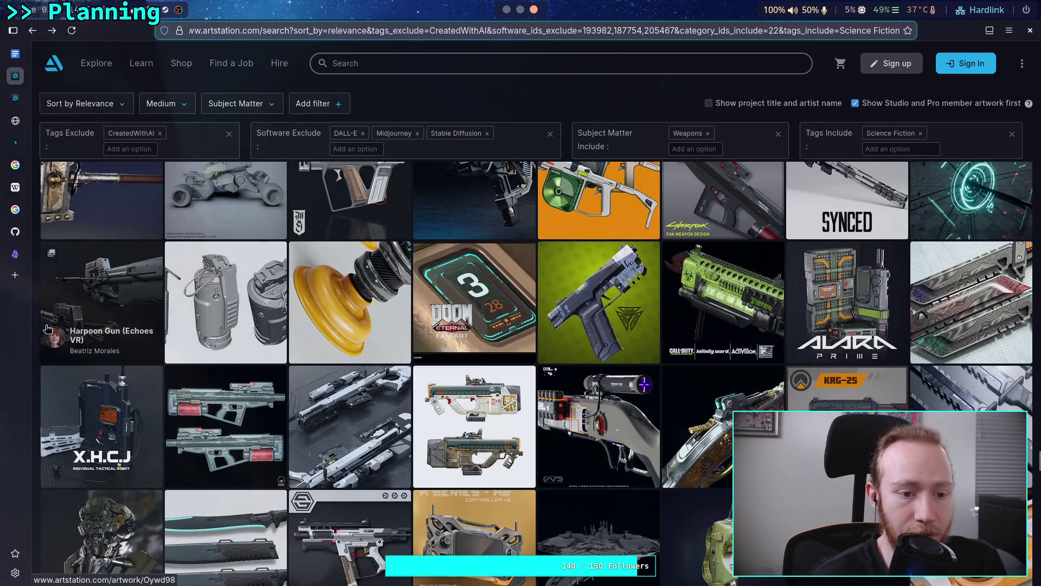
{"action": "scroll", "coordinate": [36, 329], "scroll_direction": "down", "scroll_amount": 2}
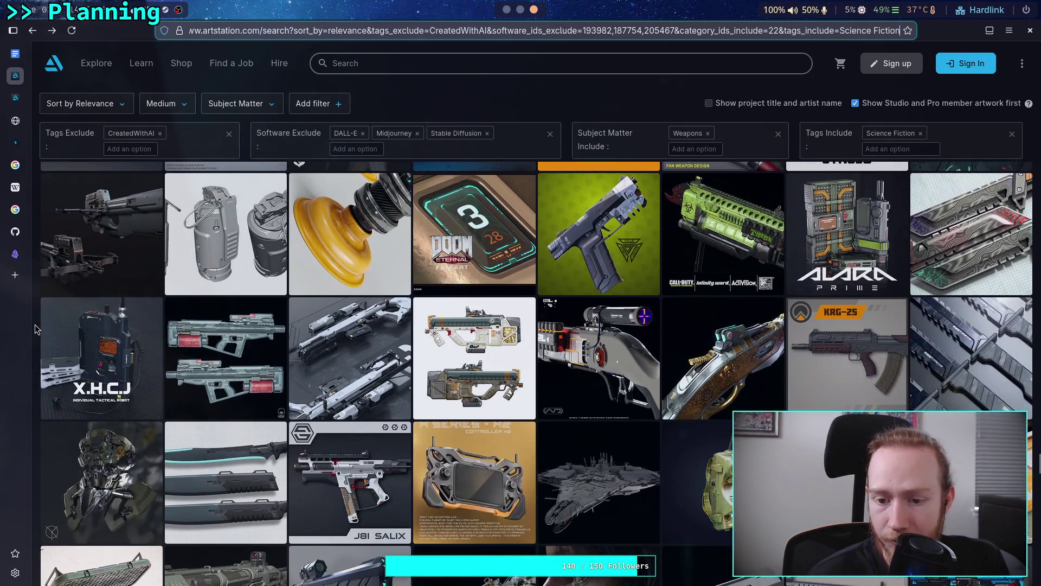
{"action": "scroll", "coordinate": [35, 329], "scroll_direction": "down", "scroll_amount": 2}
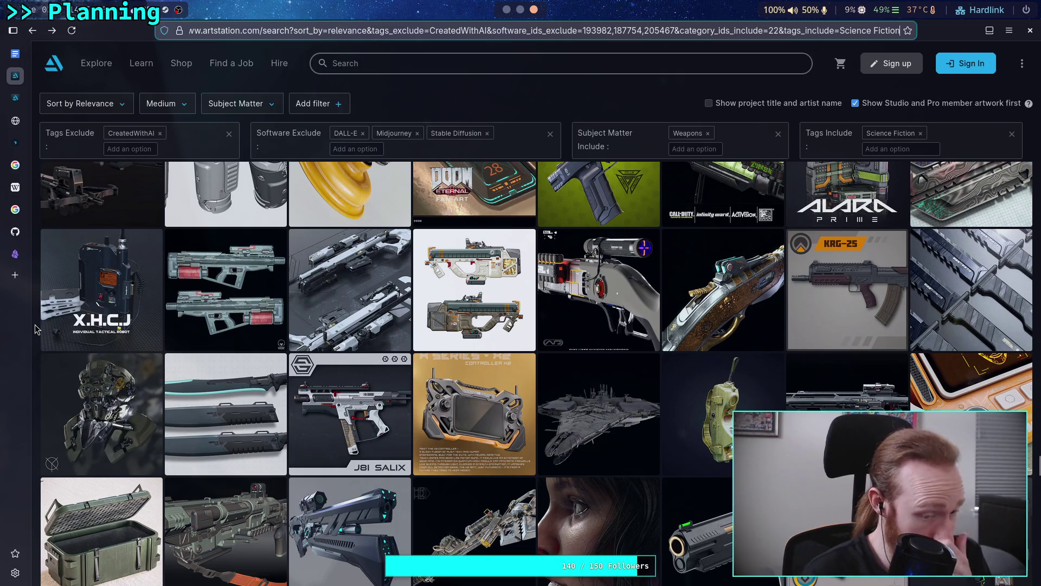
{"action": "scroll", "coordinate": [35, 329], "scroll_direction": "down", "scroll_amount": 2}
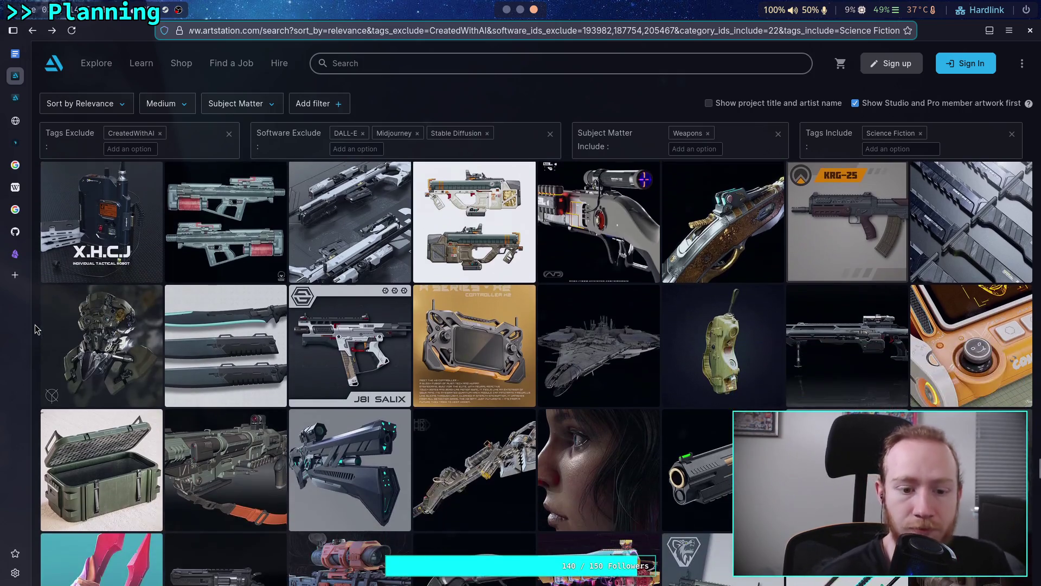
{"action": "left_click", "coordinate": [259, 356]}
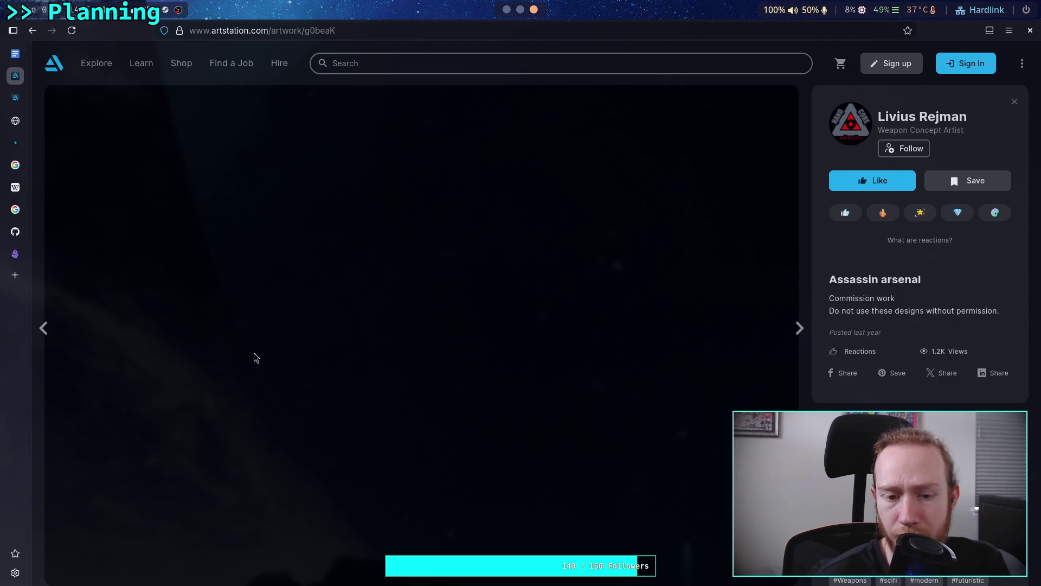
- Go back to the results and open the Staris J81 'Salix' submachine gun artwork
{"action": "scroll", "coordinate": [255, 356], "scroll_direction": "down", "scroll_amount": 10}
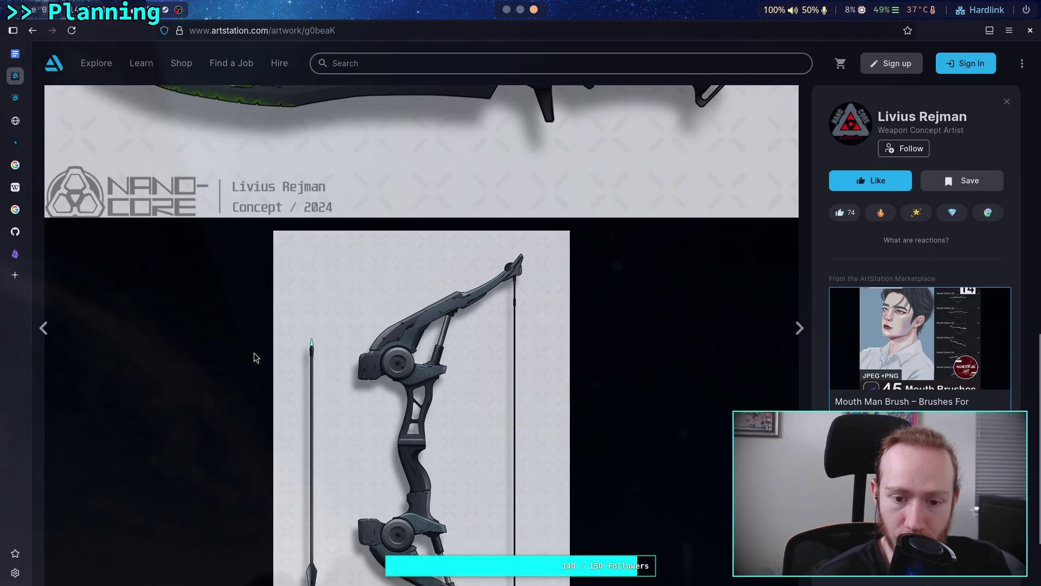
{"action": "scroll", "coordinate": [255, 356], "scroll_direction": "up", "scroll_amount": 10}
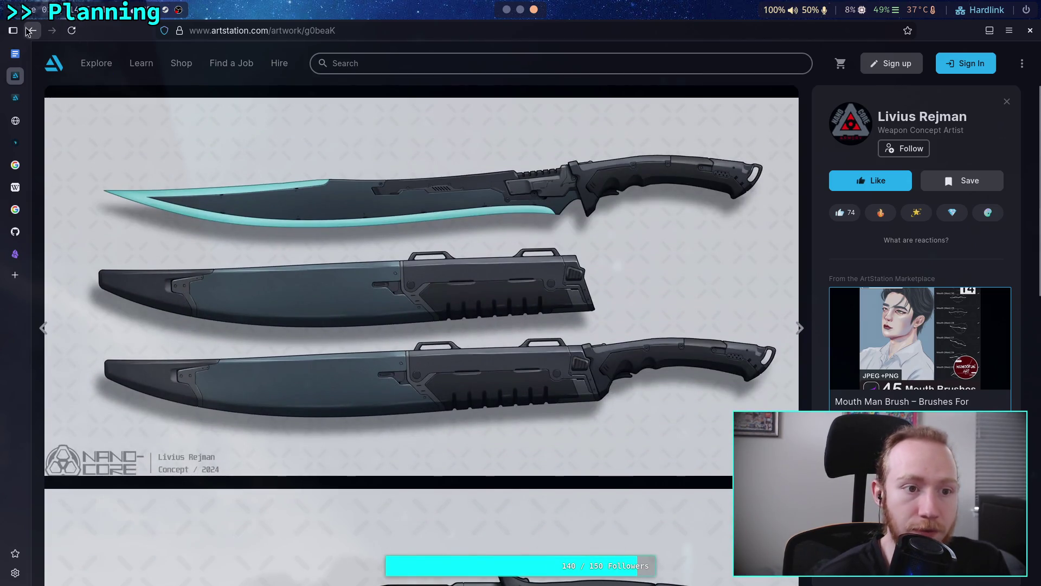
{"action": "left_click", "coordinate": [31, 31]}
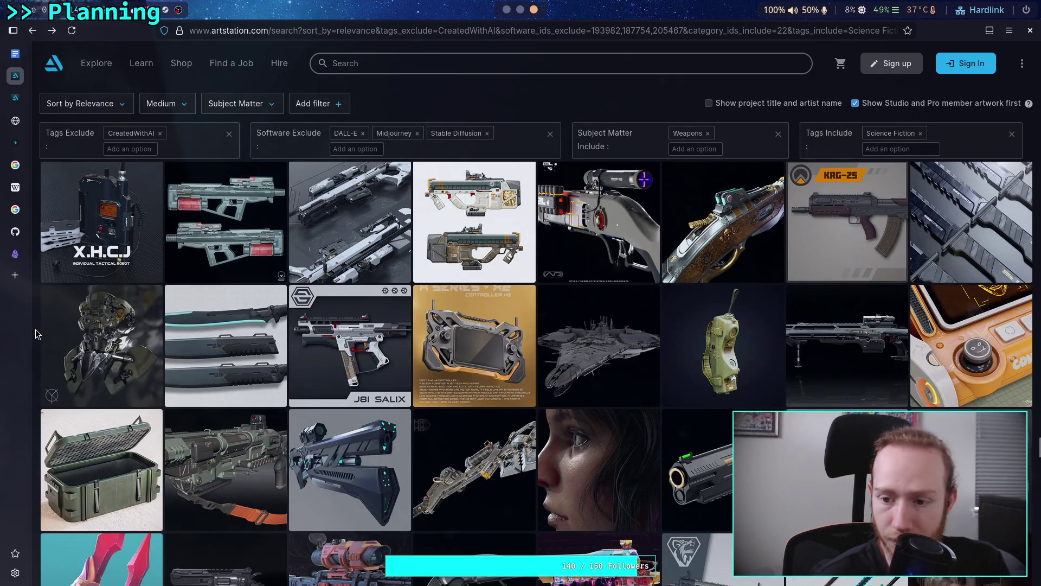
{"action": "scroll", "coordinate": [36, 333], "scroll_direction": "down", "scroll_amount": 2}
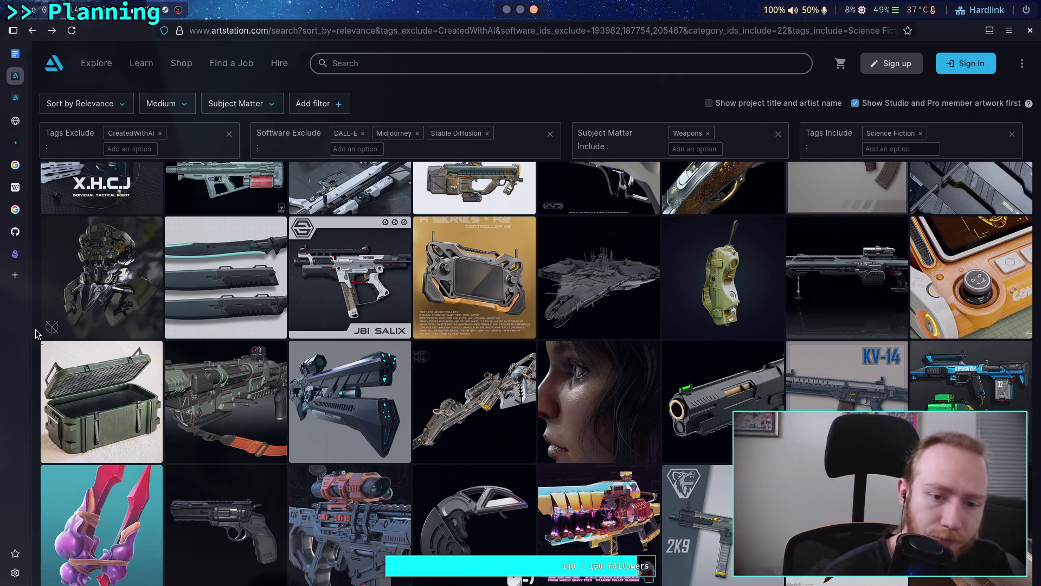
{"action": "left_click", "coordinate": [369, 274]}
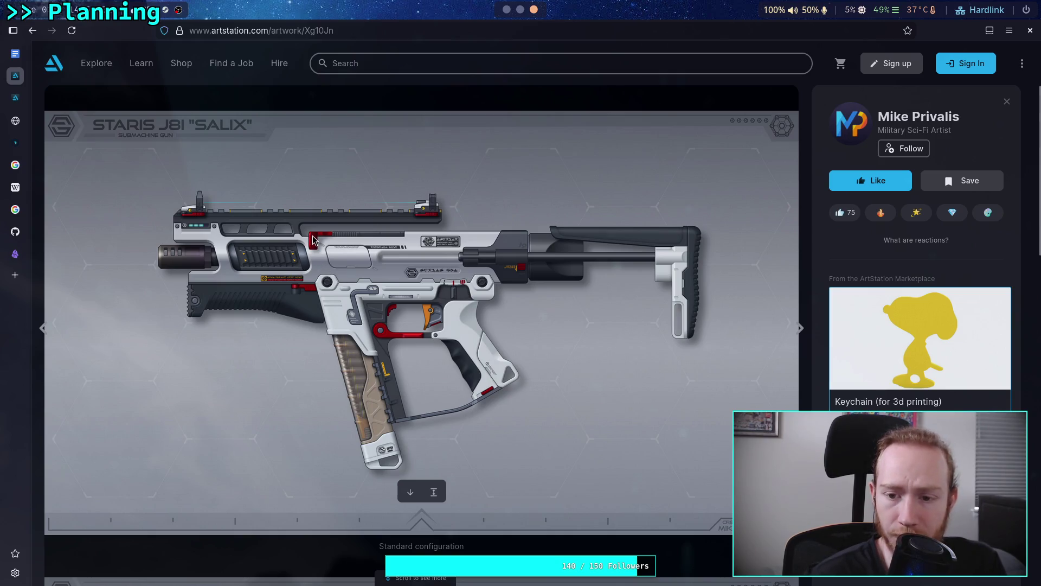
{"action": "scroll", "coordinate": [330, 268], "scroll_direction": "down", "scroll_amount": 15}
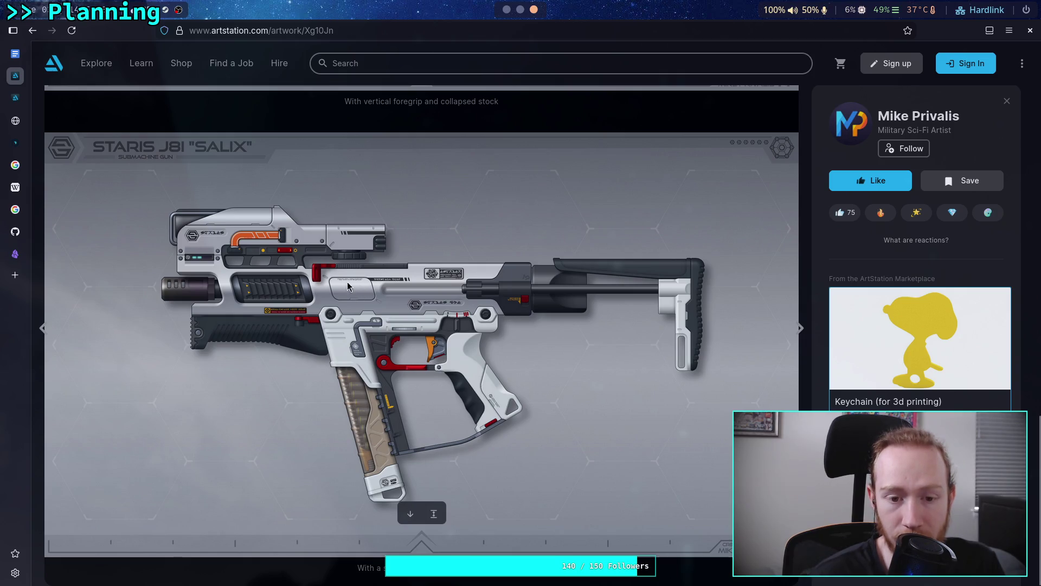
{"action": "scroll", "coordinate": [350, 297], "scroll_direction": "up", "scroll_amount": 5}
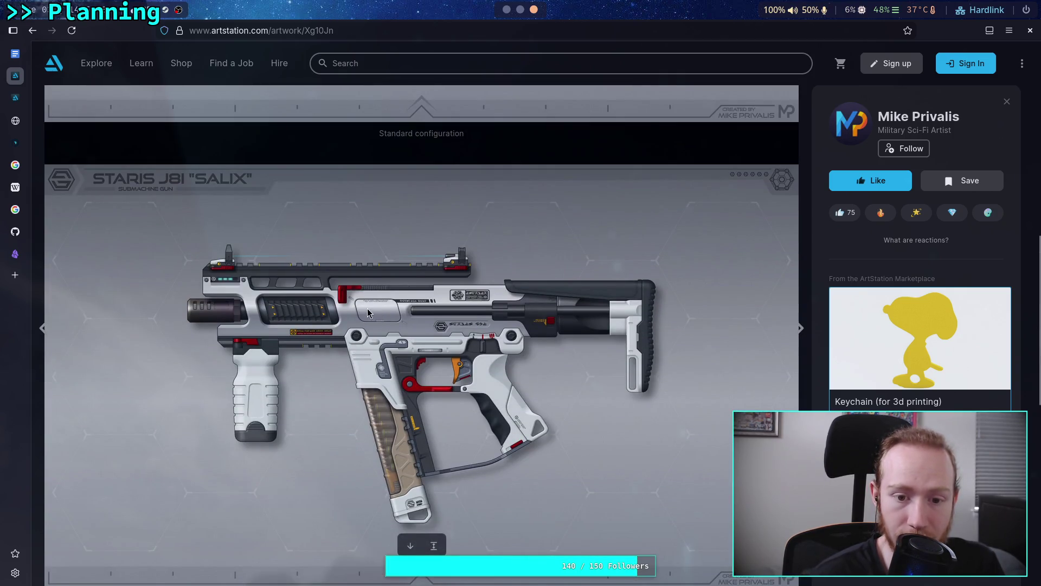
{"action": "scroll", "coordinate": [387, 309], "scroll_direction": "up", "scroll_amount": 5}
{"action": "scroll", "coordinate": [387, 308], "scroll_direction": "up", "scroll_amount": 3}
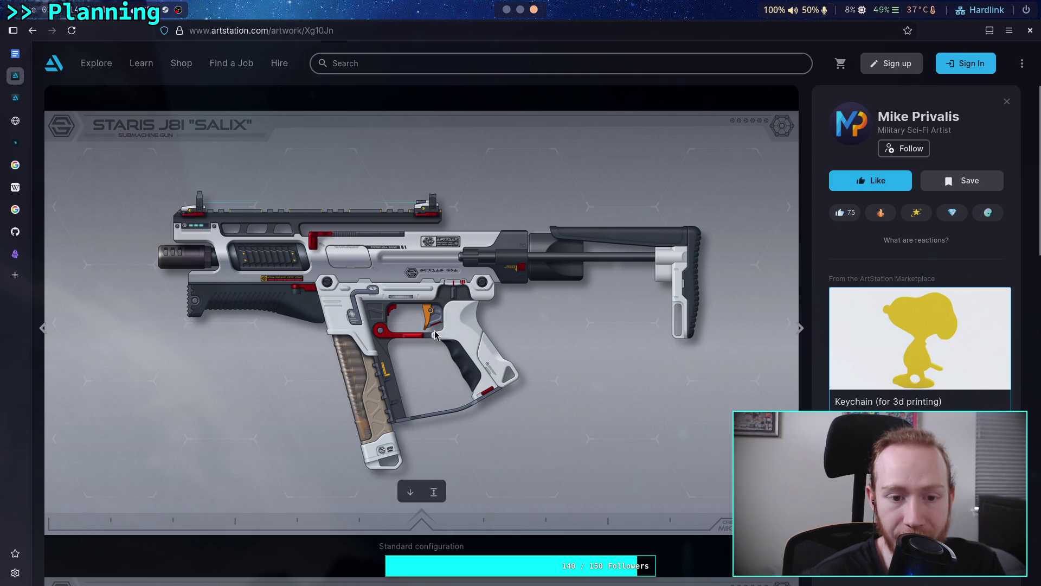
{"action": "scroll", "coordinate": [440, 324], "scroll_direction": "down", "scroll_amount": 8}
{"action": "scroll", "coordinate": [440, 324], "scroll_direction": "up", "scroll_amount": 8}
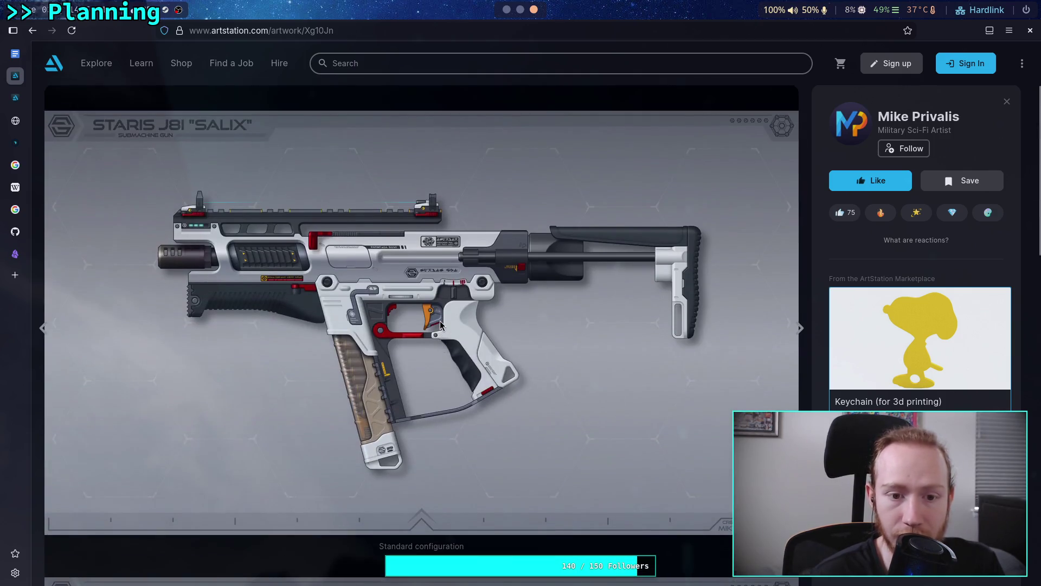
{"action": "scroll", "coordinate": [440, 321], "scroll_direction": "down", "scroll_amount": 8}
{"action": "scroll", "coordinate": [242, 275], "scroll_direction": "up", "scroll_amount": 3}
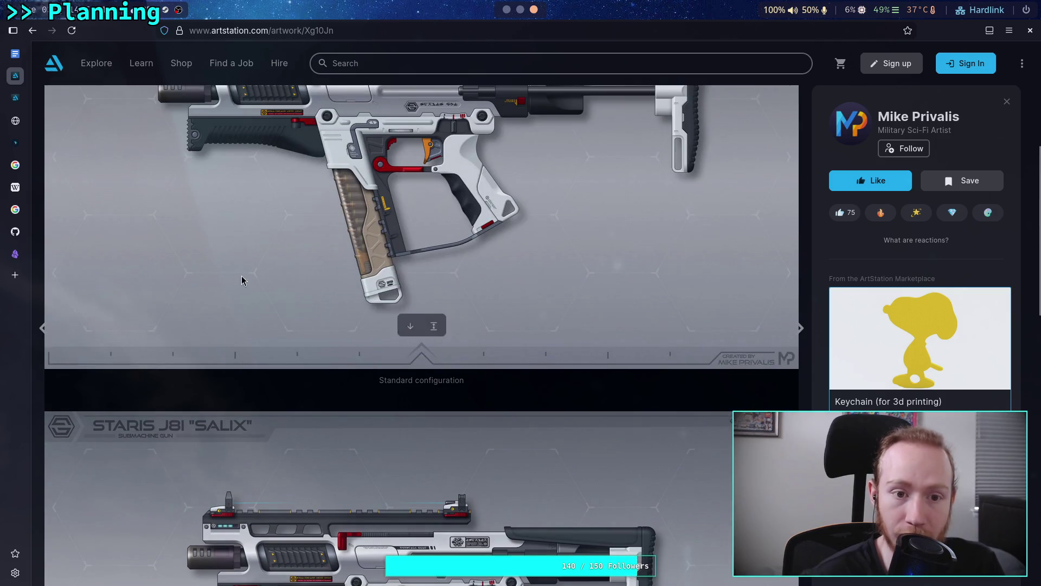
{"action": "scroll", "coordinate": [299, 352], "scroll_direction": "down", "scroll_amount": 7}
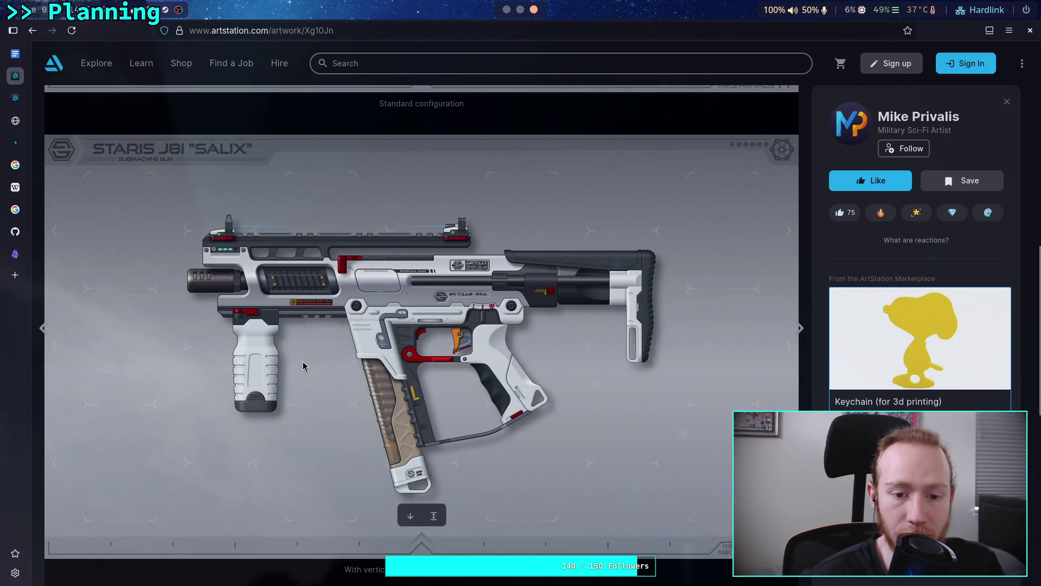
{"action": "scroll", "coordinate": [302, 361], "scroll_direction": "down", "scroll_amount": 6}
{"action": "scroll", "coordinate": [307, 362], "scroll_direction": "up", "scroll_amount": 5}
{"action": "scroll", "coordinate": [308, 363], "scroll_direction": "up", "scroll_amount": 7}
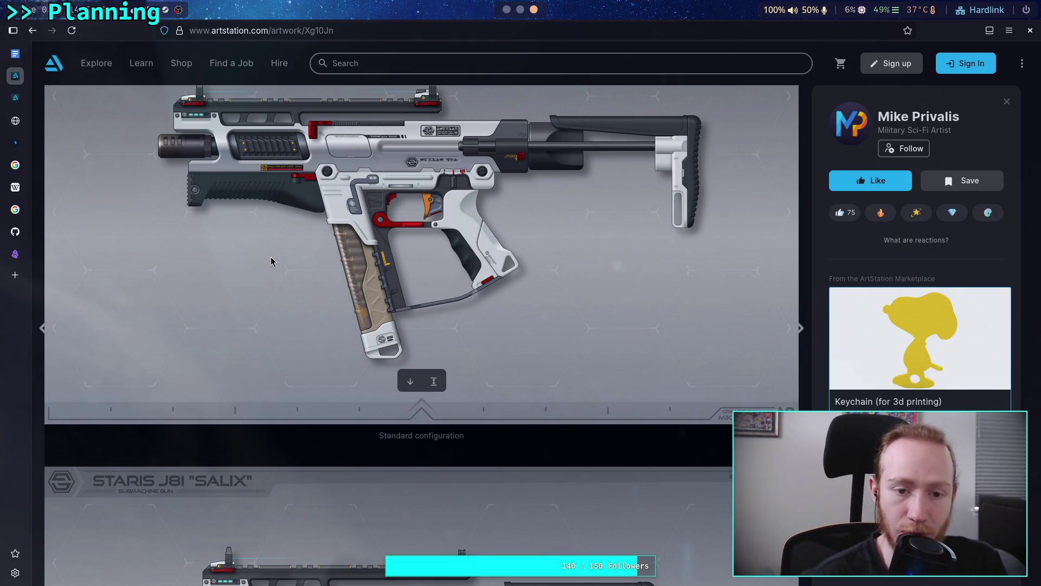
{"action": "scroll", "coordinate": [271, 260], "scroll_direction": "down", "scroll_amount": 7}
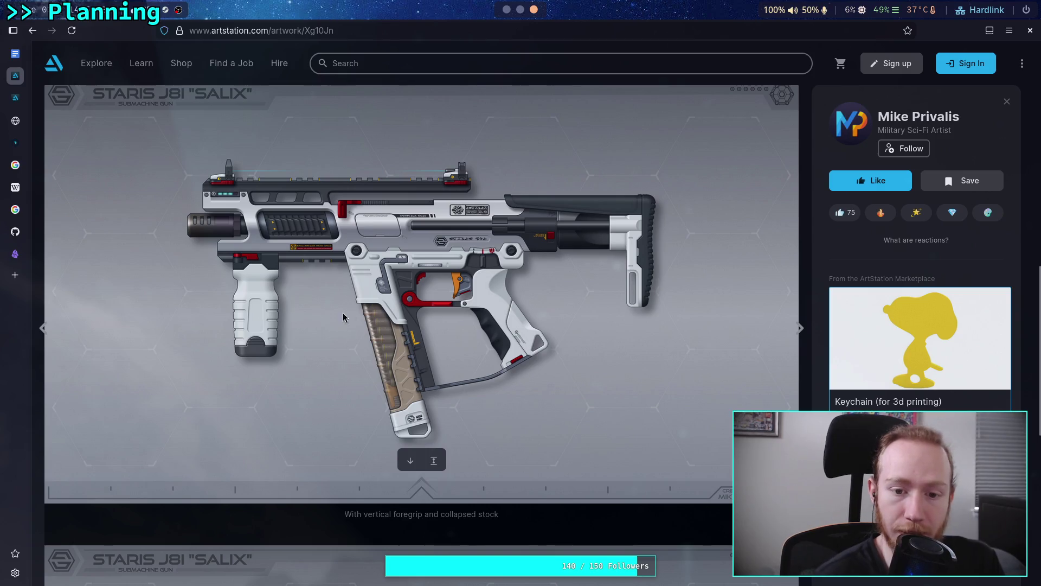
{"action": "scroll", "coordinate": [369, 295], "scroll_direction": "up", "scroll_amount": 8}
{"action": "scroll", "coordinate": [378, 289], "scroll_direction": "down", "scroll_amount": 7}
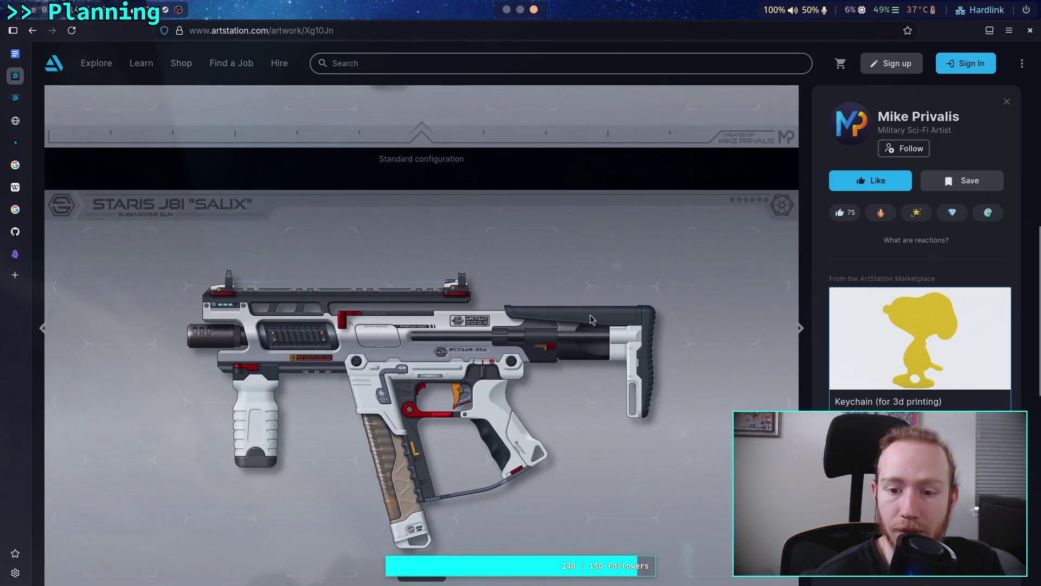
{"action": "scroll", "coordinate": [627, 361], "scroll_direction": "up", "scroll_amount": 5}
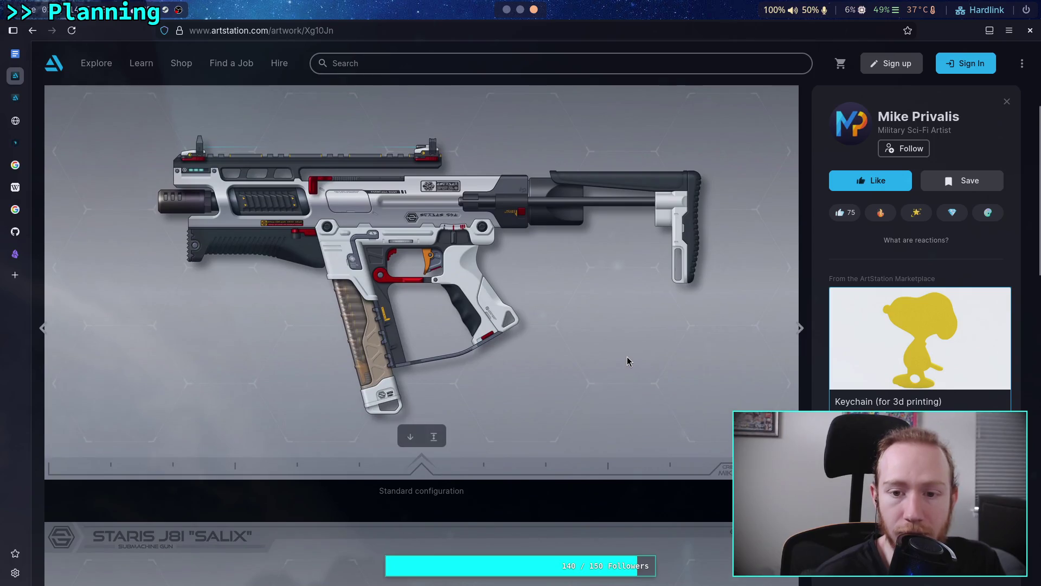
{"action": "scroll", "coordinate": [603, 352], "scroll_direction": "down", "scroll_amount": 6}
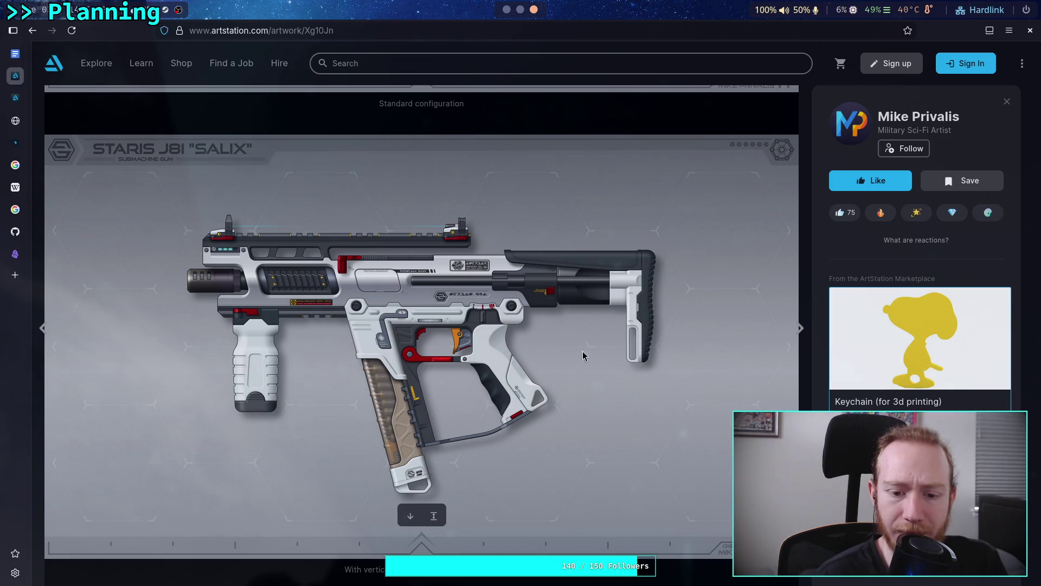
- Copy the vertical-foregrip Salix render image and switch back to the Obsidian vault
{"action": "right_click", "coordinate": [455, 358]}
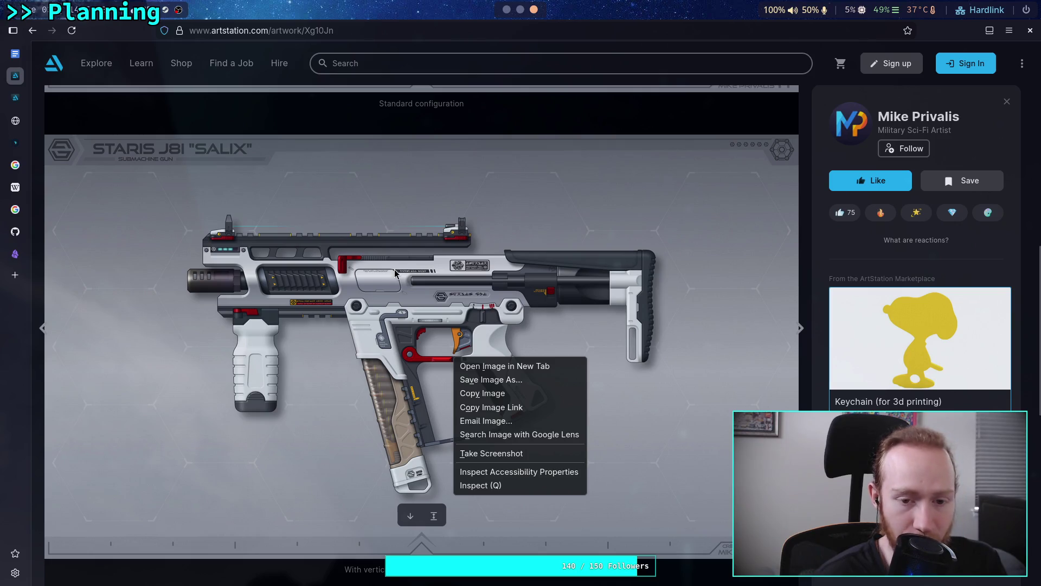
{"action": "key", "text": "Escape"}
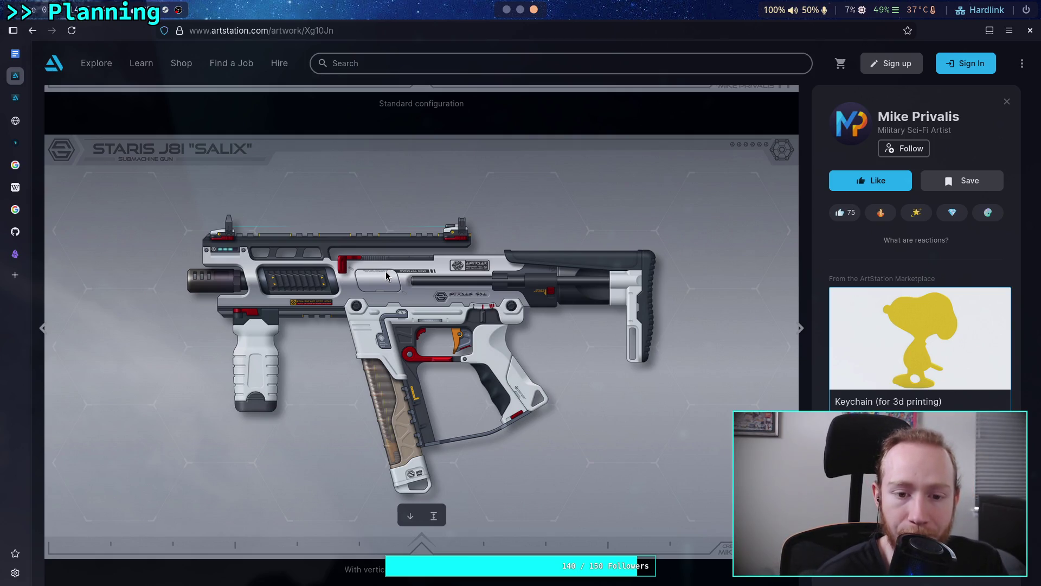
{"action": "right_click", "coordinate": [386, 275]}
{"action": "left_click", "coordinate": [407, 310]}
{"action": "key", "text": "super+1"}
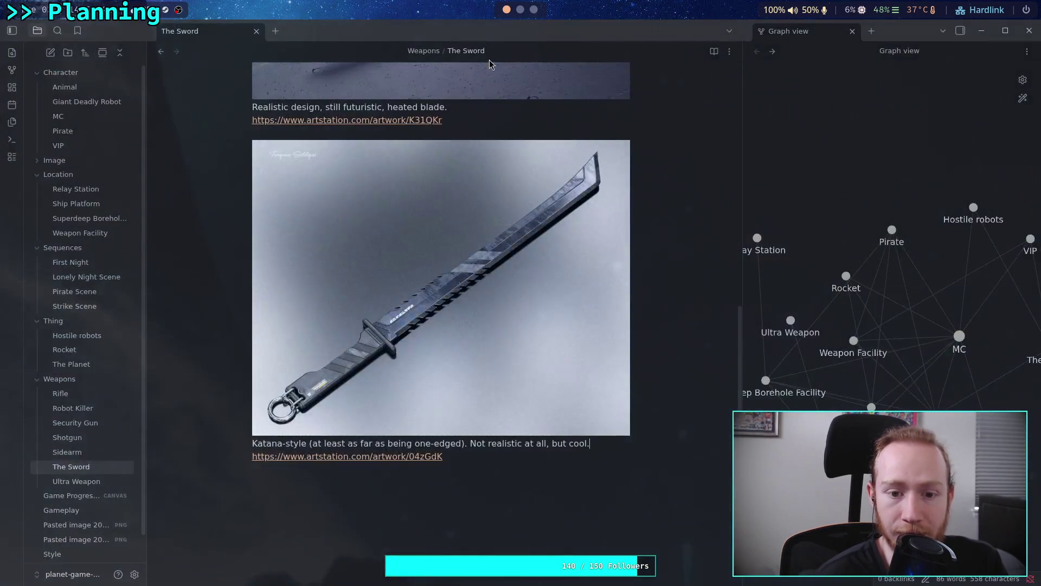
- Paste the Salix render at the end of the Security Gun note, below its ArtStation link
{"action": "left_click", "coordinate": [87, 423]}
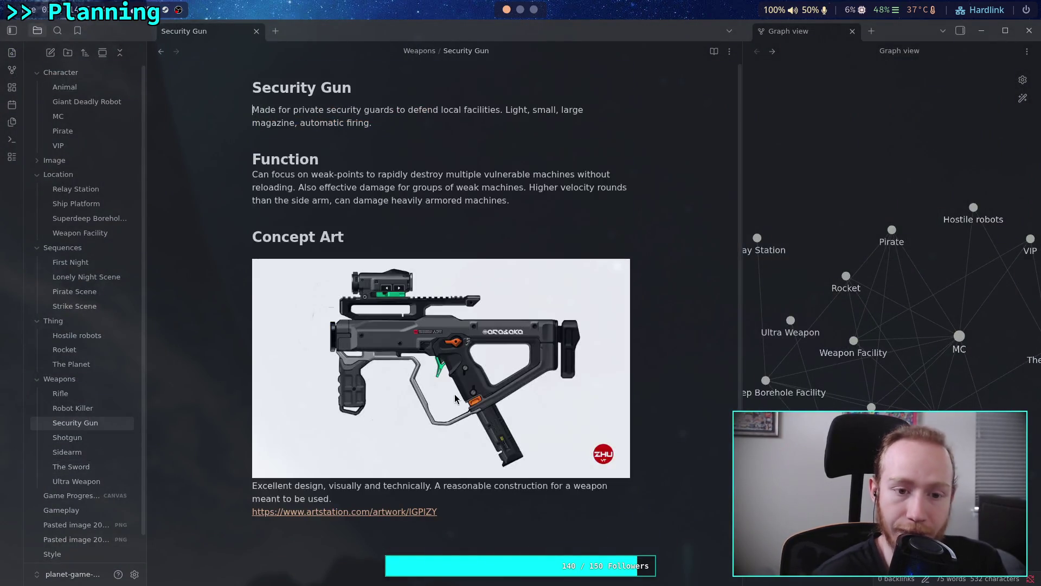
{"action": "scroll", "coordinate": [550, 451], "scroll_direction": "down", "scroll_amount": 3}
{"action": "key", "text": "ctrl+End"}
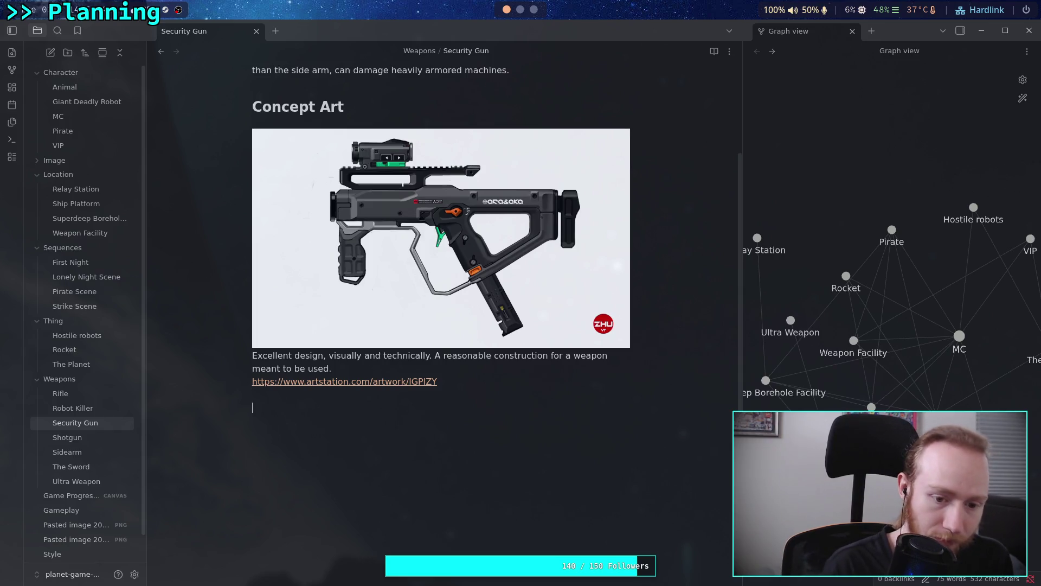
{"action": "key", "text": "ctrl+v"}
{"action": "scroll", "coordinate": [442, 325], "scroll_direction": "down", "scroll_amount": 1}
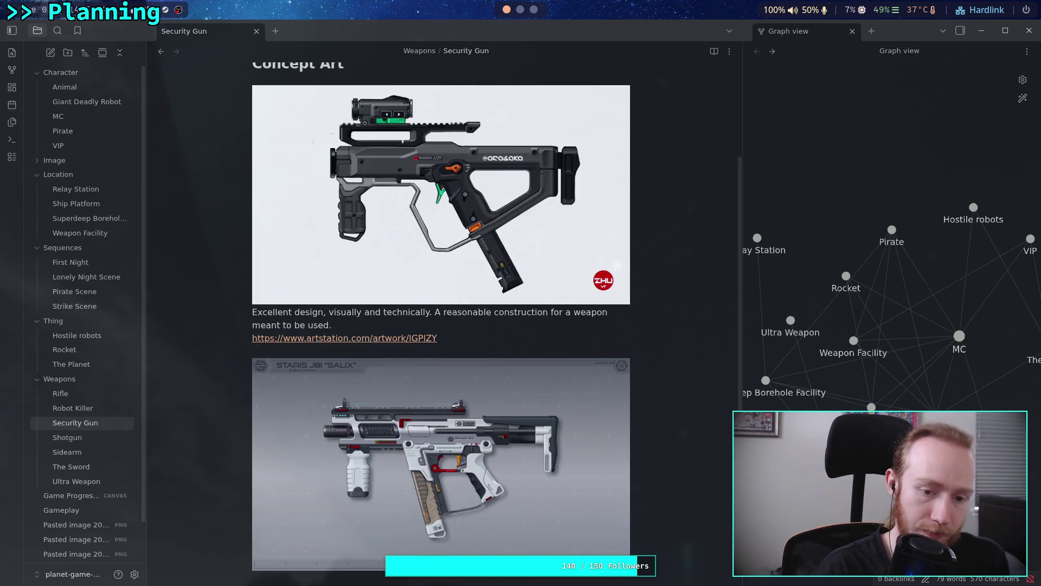
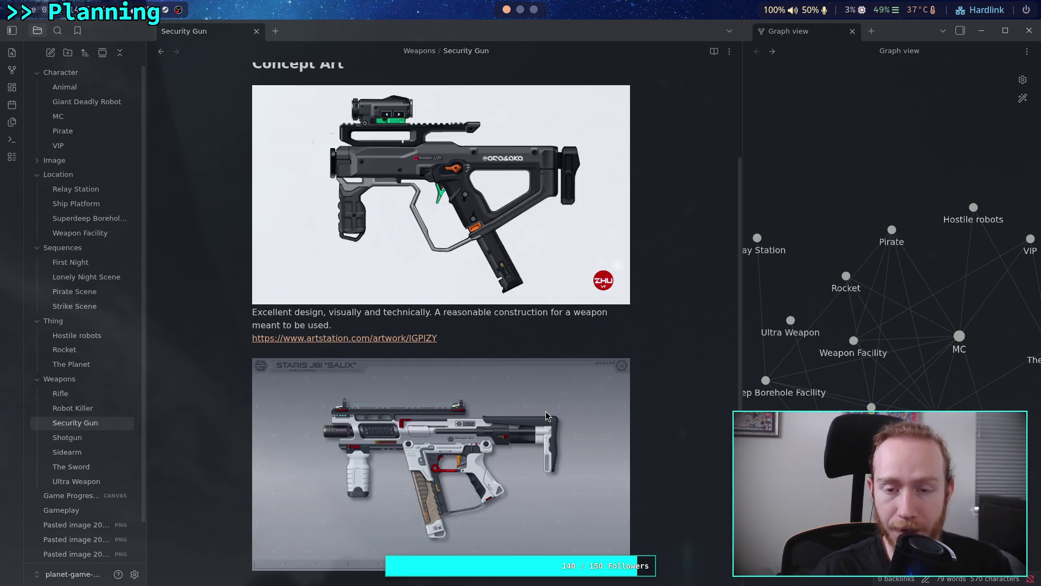
- Paste the Salix submachine gun's ArtStation URL below the second image in the Security Gun note
{"action": "key", "text": "super+3"}
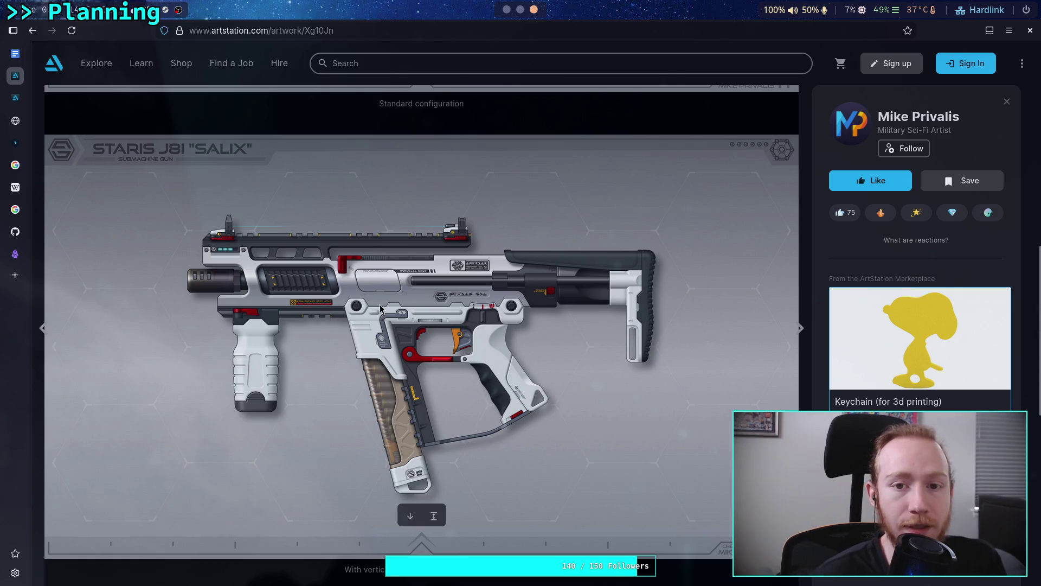
{"action": "left_click", "coordinate": [443, 36]}
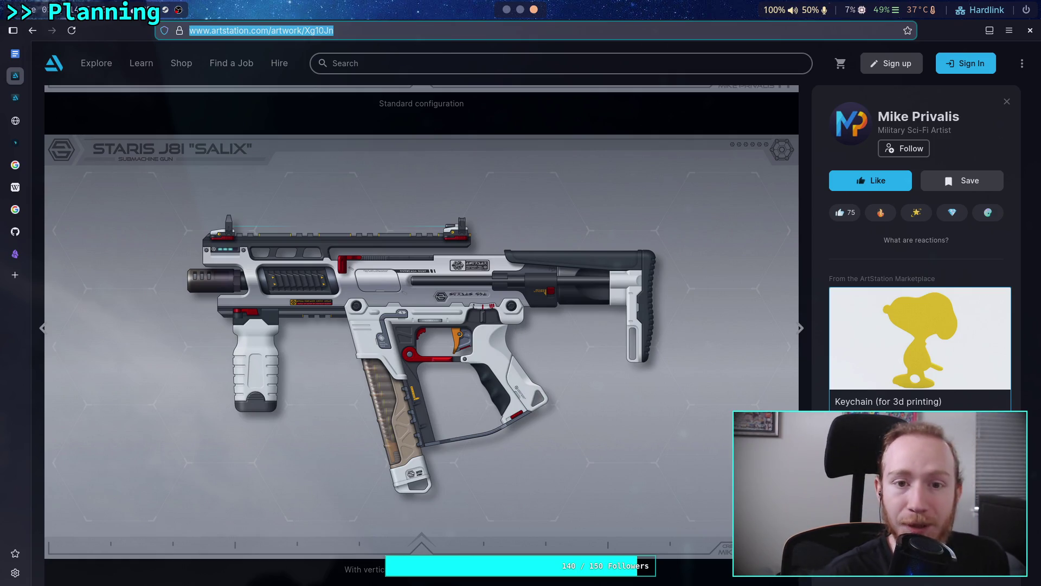
{"action": "key", "text": "super+1"}
{"action": "scroll", "coordinate": [515, 337], "scroll_direction": "down", "scroll_amount": 2}
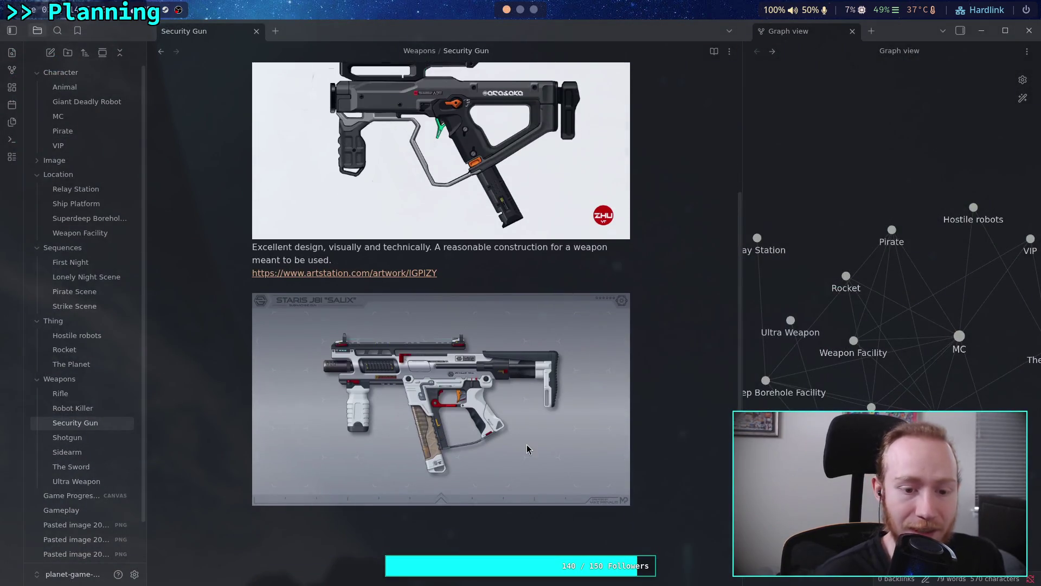
{"action": "type", "text": "https://www.artstation.com/artwork/Xg10Jn"}
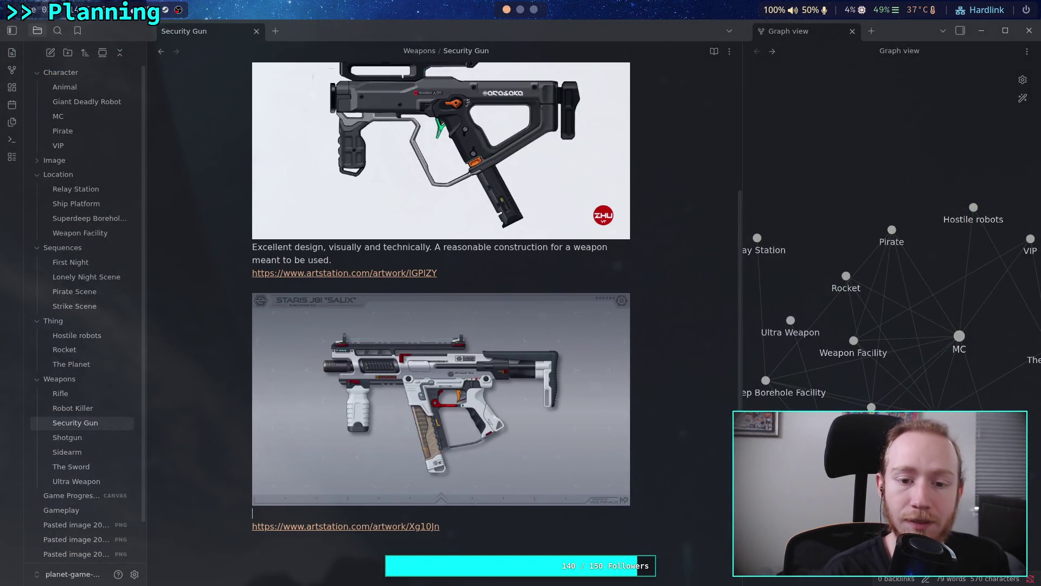
{"action": "key", "text": "Up"}
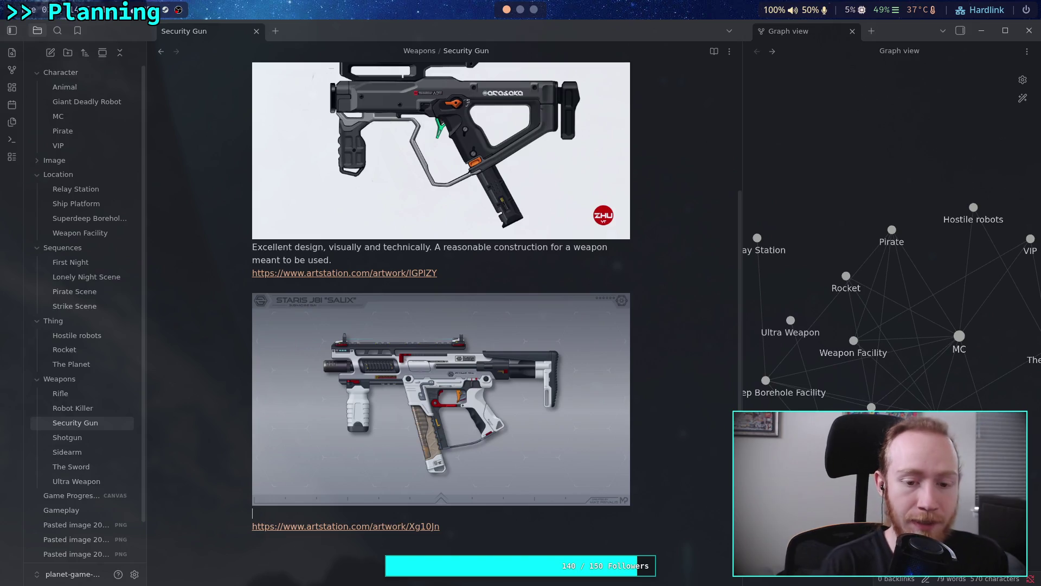
- Caption the second gun image: visible rounds, single/burst selector, extendable stock, ejector port likely a dust cover
{"action": "type", "text": "Pretty reasona"}
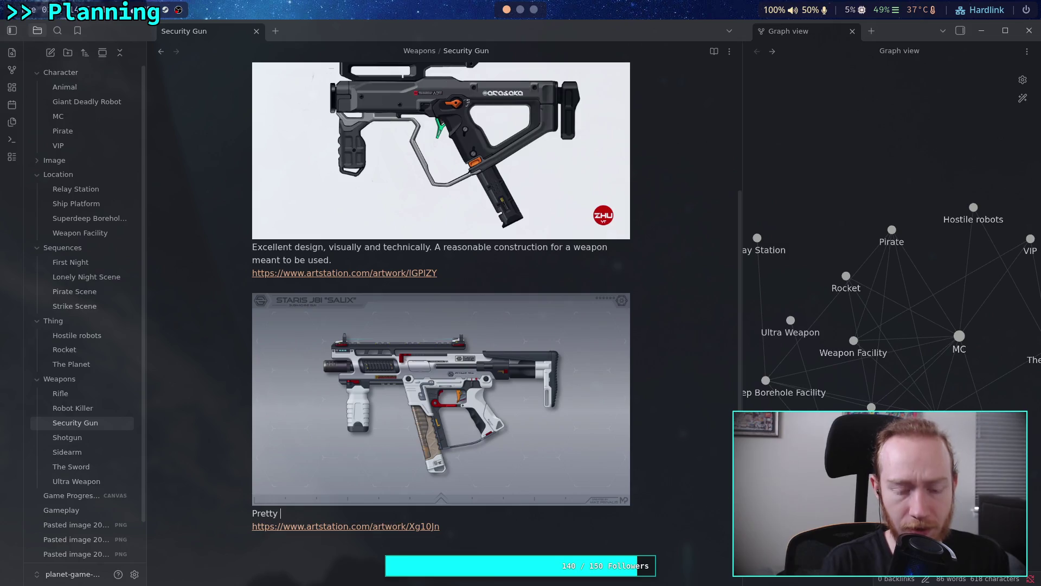
{"action": "type", "text": "ble"}
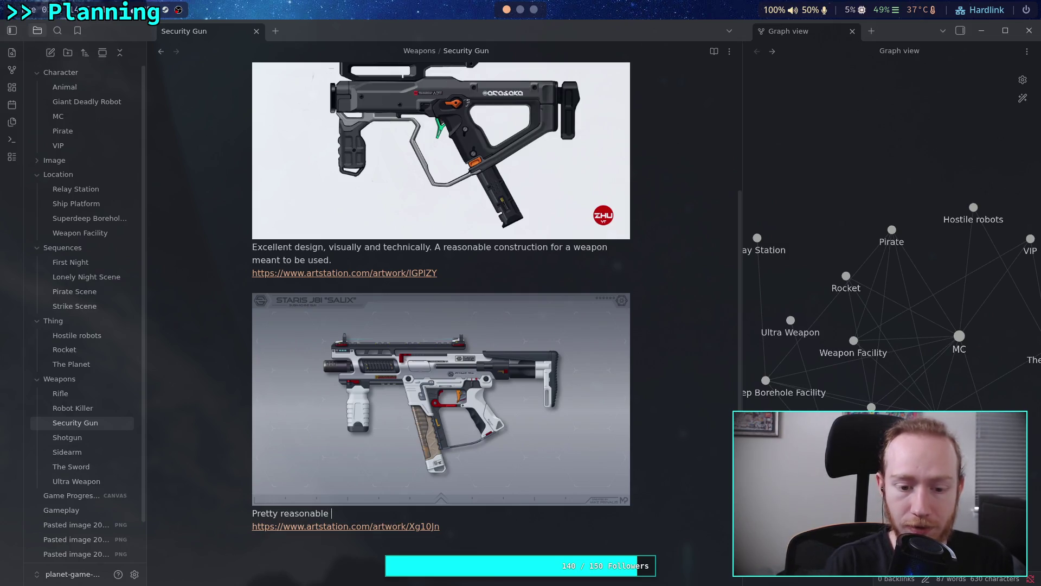
{"action": "type", "text": " technical design, visible "}
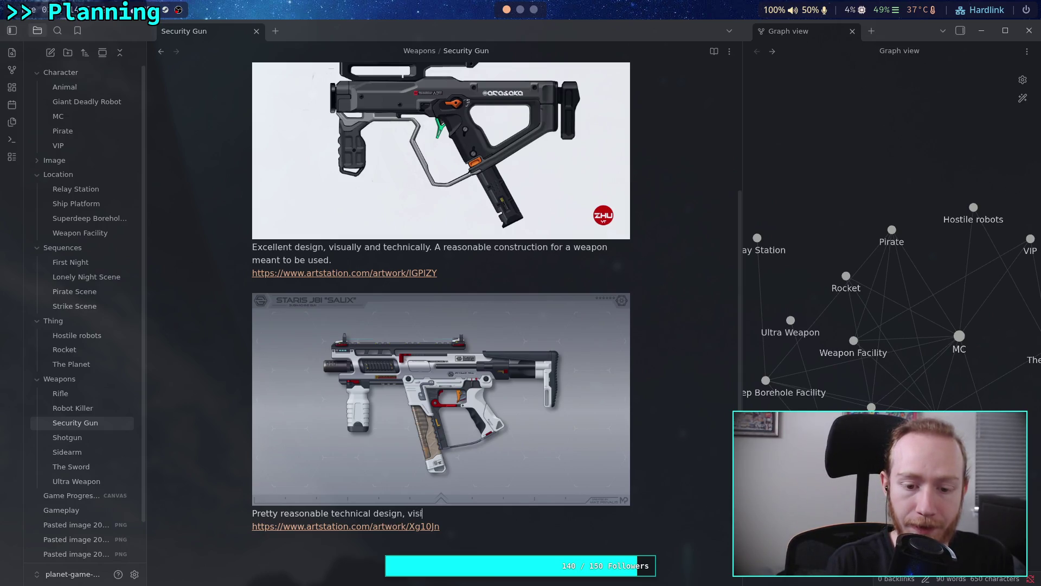
{"action": "type", "text": "rounds"}
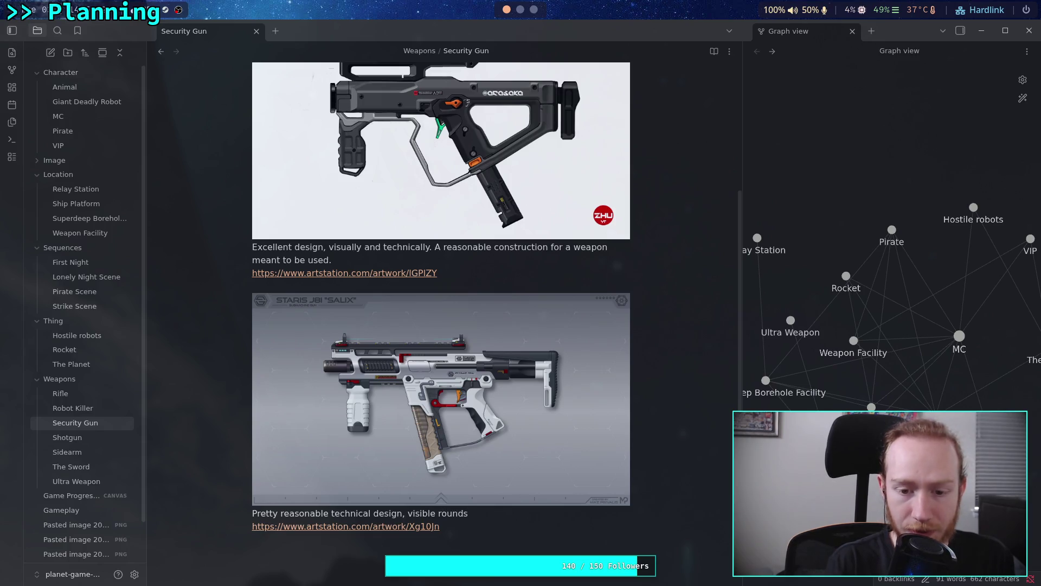
{"action": "type", "text": " are nice,"}
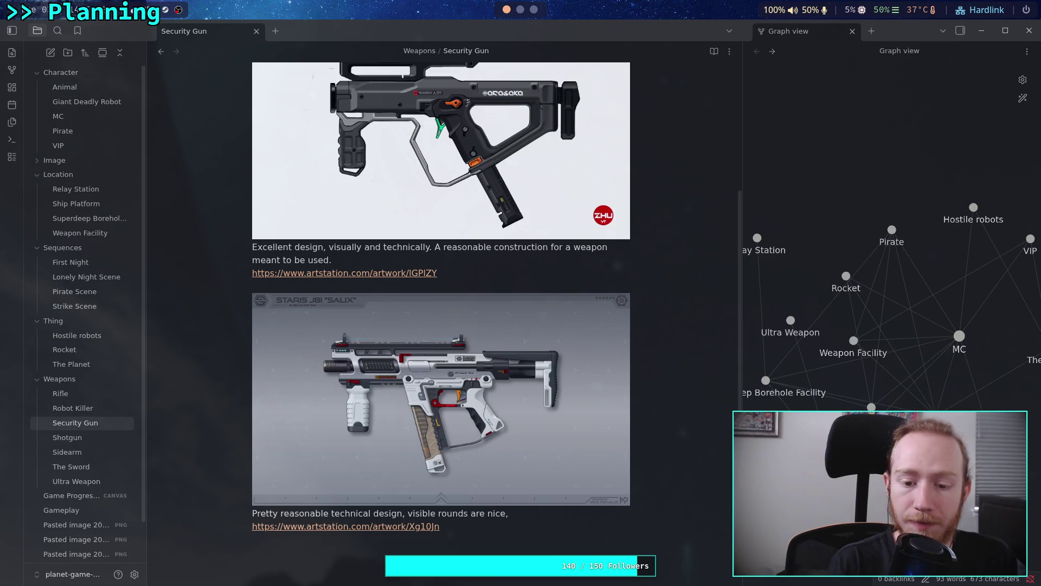
{"action": "type", "text": " selector switch"}
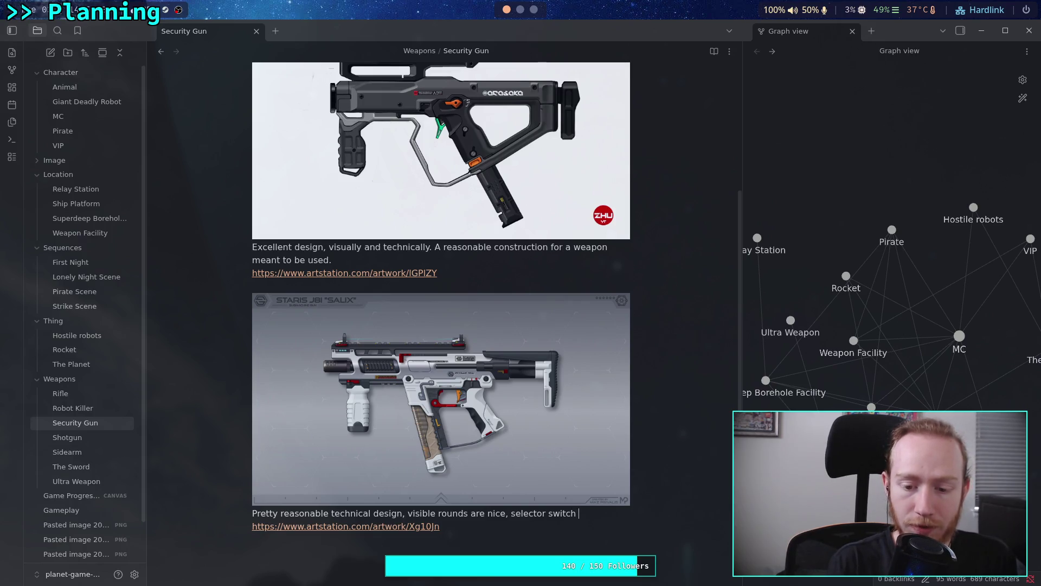
{"action": "type", "text": "/ saftey a"}
{"action": "key", "text": "BackSpace"}
{"action": "key", "text": "BackSpace"}
{"action": "key", "text": "BackSpace"}
{"action": "type", "text": "ety a"}
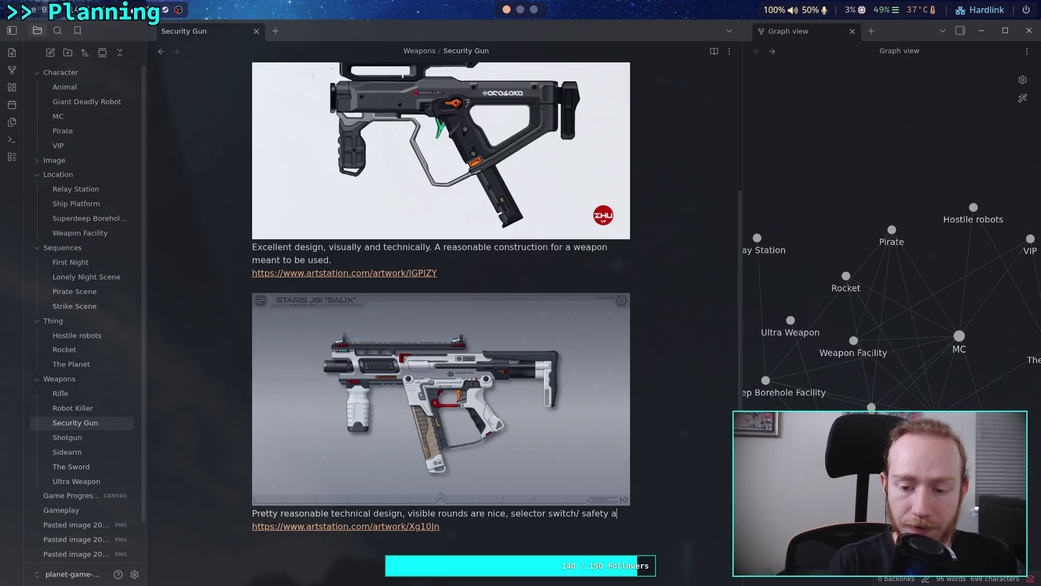
{"action": "type", "text": "ppears to"}
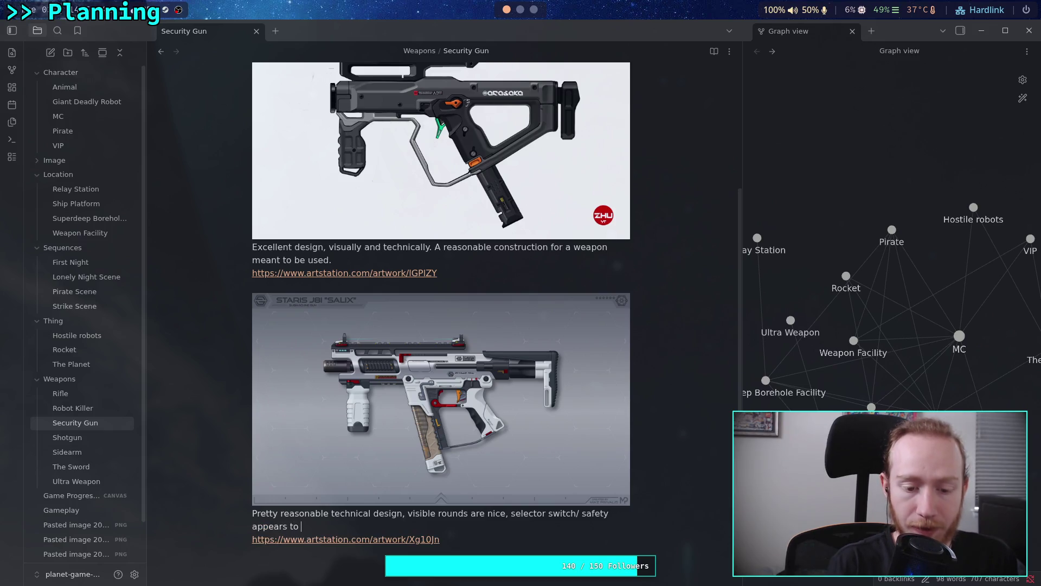
{"action": "type", "text": " have single"}
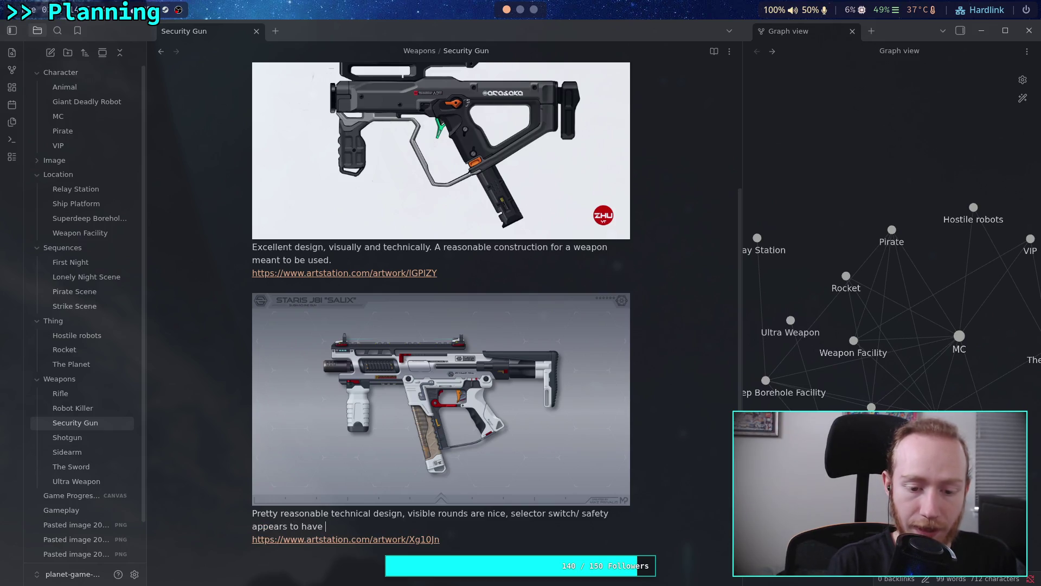
{"action": "type", "text": " shot/ burst shot "}
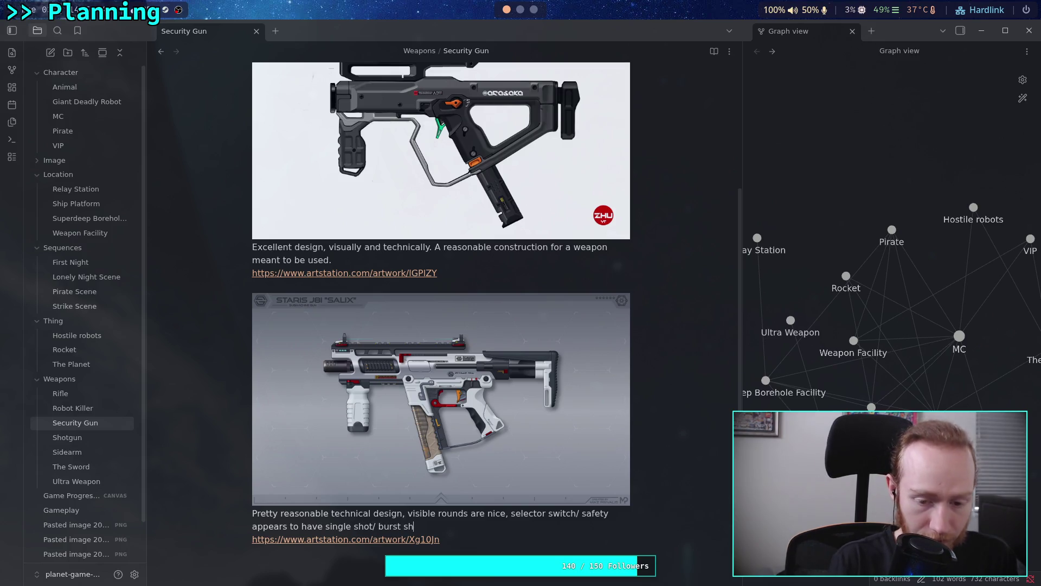
{"action": "type", "text": "option"}
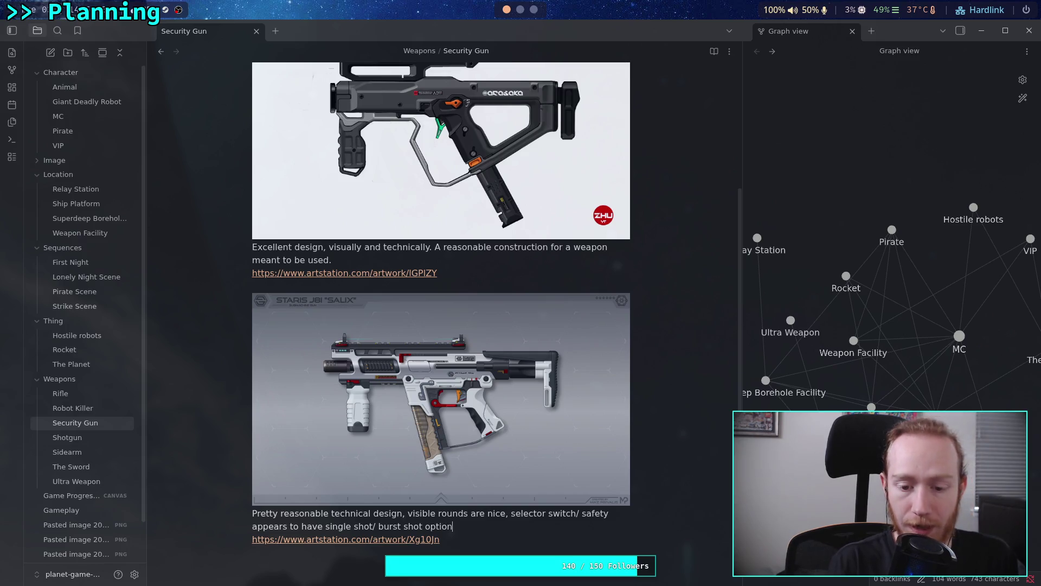
{"action": "type", "text": "s. Exte"}
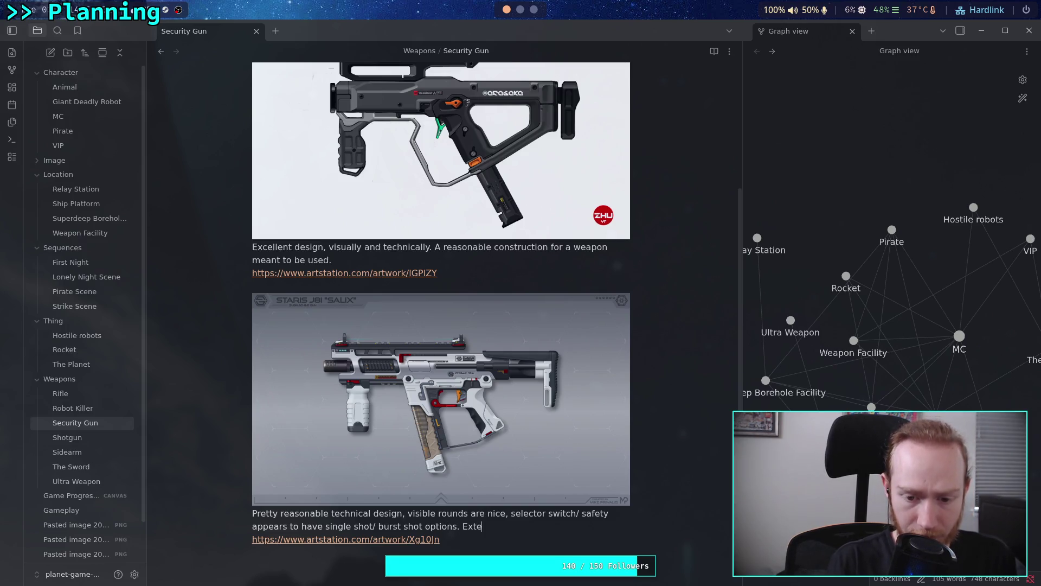
{"action": "type", "text": "ndable"}
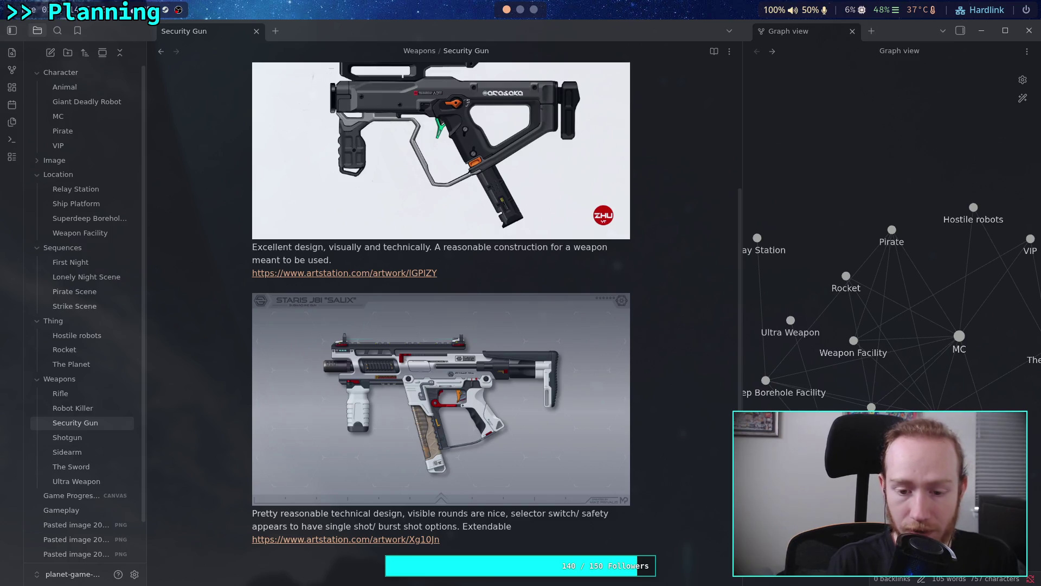
{"action": "type", "text": " stock."}
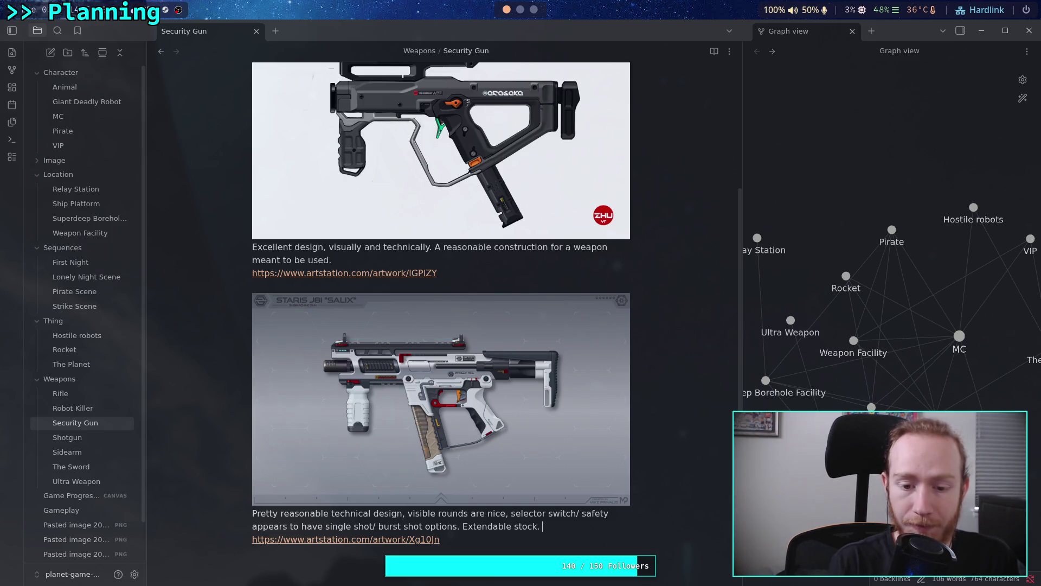
{"action": "type", "text": "Ex"}
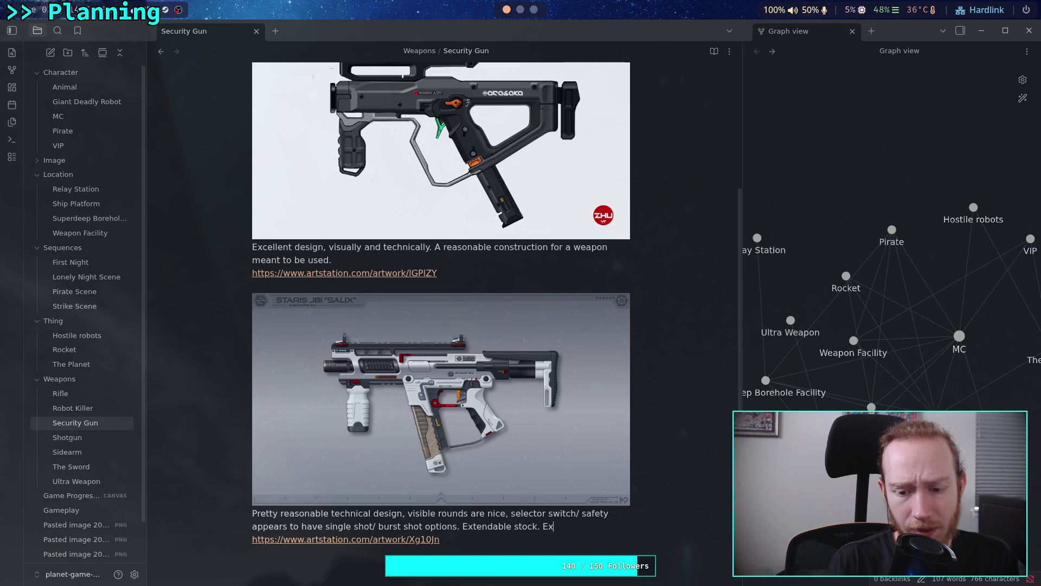
{"action": "key", "text": "BackSpace"}
{"action": "type", "text": "je"}
{"action": "type", "text": "or p"}
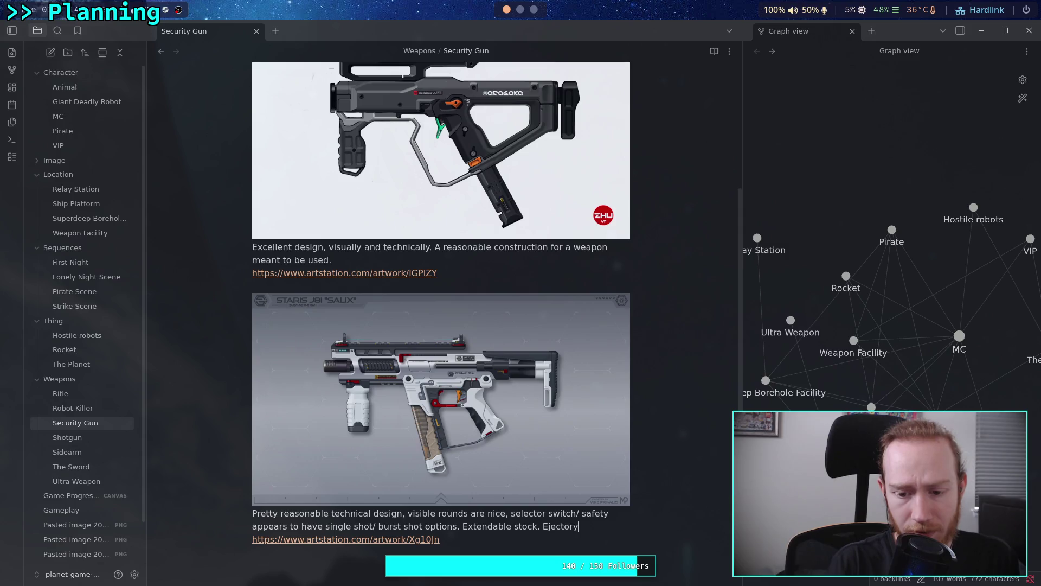
{"action": "type", "text": "ort"}
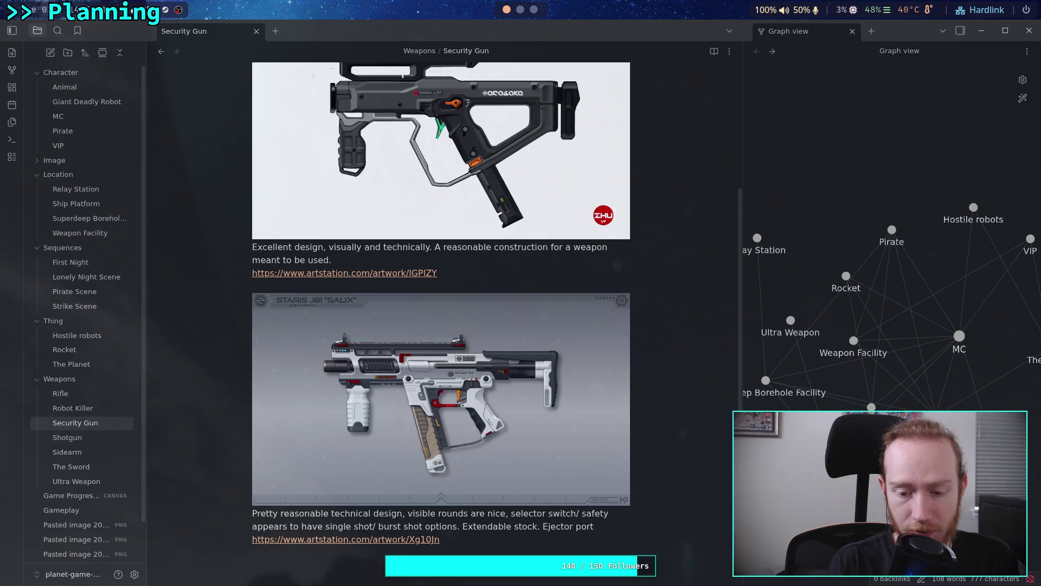
{"action": "type", "text": "loo"}
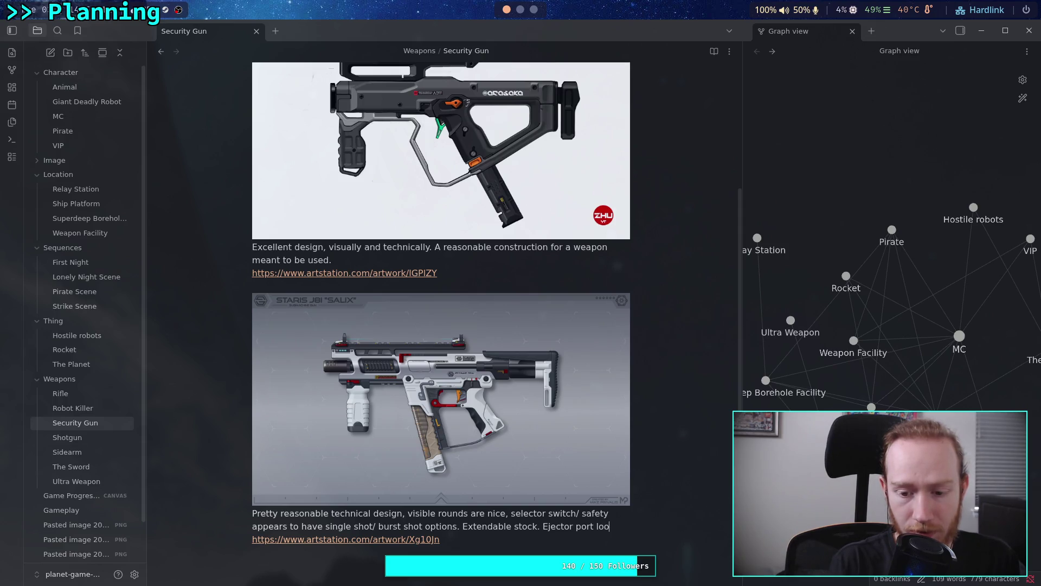
{"action": "type", "text": "ks dd, buut "}
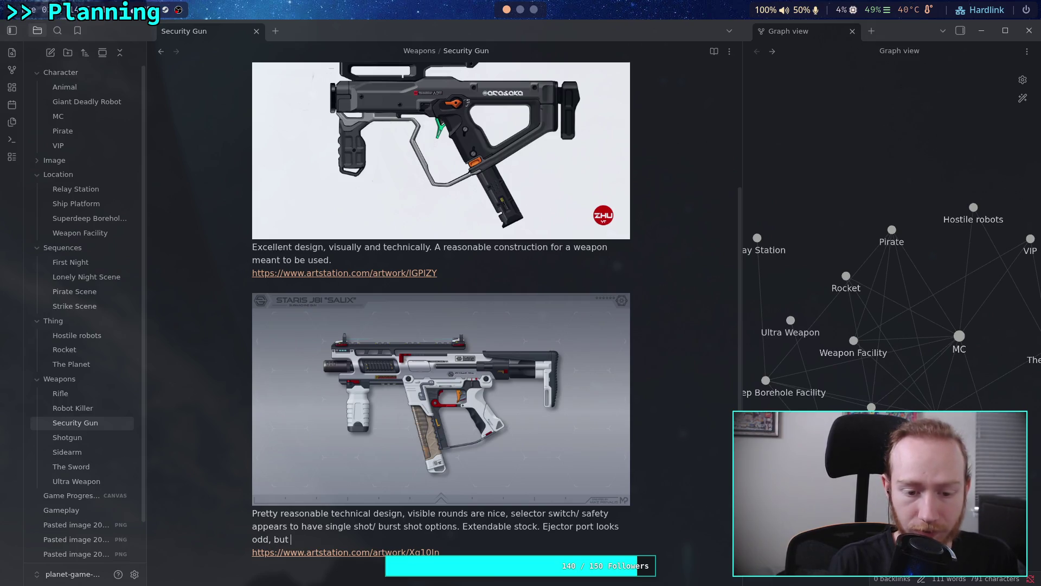
{"action": "type", "text": "probably meant tobe a dust cuv"}
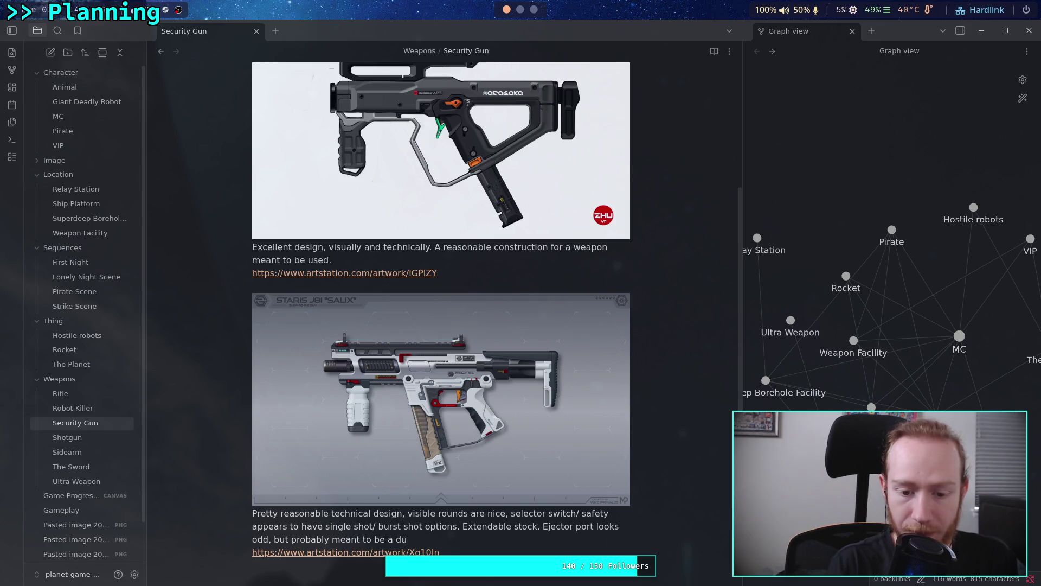
{"action": "type", "text": "ver"}
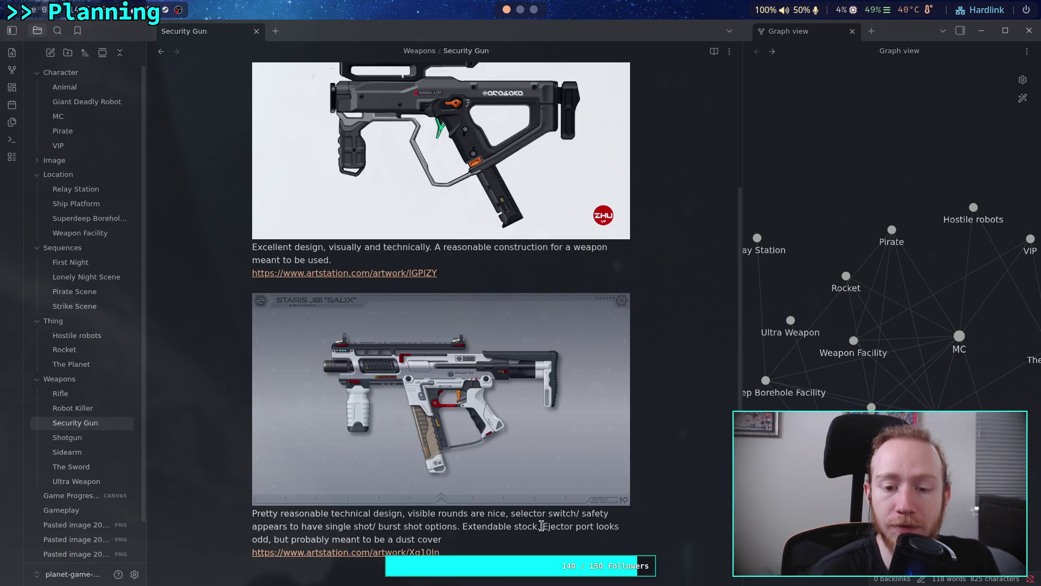
- Add 'Release switch below trigger.' to the second gun image's caption
{"action": "scroll", "coordinate": [541, 525], "scroll_direction": "down", "scroll_amount": 2}
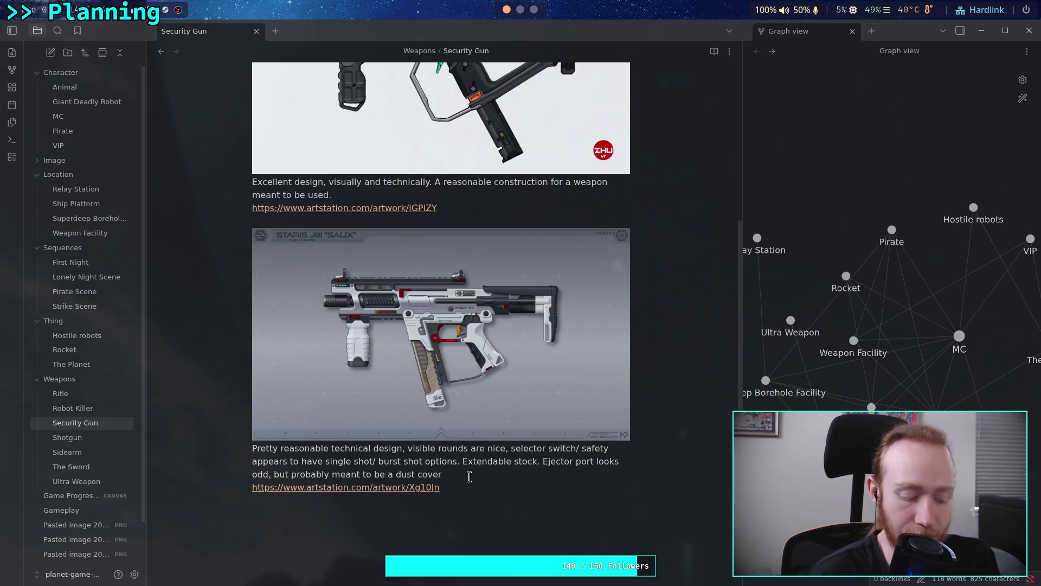
{"action": "key", "text": "BackSpace"}
{"action": "type", "text": "."}
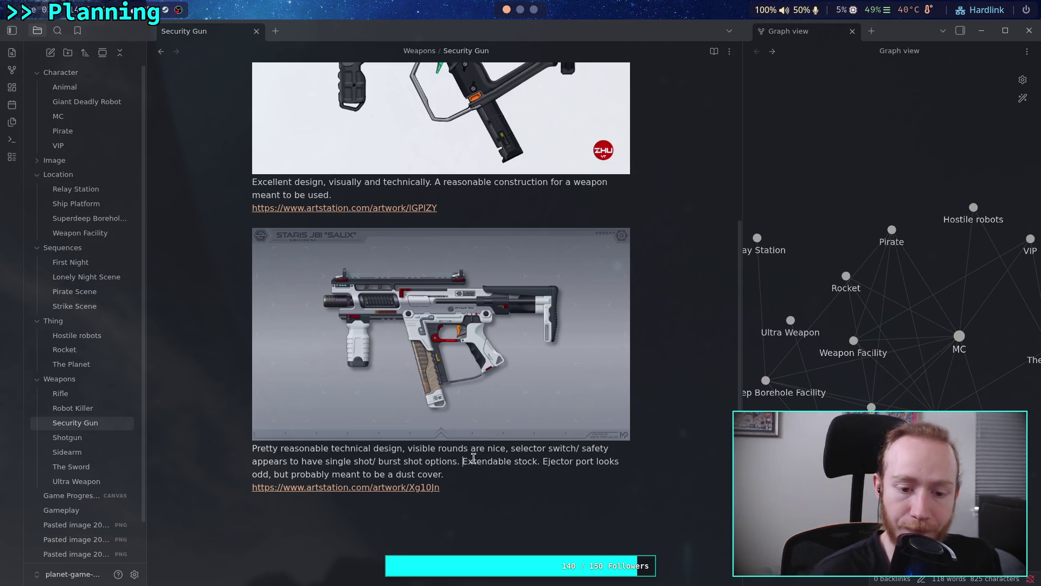
{"action": "type", "text": "Release s"}
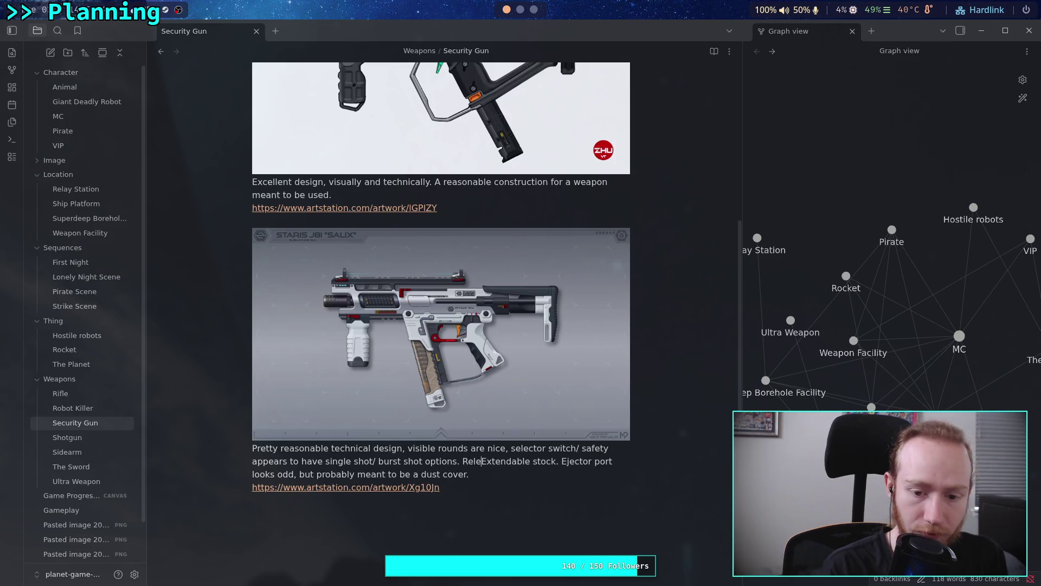
{"action": "type", "text": "wit"}
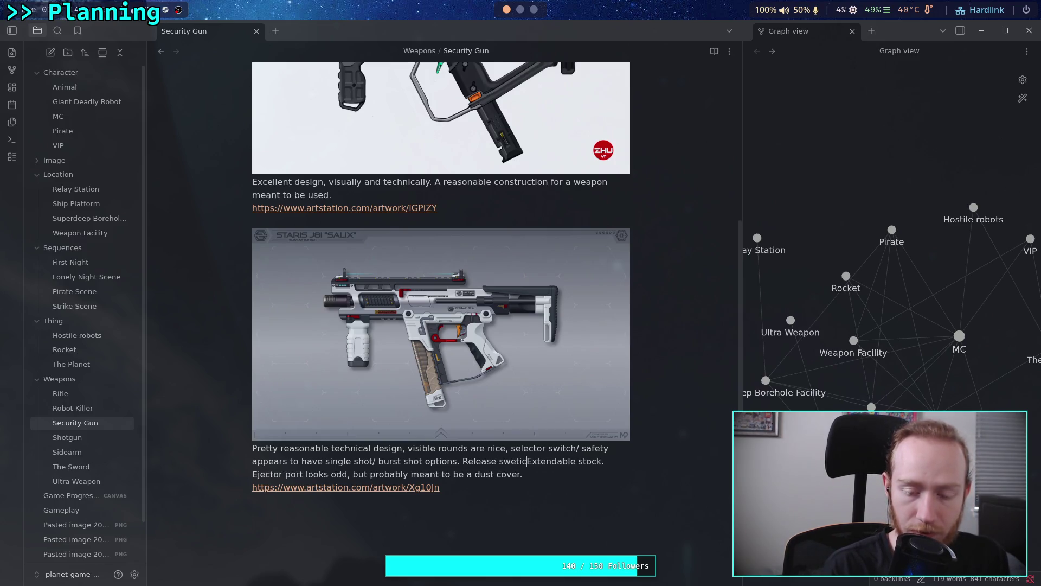
{"action": "type", "text": "ch below"}
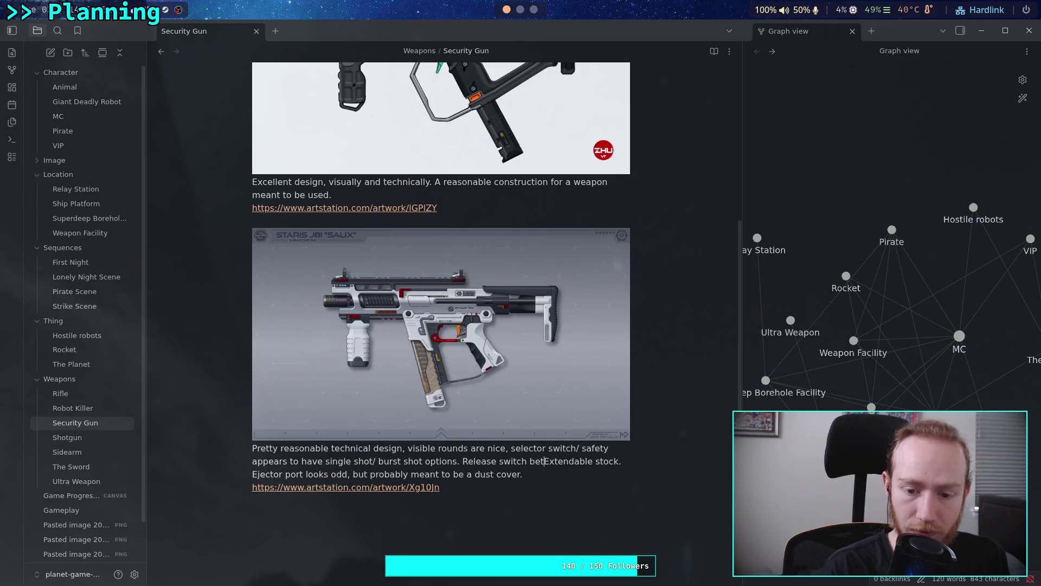
{"action": "type", "text": " trigger."}
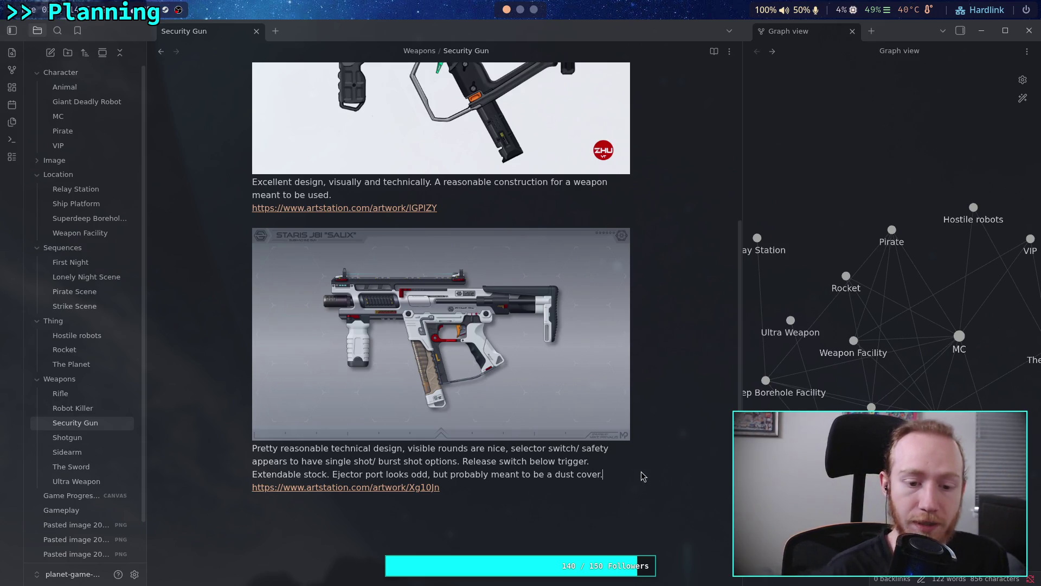
- Reword the caption to open 'Really great', append 'I like a lot about it.', and return to ArtStation
{"action": "left_click_drag", "start_coordinate": [278, 448], "coordinate": [254, 445]}
{"action": "double_click", "coordinate": [254, 446]}
{"action": "type", "text": "Really"}
{"action": "key", "text": "Delete"}
{"action": "key", "text": "Delete"}
{"action": "key", "text": "Delete"}
{"action": "key", "text": "Delete"}
{"action": "type", "text": "great"}
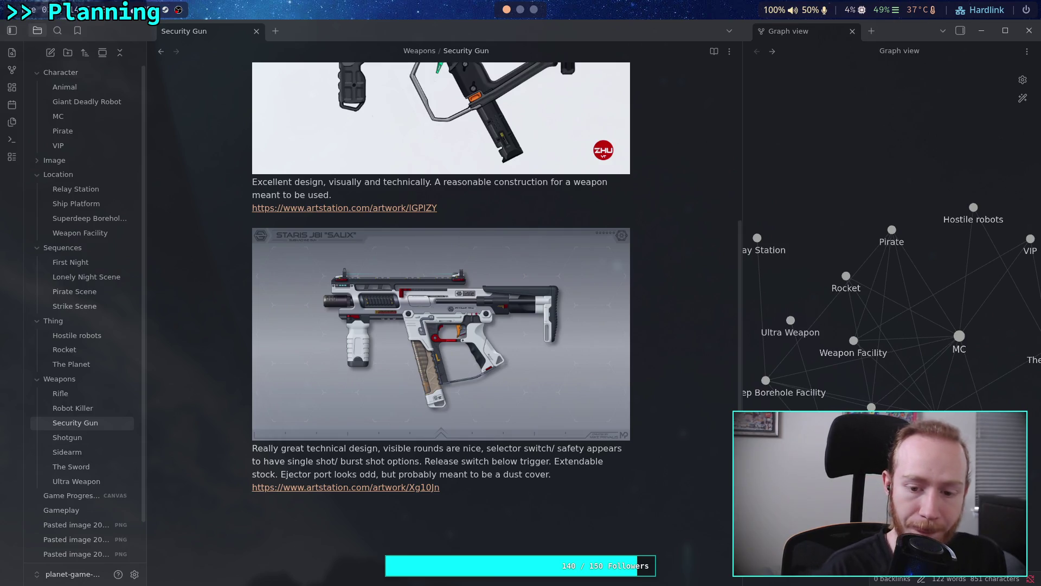
{"action": "key", "text": "BackSpace"}
{"action": "type", "text": "I like "}
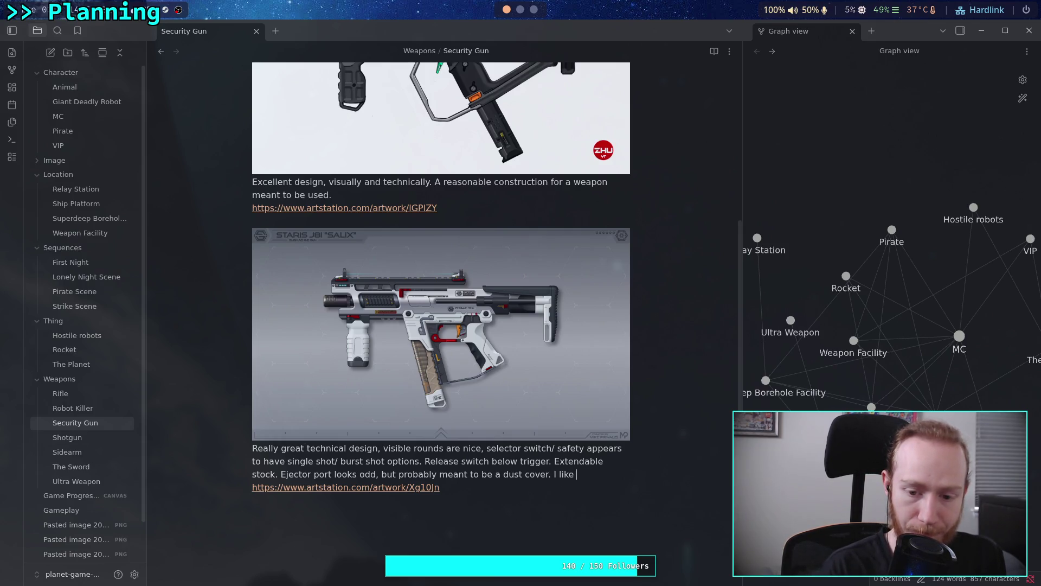
{"action": "type", "text": "a lot about i"}
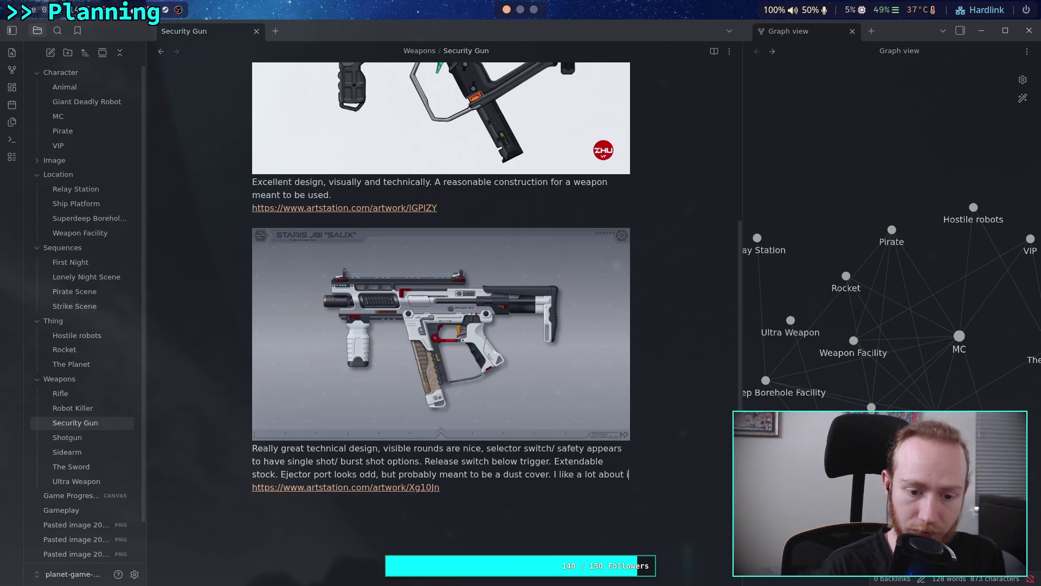
{"action": "type", "text": "t."}
{"action": "key", "text": "super+3"}
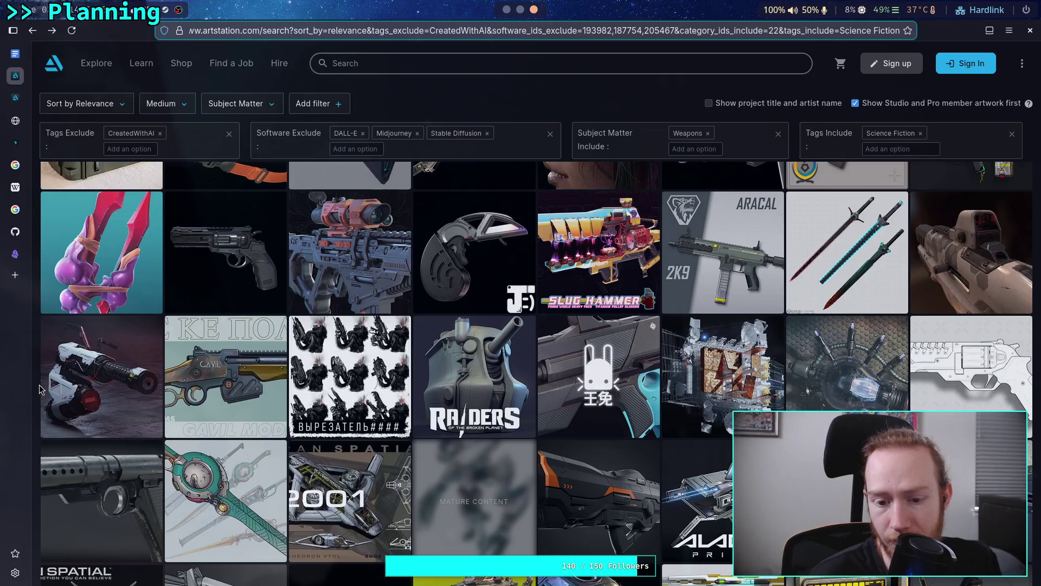
{"action": "scroll", "coordinate": [39, 389], "scroll_direction": "down", "scroll_amount": 1}
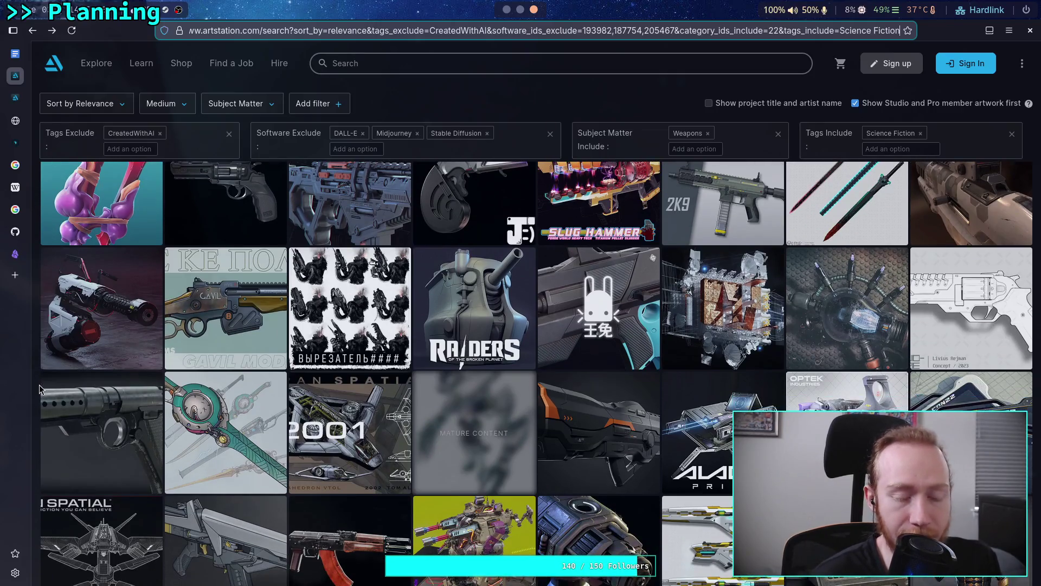
{"action": "scroll", "coordinate": [39, 389], "scroll_direction": "down", "scroll_amount": 1}
{"action": "scroll", "coordinate": [39, 389], "scroll_direction": "up", "scroll_amount": 1}
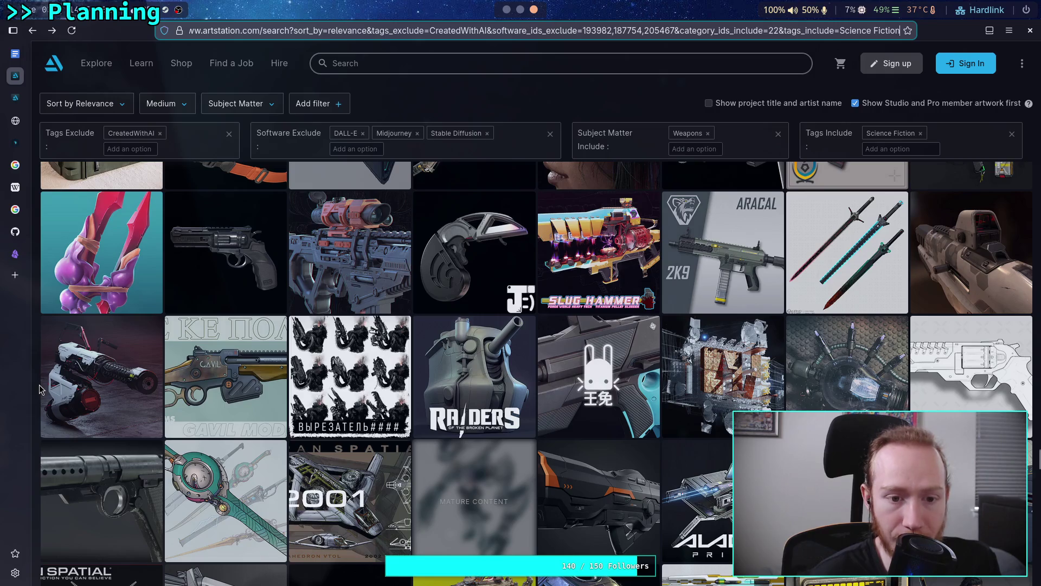
{"action": "scroll", "coordinate": [40, 389], "scroll_direction": "down", "scroll_amount": 1}
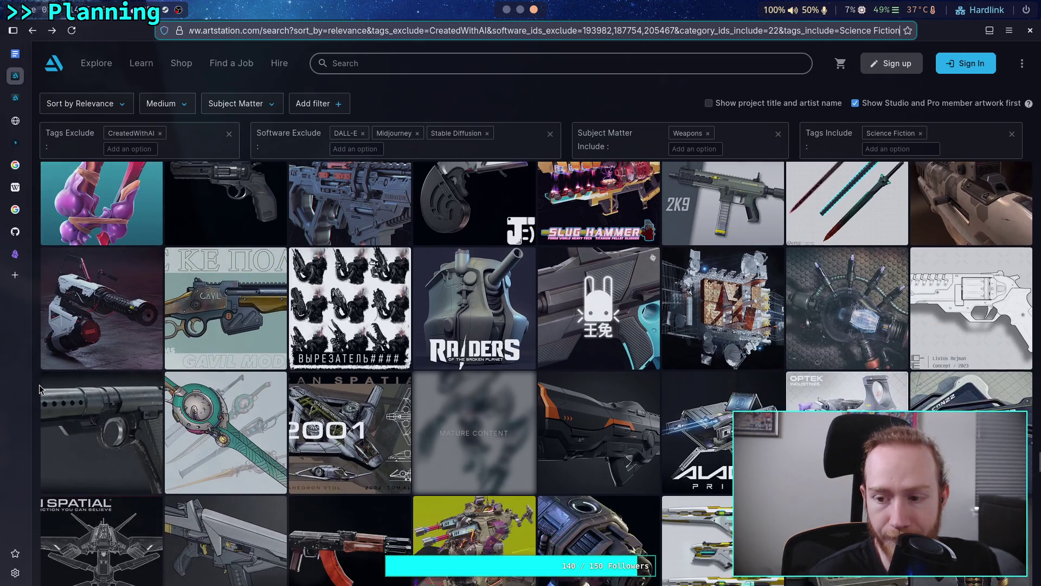
{"action": "scroll", "coordinate": [39, 389], "scroll_direction": "down", "scroll_amount": 1}
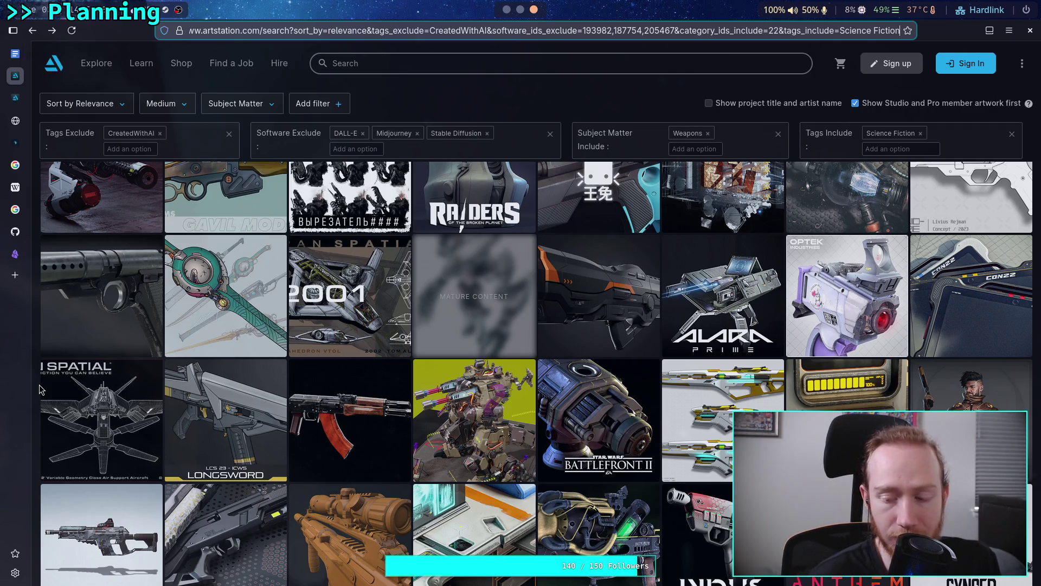
{"action": "scroll", "coordinate": [40, 389], "scroll_direction": "down", "scroll_amount": 2}
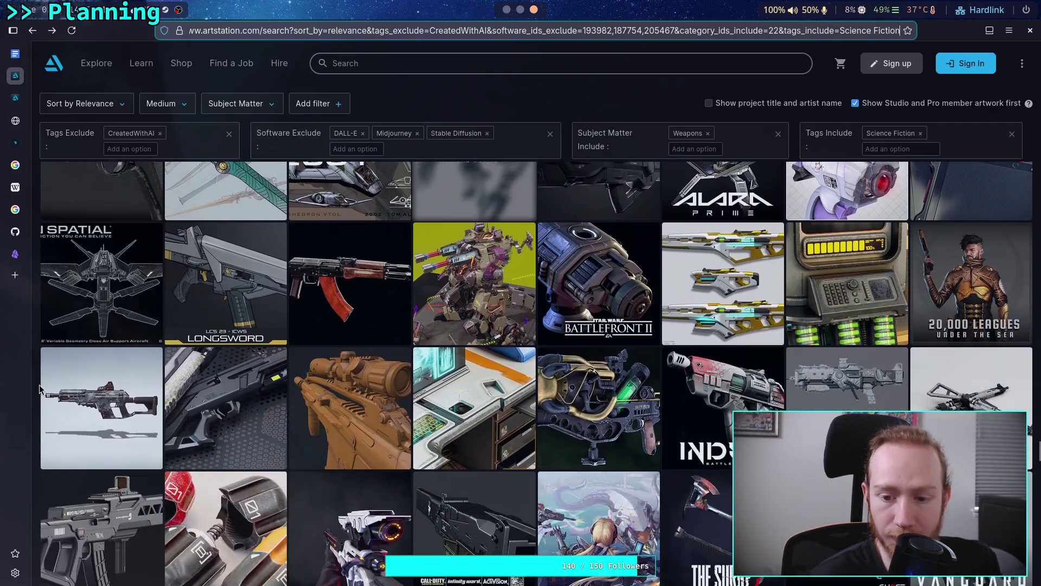
{"action": "scroll", "coordinate": [39, 389], "scroll_direction": "down", "scroll_amount": 1}
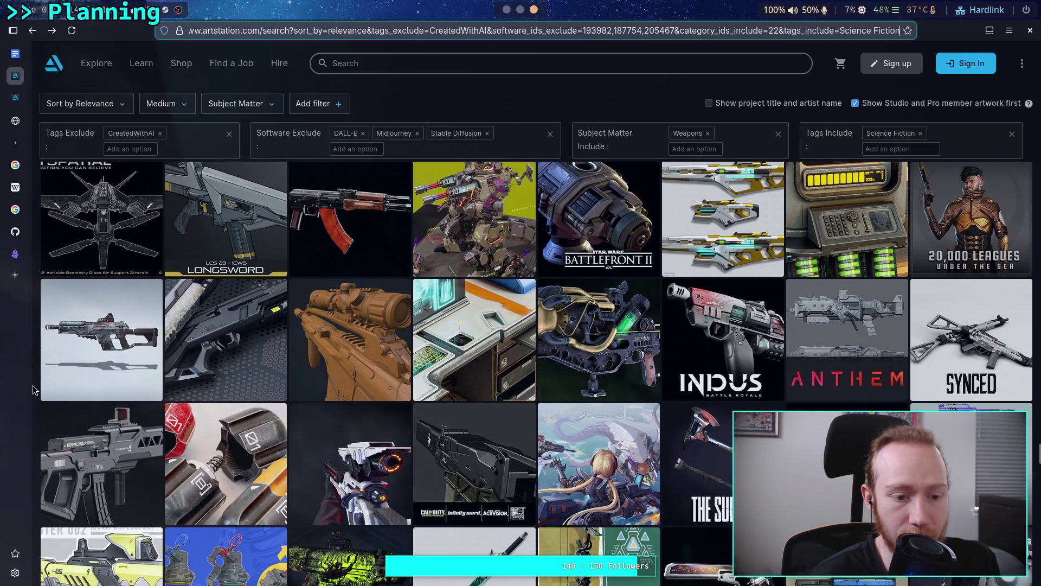
{"action": "scroll", "coordinate": [34, 389], "scroll_direction": "down", "scroll_amount": 1}
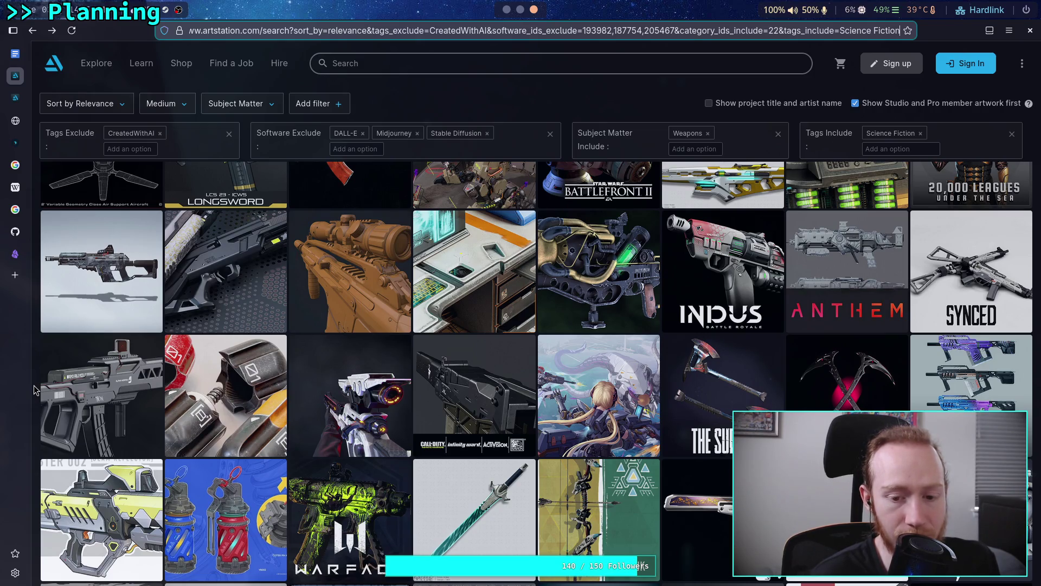
- Browse the Alpha Weapon rifle artwork's images down to the labelled diagram, then return to the results
{"action": "left_click", "coordinate": [94, 376]}
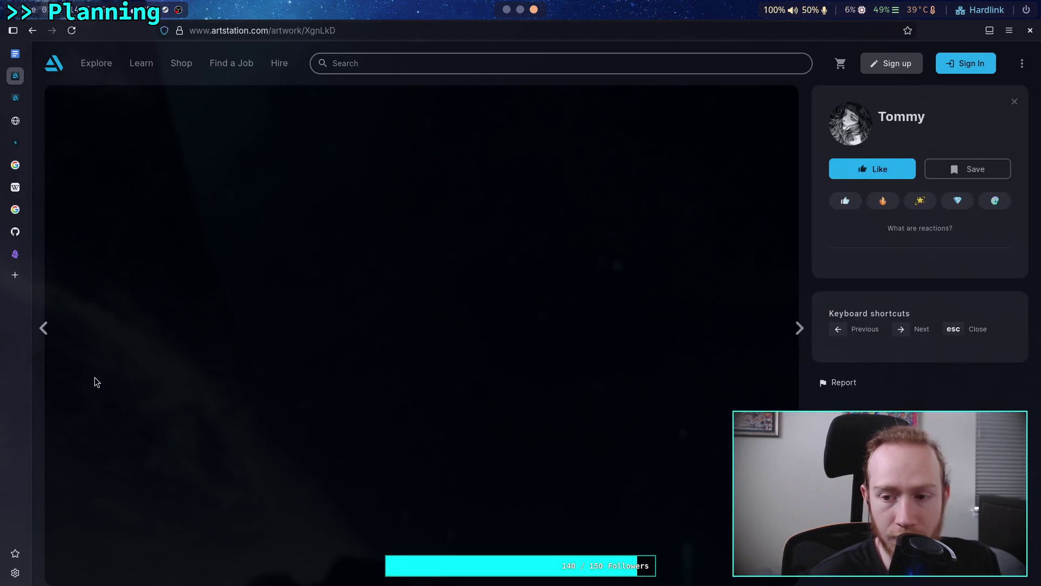
{"action": "scroll", "coordinate": [94, 376], "scroll_direction": "down", "scroll_amount": 3}
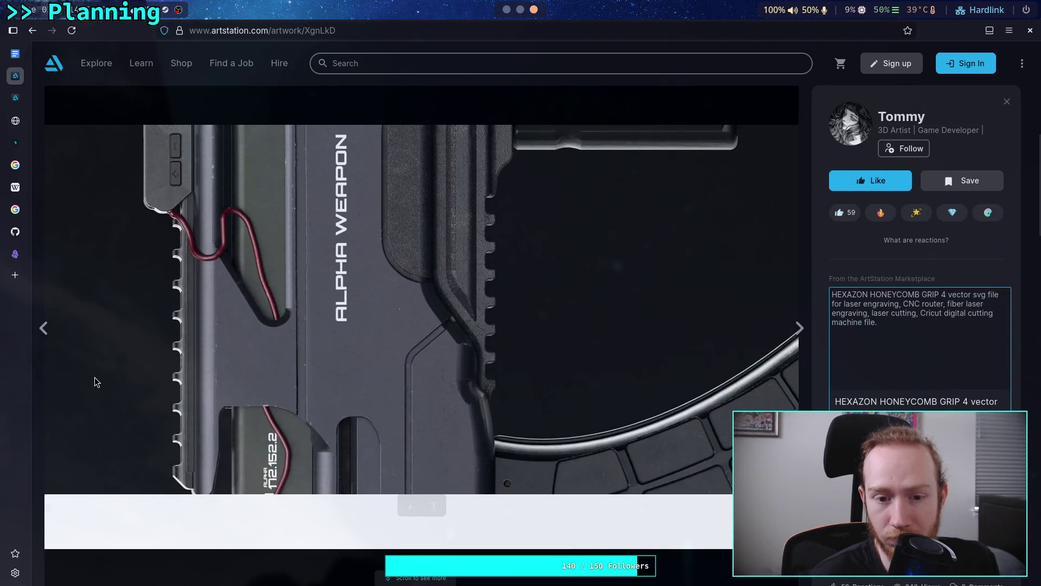
{"action": "scroll", "coordinate": [94, 378], "scroll_direction": "down", "scroll_amount": 10}
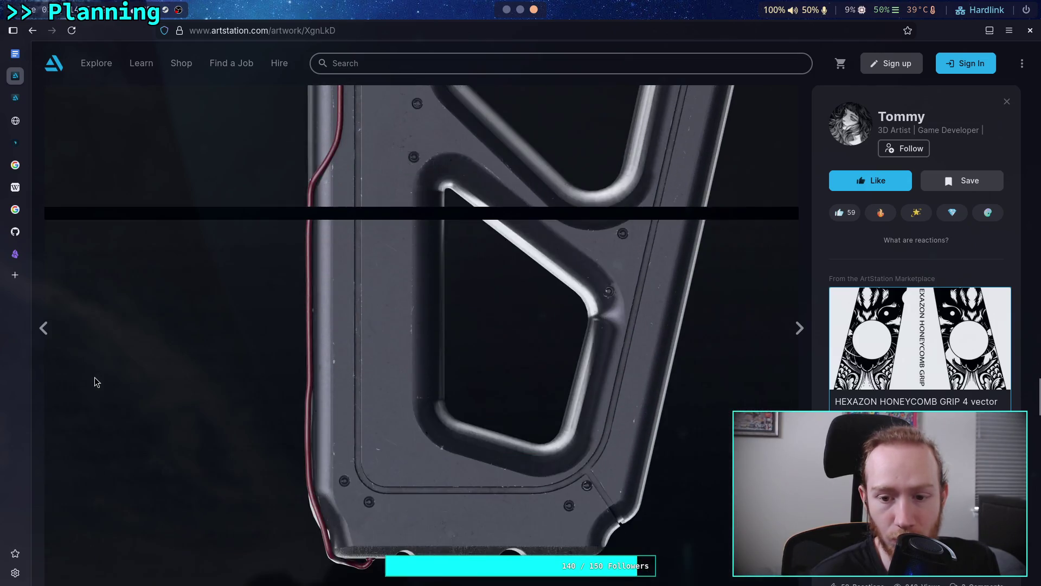
{"action": "scroll", "coordinate": [95, 382], "scroll_direction": "down", "scroll_amount": 15}
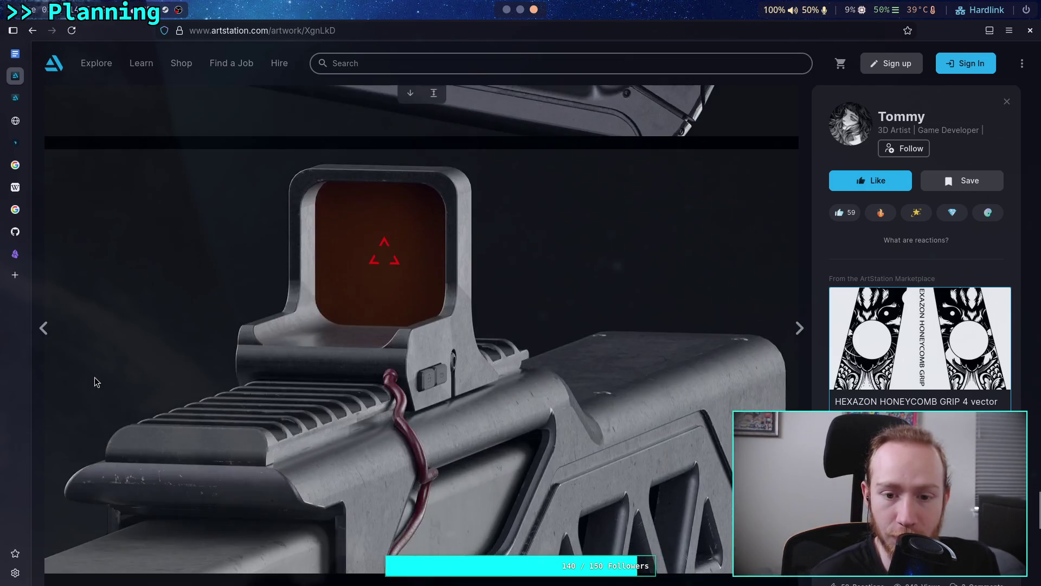
{"action": "scroll", "coordinate": [95, 379], "scroll_direction": "down", "scroll_amount": 8}
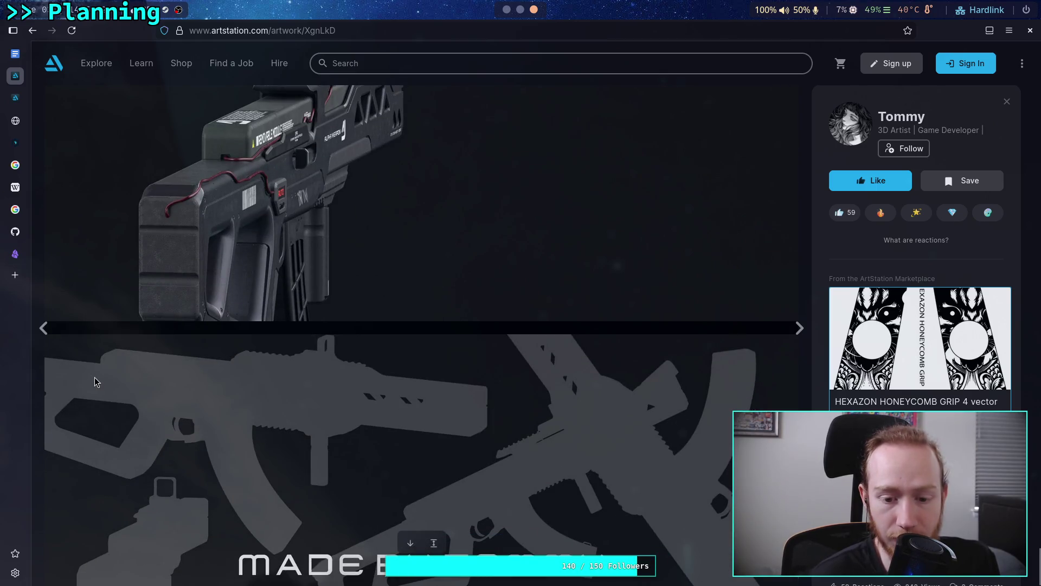
{"action": "scroll", "coordinate": [175, 382], "scroll_direction": "up", "scroll_amount": 6}
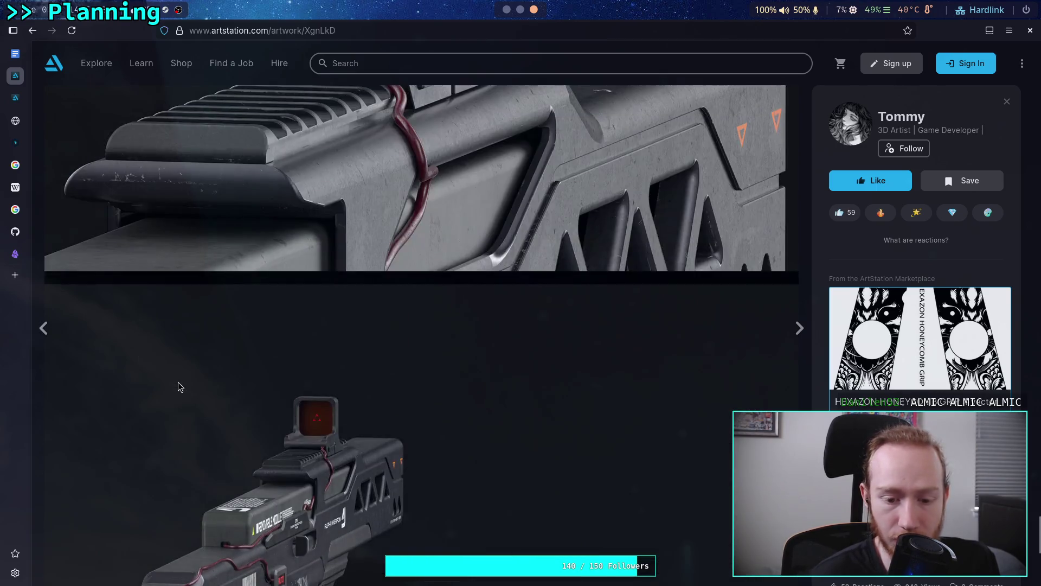
{"action": "scroll", "coordinate": [178, 382], "scroll_direction": "up", "scroll_amount": 10}
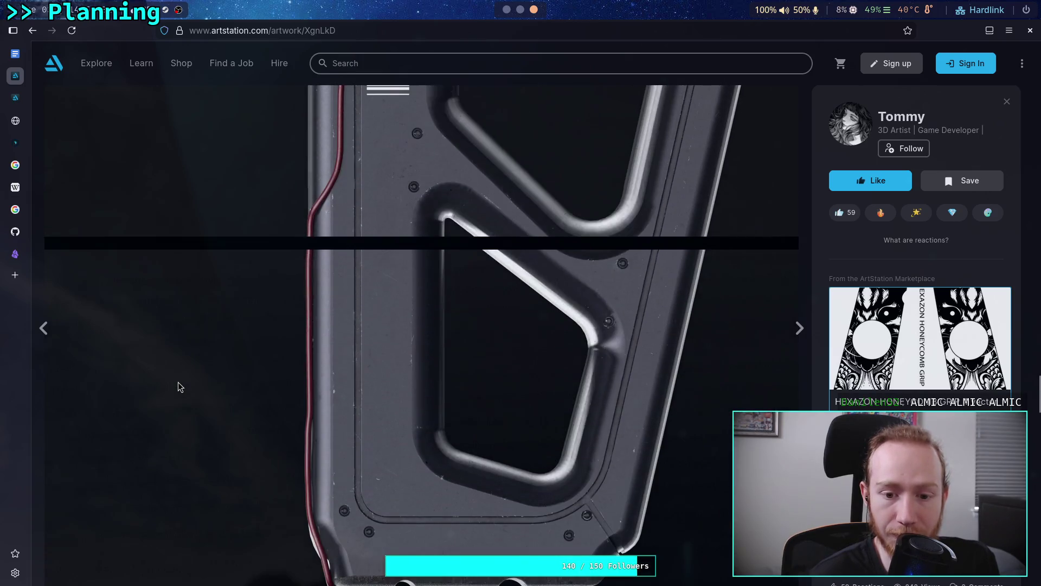
{"action": "scroll", "coordinate": [178, 382], "scroll_direction": "down", "scroll_amount": 8}
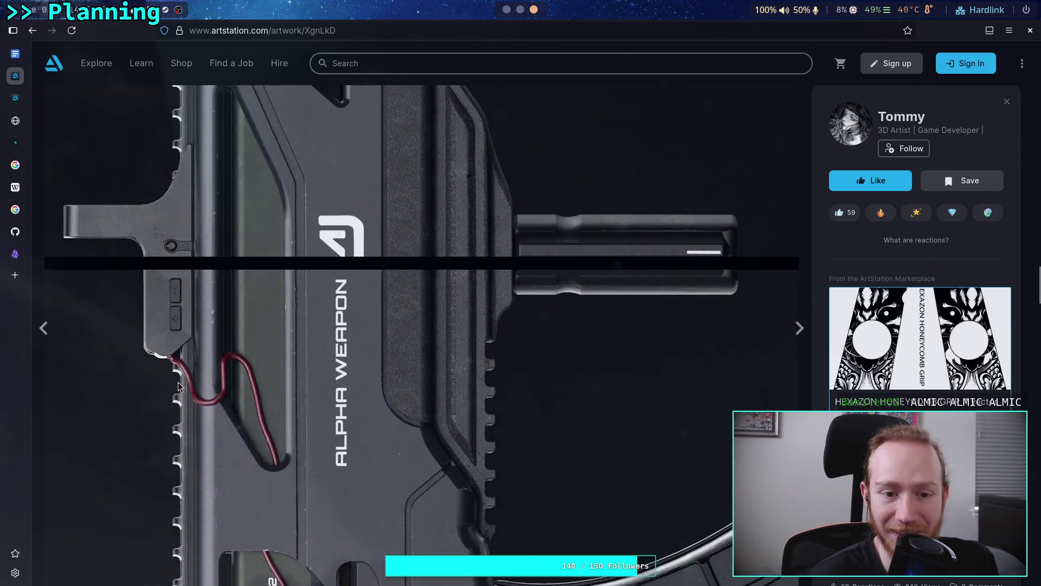
{"action": "scroll", "coordinate": [177, 381], "scroll_direction": "up", "scroll_amount": 10}
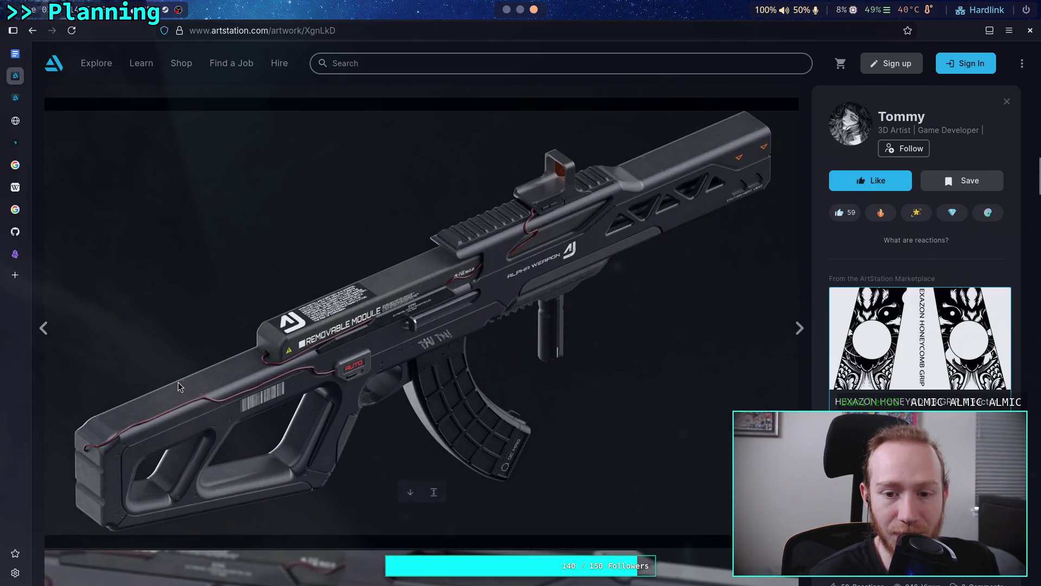
{"action": "scroll", "coordinate": [177, 382], "scroll_direction": "up", "scroll_amount": 10}
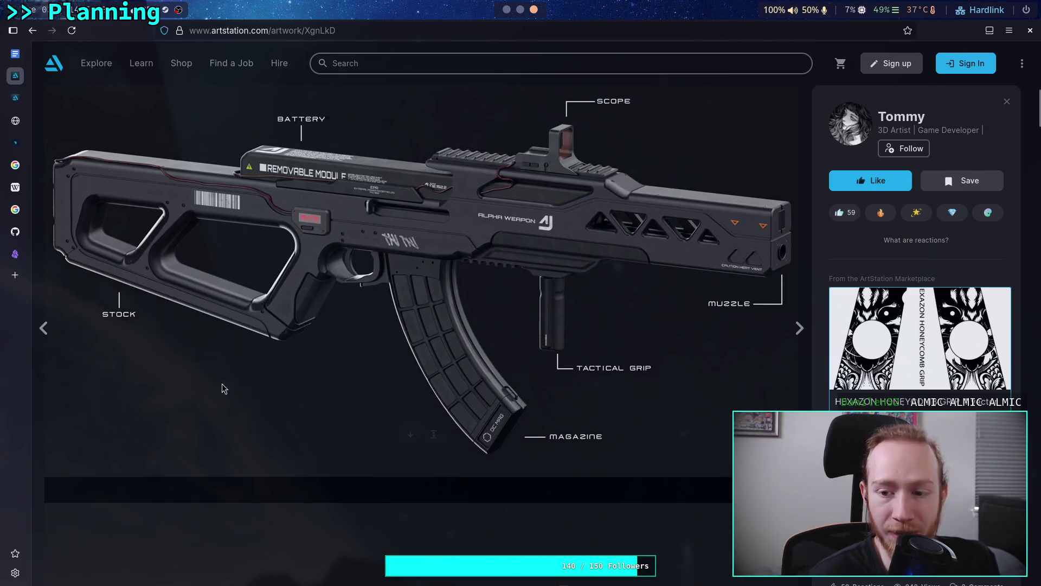
{"action": "scroll", "coordinate": [222, 388], "scroll_direction": "up", "scroll_amount": 1}
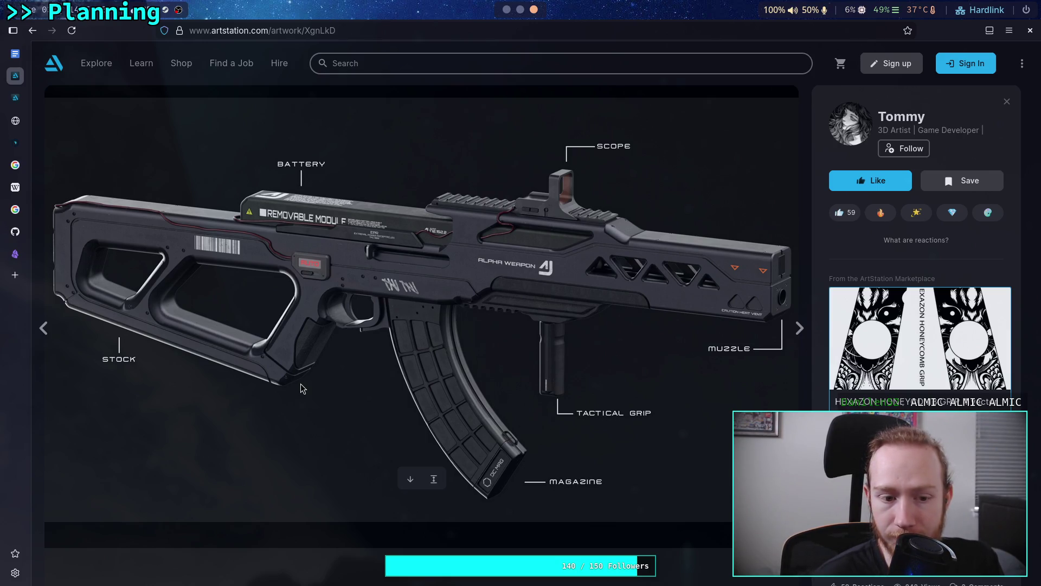
{"action": "left_click", "coordinate": [29, 32]}
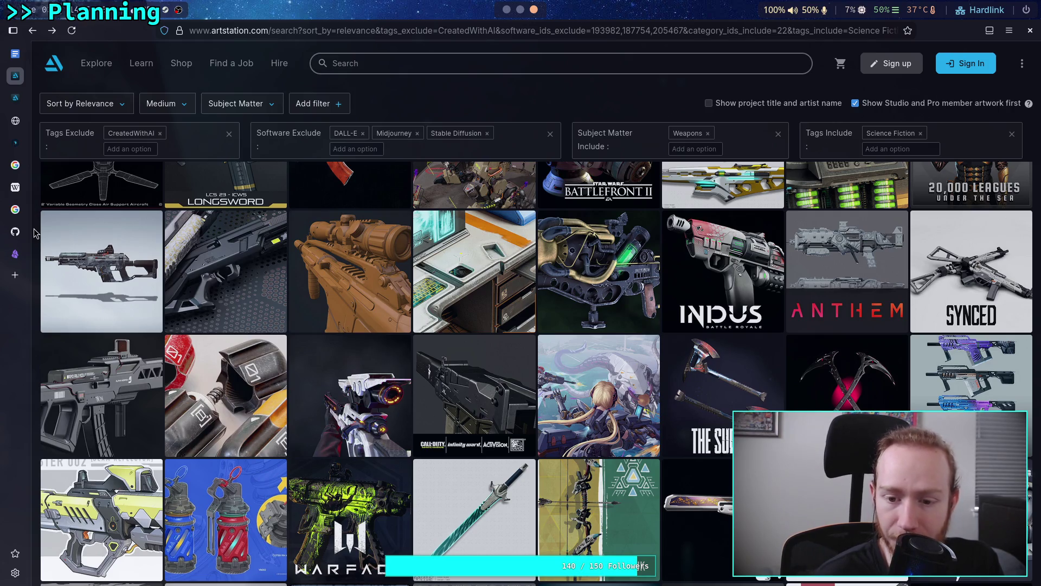
{"action": "scroll", "coordinate": [34, 233], "scroll_direction": "down", "scroll_amount": 2}
{"action": "scroll", "coordinate": [33, 233], "scroll_direction": "down", "scroll_amount": 2}
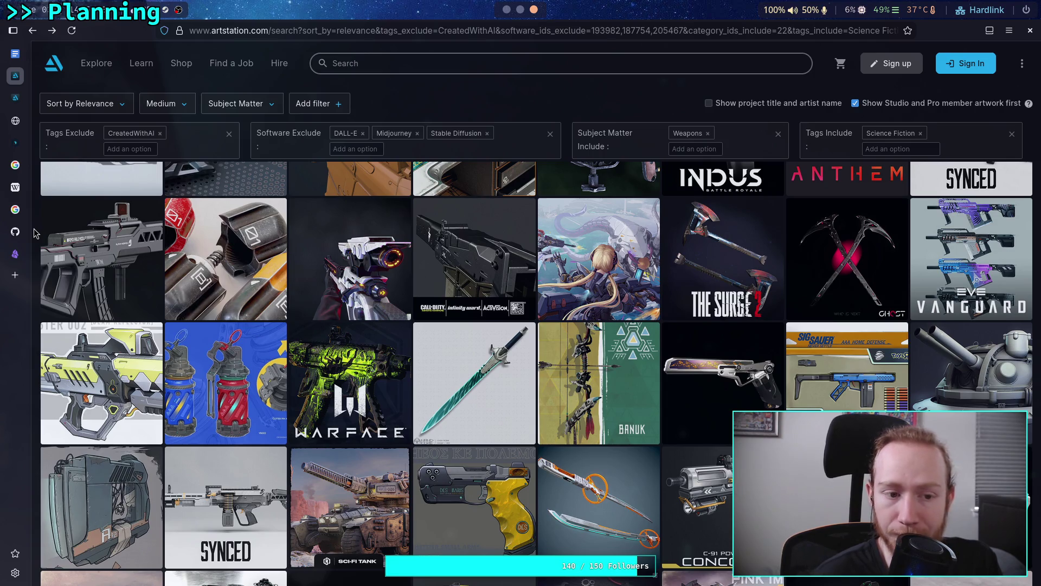
{"action": "scroll", "coordinate": [34, 234], "scroll_direction": "down", "scroll_amount": 2}
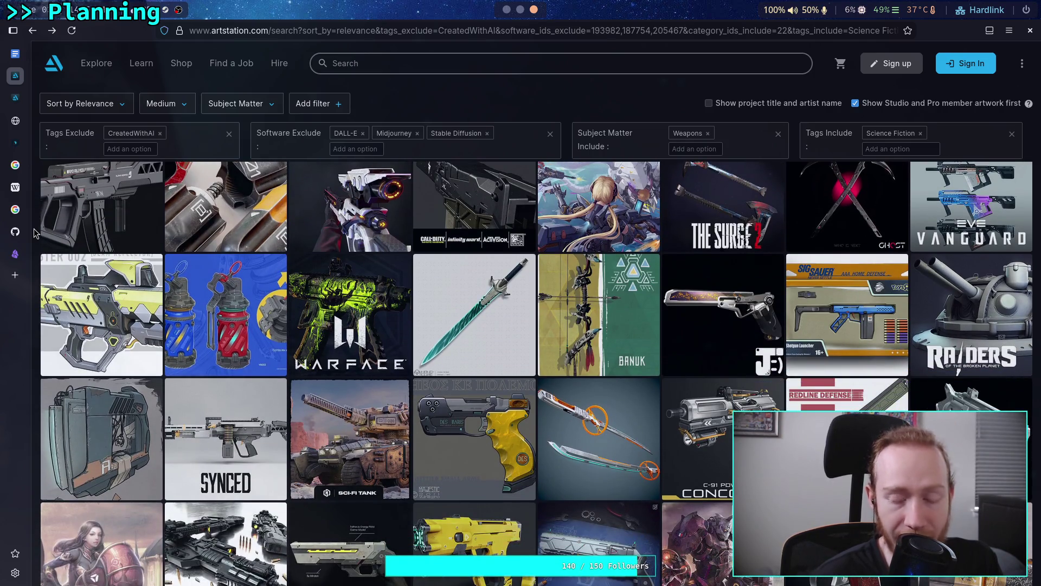
{"action": "scroll", "coordinate": [34, 233], "scroll_direction": "up", "scroll_amount": 2}
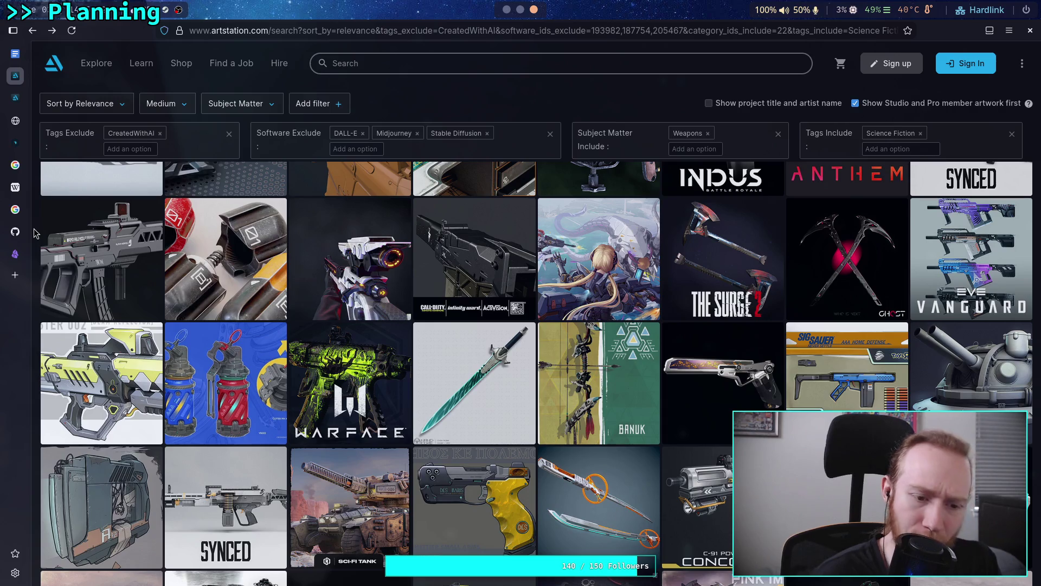
{"action": "scroll", "coordinate": [34, 233], "scroll_direction": "down", "scroll_amount": 1}
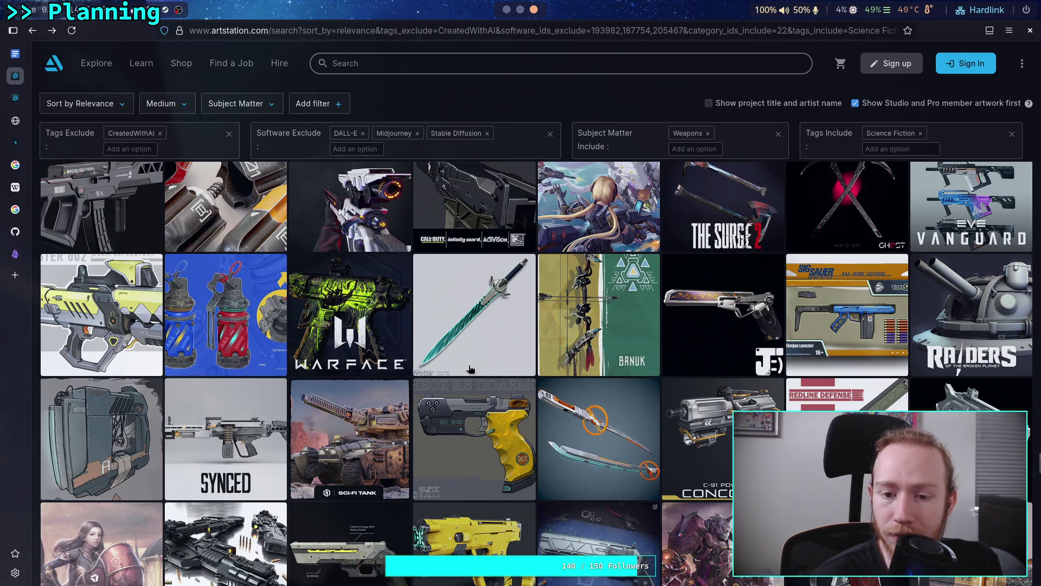
- View the teal frost-water sword concept, return to the weapon results, then switch to the terminal workspace
{"action": "left_click", "coordinate": [484, 302]}
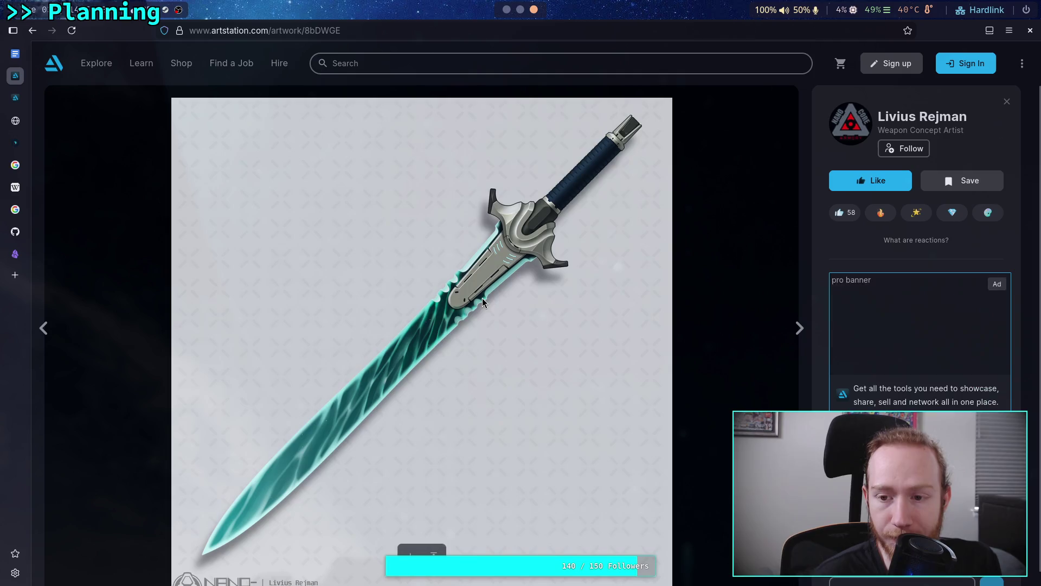
{"action": "scroll", "coordinate": [382, 353], "scroll_direction": "down", "scroll_amount": 1}
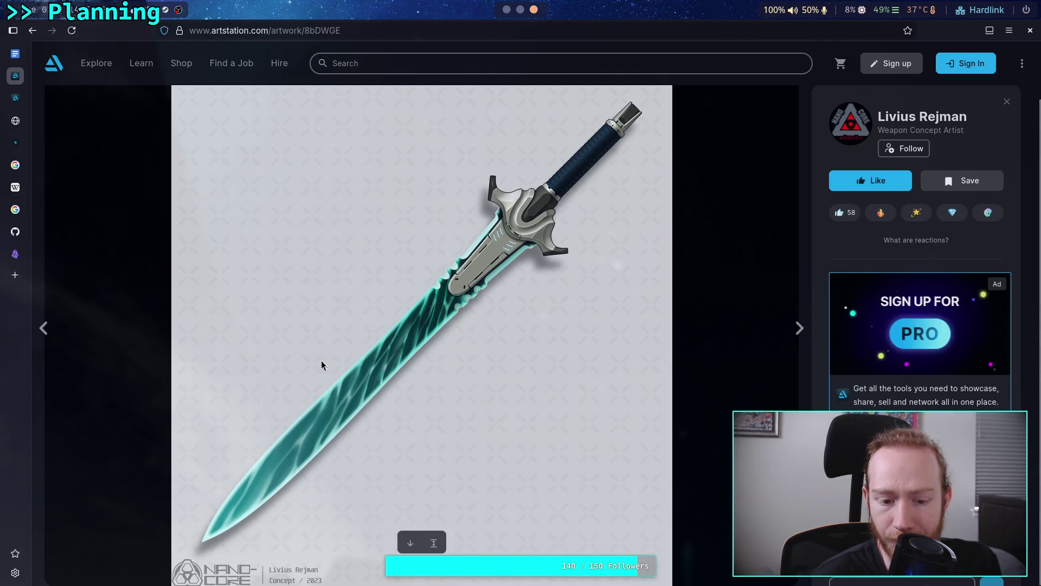
{"action": "left_click", "coordinate": [33, 30]}
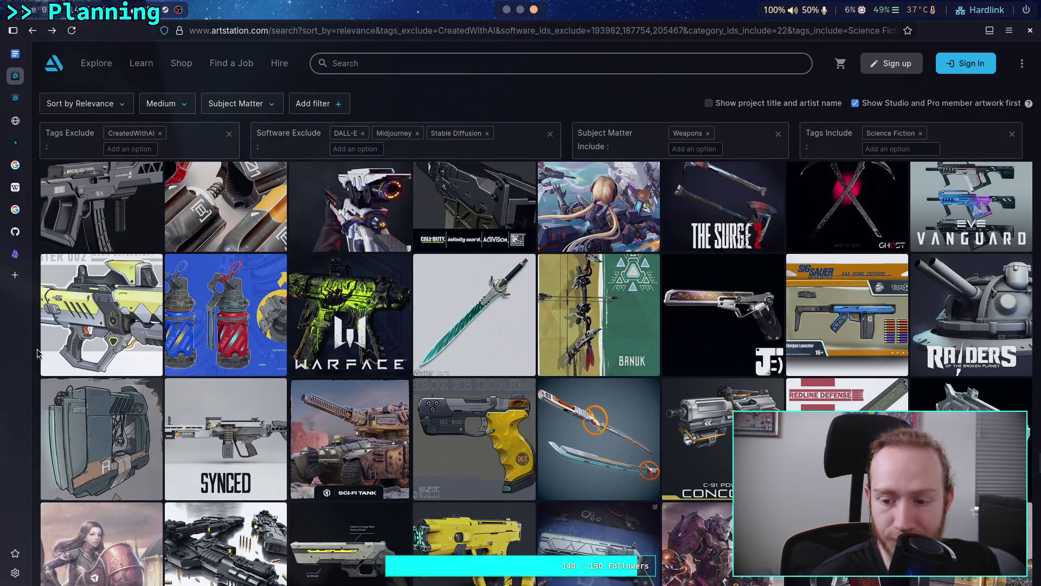
{"action": "scroll", "coordinate": [37, 353], "scroll_direction": "down", "scroll_amount": 3}
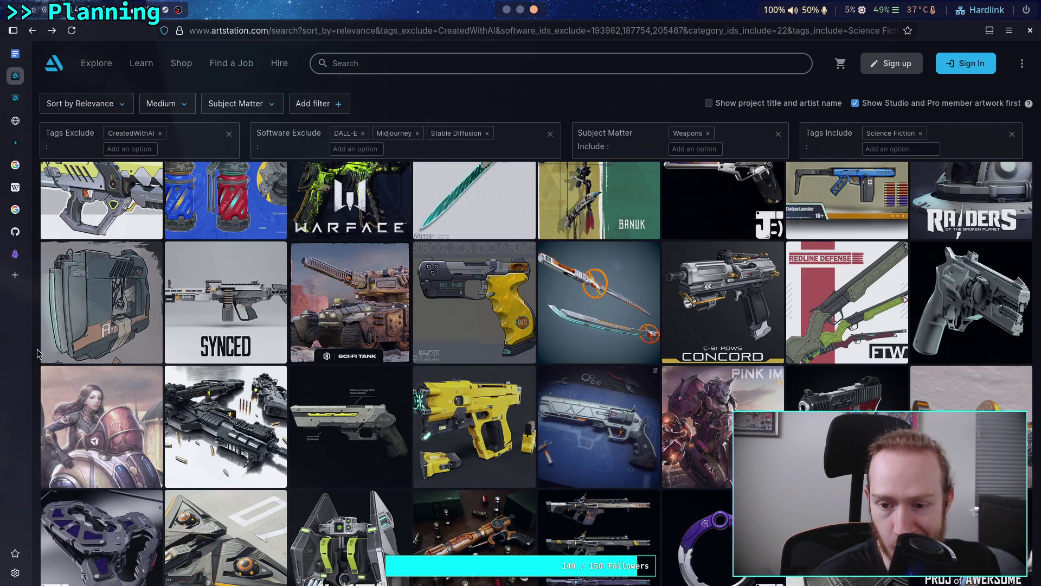
{"action": "scroll", "coordinate": [37, 353], "scroll_direction": "down", "scroll_amount": 3}
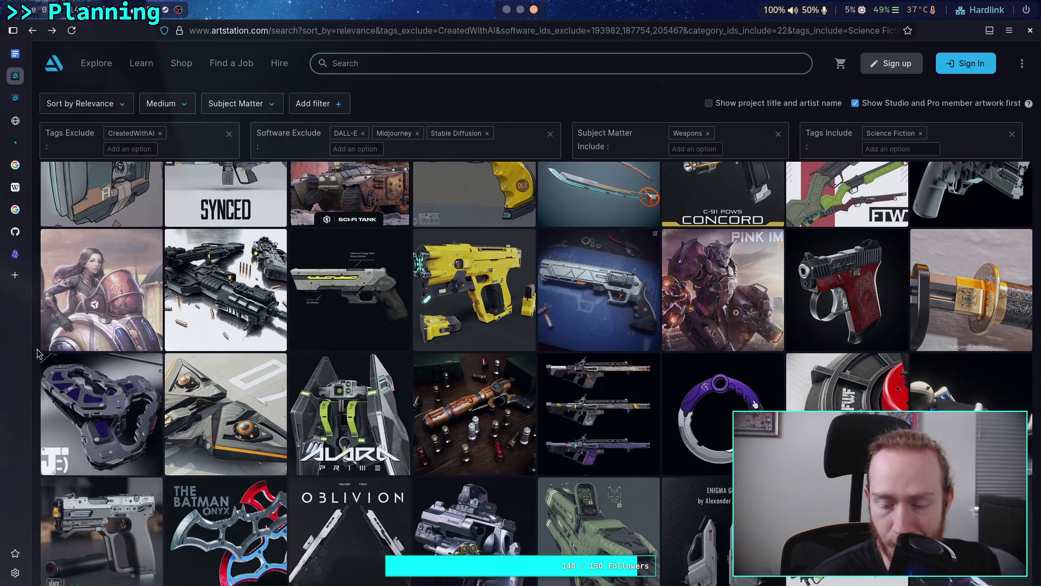
{"action": "left_click", "coordinate": [521, 10]}
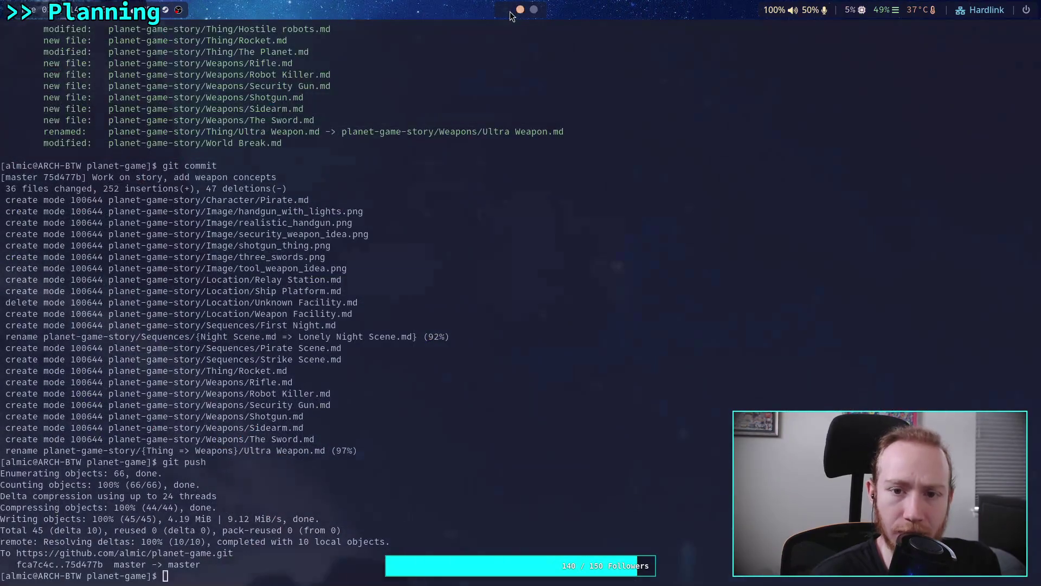
- Review The Sword note's katana image and link, then go back to the ArtStation weapon results
{"action": "left_click", "coordinate": [507, 10]}
{"action": "left_click", "coordinate": [71, 467]}
{"action": "scroll", "coordinate": [388, 420], "scroll_direction": "down", "scroll_amount": 10}
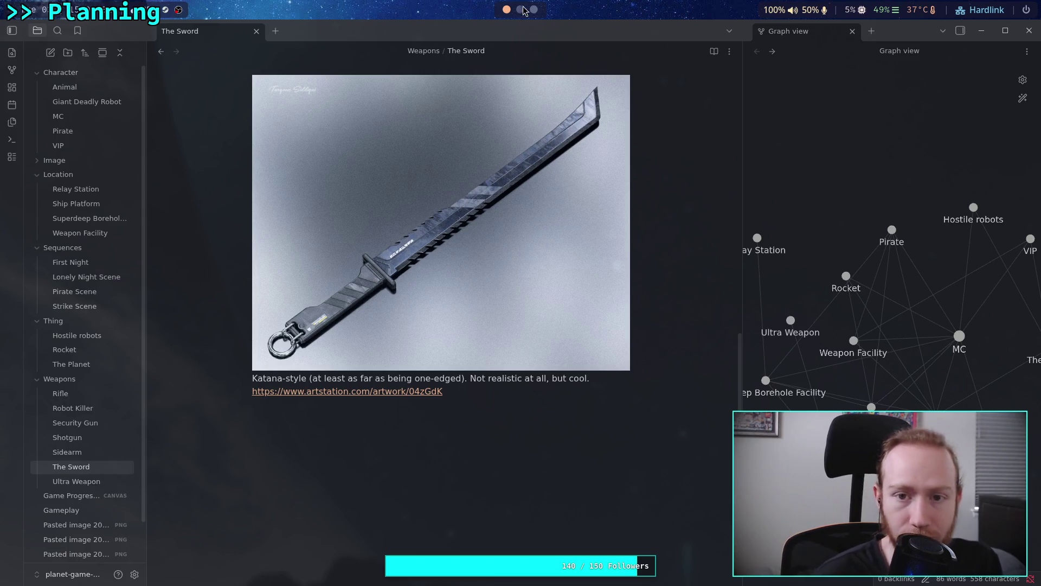
{"action": "key", "text": "super+3"}
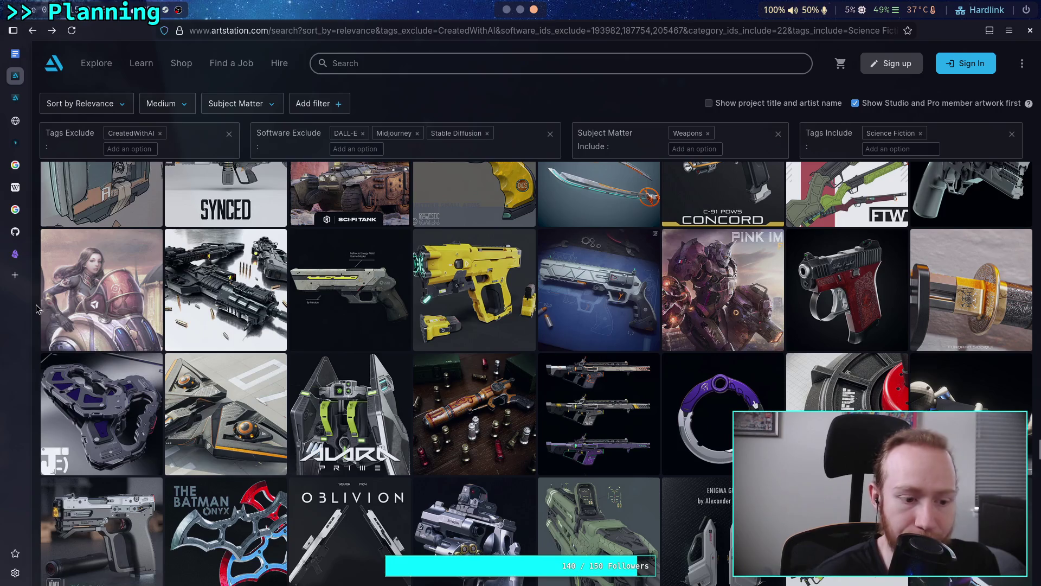
{"action": "scroll", "coordinate": [37, 311], "scroll_direction": "down", "scroll_amount": 2}
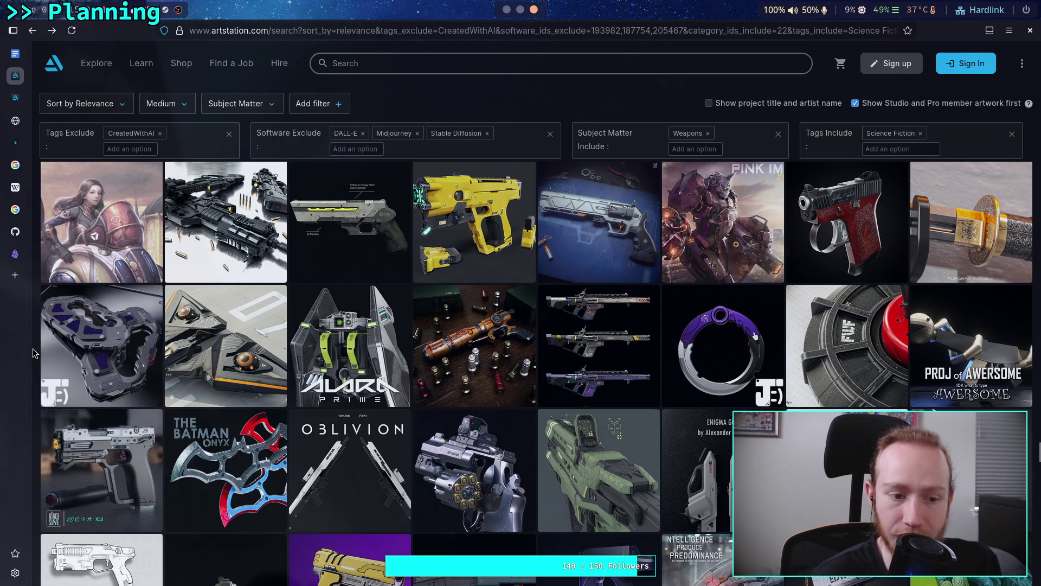
- Scroll further down the weapon results and open the Laser Kalashnikov concept artwork
{"action": "scroll", "coordinate": [34, 353], "scroll_direction": "down", "scroll_amount": 2}
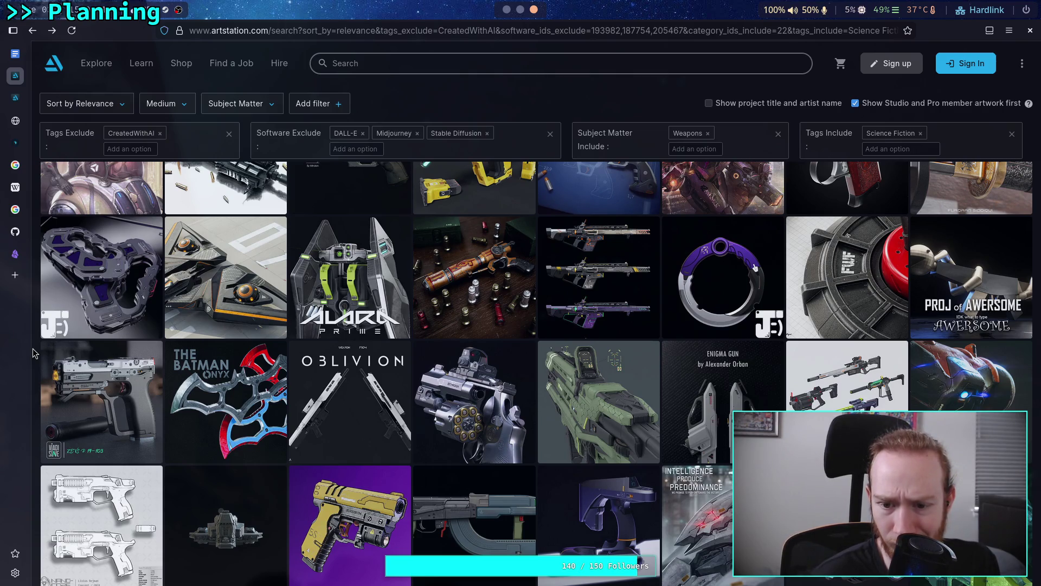
{"action": "scroll", "coordinate": [34, 353], "scroll_direction": "down", "scroll_amount": 2}
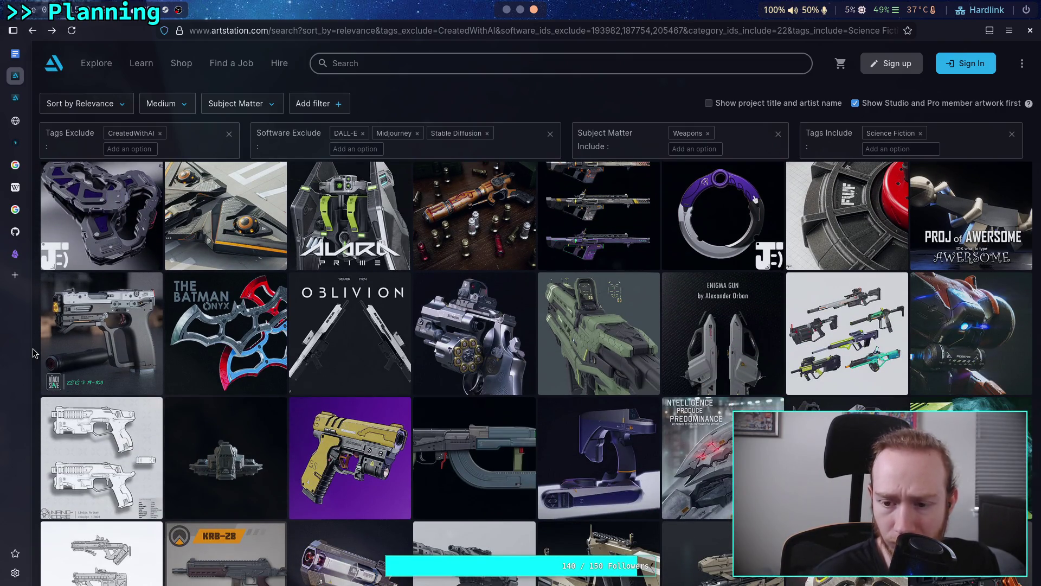
{"action": "scroll", "coordinate": [34, 353], "scroll_direction": "down", "scroll_amount": 2}
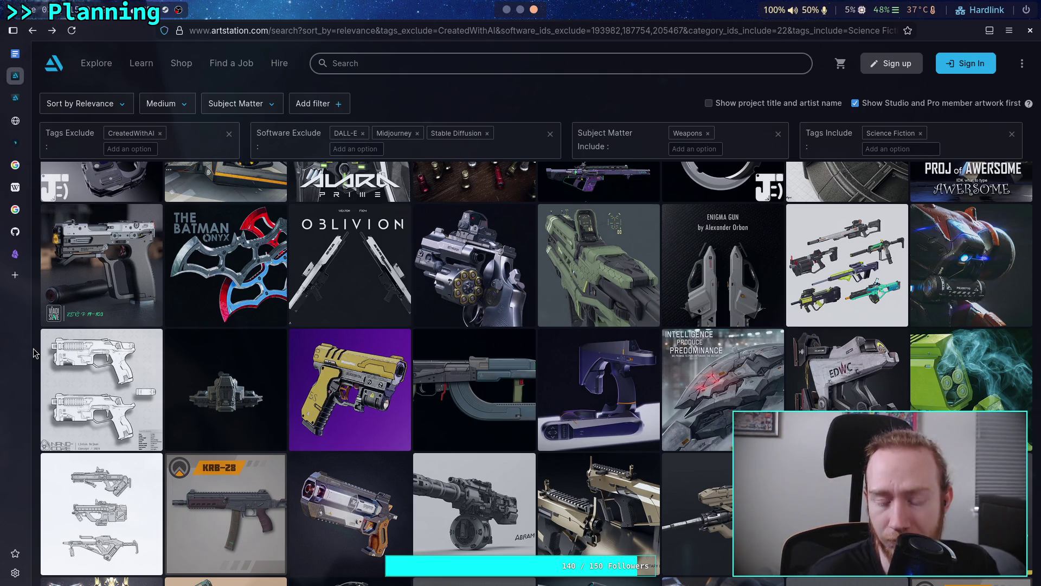
{"action": "left_click", "coordinate": [464, 384]}
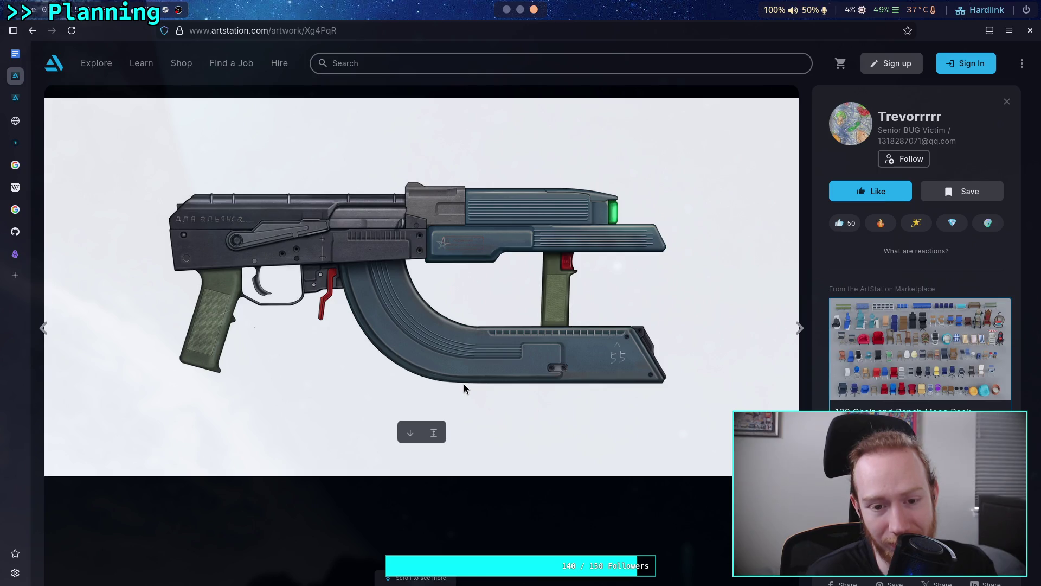
- Look through the Laser Kalashnikov's blue, brown and green variants, then return to the results
{"action": "scroll", "coordinate": [464, 383], "scroll_direction": "down", "scroll_amount": 5}
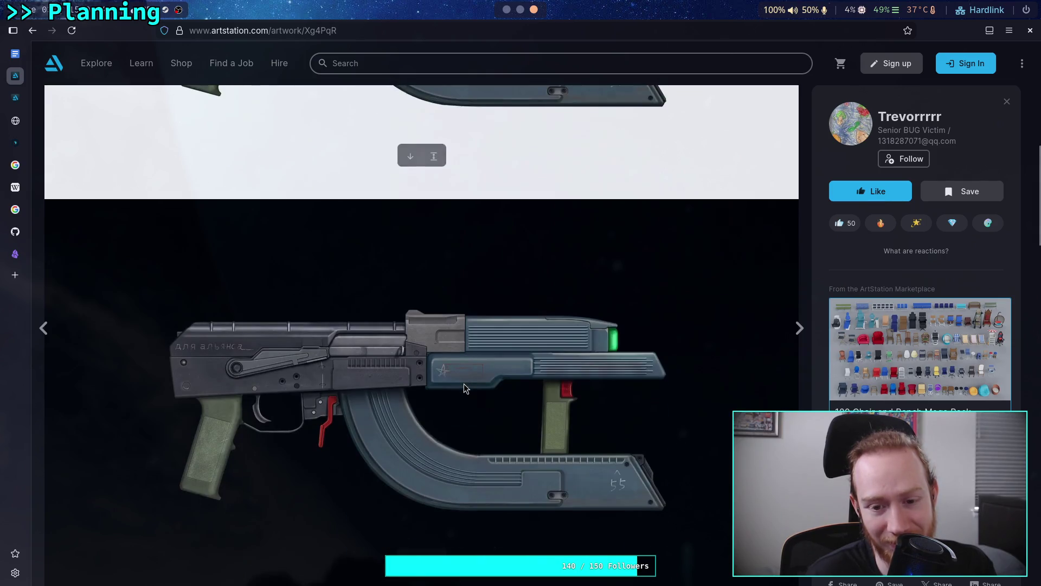
{"action": "scroll", "coordinate": [464, 383], "scroll_direction": "down", "scroll_amount": 2}
{"action": "scroll", "coordinate": [464, 382], "scroll_direction": "down", "scroll_amount": 10}
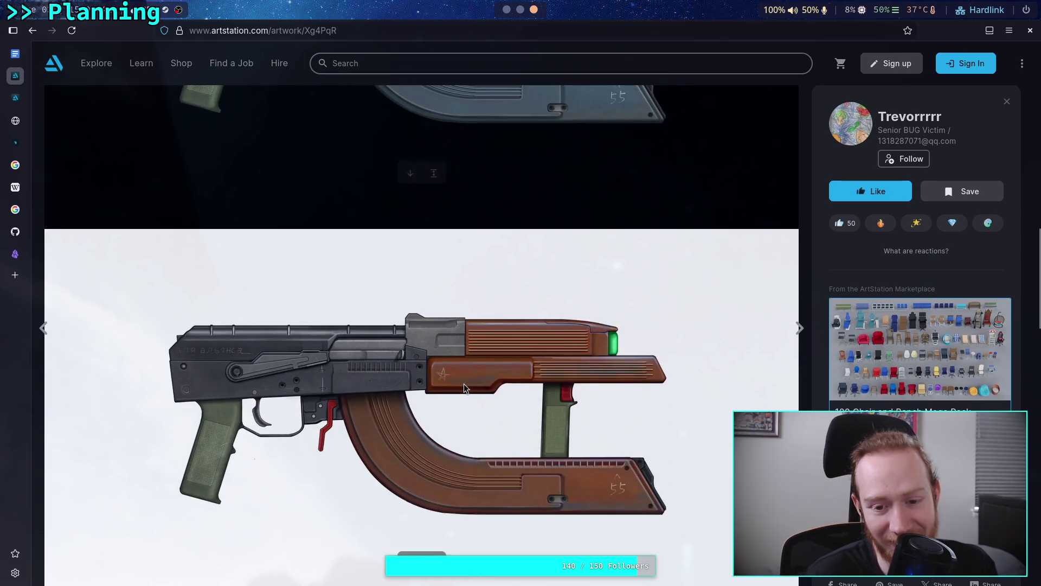
{"action": "scroll", "coordinate": [464, 383], "scroll_direction": "down", "scroll_amount": 1}
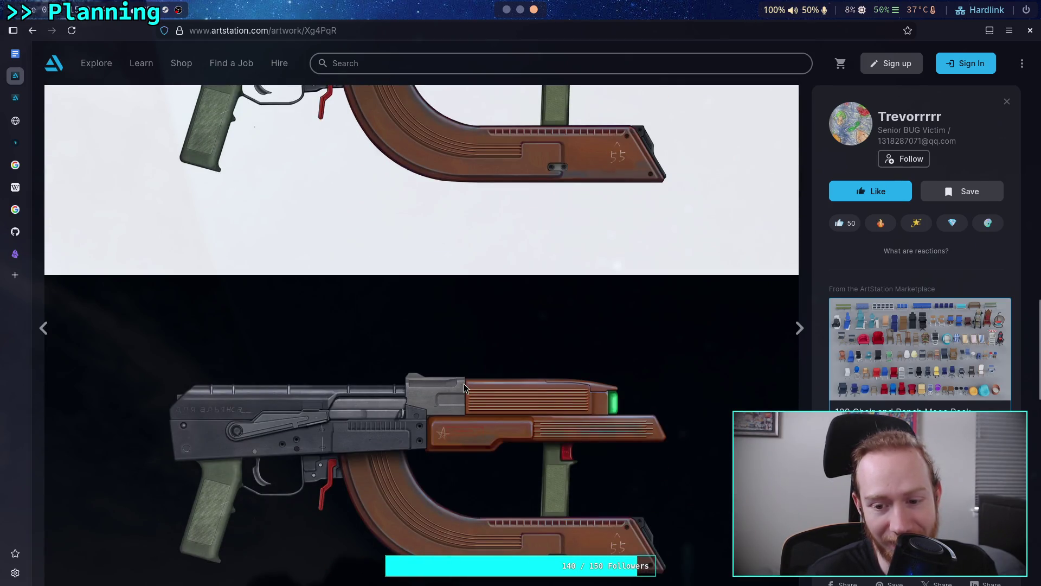
{"action": "scroll", "coordinate": [463, 383], "scroll_direction": "down", "scroll_amount": 4}
{"action": "scroll", "coordinate": [464, 383], "scroll_direction": "down", "scroll_amount": 5}
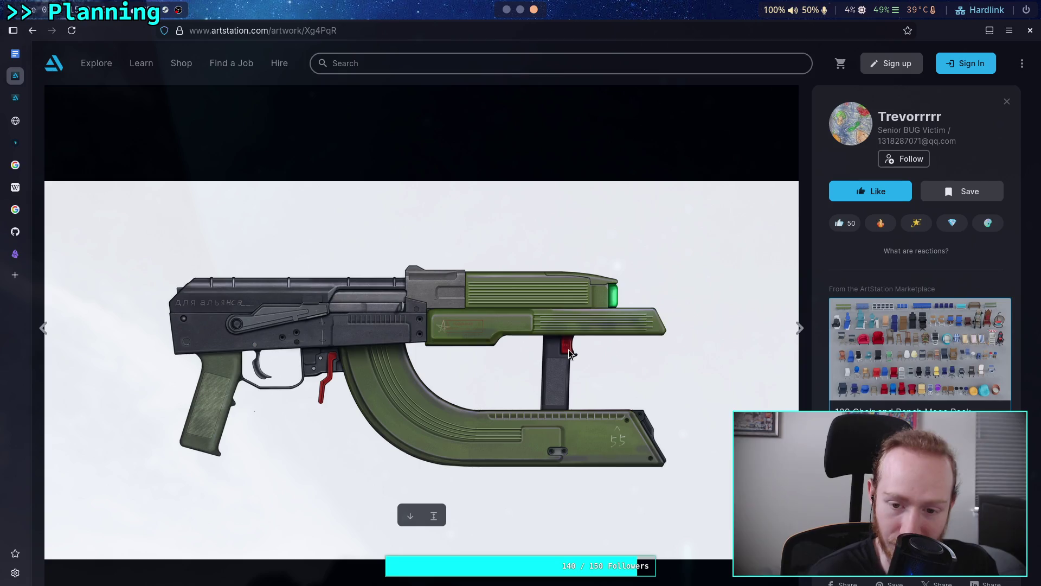
{"action": "scroll", "coordinate": [568, 358], "scroll_direction": "down", "scroll_amount": 3}
{"action": "scroll", "coordinate": [567, 356], "scroll_direction": "down", "scroll_amount": 3}
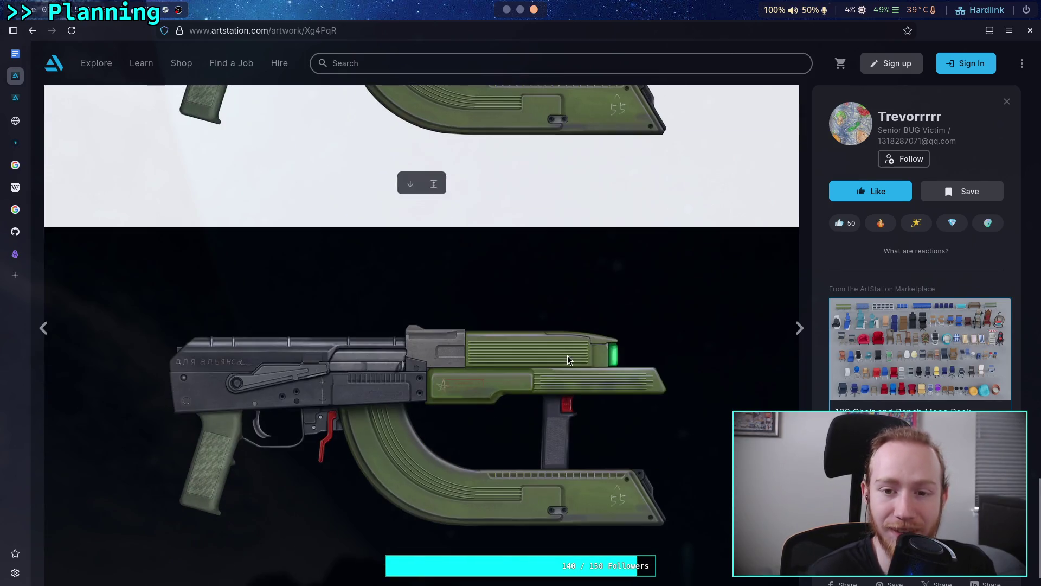
{"action": "scroll", "coordinate": [402, 331], "scroll_direction": "down", "scroll_amount": 1}
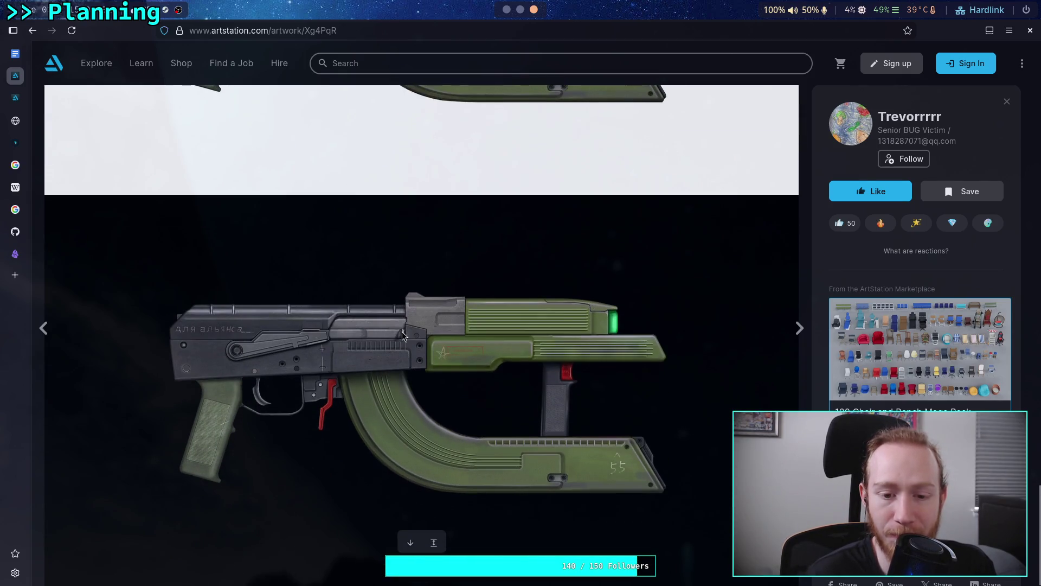
{"action": "left_click", "coordinate": [32, 28]}
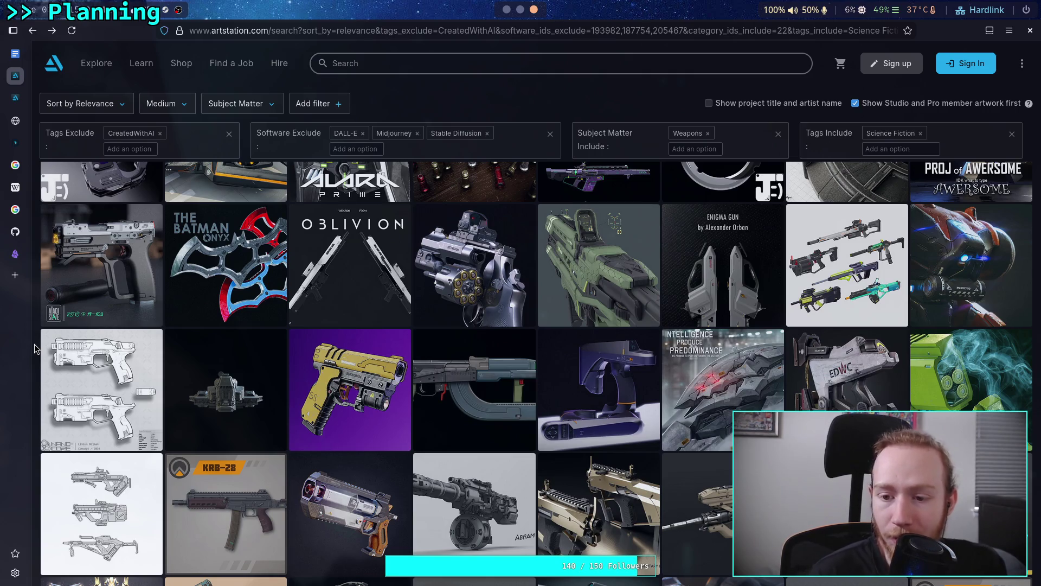
- Scroll further through the weapon results to concepts like KRB-28, C-49 Revolver Carbon and Vintar-RS
{"action": "scroll", "coordinate": [36, 348], "scroll_direction": "down", "scroll_amount": 3}
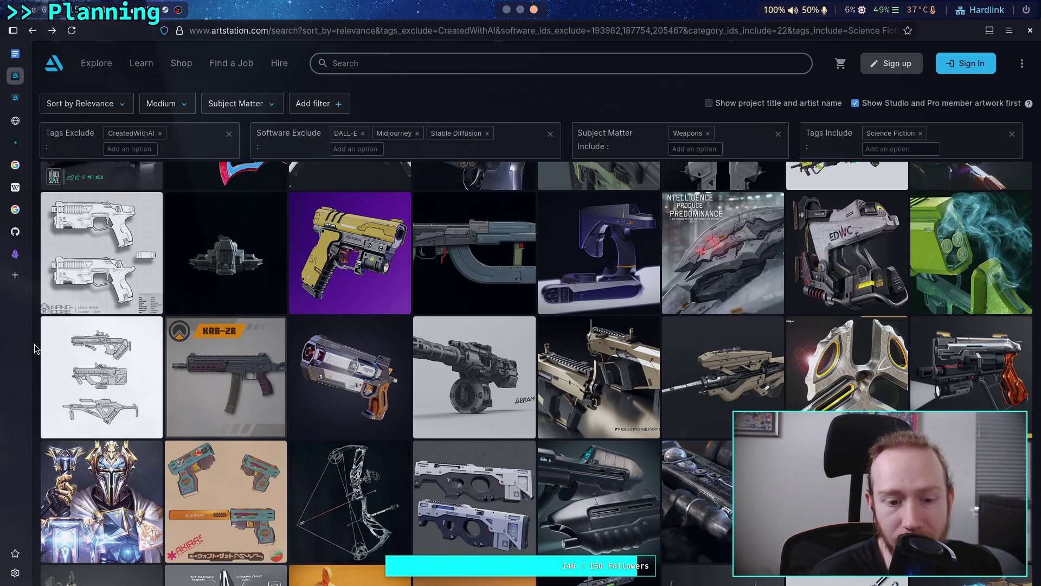
{"action": "scroll", "coordinate": [34, 345], "scroll_direction": "down", "scroll_amount": 3}
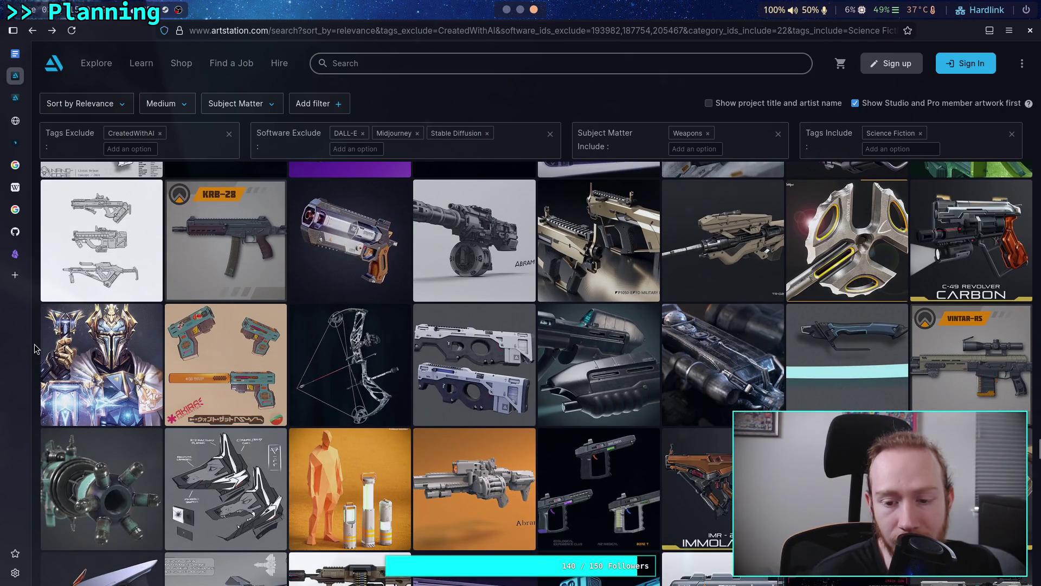
{"action": "scroll", "coordinate": [34, 345], "scroll_direction": "down", "scroll_amount": 2}
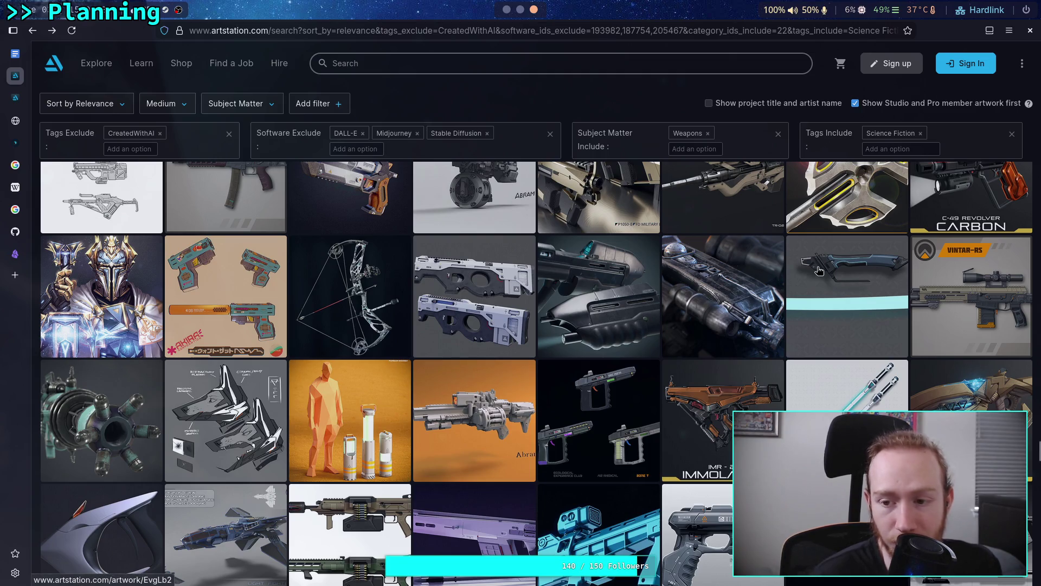
- Open the blue energy sword concept, copy its image, and bring up The Sword note in Obsidian
{"action": "left_click", "coordinate": [782, 278]}
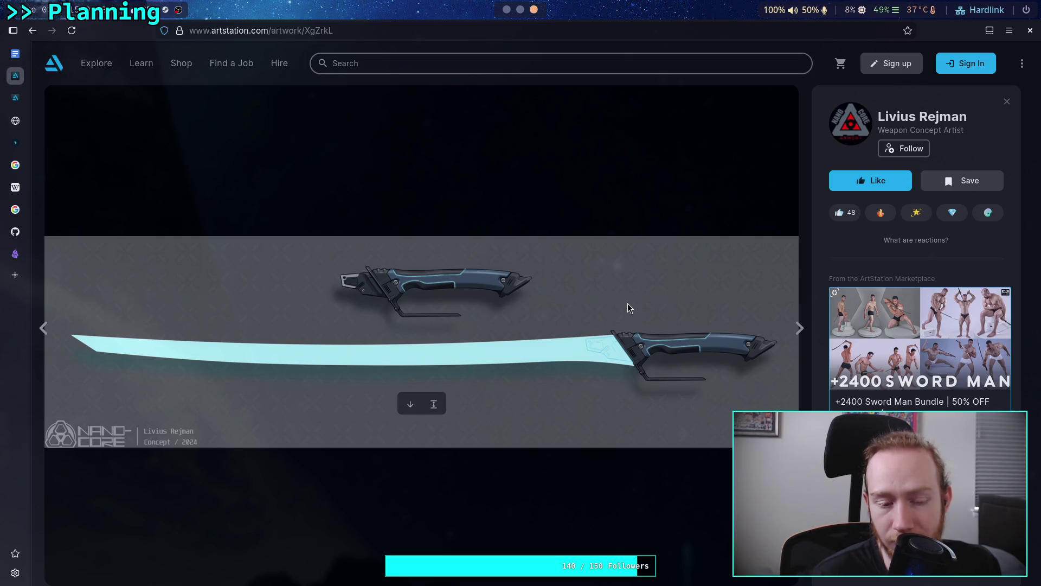
{"action": "right_click", "coordinate": [558, 373]}
{"action": "left_click", "coordinate": [558, 363]}
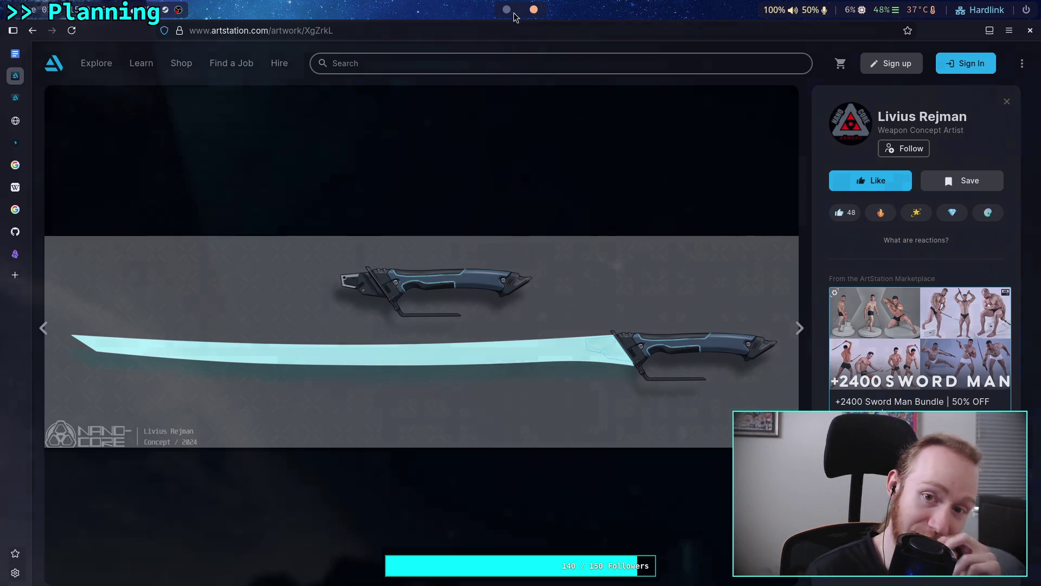
{"action": "left_click", "coordinate": [520, 9]}
{"action": "left_click", "coordinate": [508, 10]}
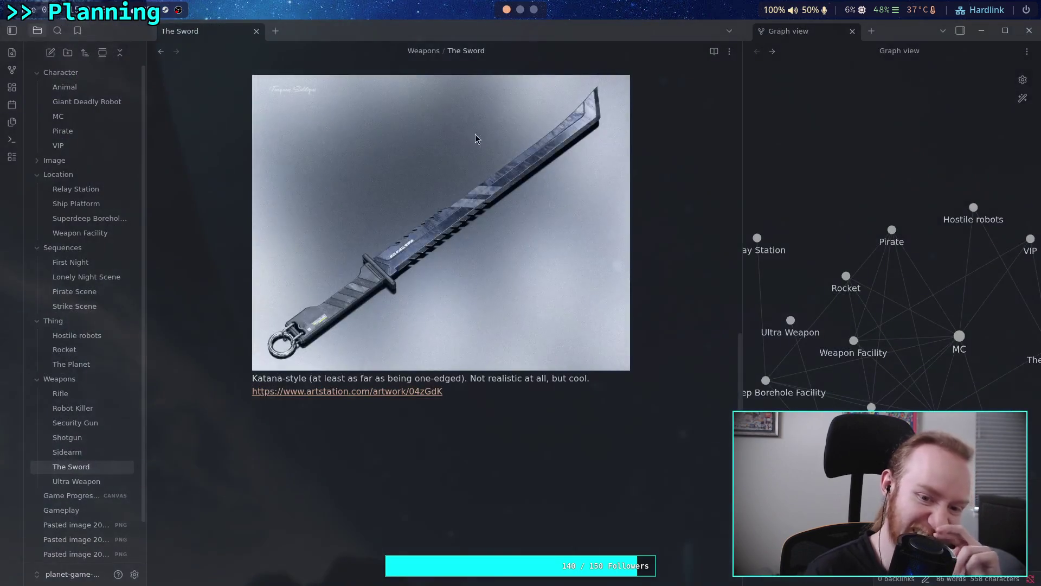
- Paste the energy sword image into The Sword note and caption it 'Energy sword.'
{"action": "left_click", "coordinate": [505, 463]}
{"action": "key", "text": "ctrl+v"}
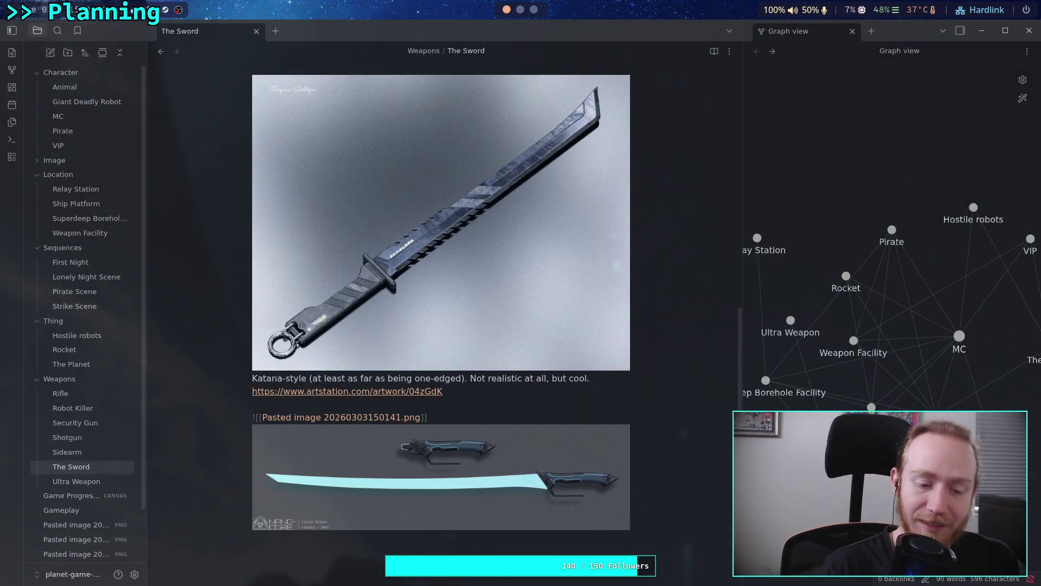
{"action": "key", "text": "Return"}
{"action": "type", "text": "Energy sword."}
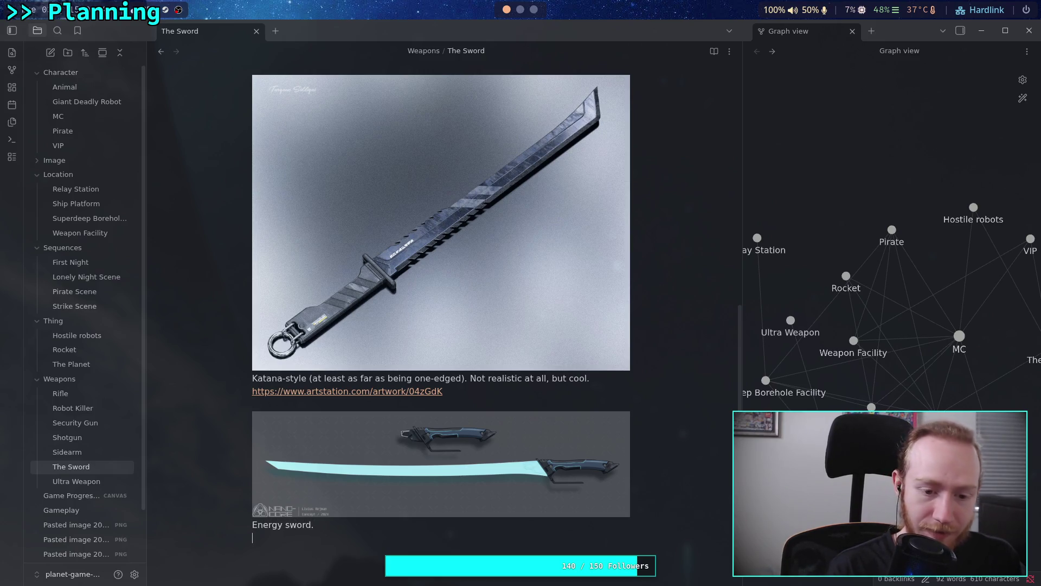
- Grab the sword's ArtStation address (artstation.com/artwork/XgZrkL) for the note, then return to weapon results
{"action": "key", "text": "super+3"}
{"action": "left_click", "coordinate": [411, 29]}
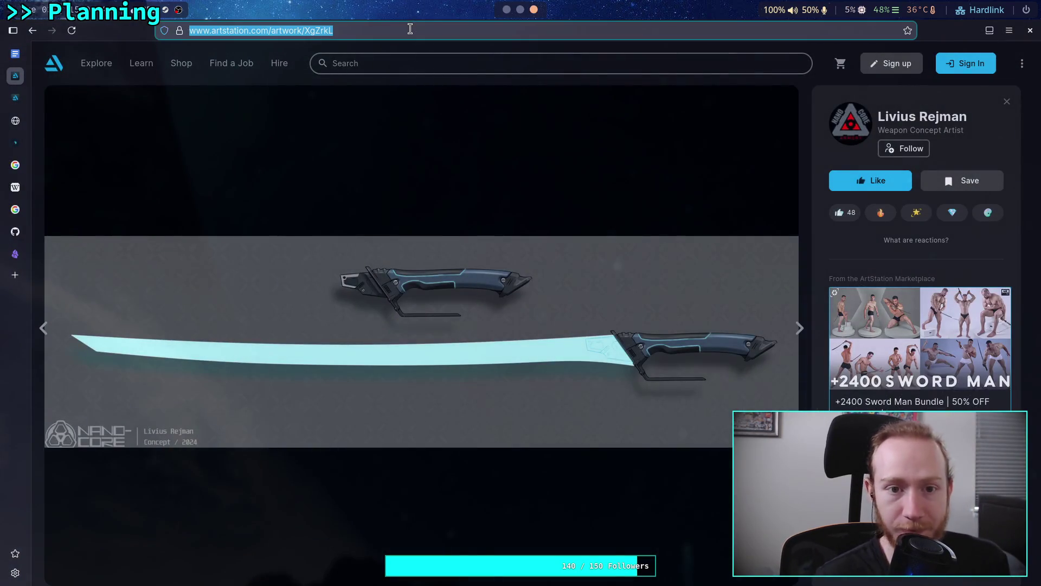
{"action": "key", "text": "super+1"}
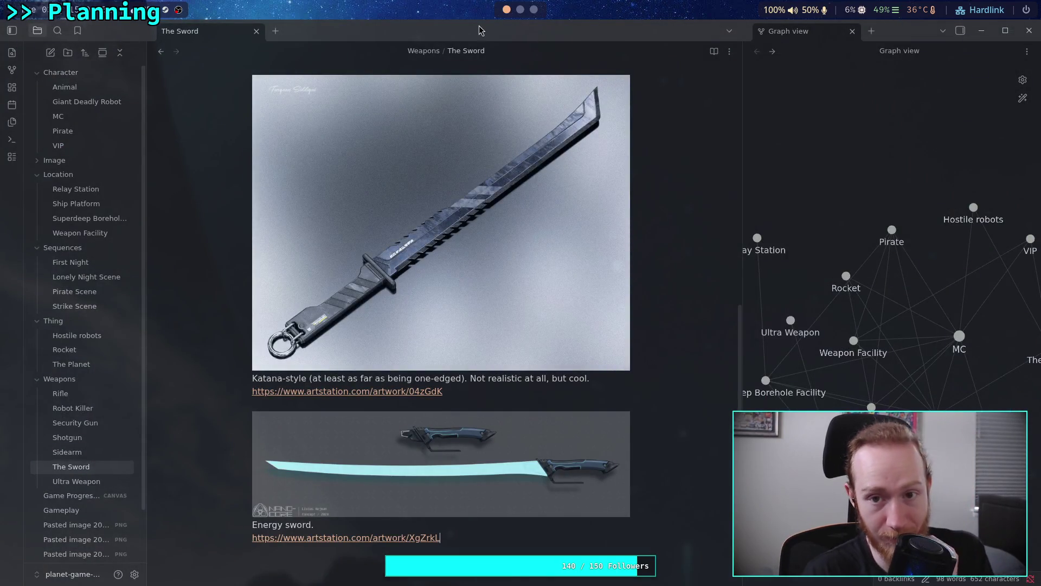
{"action": "left_click", "coordinate": [535, 10]}
{"action": "left_click", "coordinate": [33, 31]}
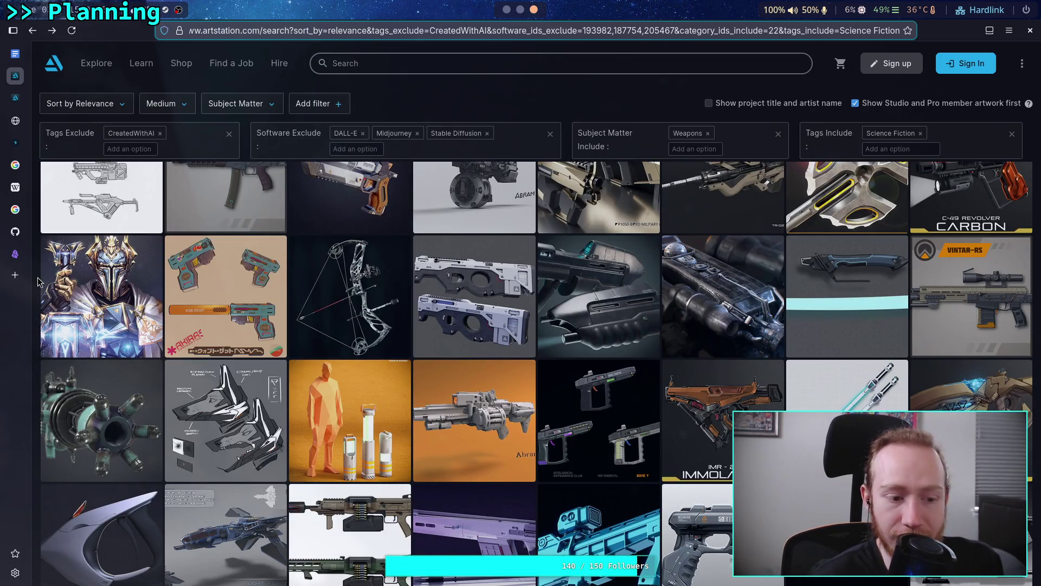
- Look over the Terran visor helmet artwork, then return to the sci-fi weapon results
{"action": "scroll", "coordinate": [38, 281], "scroll_direction": "down", "scroll_amount": 3}
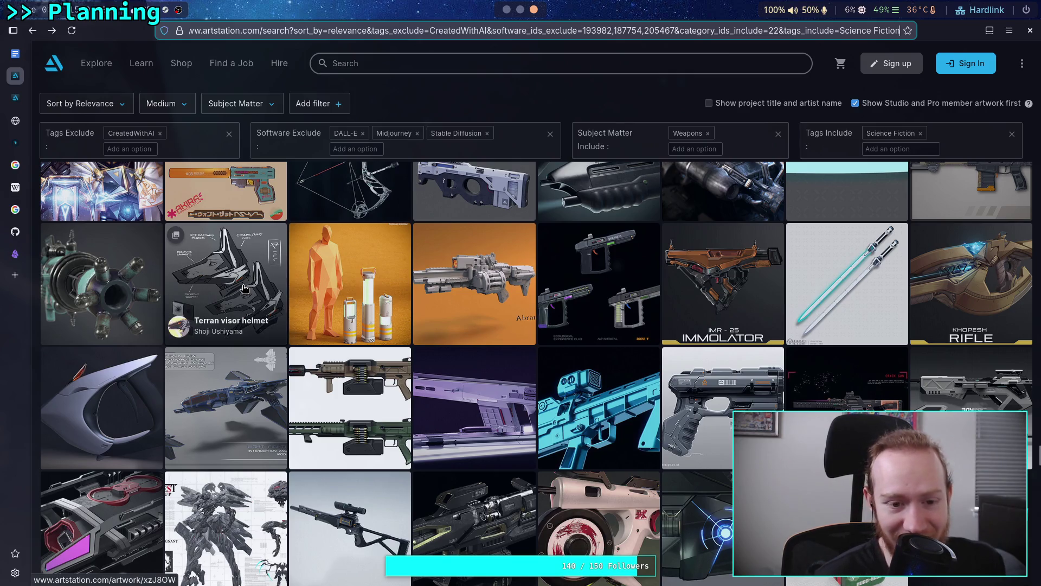
{"action": "left_click", "coordinate": [244, 288]}
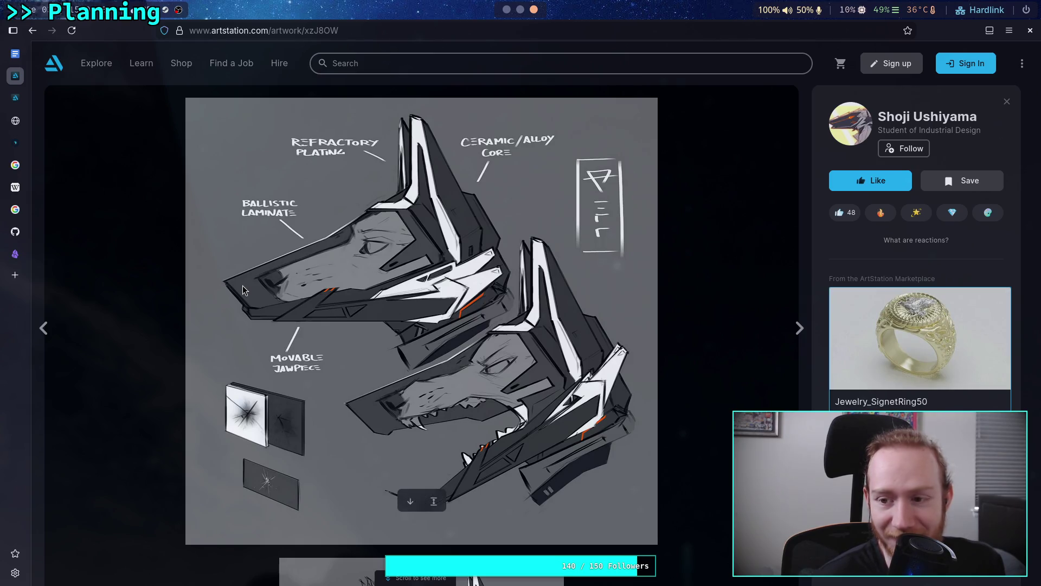
{"action": "scroll", "coordinate": [243, 285], "scroll_direction": "down", "scroll_amount": 8}
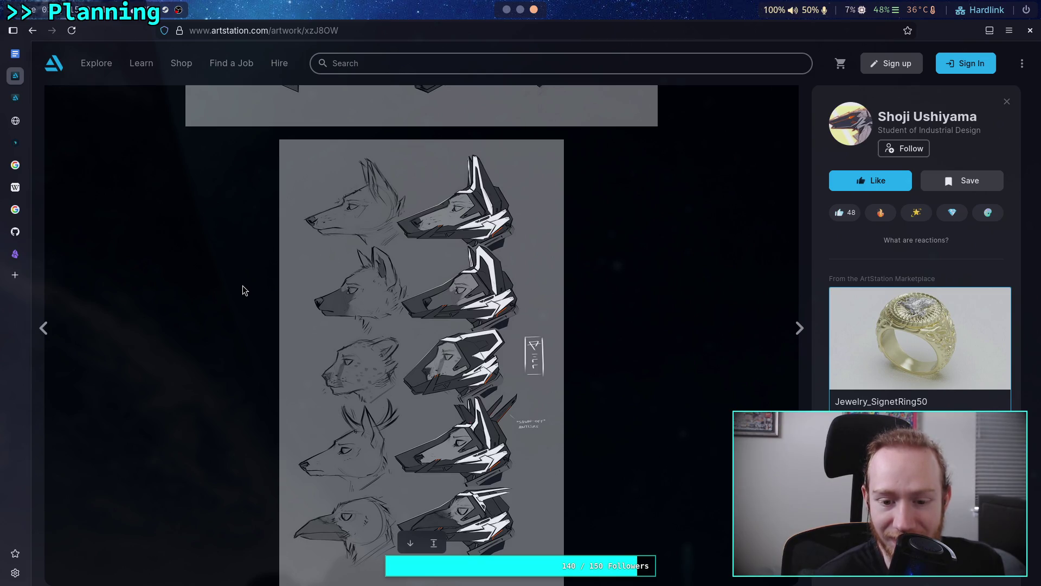
{"action": "scroll", "coordinate": [243, 286], "scroll_direction": "up", "scroll_amount": 6}
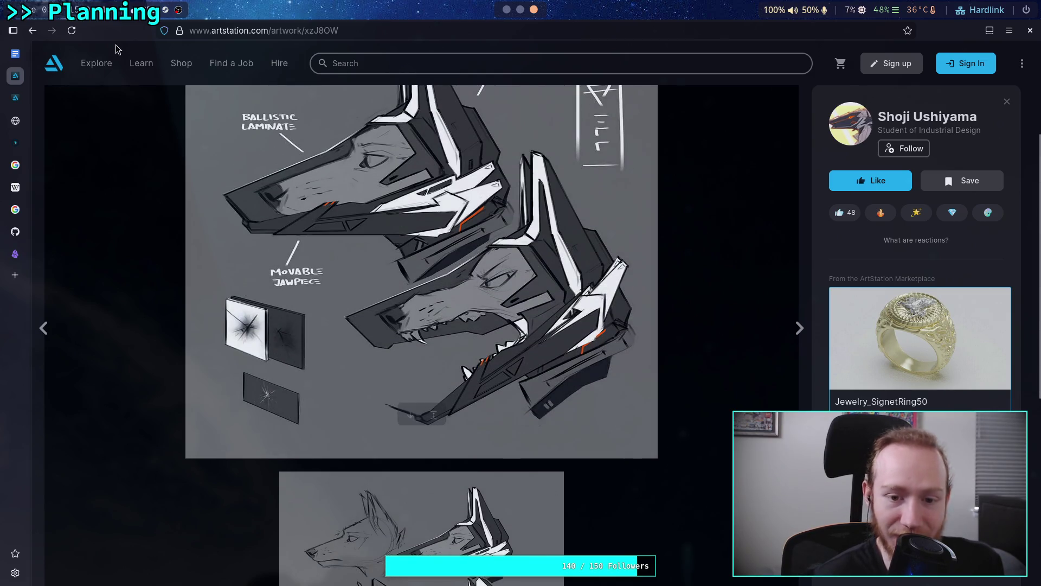
{"action": "left_click", "coordinate": [104, 341]}
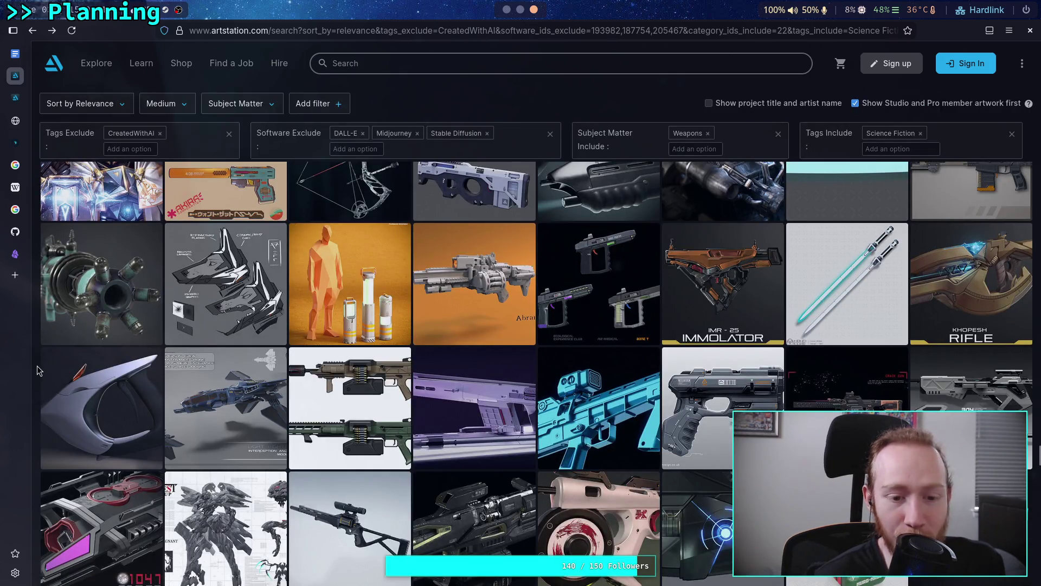
- Browse further down the results, past concepts like the C-50 Assault SMG Chimera and Synced
{"action": "scroll", "coordinate": [37, 370], "scroll_direction": "down", "scroll_amount": 1}
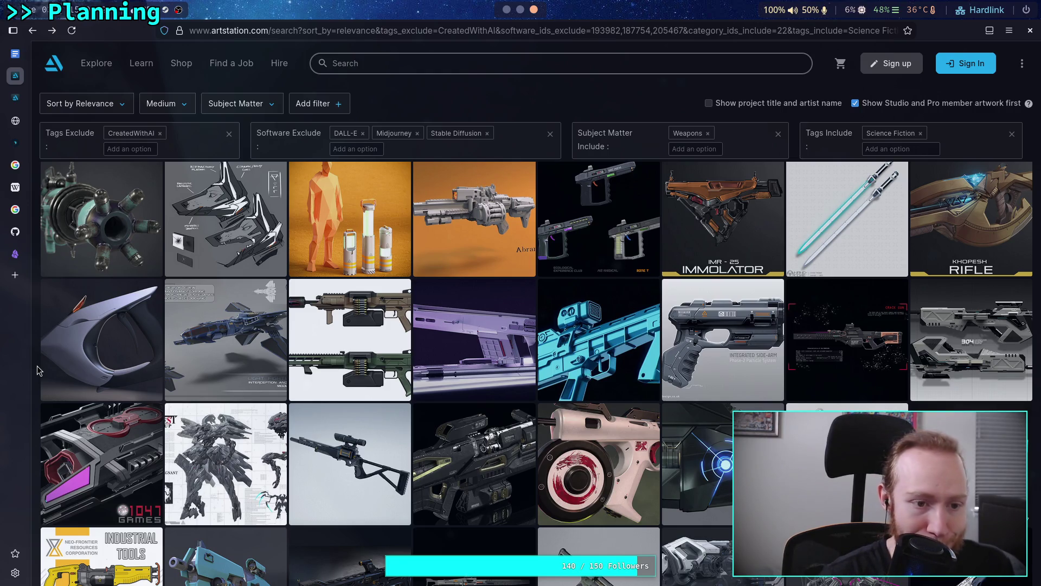
{"action": "scroll", "coordinate": [38, 371], "scroll_direction": "down", "scroll_amount": 3}
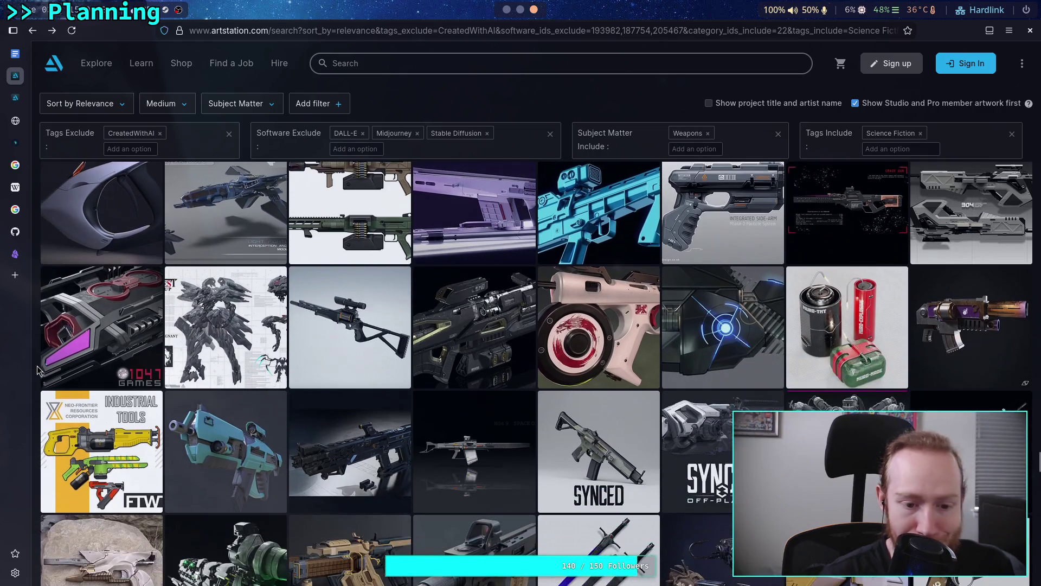
{"action": "scroll", "coordinate": [37, 370], "scroll_direction": "down", "scroll_amount": 1}
{"action": "scroll", "coordinate": [38, 370], "scroll_direction": "down", "scroll_amount": 2}
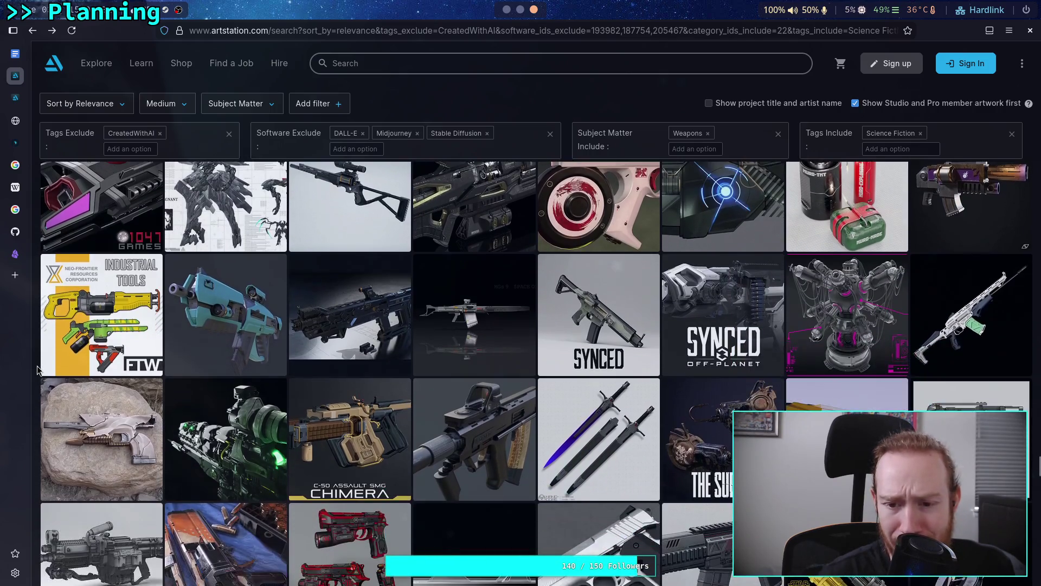
{"action": "scroll", "coordinate": [38, 370], "scroll_direction": "down", "scroll_amount": 1}
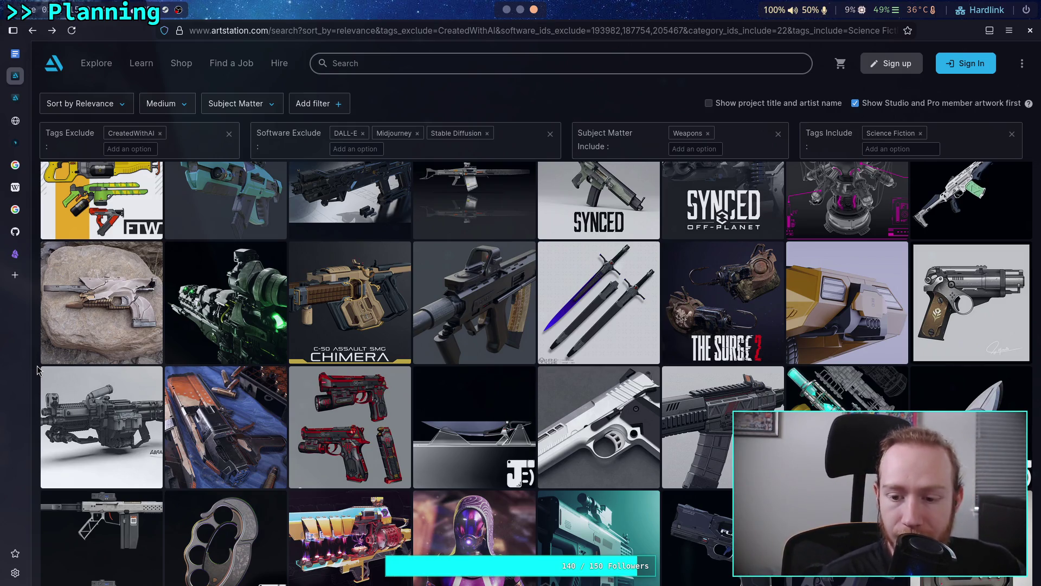
{"action": "scroll", "coordinate": [38, 371], "scroll_direction": "down", "scroll_amount": 2}
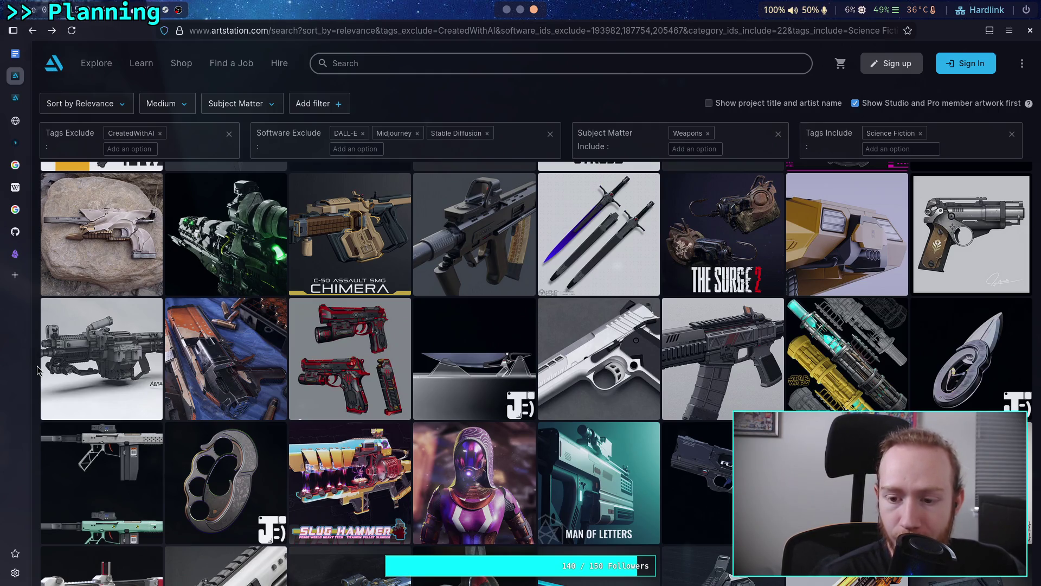
- Open the grey rifle concept 1 artwork and read through its renders, description and tags
{"action": "left_click", "coordinate": [699, 355]}
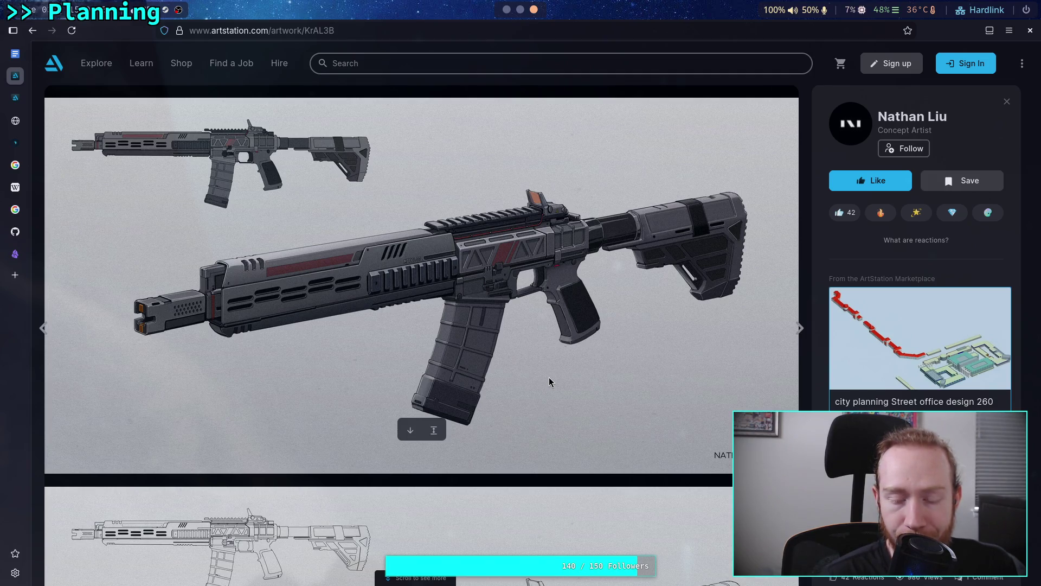
{"action": "scroll", "coordinate": [549, 378], "scroll_direction": "down", "scroll_amount": 5}
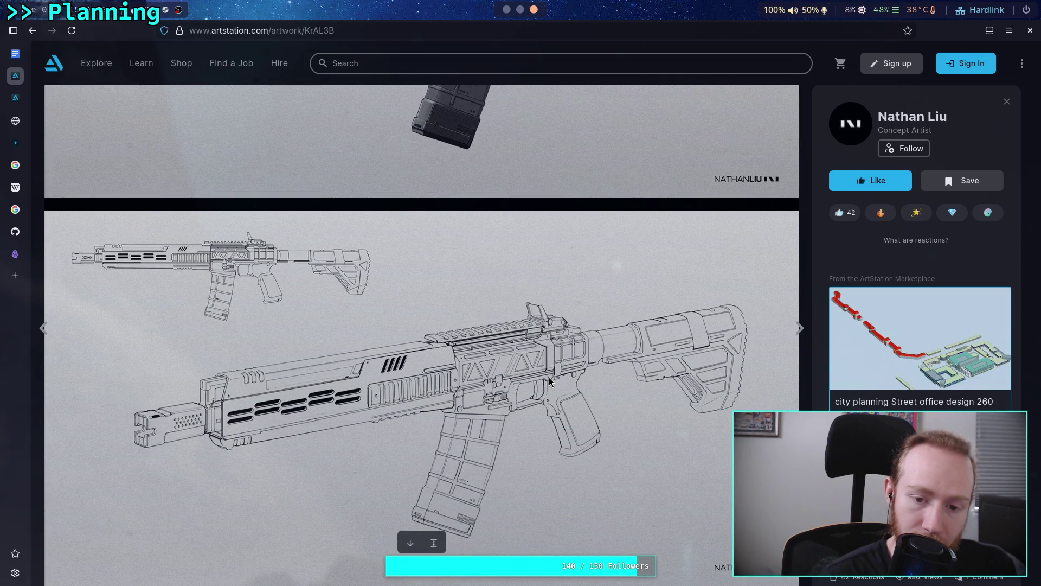
{"action": "scroll", "coordinate": [550, 381], "scroll_direction": "up", "scroll_amount": 5}
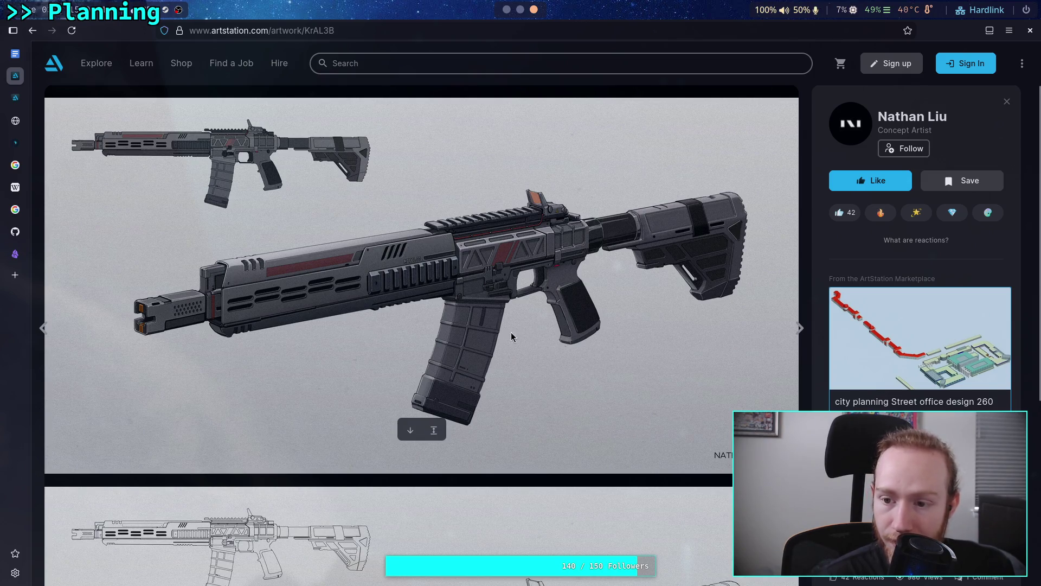
{"action": "scroll", "coordinate": [917, 271], "scroll_direction": "down", "scroll_amount": 3}
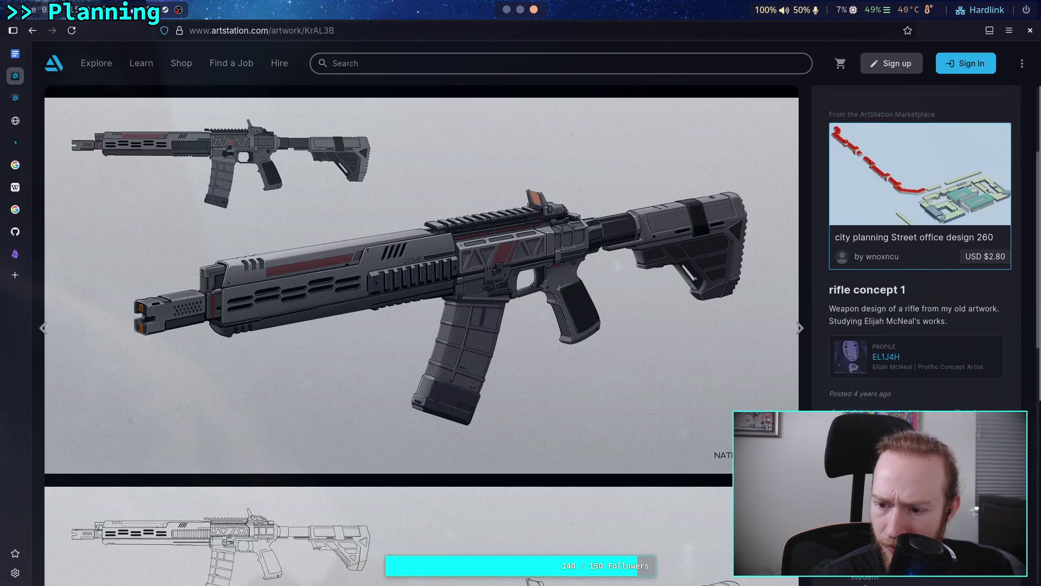
{"action": "scroll", "coordinate": [916, 244], "scroll_direction": "down", "scroll_amount": 2}
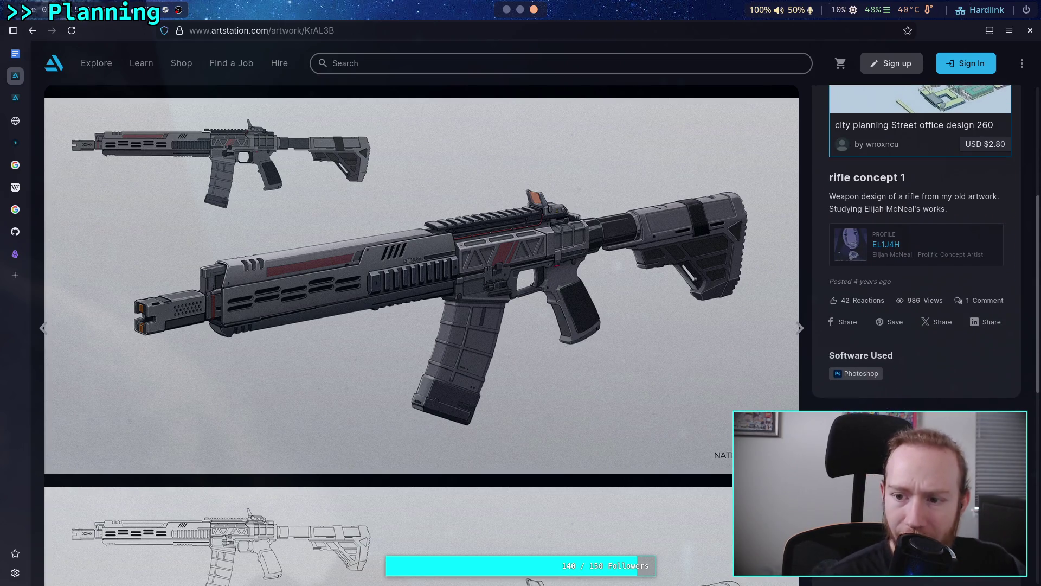
{"action": "scroll", "coordinate": [489, 383], "scroll_direction": "down", "scroll_amount": 8}
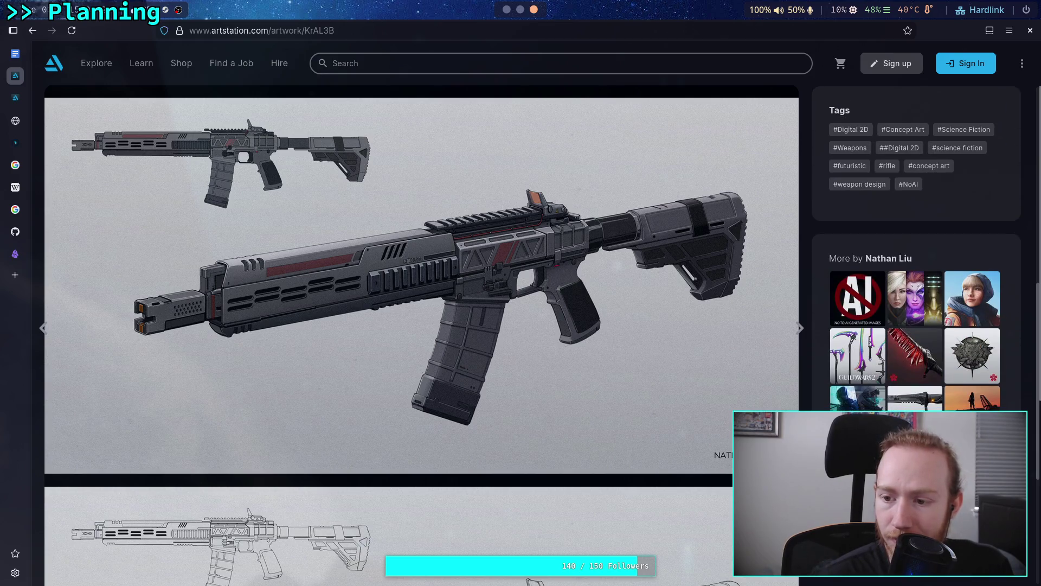
{"action": "scroll", "coordinate": [489, 383], "scroll_direction": "up", "scroll_amount": 5}
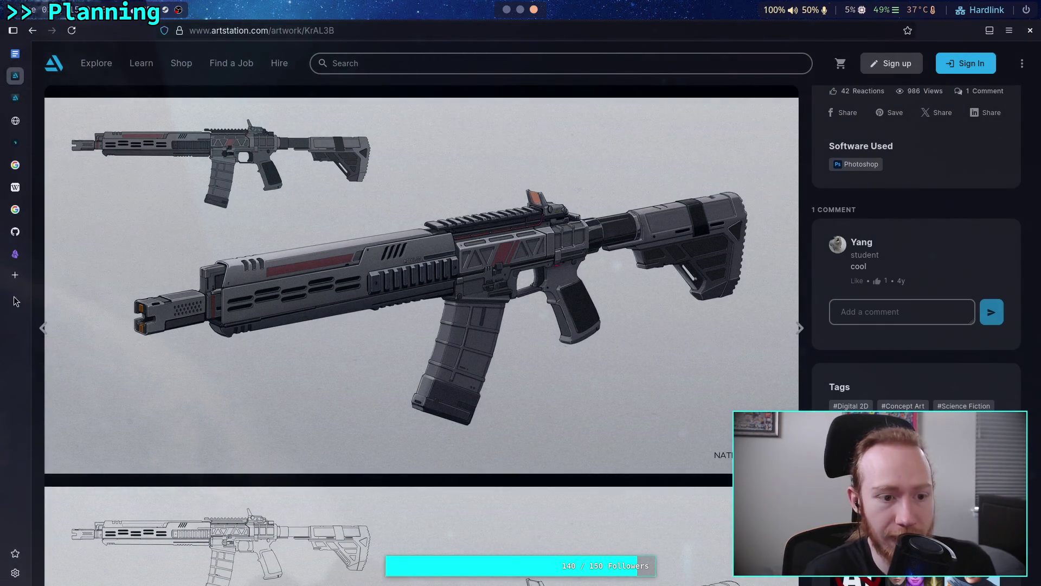
{"action": "left_click", "coordinate": [15, 274]}
- Reopen the closed ArtStation tab and view the underwater deep-suit armor artwork before returning to the portfolio
{"action": "key", "text": "ctrl+shift+t"}
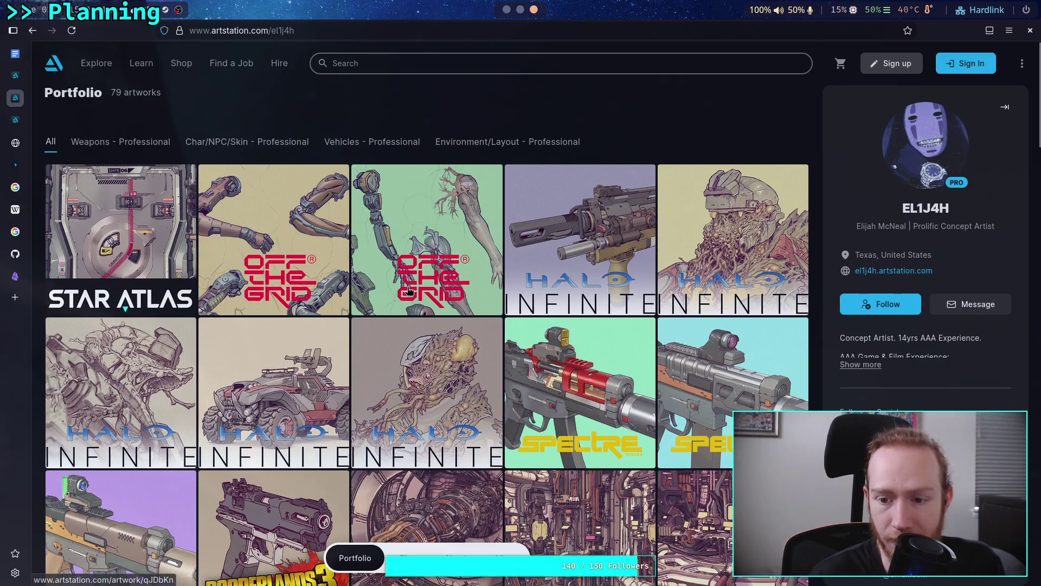
{"action": "scroll", "coordinate": [649, 298], "scroll_direction": "down", "scroll_amount": 3}
{"action": "scroll", "coordinate": [649, 298], "scroll_direction": "down", "scroll_amount": 3}
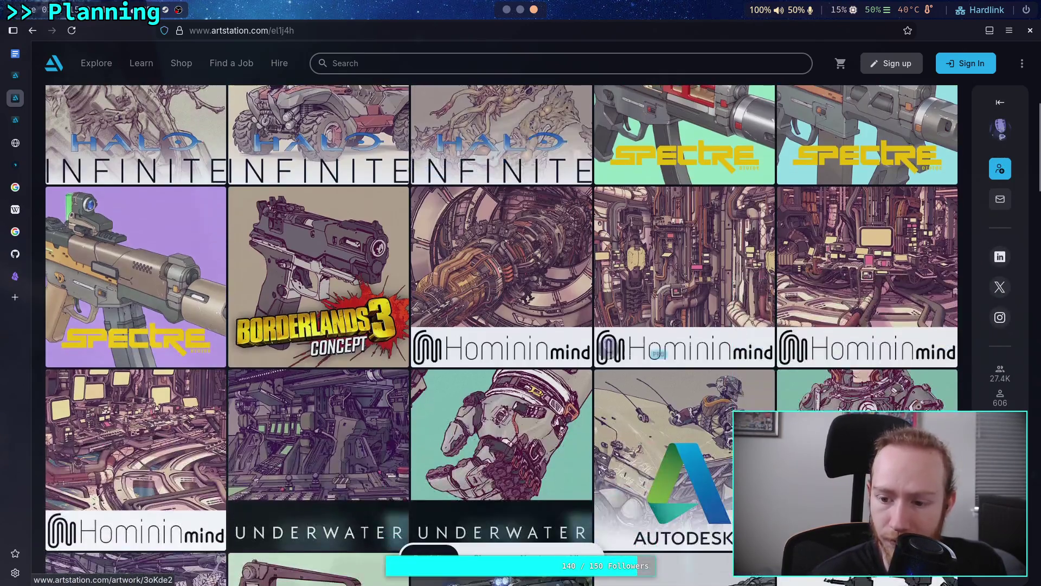
{"action": "left_click", "coordinate": [515, 488]}
{"action": "scroll", "coordinate": [457, 276], "scroll_direction": "down", "scroll_amount": 10}
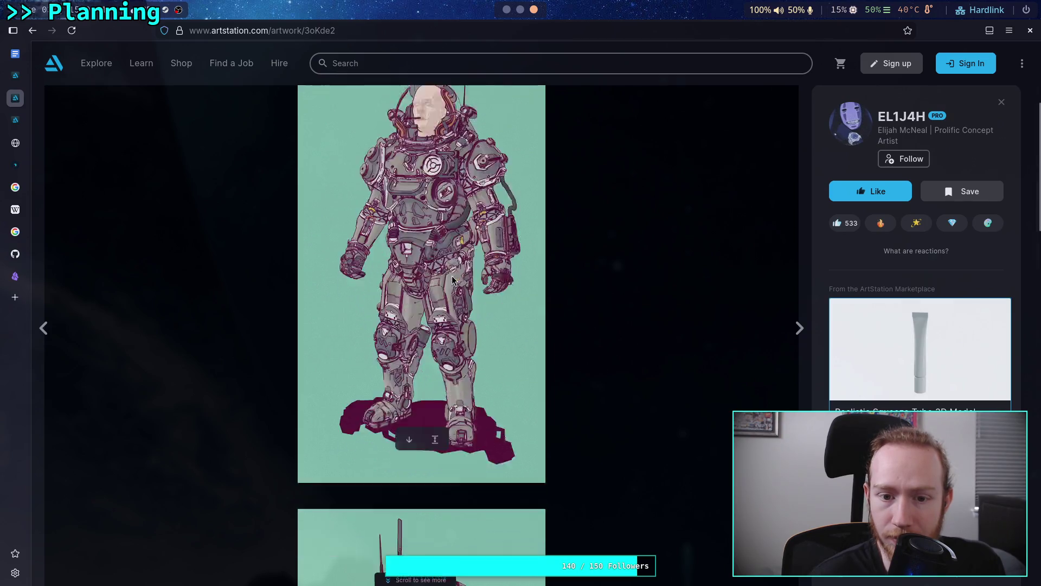
{"action": "scroll", "coordinate": [448, 278], "scroll_direction": "down", "scroll_amount": 4}
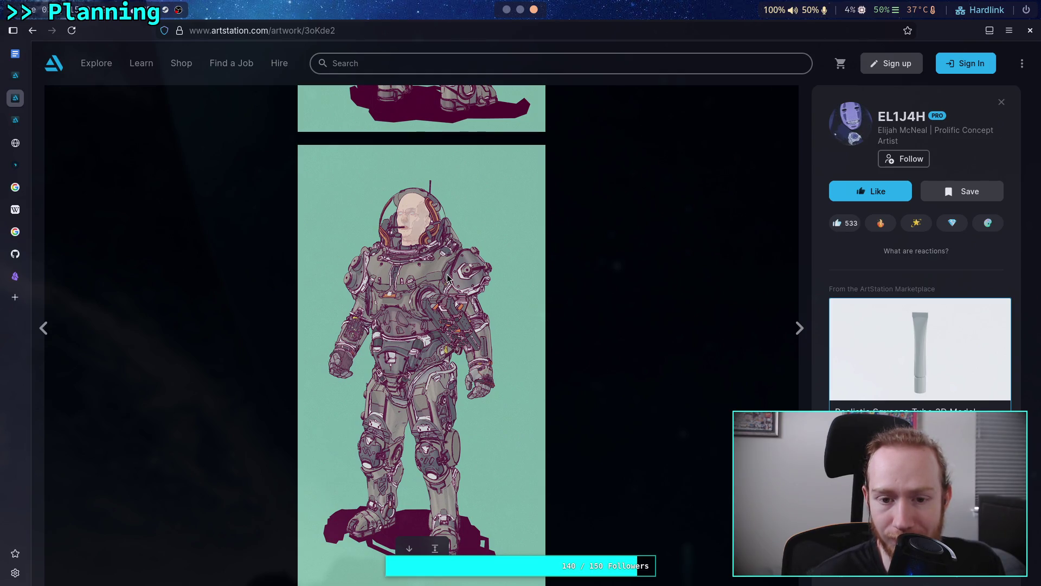
{"action": "scroll", "coordinate": [448, 277], "scroll_direction": "down", "scroll_amount": 8}
{"action": "scroll", "coordinate": [448, 278], "scroll_direction": "up", "scroll_amount": 4}
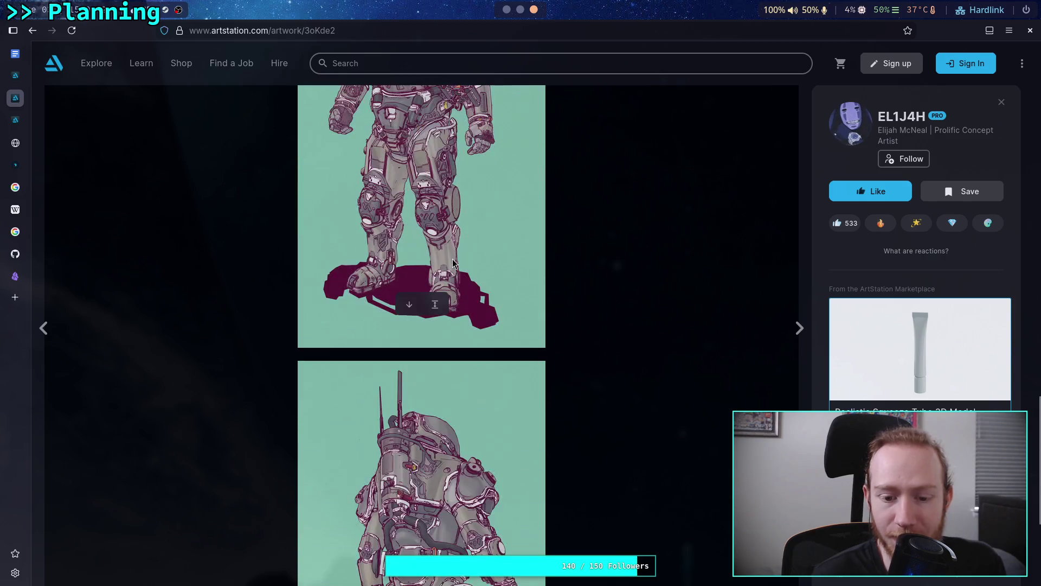
{"action": "left_click", "coordinate": [33, 31]}
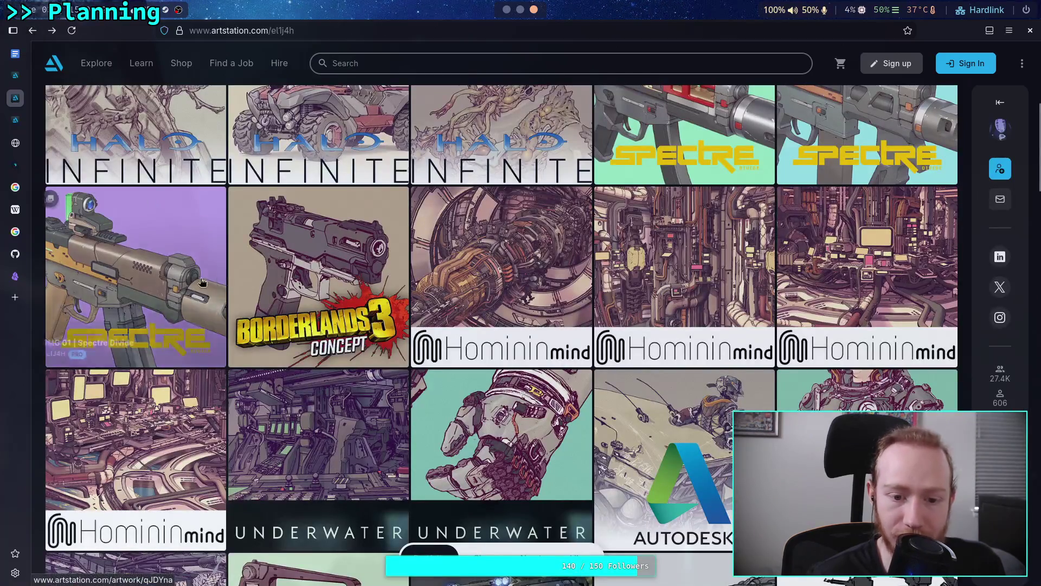
- Look over the Halo Infinite infested-Spartan concept and its head variants, then return to the portfolio grid
{"action": "scroll", "coordinate": [191, 278], "scroll_direction": "up", "scroll_amount": 5}
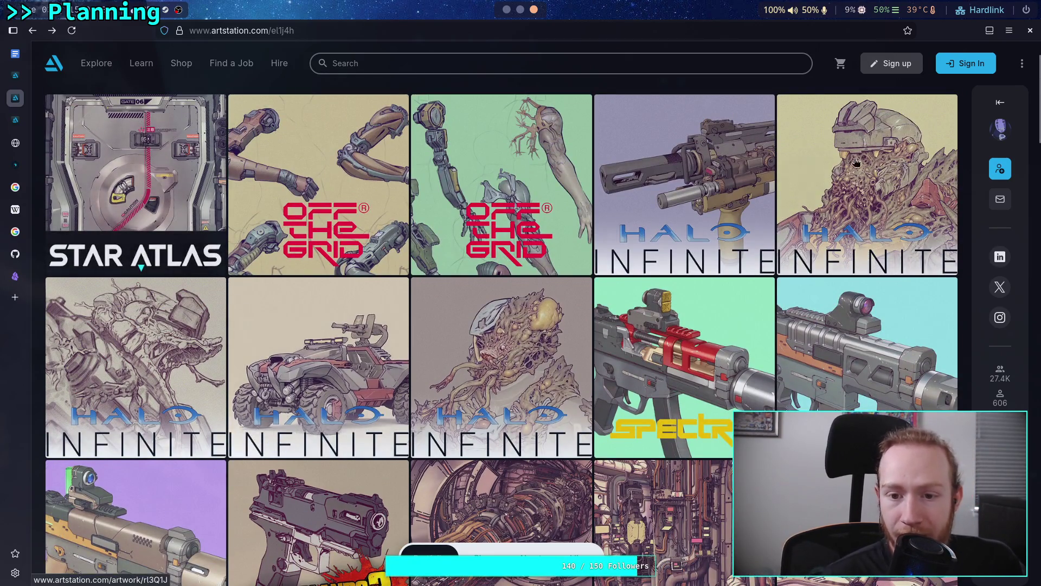
{"action": "left_click", "coordinate": [813, 217]}
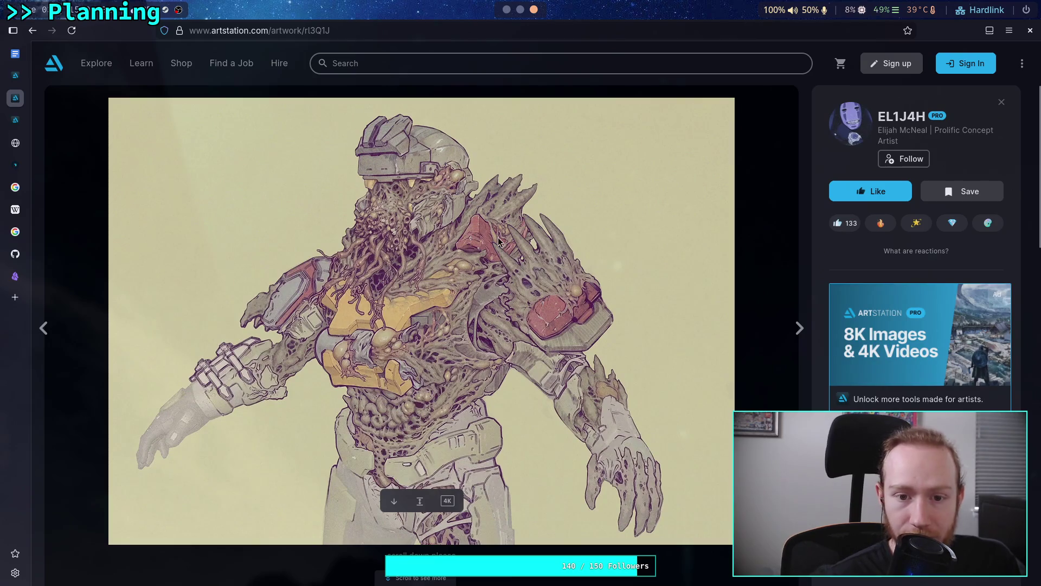
{"action": "scroll", "coordinate": [488, 266], "scroll_direction": "down", "scroll_amount": 4}
{"action": "scroll", "coordinate": [449, 277], "scroll_direction": "up", "scroll_amount": 3}
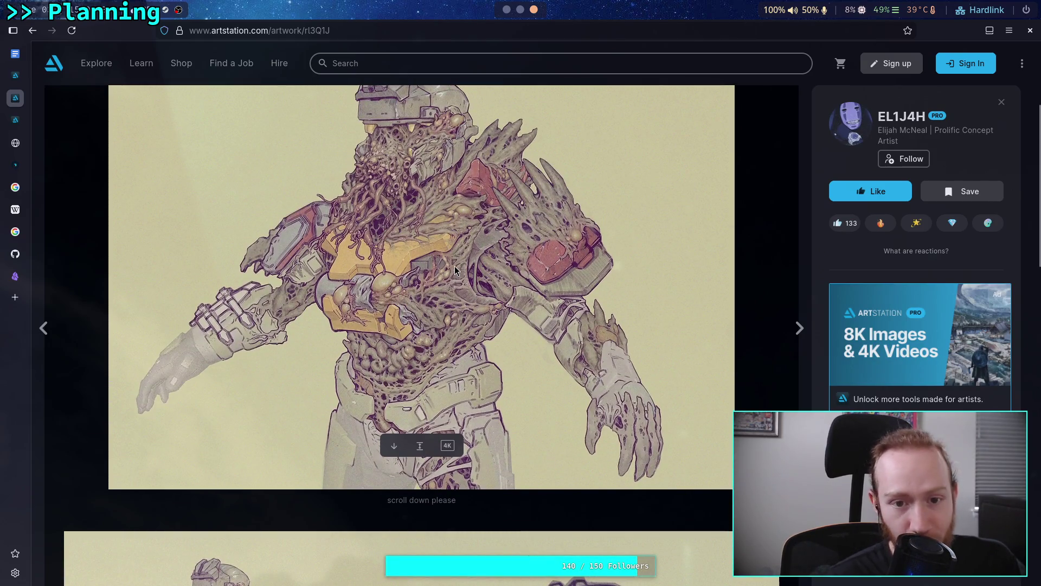
{"action": "scroll", "coordinate": [455, 265], "scroll_direction": "down", "scroll_amount": 6}
{"action": "scroll", "coordinate": [456, 264], "scroll_direction": "down", "scroll_amount": 10}
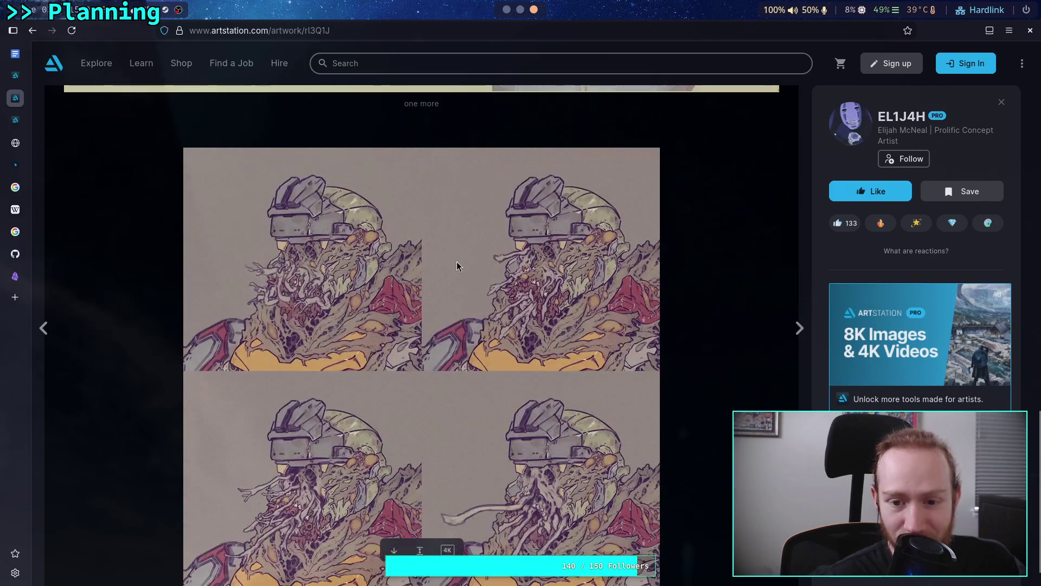
{"action": "scroll", "coordinate": [251, 197], "scroll_direction": "up", "scroll_amount": 10}
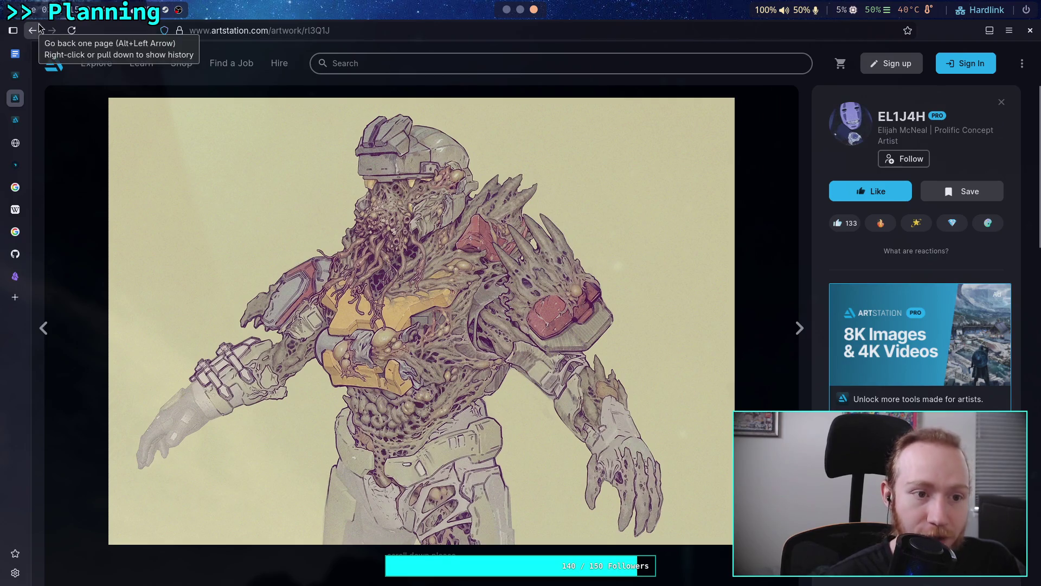
{"action": "left_click", "coordinate": [33, 31]}
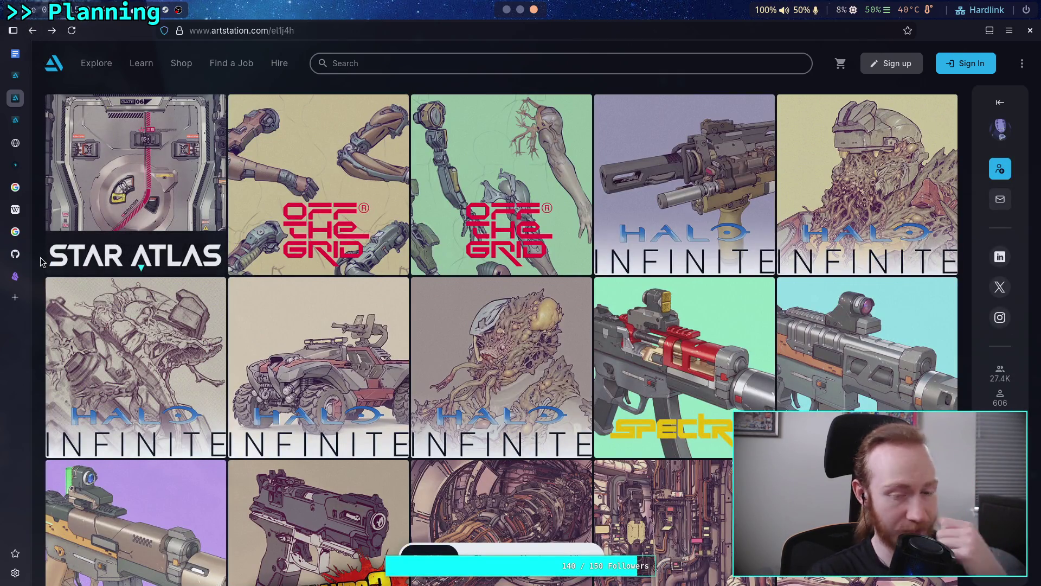
{"action": "scroll", "coordinate": [41, 262], "scroll_direction": "down", "scroll_amount": 6}
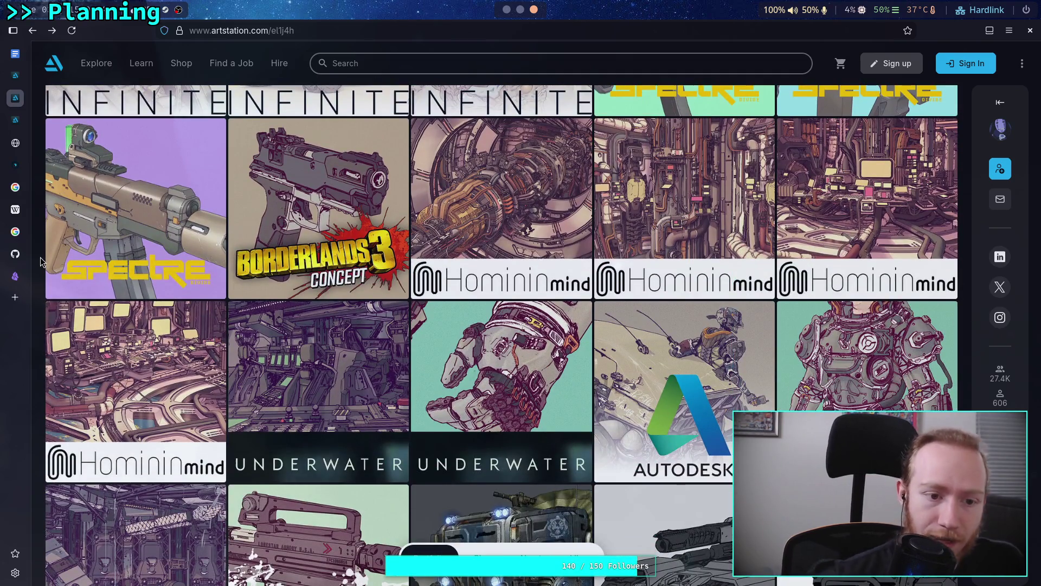
{"action": "scroll", "coordinate": [41, 262], "scroll_direction": "down", "scroll_amount": 7}
{"action": "scroll", "coordinate": [41, 262], "scroll_direction": "down", "scroll_amount": 9}
{"action": "scroll", "coordinate": [40, 262], "scroll_direction": "down", "scroll_amount": 8}
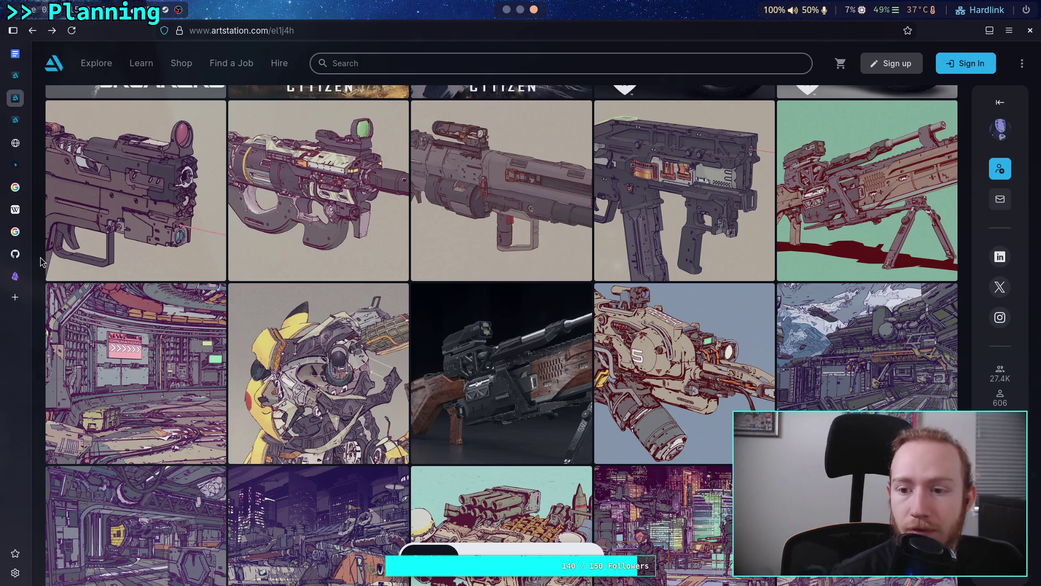
{"action": "scroll", "coordinate": [40, 257], "scroll_direction": "down", "scroll_amount": 4}
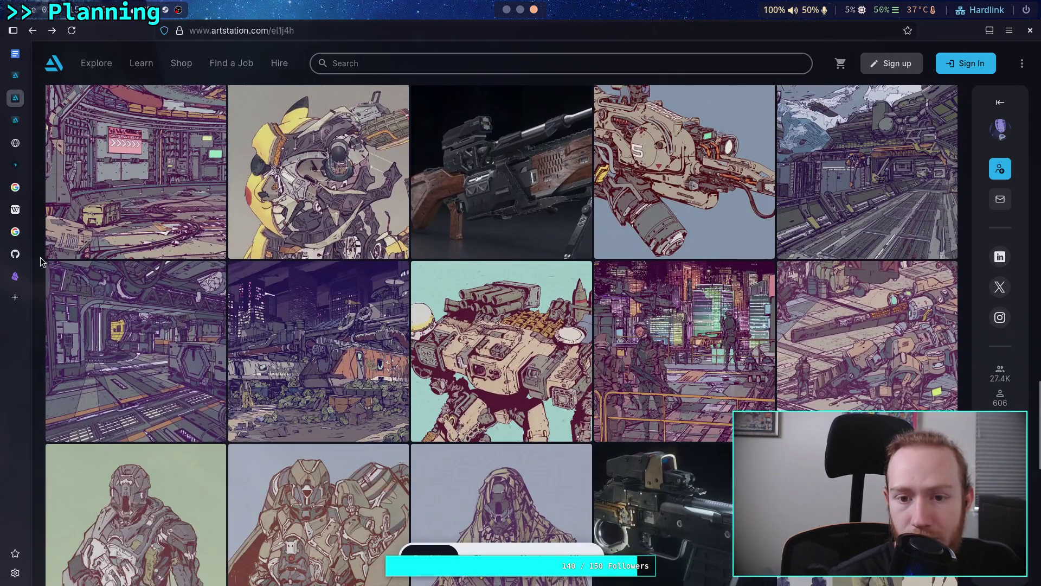
{"action": "scroll", "coordinate": [40, 257], "scroll_direction": "down", "scroll_amount": 4}
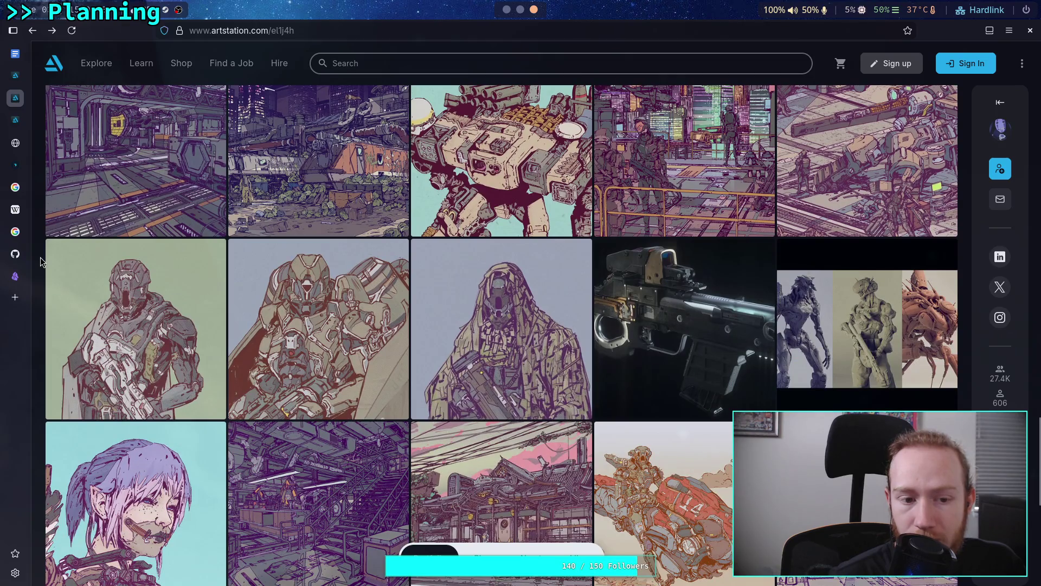
{"action": "scroll", "coordinate": [41, 262], "scroll_direction": "down", "scroll_amount": 3}
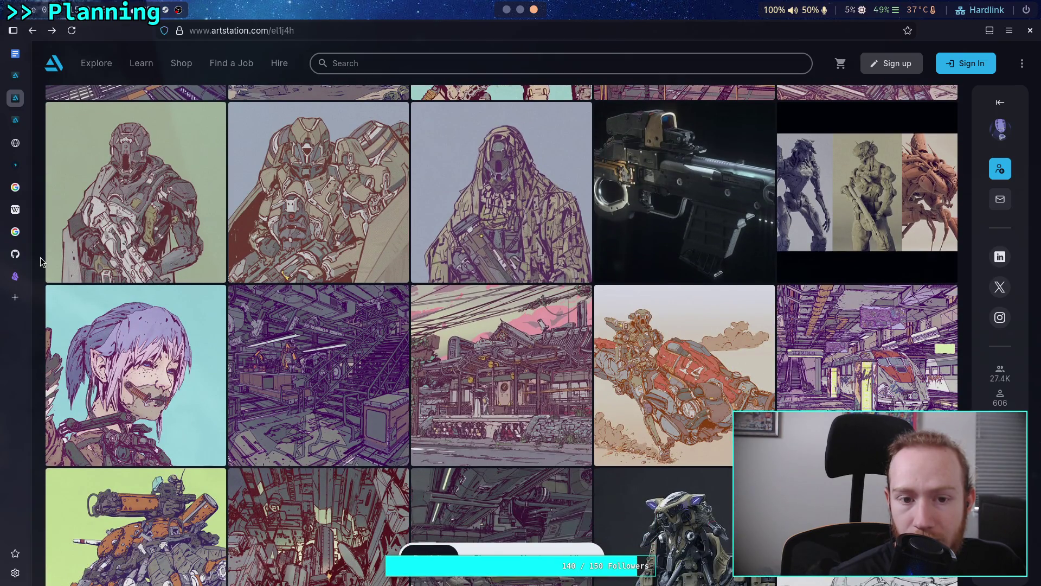
{"action": "scroll", "coordinate": [40, 262], "scroll_direction": "down", "scroll_amount": 6}
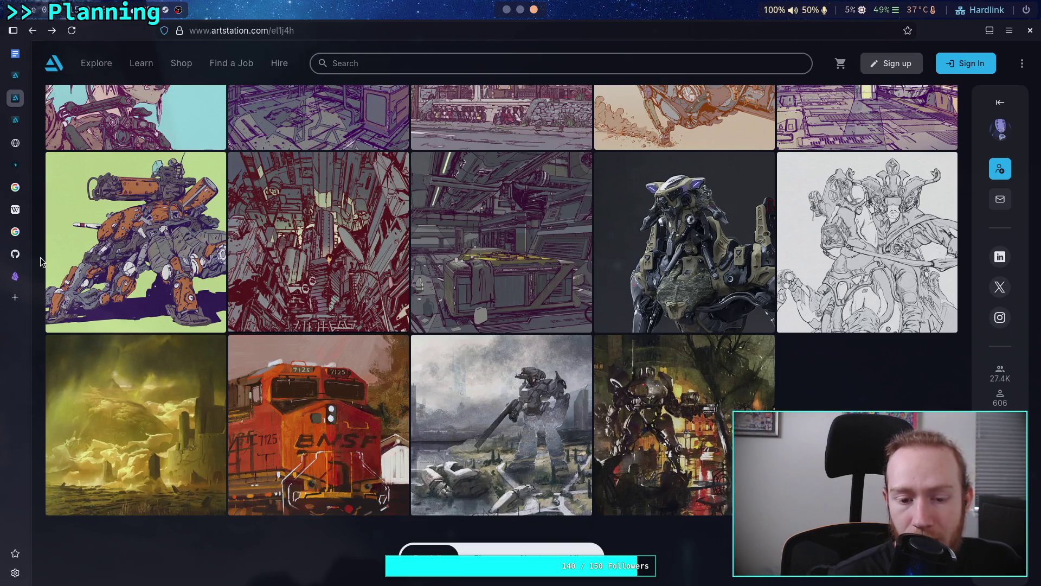
{"action": "scroll", "coordinate": [40, 261], "scroll_direction": "up", "scroll_amount": 4}
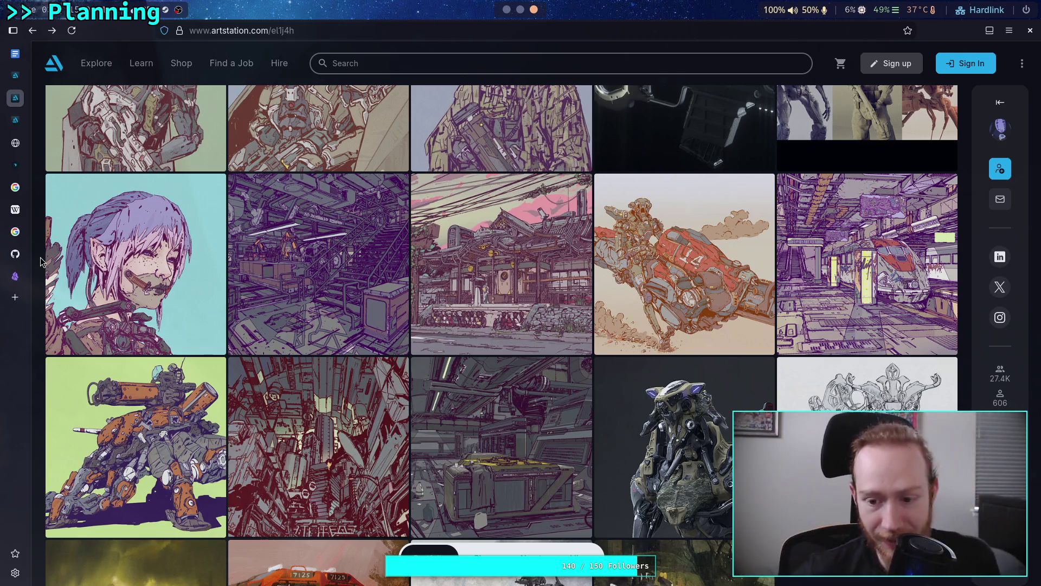
{"action": "scroll", "coordinate": [41, 262], "scroll_direction": "up", "scroll_amount": 8}
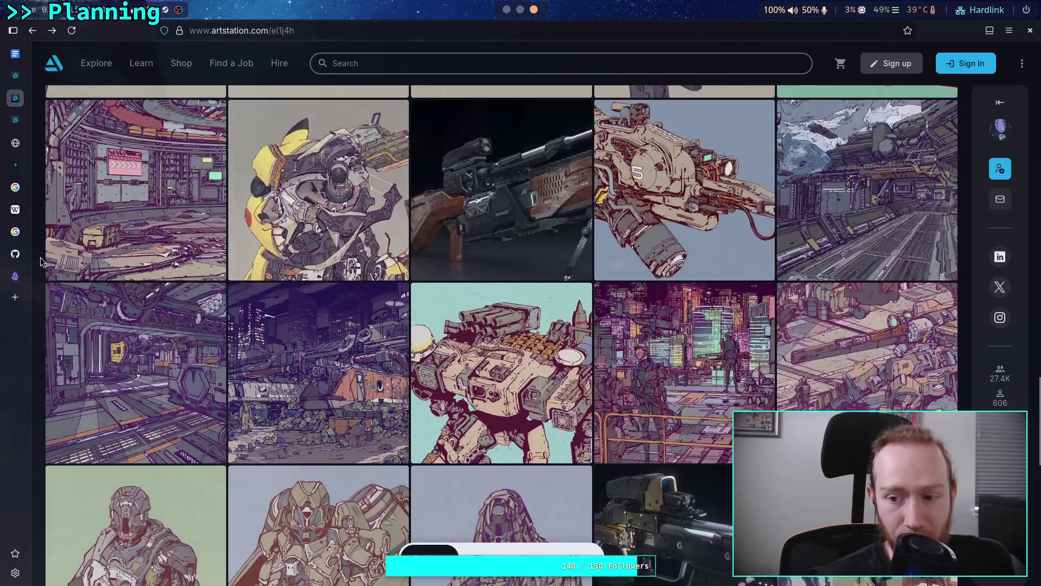
{"action": "scroll", "coordinate": [41, 262], "scroll_direction": "up", "scroll_amount": 4}
{"action": "scroll", "coordinate": [41, 262], "scroll_direction": "up", "scroll_amount": 3}
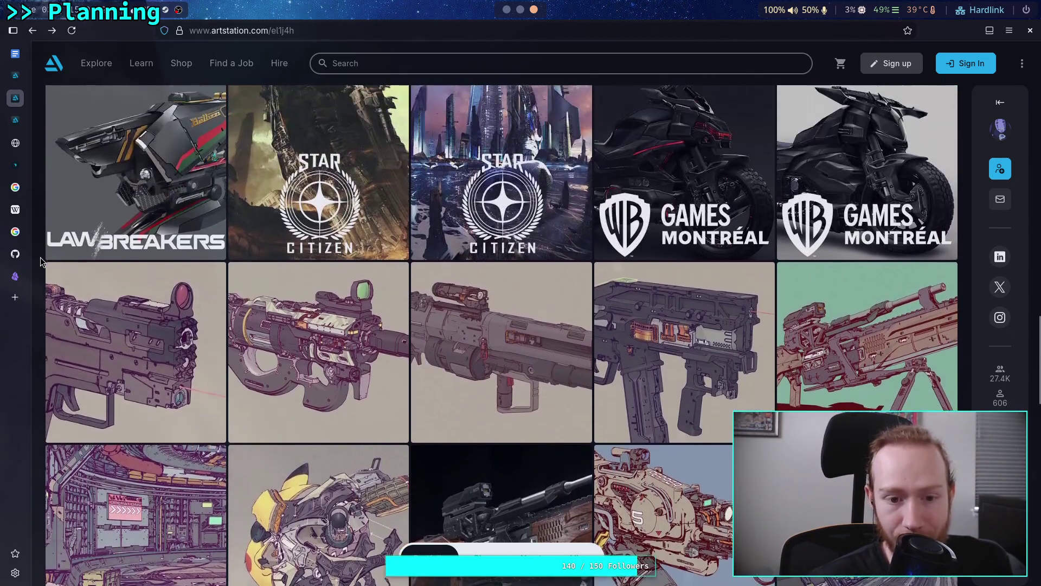
{"action": "scroll", "coordinate": [40, 262], "scroll_direction": "up", "scroll_amount": 5}
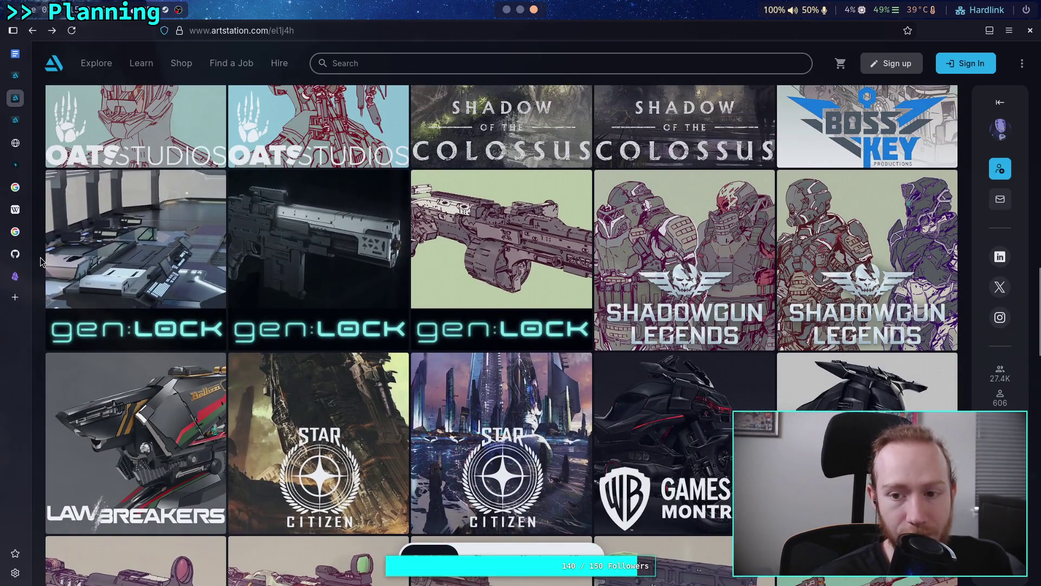
{"action": "scroll", "coordinate": [41, 262], "scroll_direction": "up", "scroll_amount": 2}
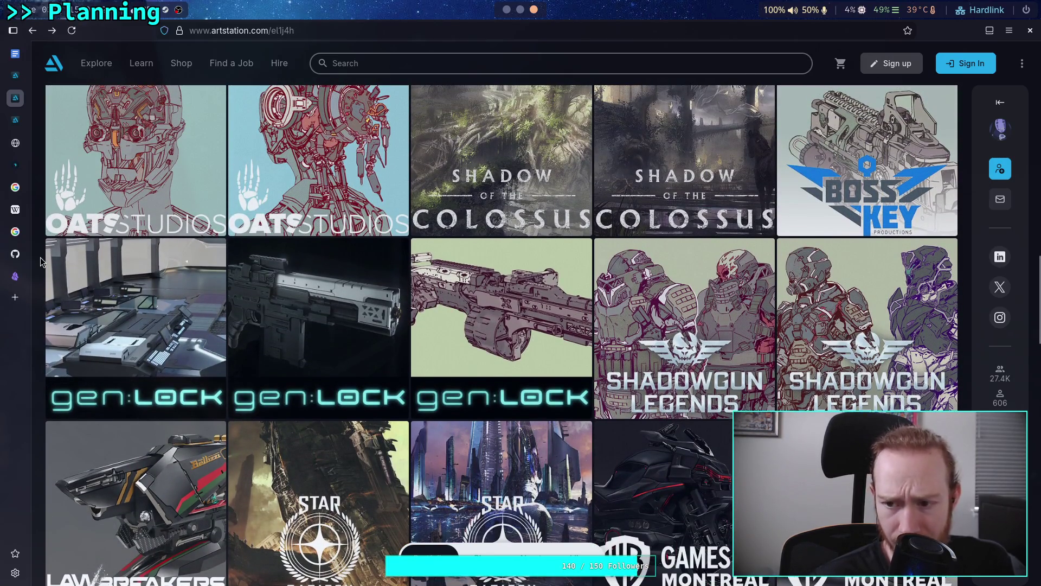
{"action": "scroll", "coordinate": [41, 262], "scroll_direction": "up", "scroll_amount": 4}
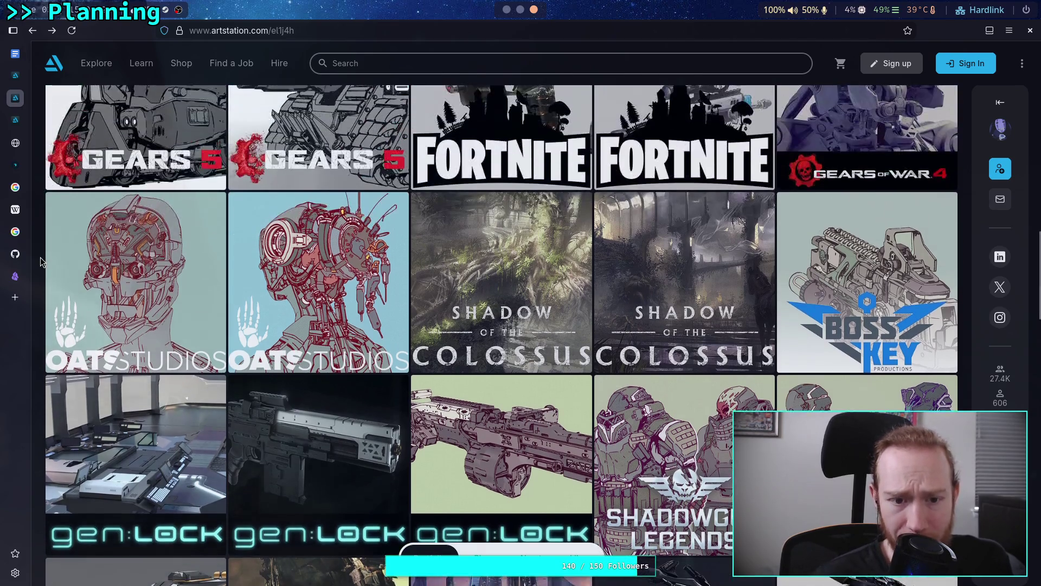
{"action": "scroll", "coordinate": [41, 262], "scroll_direction": "up", "scroll_amount": 10}
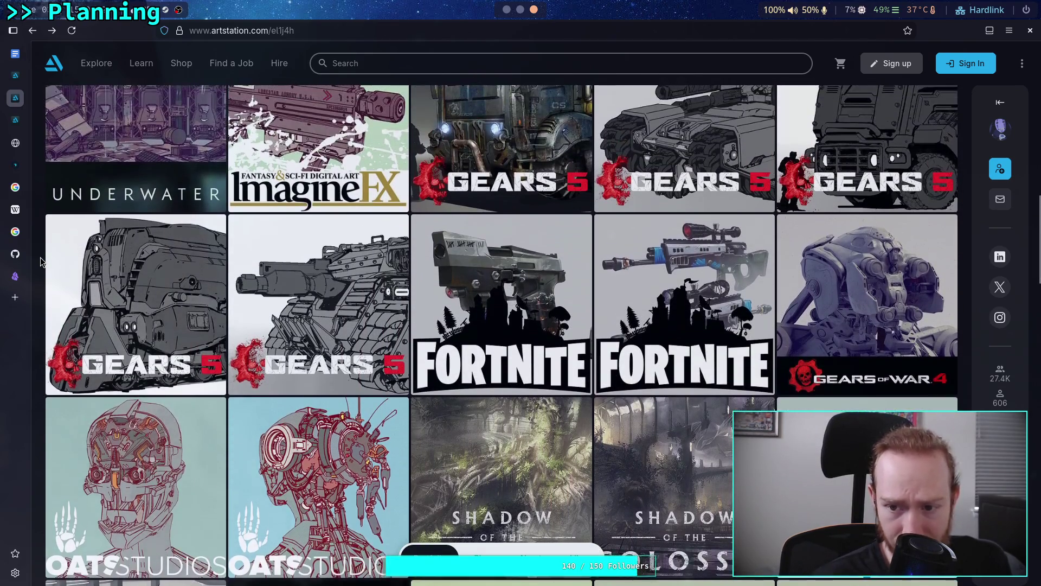
{"action": "scroll", "coordinate": [41, 262], "scroll_direction": "up", "scroll_amount": 2}
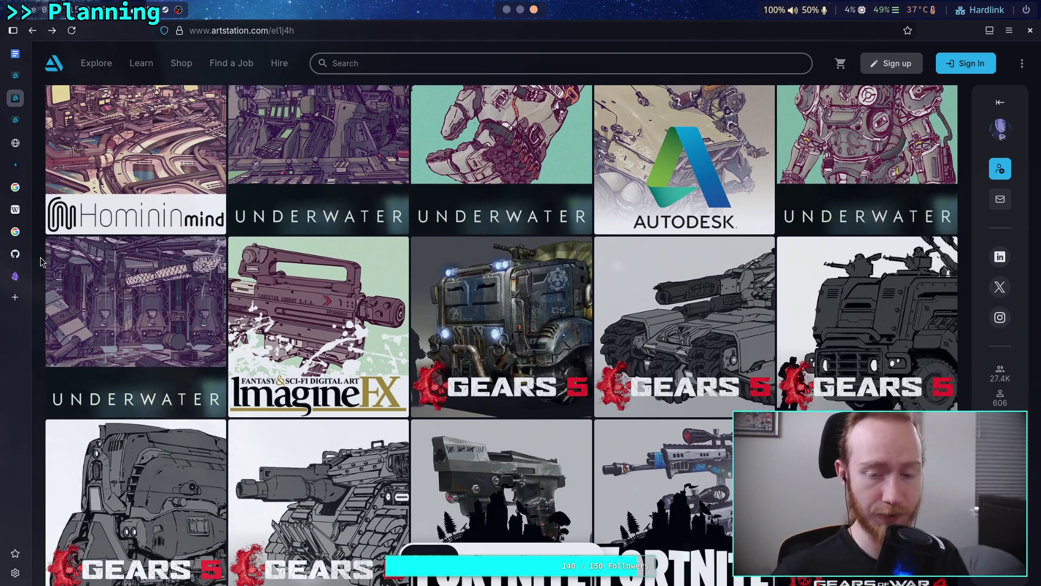
{"action": "scroll", "coordinate": [40, 262], "scroll_direction": "up", "scroll_amount": 6}
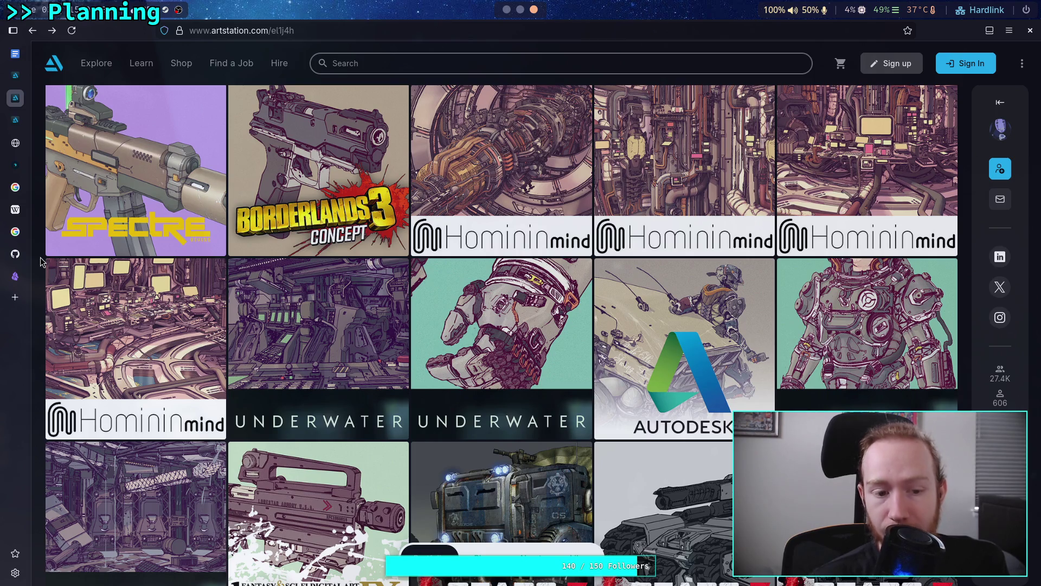
{"action": "scroll", "coordinate": [41, 262], "scroll_direction": "up", "scroll_amount": 6}
{"action": "scroll", "coordinate": [40, 262], "scroll_direction": "down", "scroll_amount": 20}
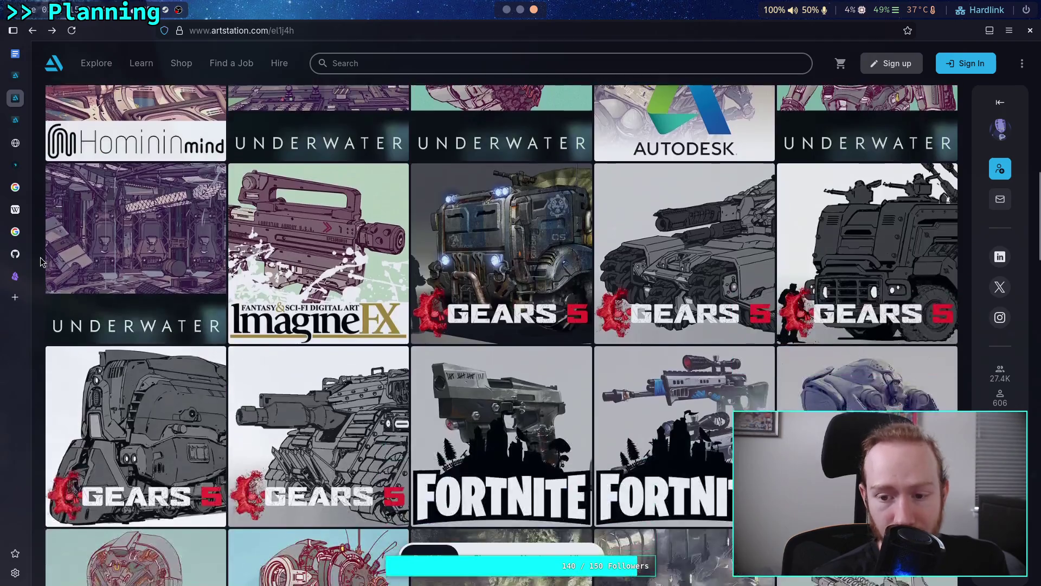
{"action": "scroll", "coordinate": [41, 262], "scroll_direction": "down", "scroll_amount": 6}
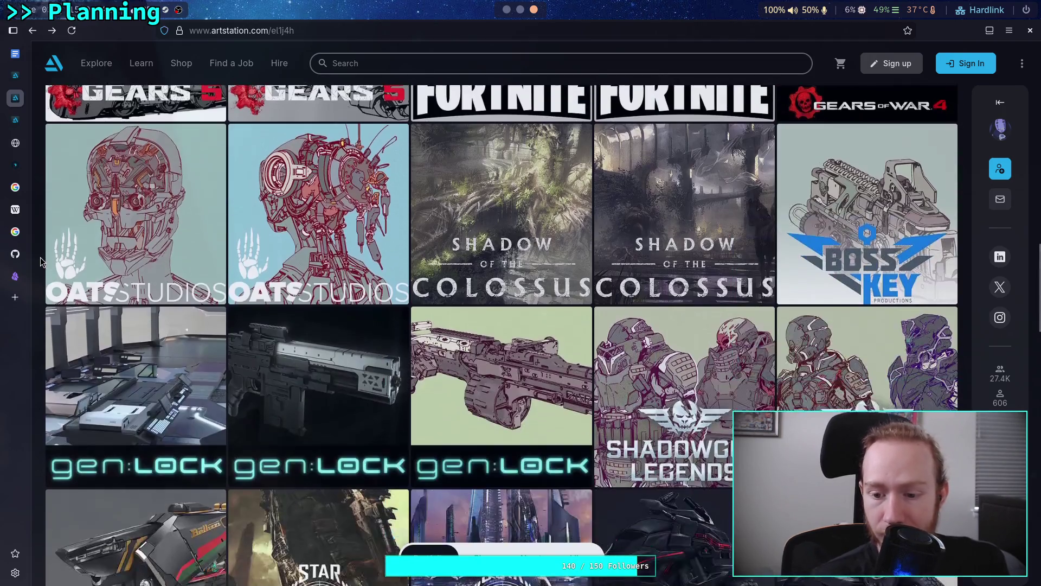
{"action": "scroll", "coordinate": [40, 262], "scroll_direction": "down", "scroll_amount": 2}
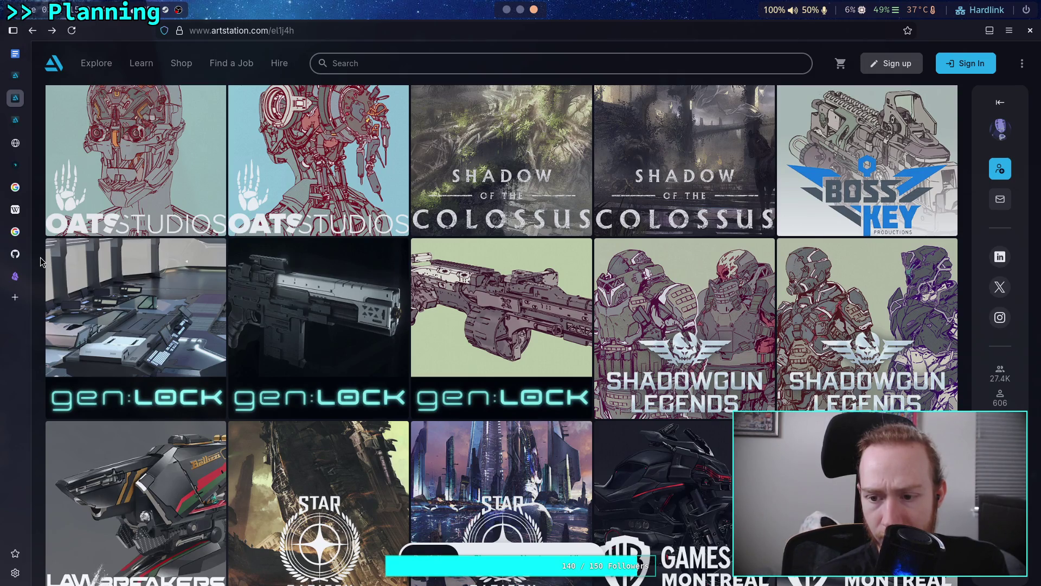
{"action": "left_click", "coordinate": [608, 326]}
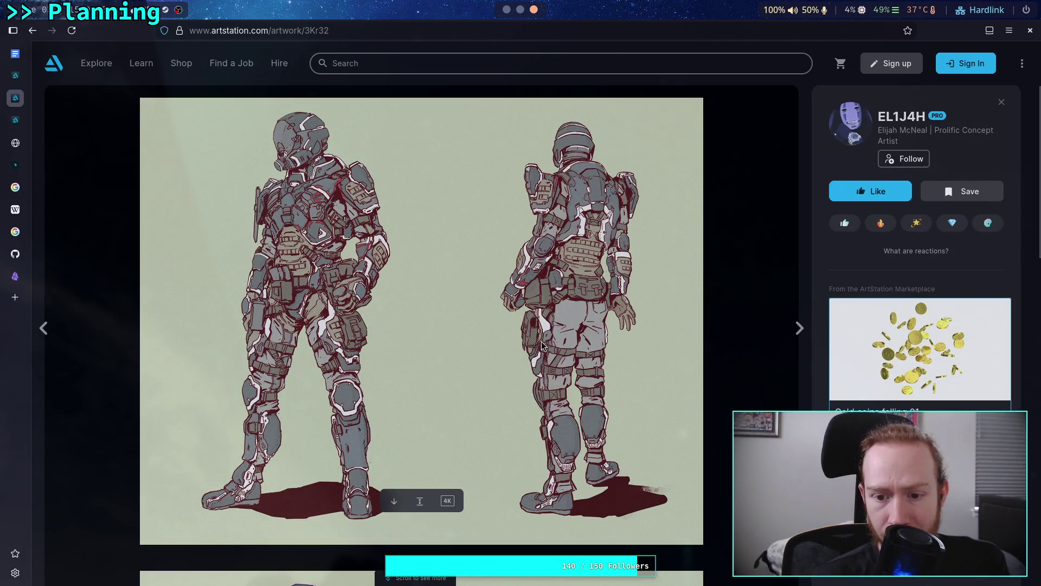
{"action": "scroll", "coordinate": [542, 345], "scroll_direction": "down", "scroll_amount": 5}
{"action": "scroll", "coordinate": [541, 345], "scroll_direction": "down", "scroll_amount": 15}
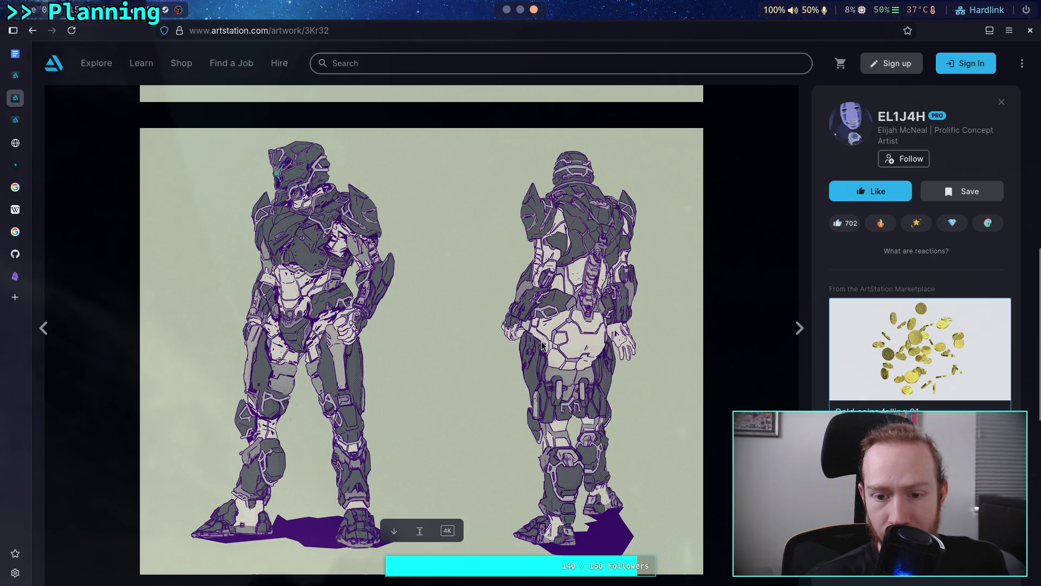
{"action": "scroll", "coordinate": [544, 341], "scroll_direction": "down", "scroll_amount": 3}
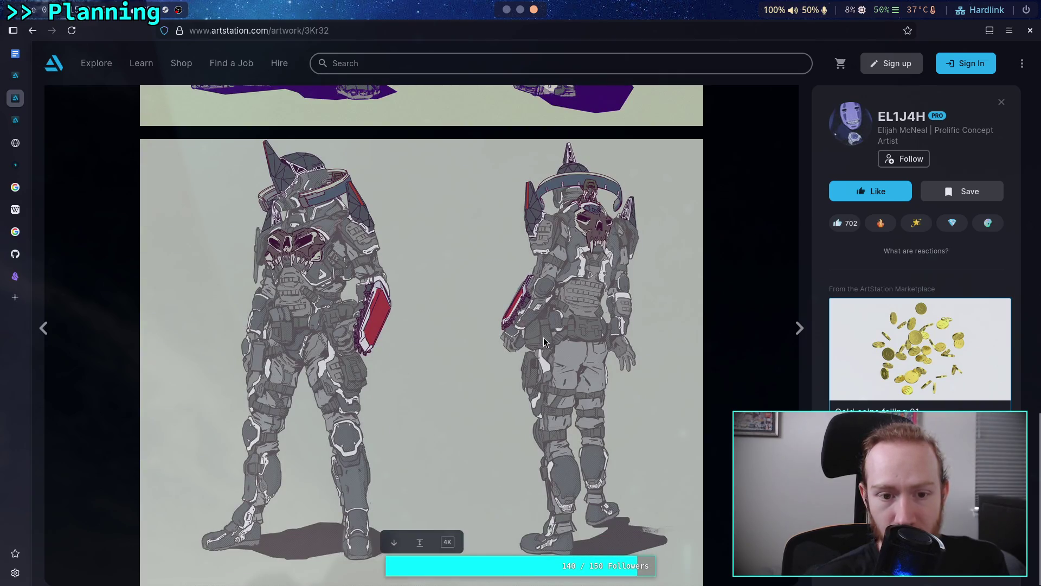
{"action": "scroll", "coordinate": [544, 341], "scroll_direction": "down", "scroll_amount": 6}
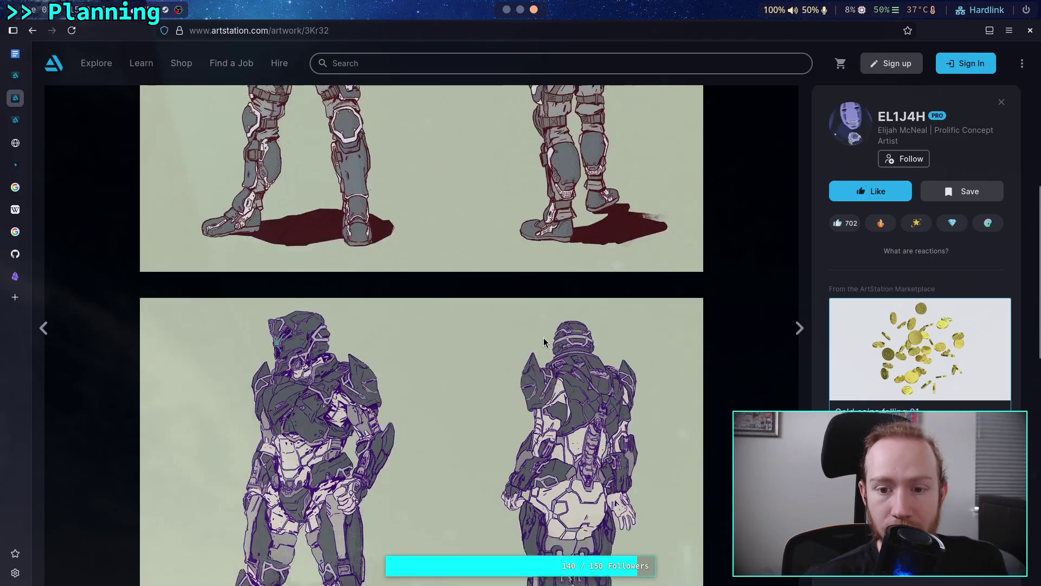
{"action": "scroll", "coordinate": [544, 341], "scroll_direction": "up", "scroll_amount": 1}
{"action": "scroll", "coordinate": [544, 341], "scroll_direction": "down", "scroll_amount": 3}
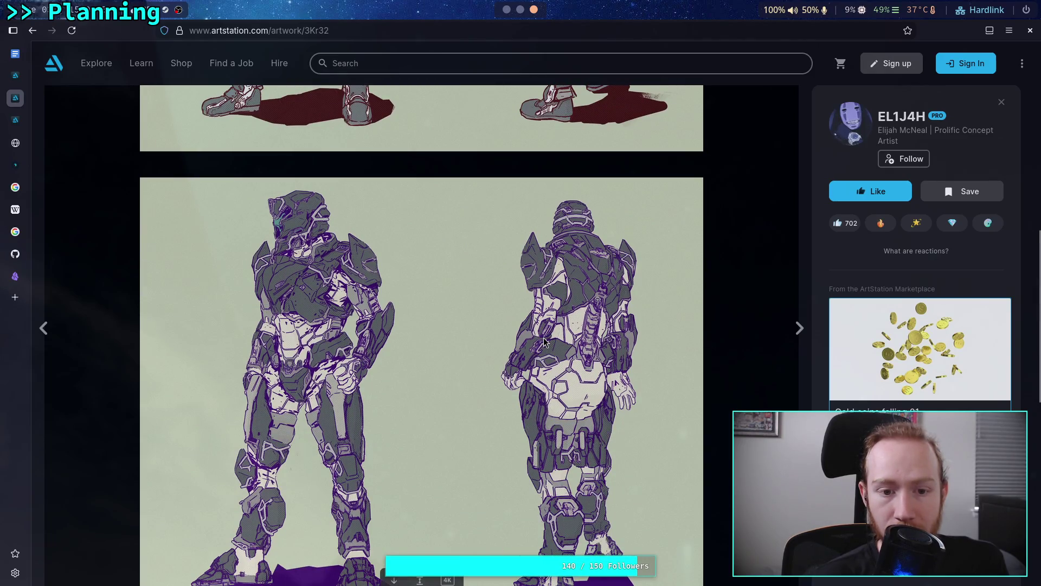
{"action": "scroll", "coordinate": [323, 309], "scroll_direction": "down", "scroll_amount": 2}
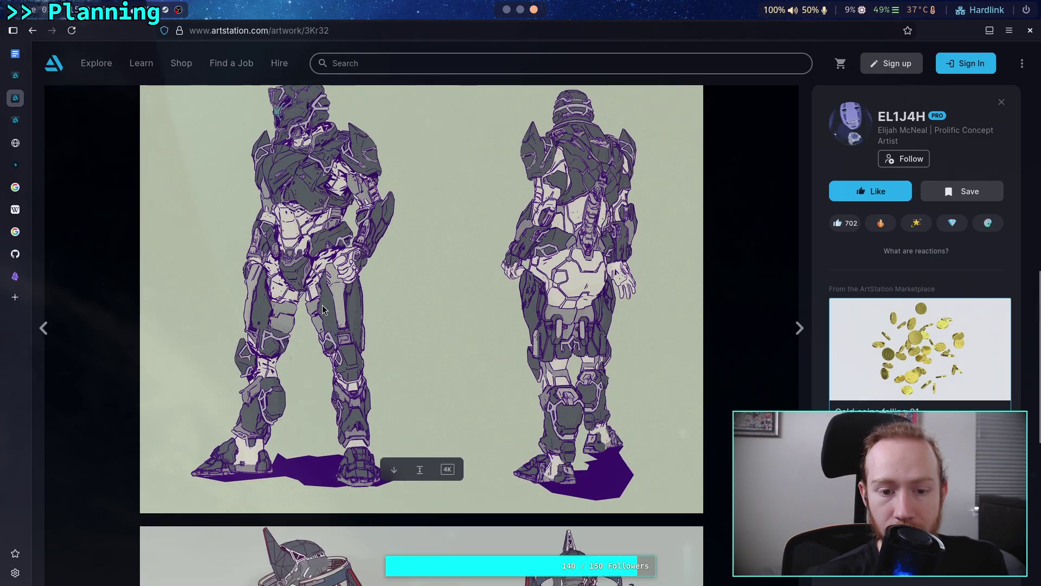
{"action": "scroll", "coordinate": [323, 309], "scroll_direction": "up", "scroll_amount": 1}
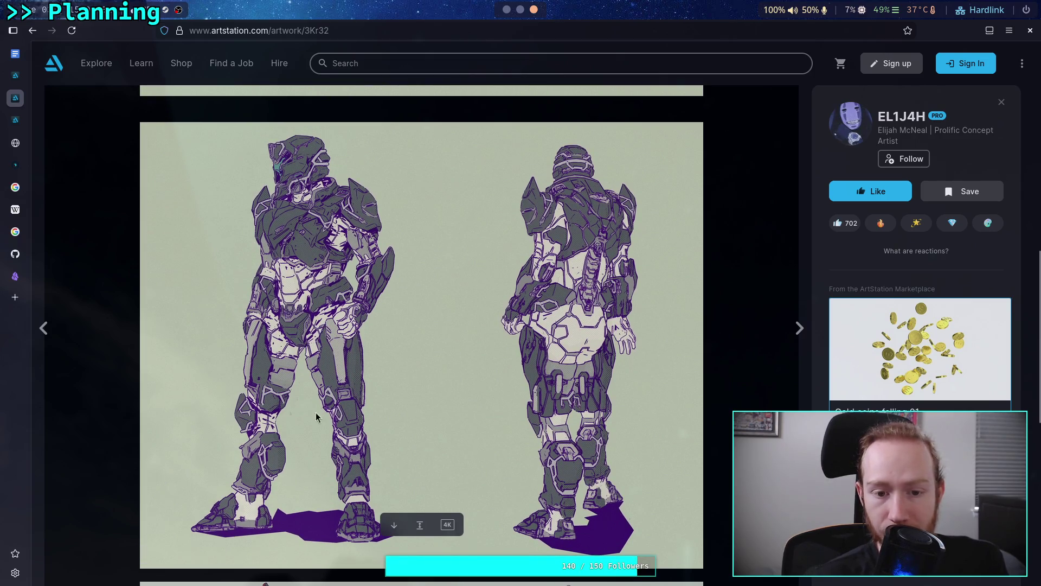
{"action": "scroll", "coordinate": [325, 295], "scroll_direction": "up", "scroll_amount": 8}
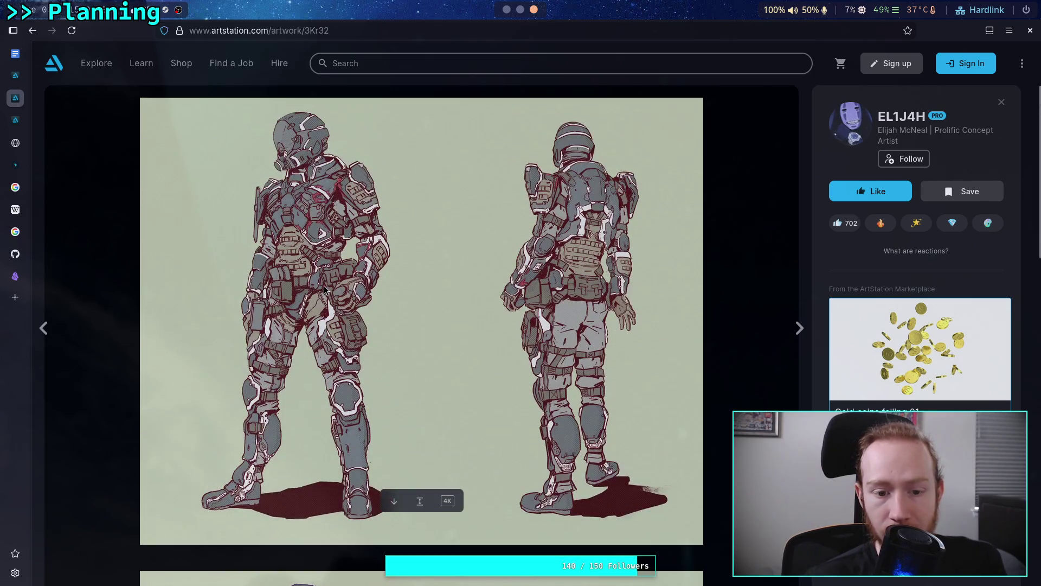
{"action": "scroll", "coordinate": [298, 296], "scroll_direction": "down", "scroll_amount": 8}
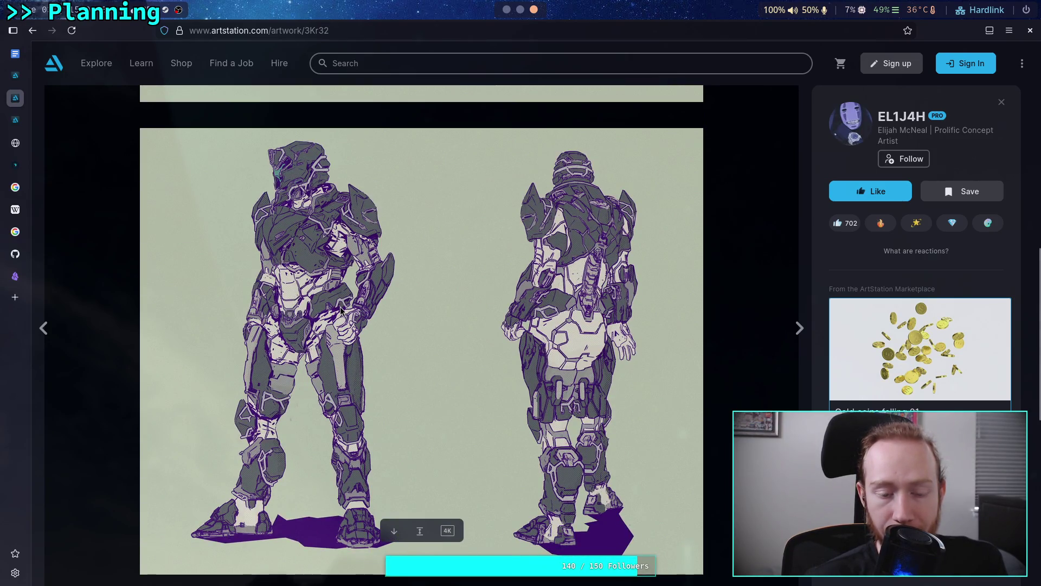
{"action": "scroll", "coordinate": [341, 309], "scroll_direction": "up", "scroll_amount": 8}
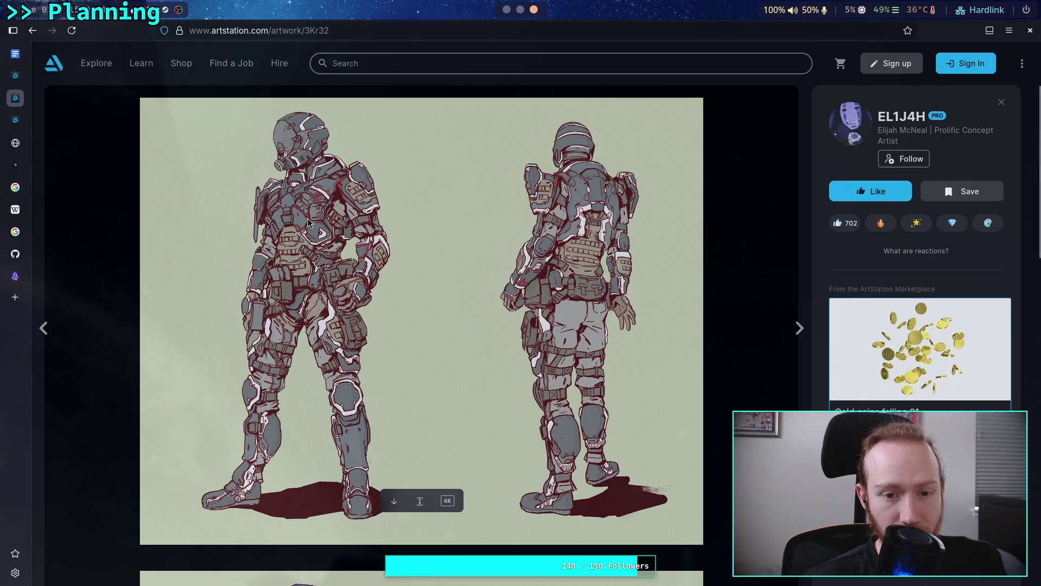
{"action": "scroll", "coordinate": [402, 226], "scroll_direction": "down", "scroll_amount": 10}
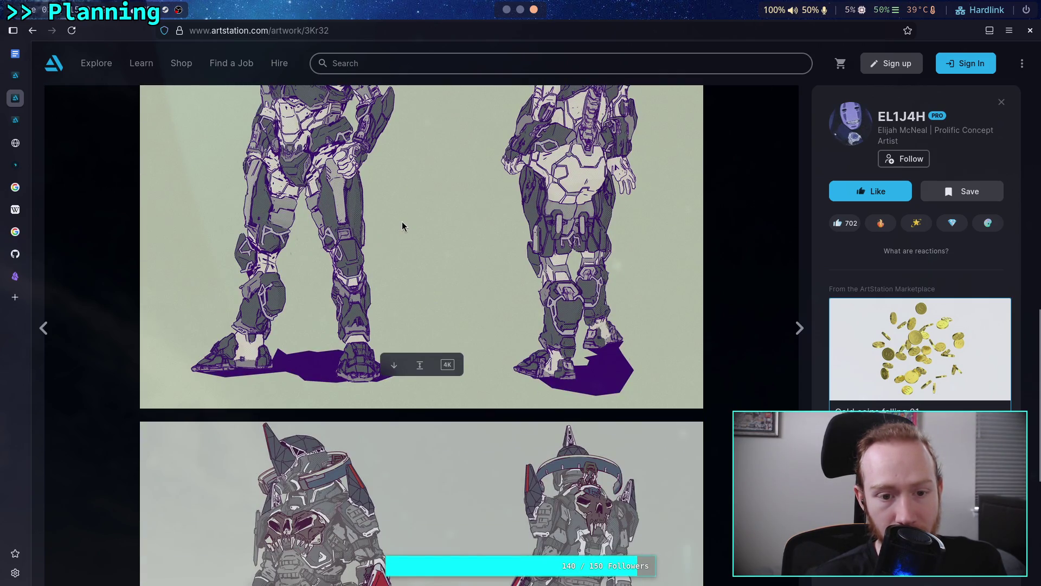
{"action": "scroll", "coordinate": [402, 222], "scroll_direction": "down", "scroll_amount": 1}
{"action": "scroll", "coordinate": [402, 222], "scroll_direction": "down", "scroll_amount": 4}
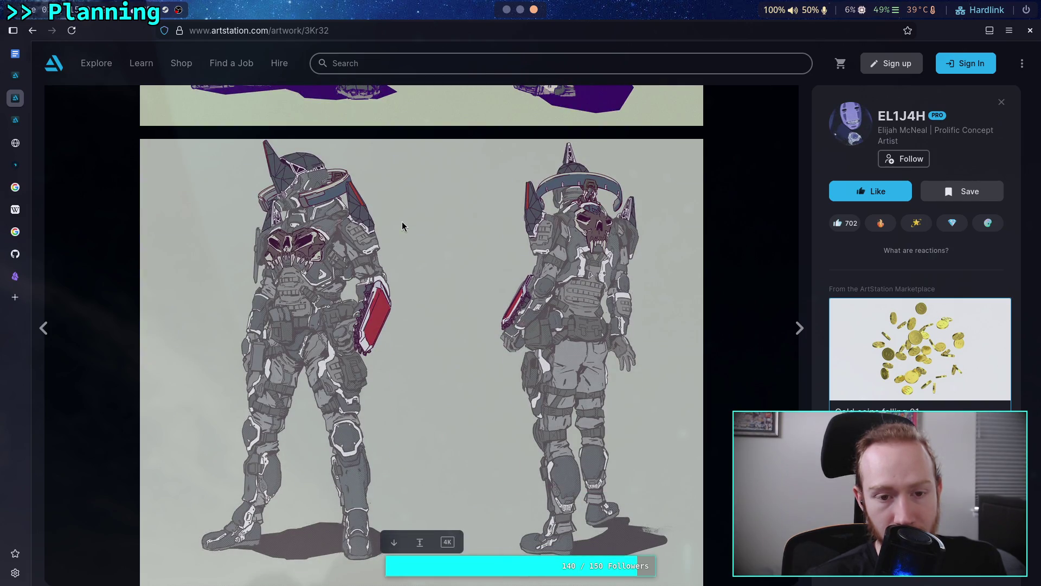
{"action": "scroll", "coordinate": [402, 226], "scroll_direction": "down", "scroll_amount": 8}
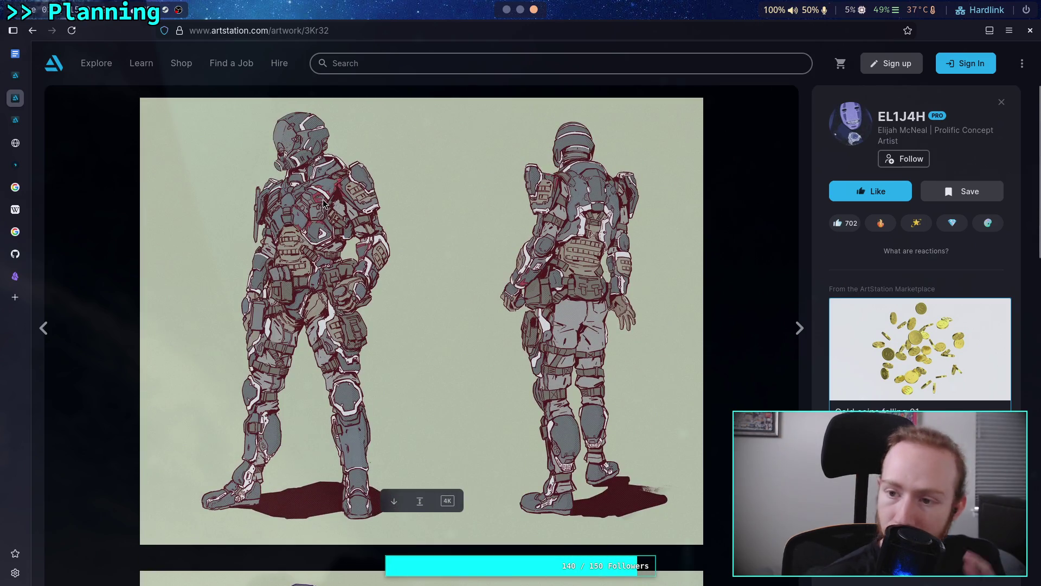
{"action": "scroll", "coordinate": [323, 202], "scroll_direction": "down", "scroll_amount": 3}
{"action": "scroll", "coordinate": [333, 240], "scroll_direction": "up", "scroll_amount": 3}
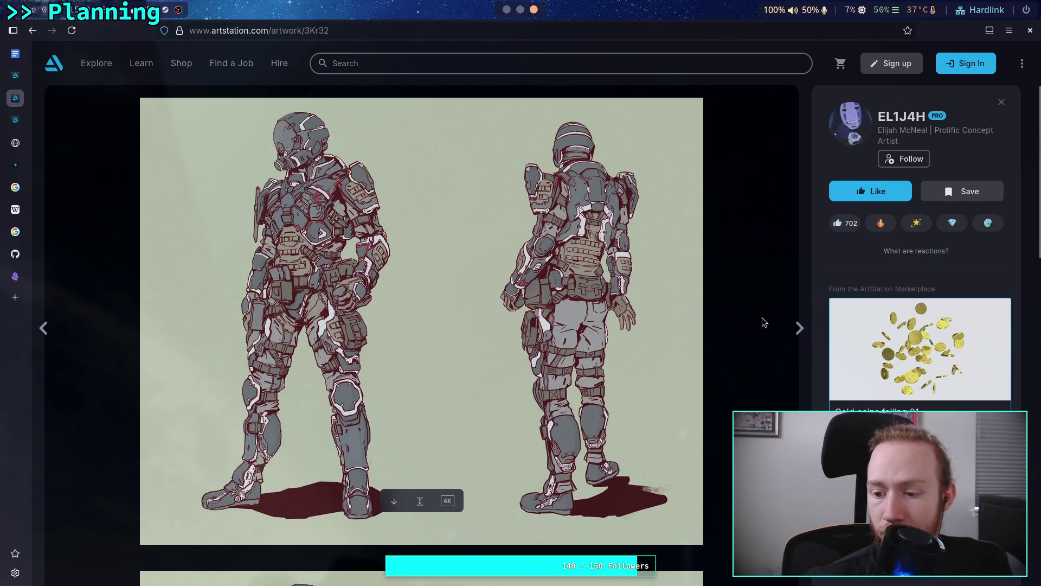
{"action": "scroll", "coordinate": [916, 345], "scroll_direction": "down", "scroll_amount": 3}
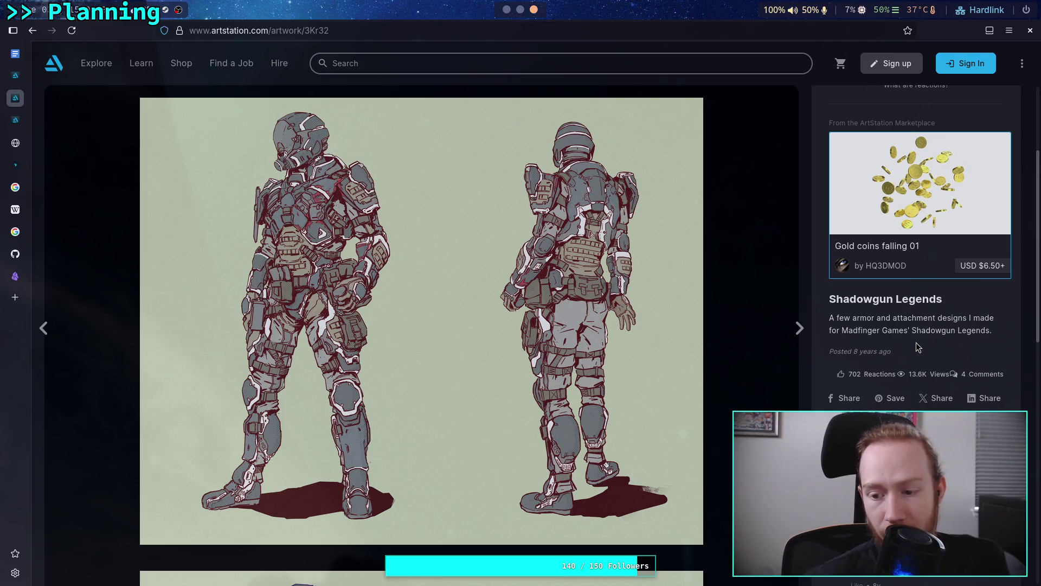
- Search Google in a new tab for 'shadowgun legends madfinger games'
{"action": "left_click", "coordinate": [15, 297]}
{"action": "type", "text": "shado"}
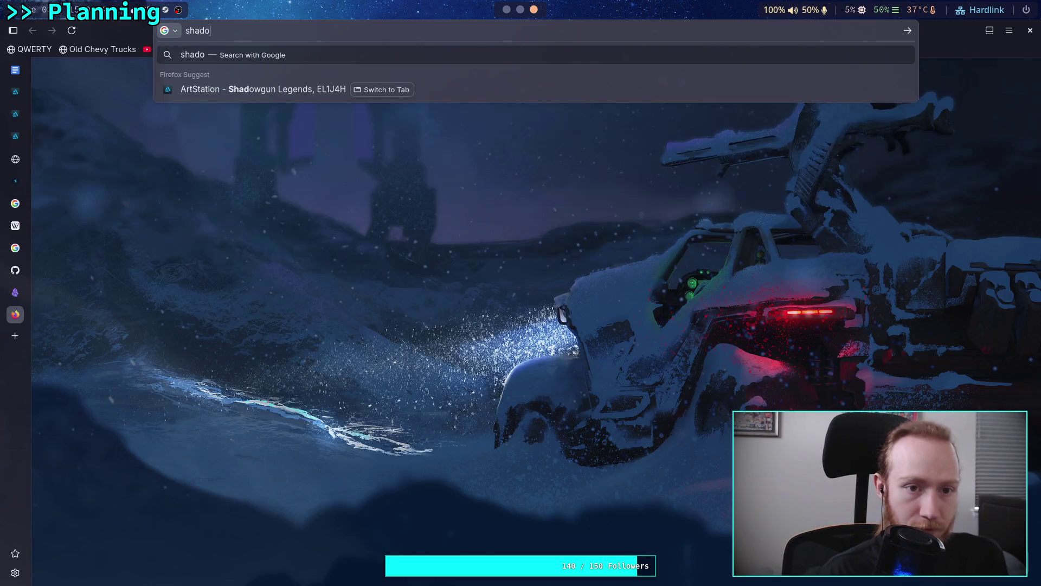
{"action": "type", "text": "wgun legends"}
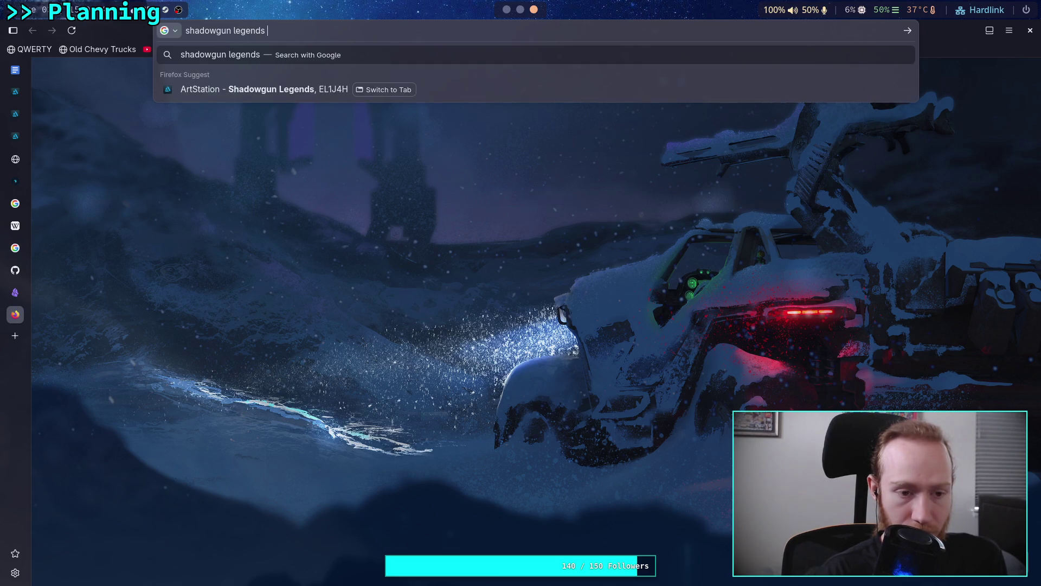
{"action": "left_click", "coordinate": [16, 292]}
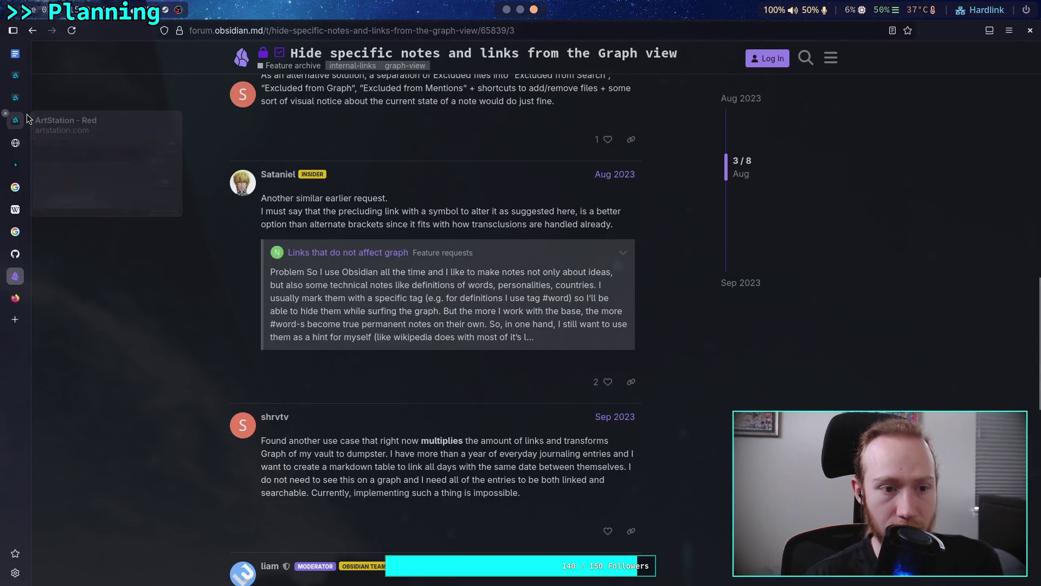
{"action": "left_click", "coordinate": [22, 120]}
{"action": "left_click", "coordinate": [22, 99]}
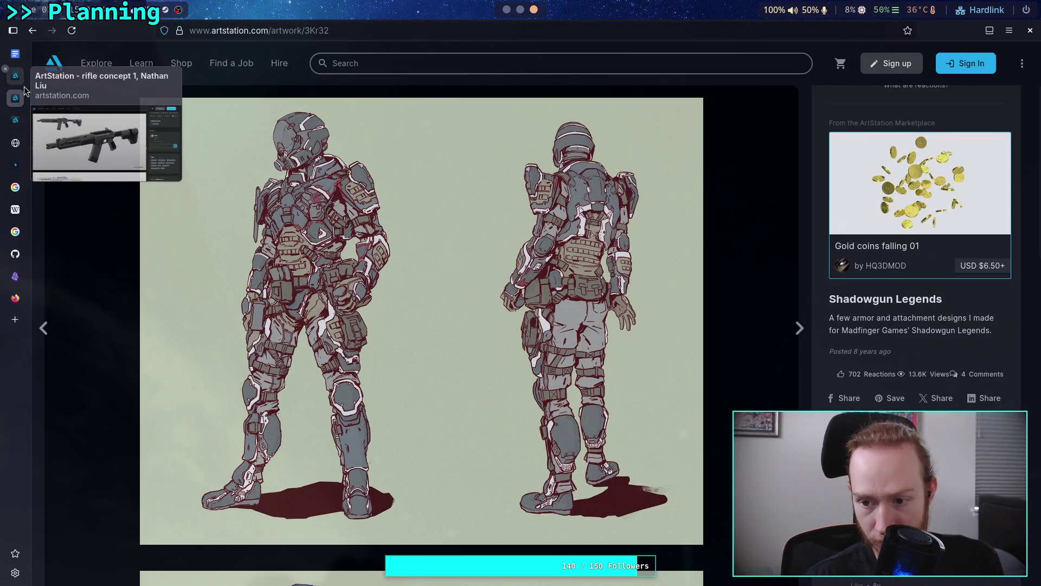
{"action": "left_click", "coordinate": [16, 298]}
{"action": "type", "text": "m"}
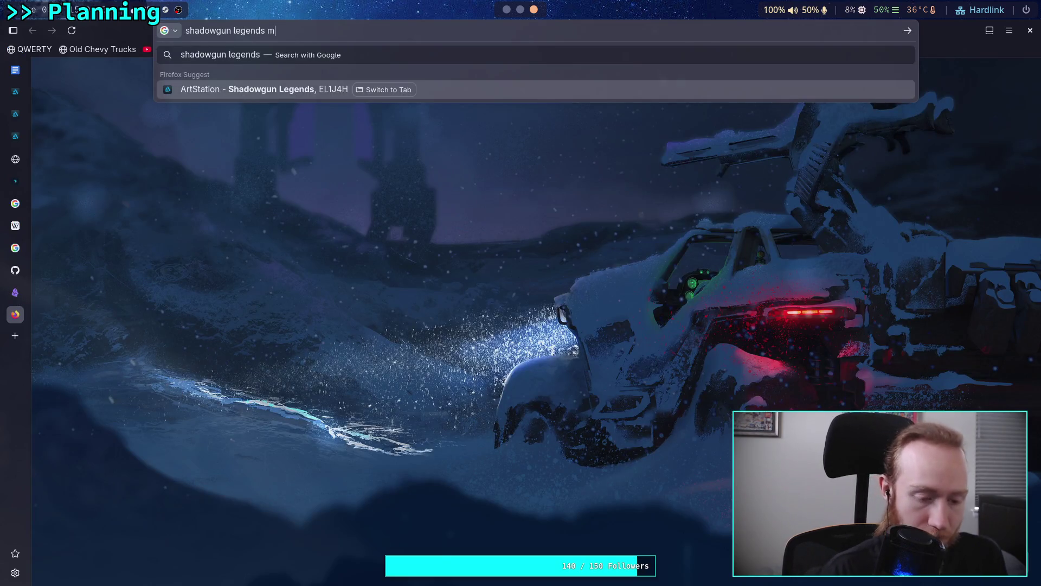
{"action": "type", "text": "adfinger "}
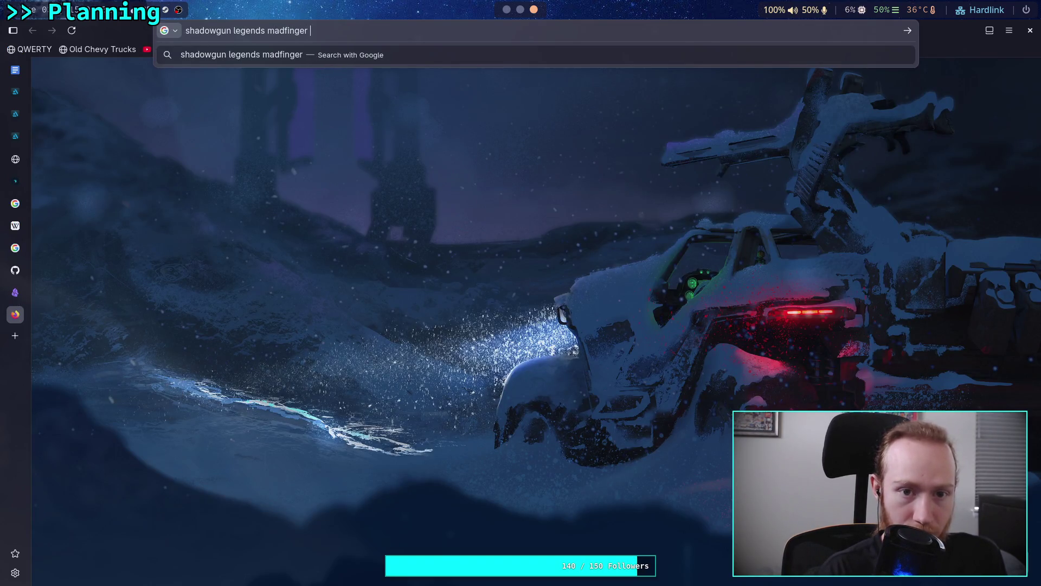
{"action": "type", "text": "games"}
{"action": "key", "text": "Return"}
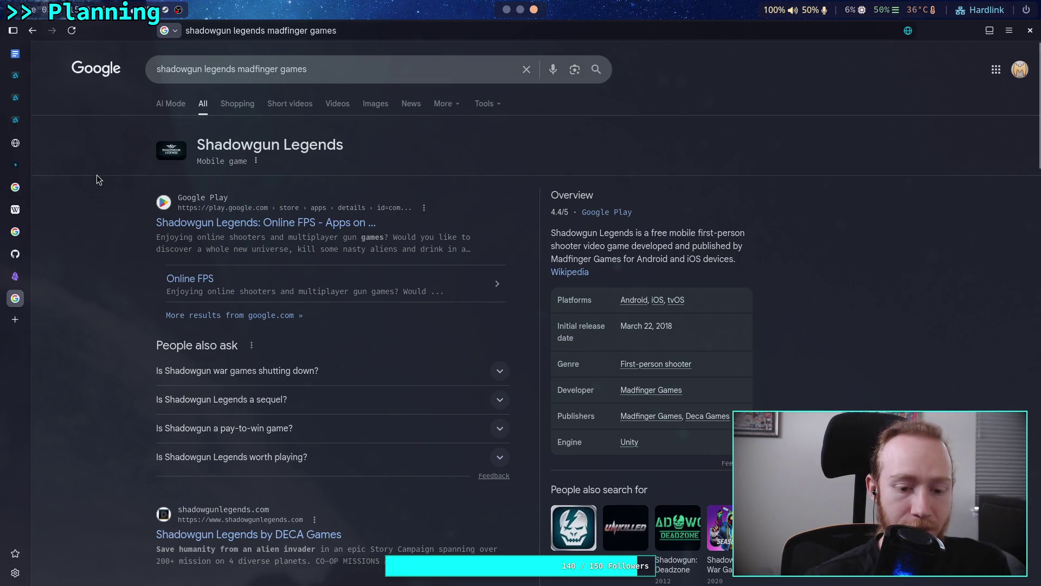
- Open the official Shadowgun Legends site result in a new tab and view it
{"action": "scroll", "coordinate": [97, 206], "scroll_direction": "down", "scroll_amount": 3}
{"action": "right_click", "coordinate": [228, 398]}
{"action": "left_click", "coordinate": [230, 404]}
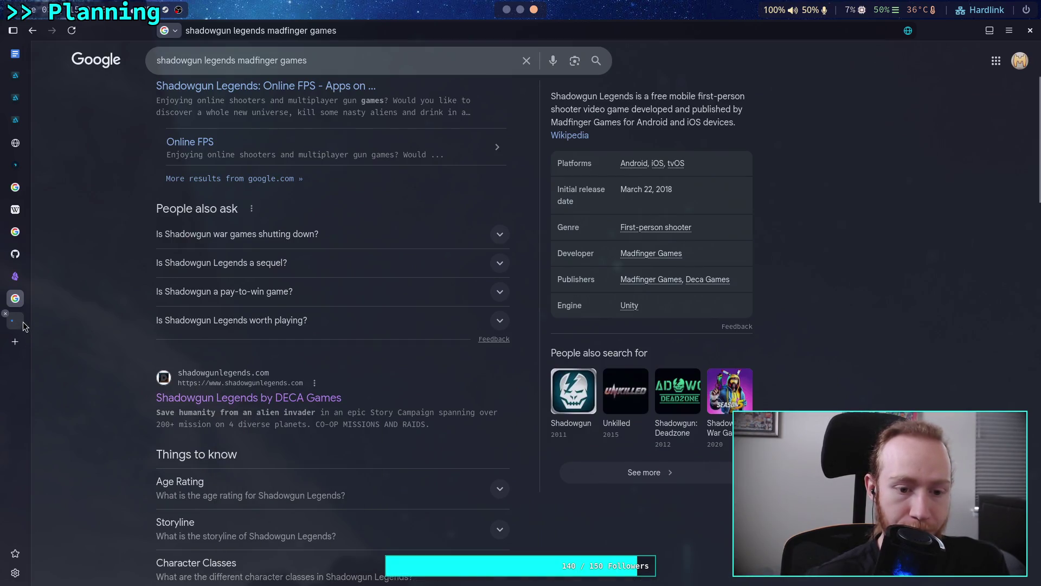
{"action": "left_click", "coordinate": [23, 322]}
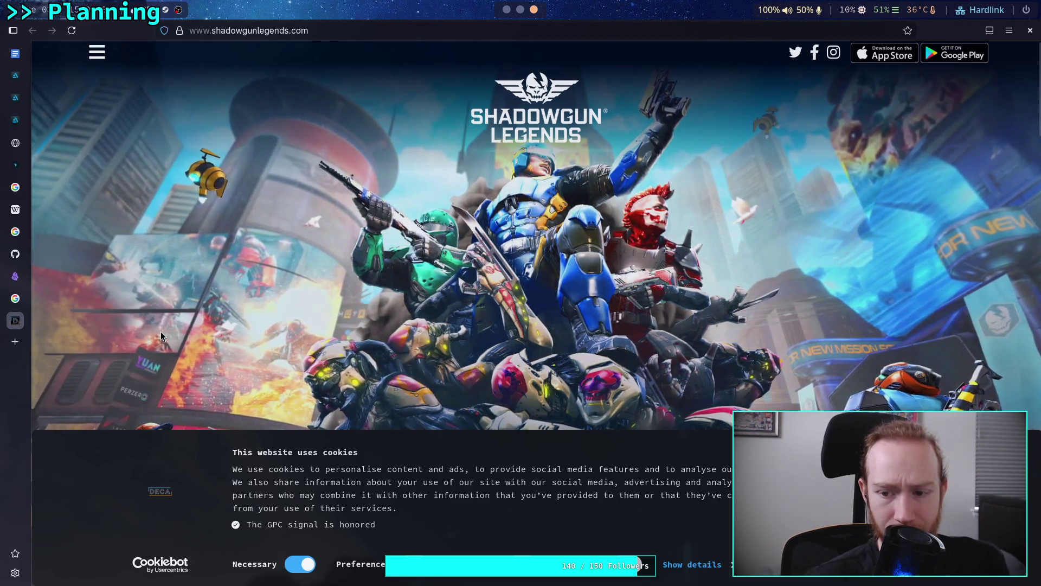
- Scroll through shadowgunlegends.com's battle art, guild, fame, gear and video sections, then close its tab
{"action": "scroll", "coordinate": [161, 336], "scroll_direction": "down", "scroll_amount": 2}
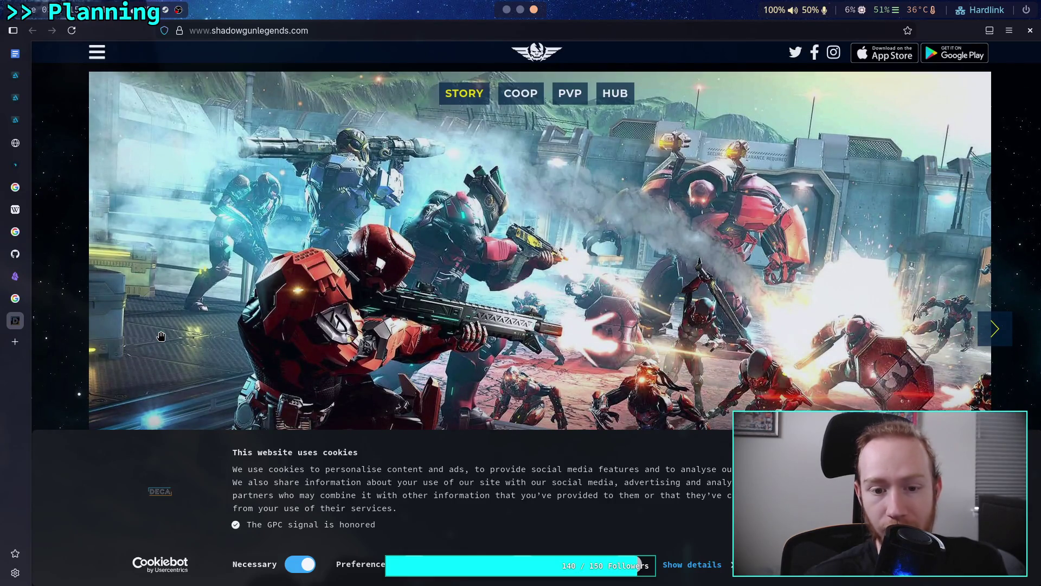
{"action": "scroll", "coordinate": [161, 336], "scroll_direction": "down", "scroll_amount": 2}
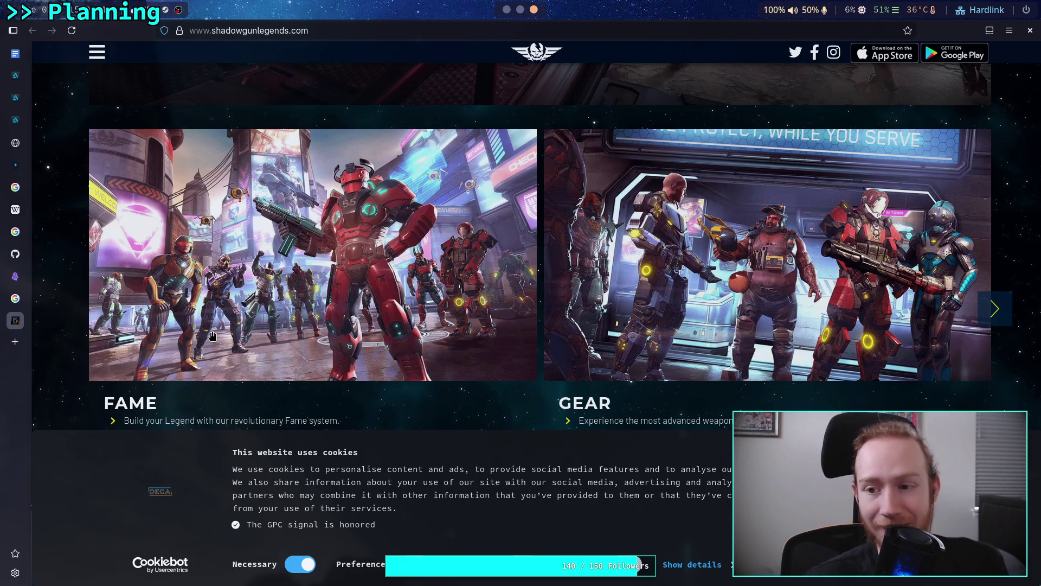
{"action": "scroll", "coordinate": [212, 336], "scroll_direction": "down", "scroll_amount": 2}
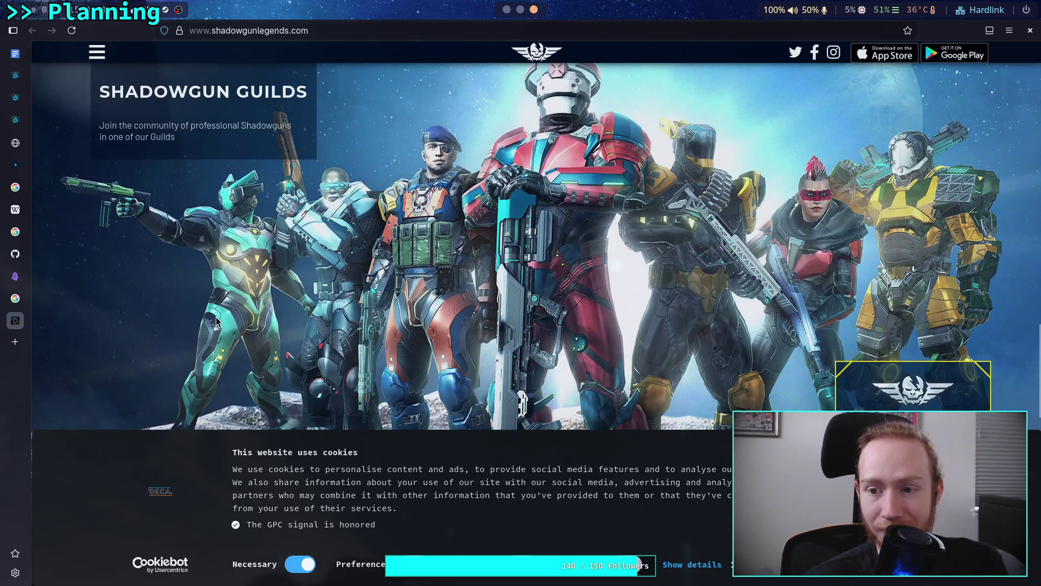
{"action": "scroll", "coordinate": [216, 320], "scroll_direction": "down", "scroll_amount": 3}
{"action": "scroll", "coordinate": [216, 321], "scroll_direction": "up", "scroll_amount": 1}
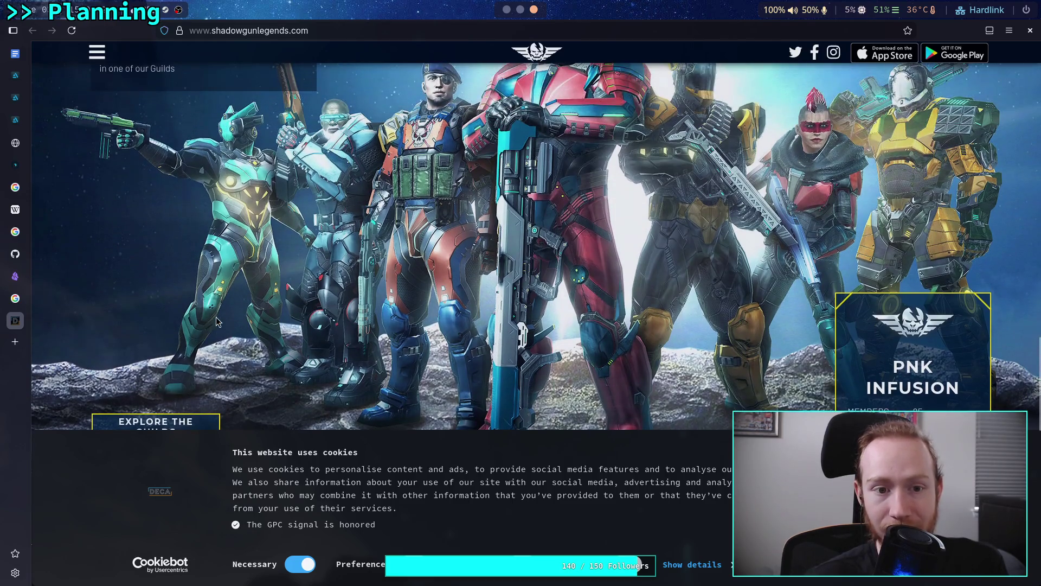
{"action": "scroll", "coordinate": [216, 320], "scroll_direction": "down", "scroll_amount": 5}
{"action": "scroll", "coordinate": [216, 320], "scroll_direction": "down", "scroll_amount": 3}
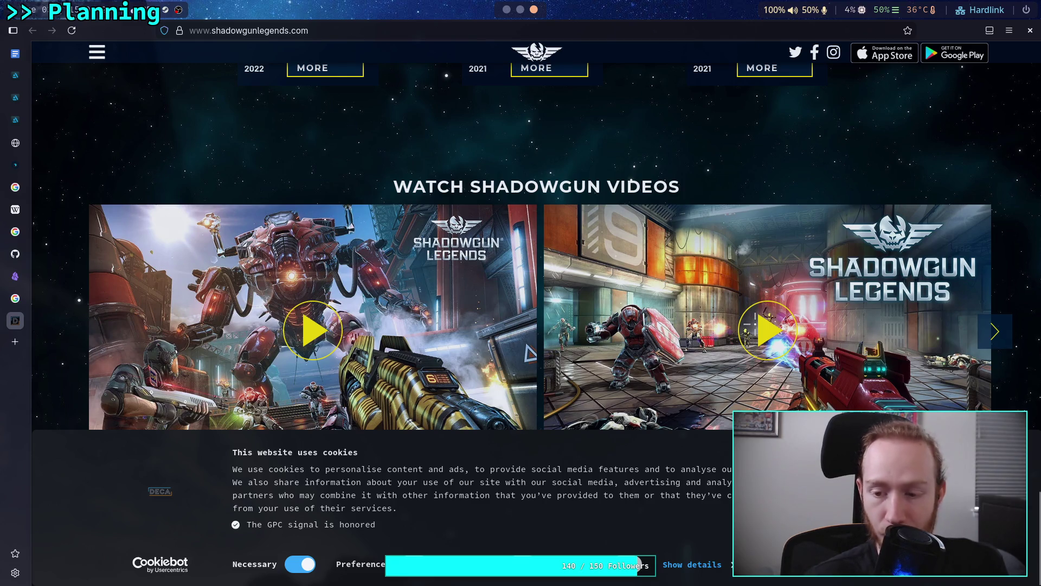
{"action": "scroll", "coordinate": [444, 363], "scroll_direction": "up", "scroll_amount": 10}
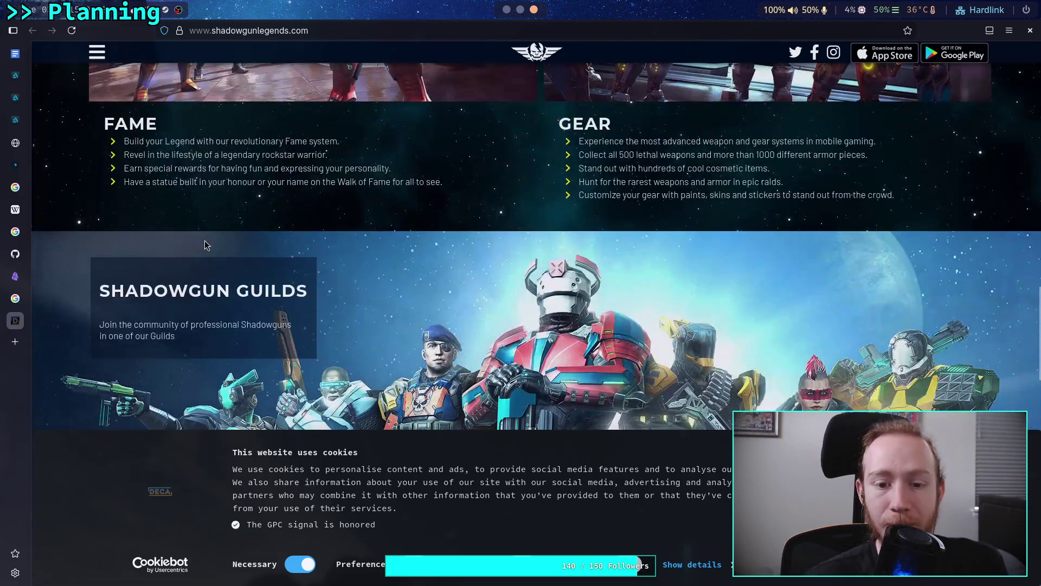
{"action": "scroll", "coordinate": [207, 239], "scroll_direction": "up", "scroll_amount": 3}
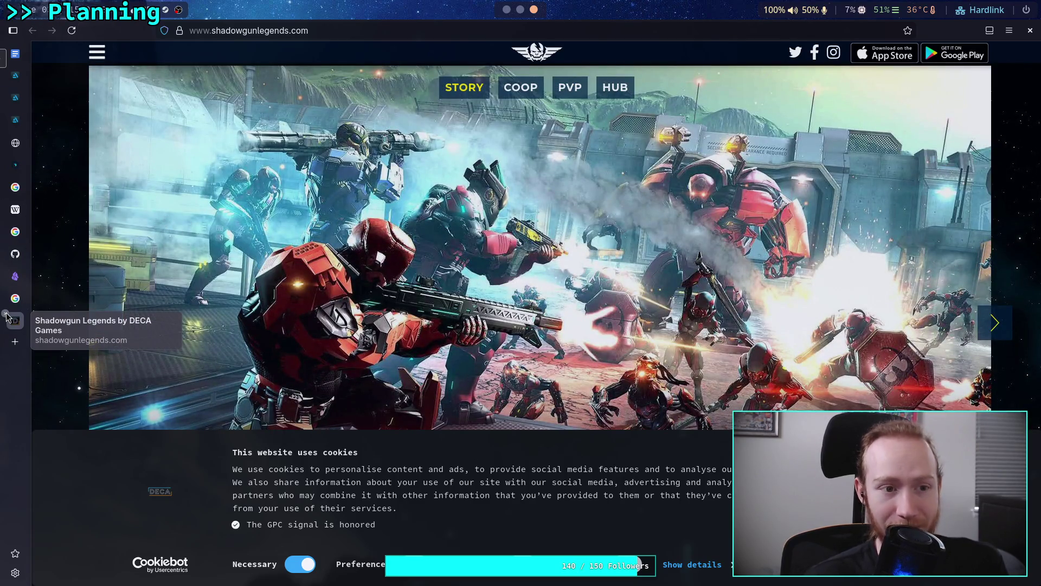
{"action": "left_click", "coordinate": [5, 314]}
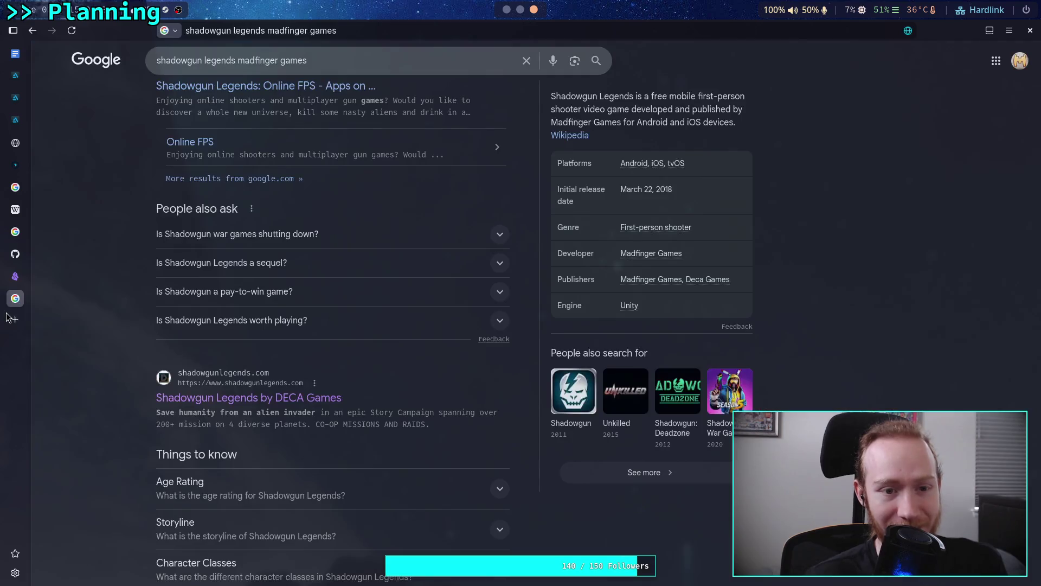
- Glance at the ArtStation armor tab, then open the 'Shadowgun Legends by DECA Games' result
{"action": "left_click", "coordinate": [19, 102]}
{"action": "scroll", "coordinate": [413, 350], "scroll_direction": "down", "scroll_amount": 8}
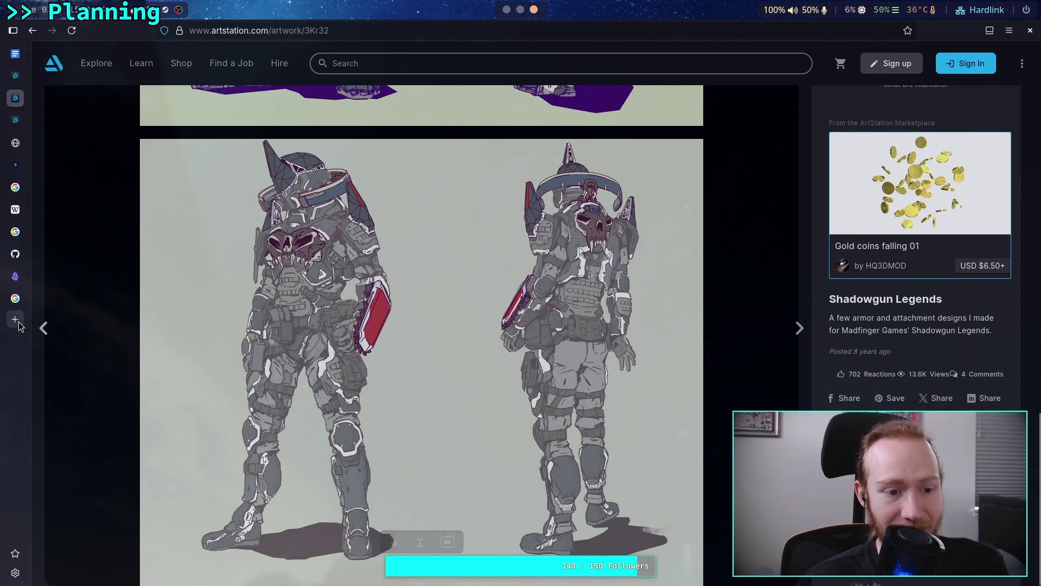
{"action": "left_click", "coordinate": [15, 306]}
{"action": "scroll", "coordinate": [304, 434], "scroll_direction": "up", "scroll_amount": 3}
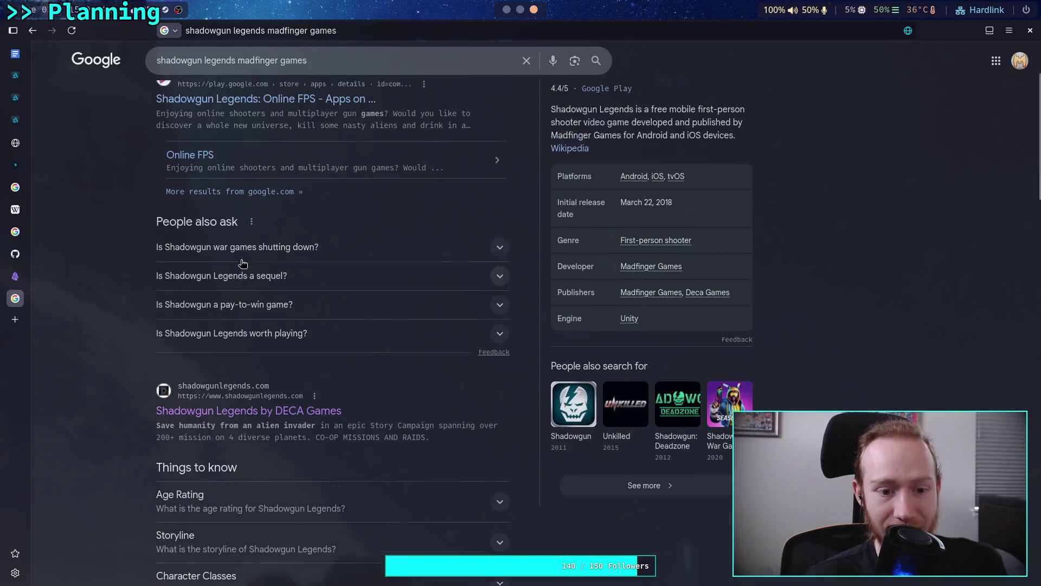
{"action": "left_click", "coordinate": [271, 532]}
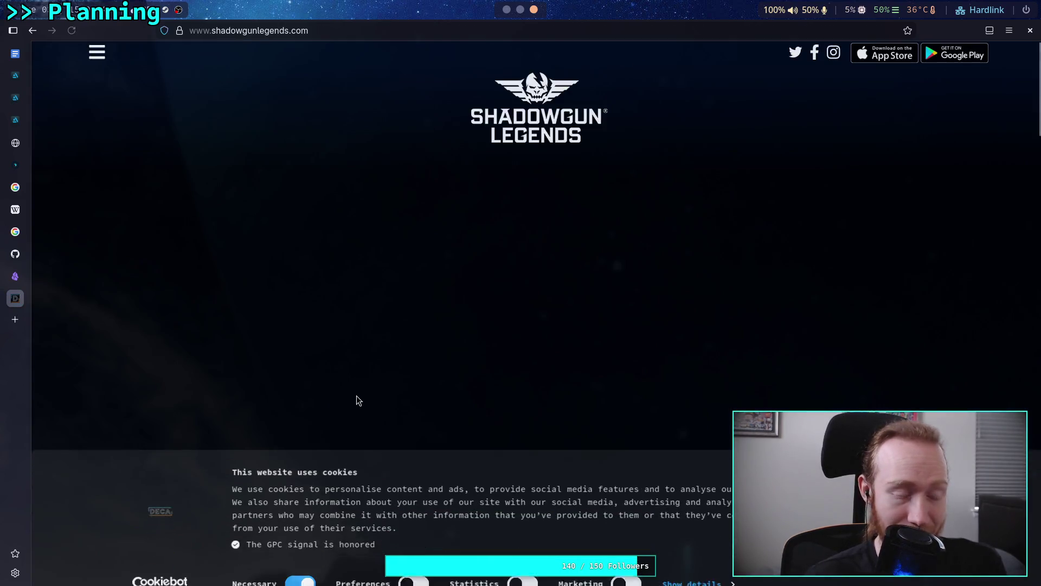
- Scroll through the Shadowgun Legends site's guild and news sections
{"action": "scroll", "coordinate": [589, 341], "scroll_direction": "down", "scroll_amount": 15}
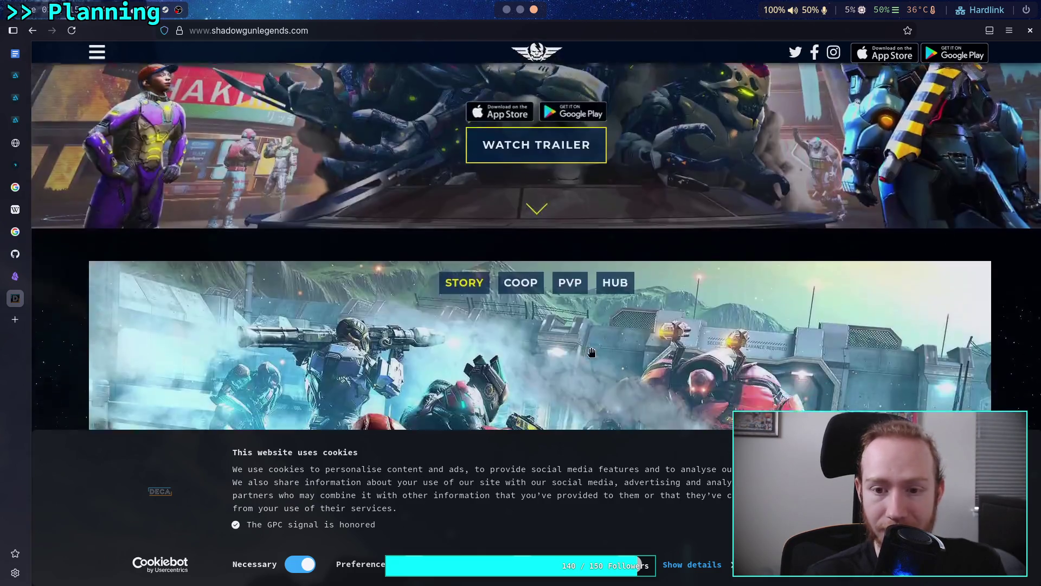
{"action": "scroll", "coordinate": [251, 242], "scroll_direction": "up", "scroll_amount": 2}
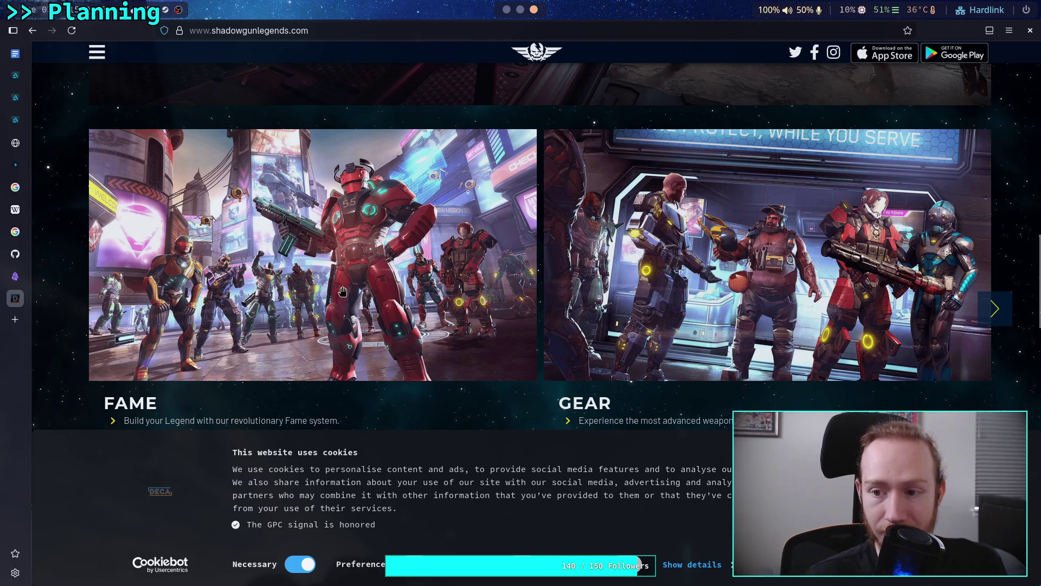
{"action": "scroll", "coordinate": [343, 292], "scroll_direction": "down", "scroll_amount": 8}
{"action": "scroll", "coordinate": [434, 282], "scroll_direction": "down", "scroll_amount": 2}
{"action": "scroll", "coordinate": [436, 283], "scroll_direction": "up", "scroll_amount": 2}
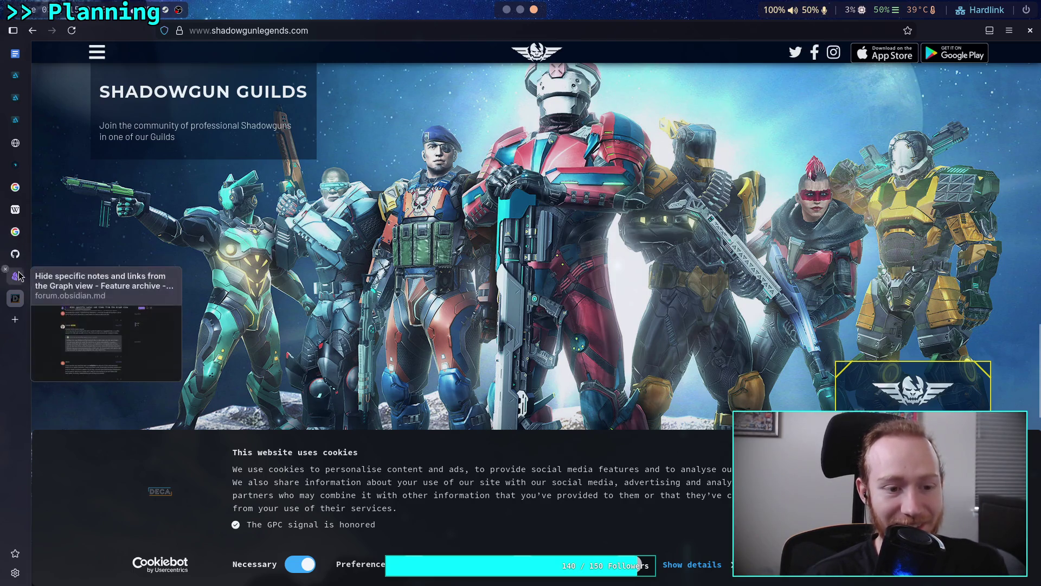
- Review the armour concept artwork on the ArtStation tab
{"action": "left_click", "coordinate": [16, 99]}
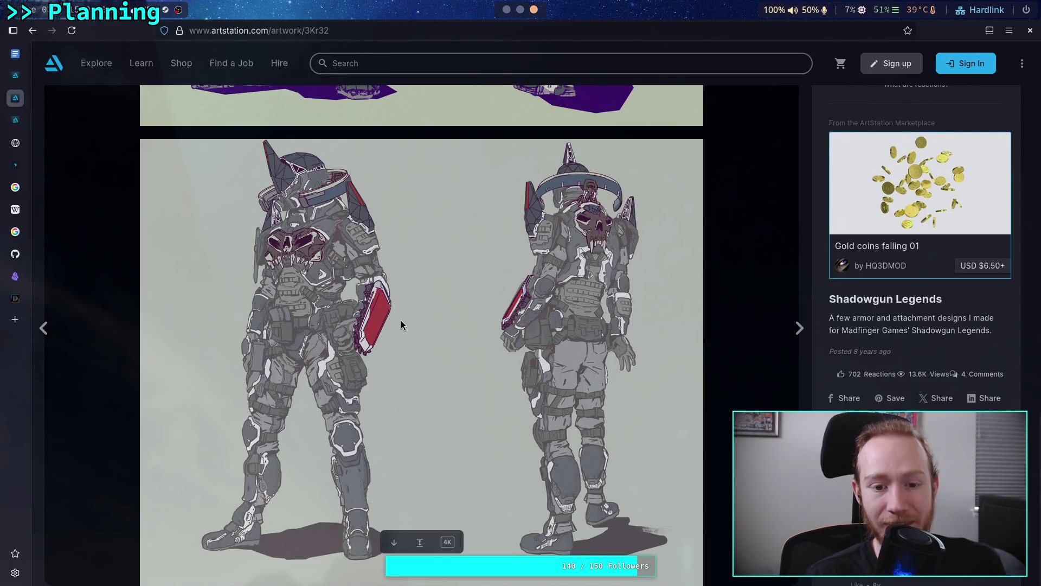
{"action": "scroll", "coordinate": [401, 321], "scroll_direction": "up", "scroll_amount": 6}
{"action": "scroll", "coordinate": [401, 325], "scroll_direction": "up", "scroll_amount": 8}
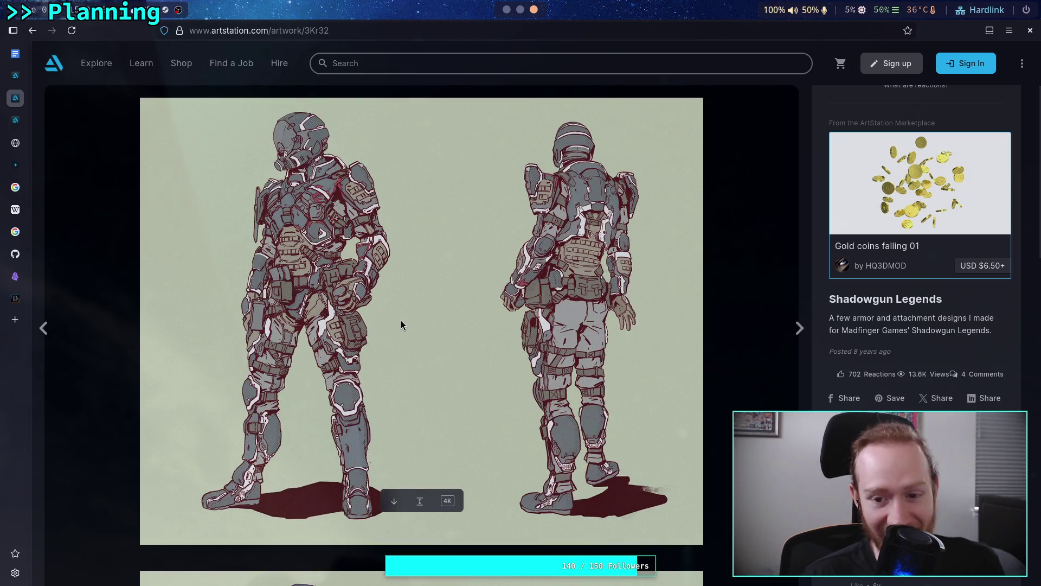
{"action": "scroll", "coordinate": [401, 324], "scroll_direction": "down", "scroll_amount": 5}
{"action": "scroll", "coordinate": [402, 325], "scroll_direction": "down", "scroll_amount": 3}
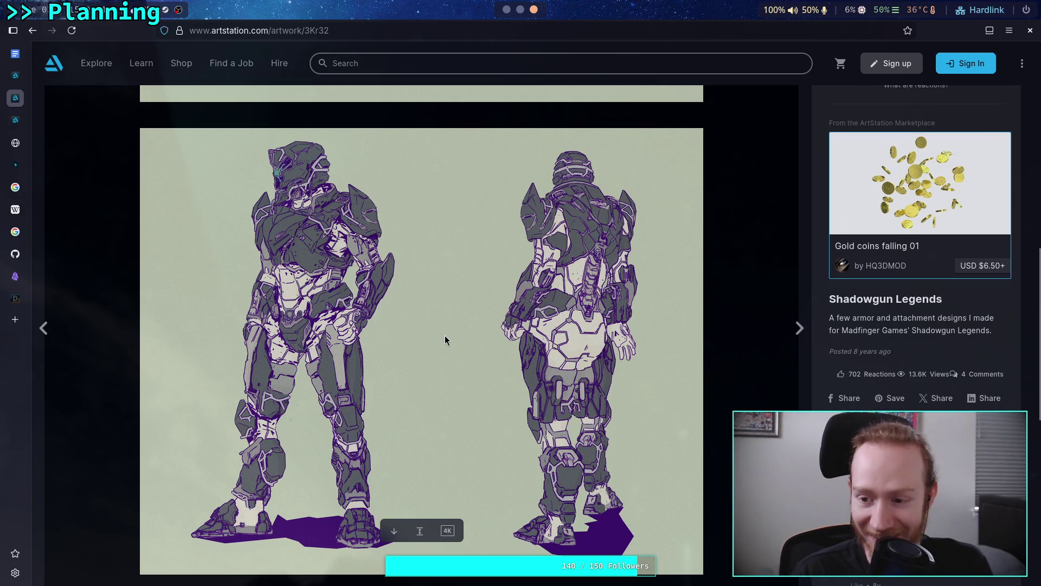
- Return to the Shadowgun Legends site, check its navigation menu, then go back to Google results
{"action": "key", "text": "ctrl+9"}
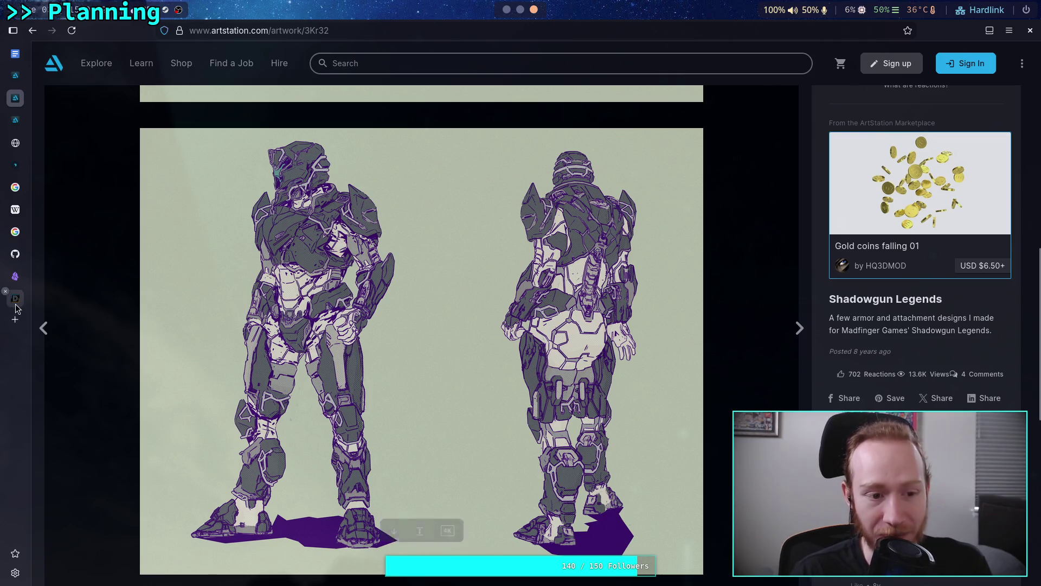
{"action": "scroll", "coordinate": [350, 325], "scroll_direction": "down", "scroll_amount": 3}
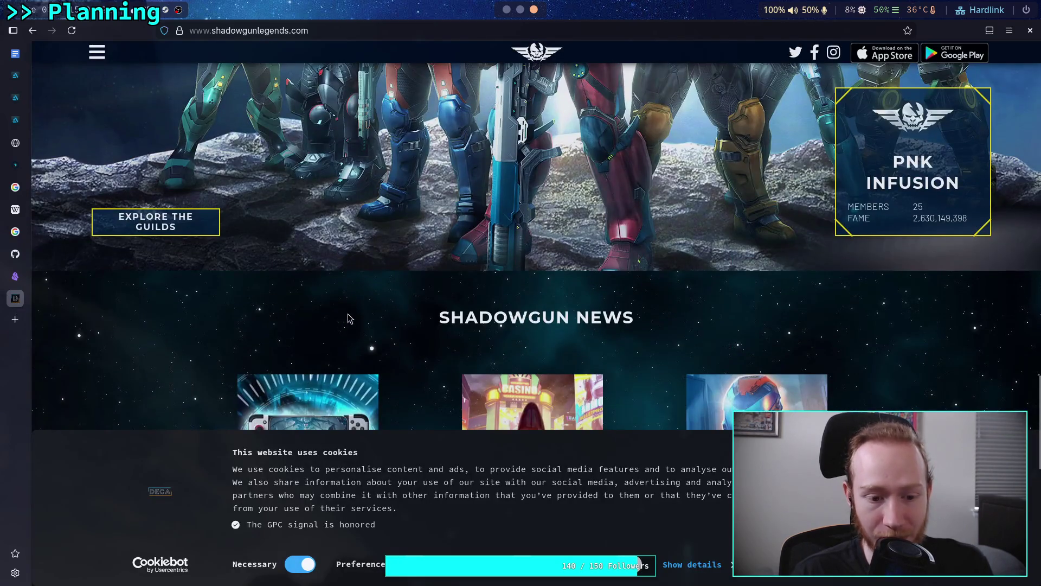
{"action": "scroll", "coordinate": [347, 314], "scroll_direction": "up", "scroll_amount": 8}
{"action": "scroll", "coordinate": [349, 319], "scroll_direction": "up", "scroll_amount": 10}
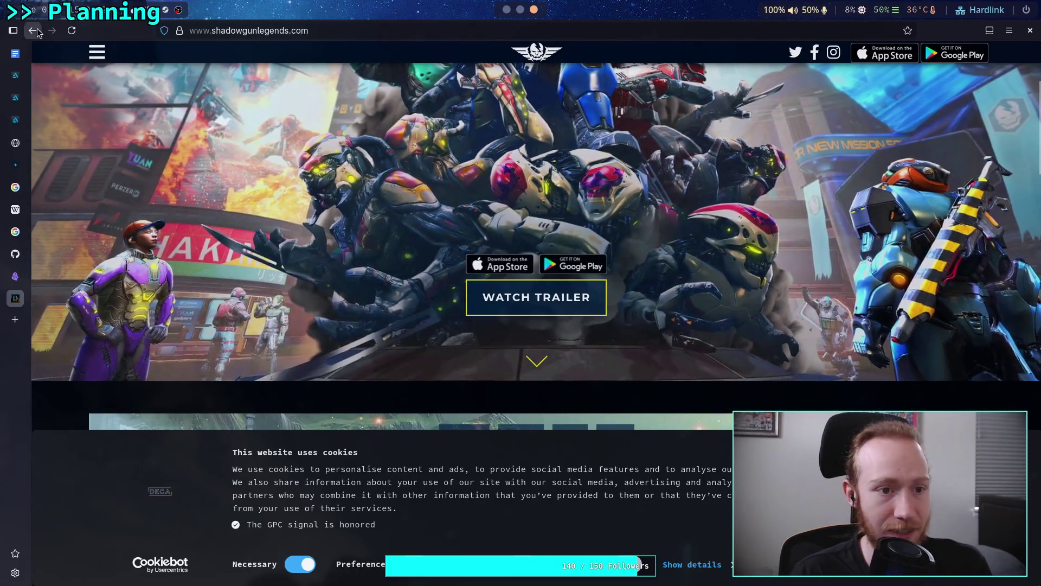
{"action": "left_click", "coordinate": [96, 52]}
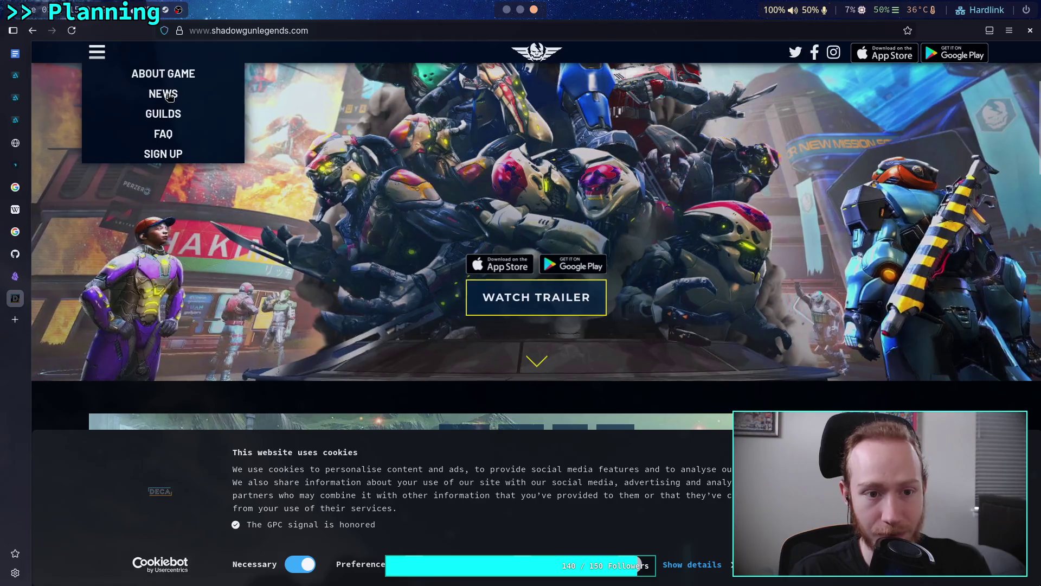
{"action": "left_click", "coordinate": [38, 33]}
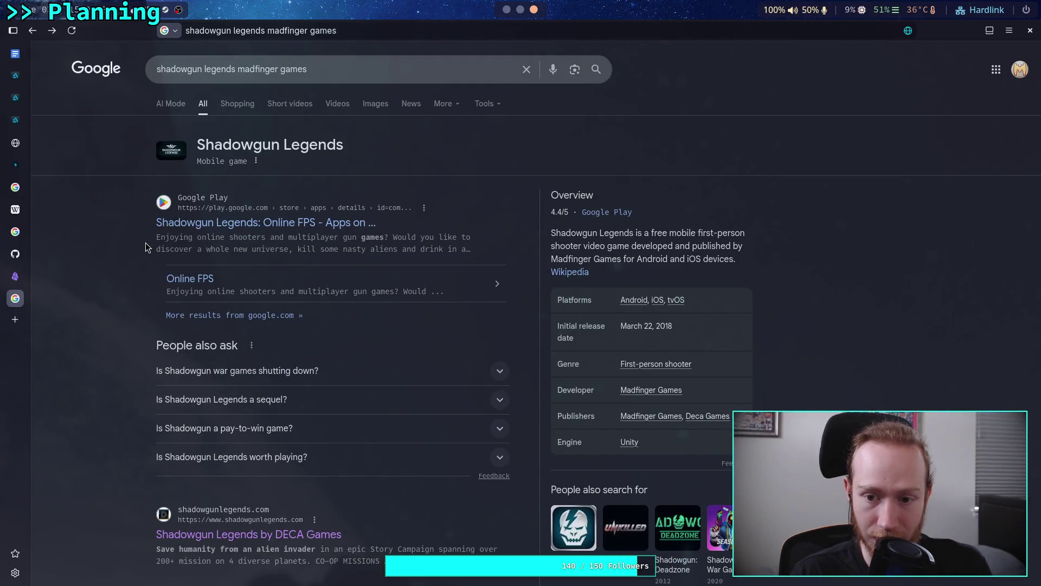
- Open the Reddit thread about the game in a new tab, read it, then close it
{"action": "scroll", "coordinate": [146, 243], "scroll_direction": "down", "scroll_amount": 2}
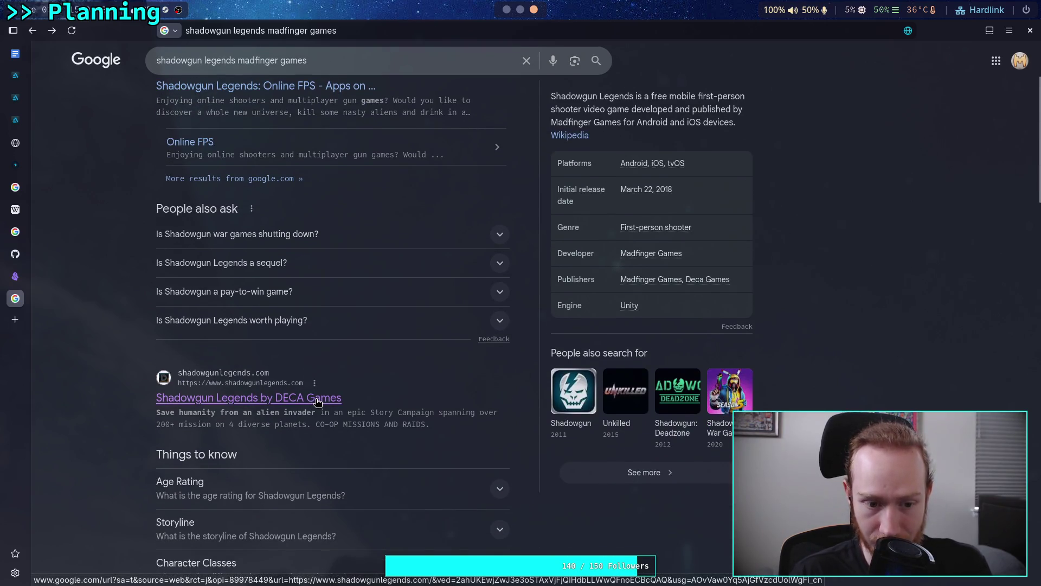
{"action": "scroll", "coordinate": [318, 401], "scroll_direction": "down", "scroll_amount": 3}
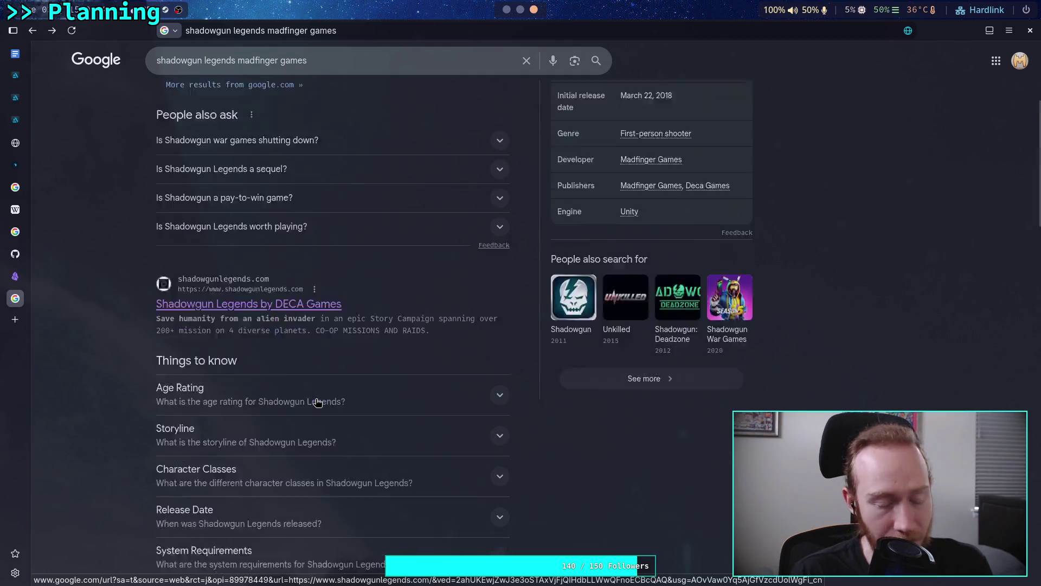
{"action": "scroll", "coordinate": [320, 399], "scroll_direction": "down", "scroll_amount": 3}
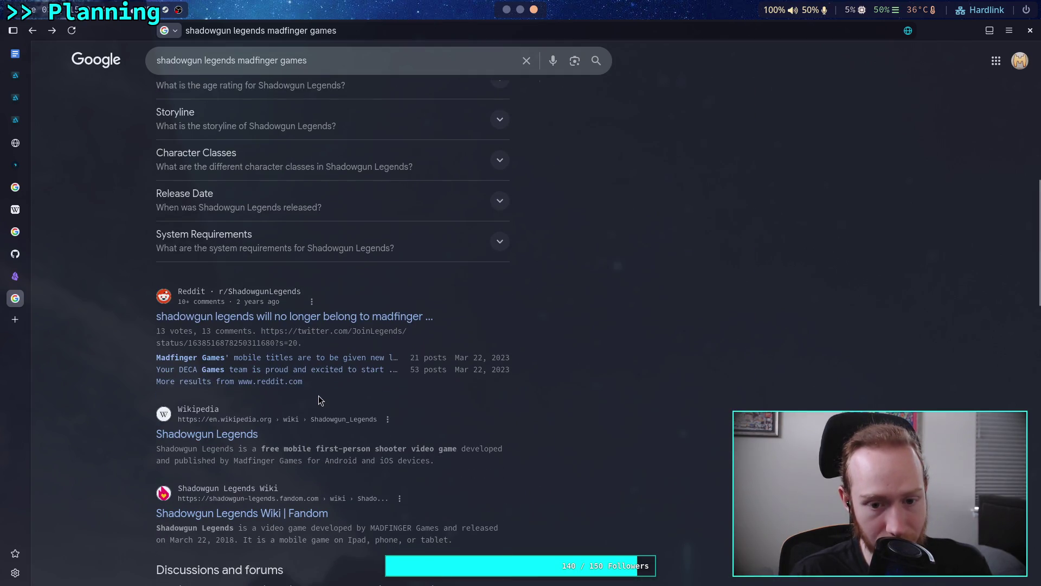
{"action": "right_click", "coordinate": [364, 320]}
{"action": "left_click", "coordinate": [391, 326]}
{"action": "left_click", "coordinate": [22, 320]}
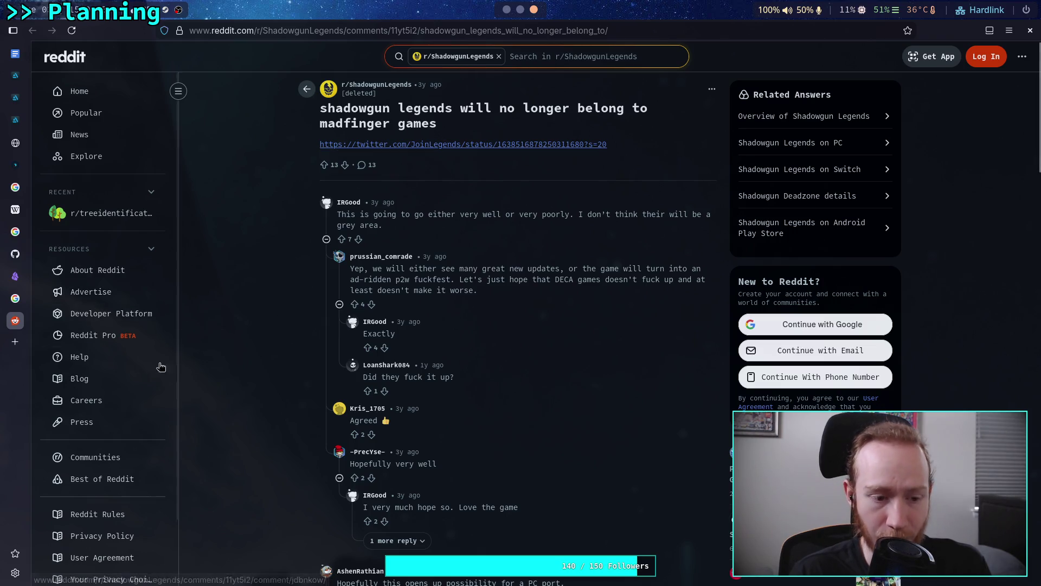
{"action": "middle_click", "coordinate": [4, 315]}
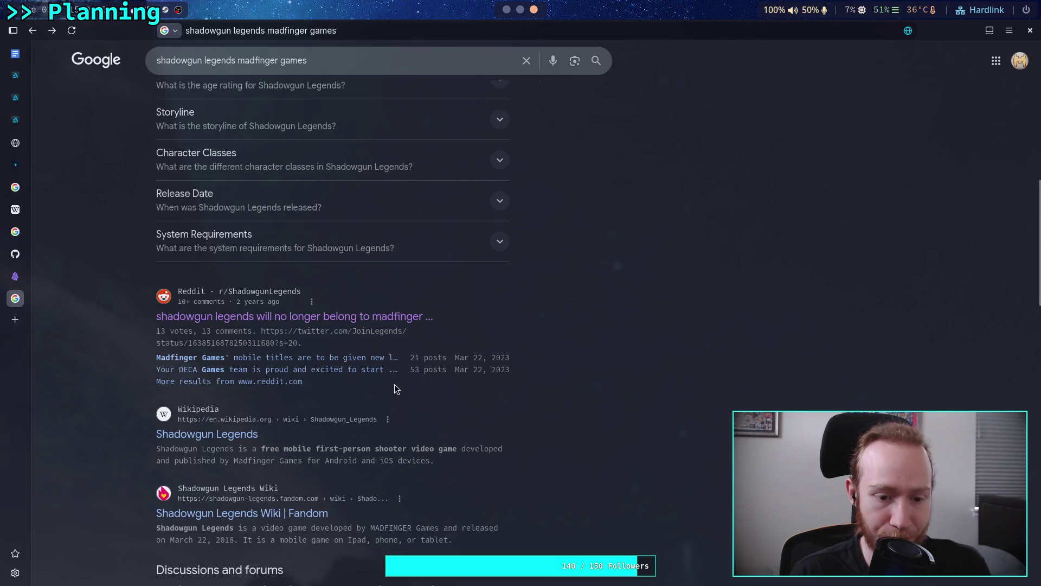
{"action": "scroll", "coordinate": [379, 363], "scroll_direction": "up", "scroll_amount": 15}
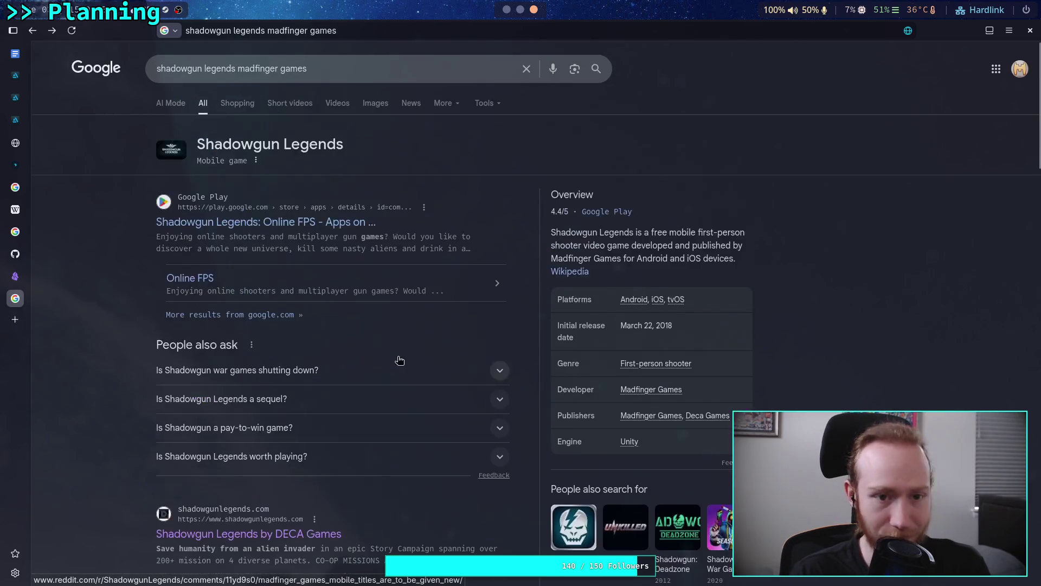
- Browse Google image results for the game, previewing the x.com samurai armour image
{"action": "left_click", "coordinate": [375, 104]}
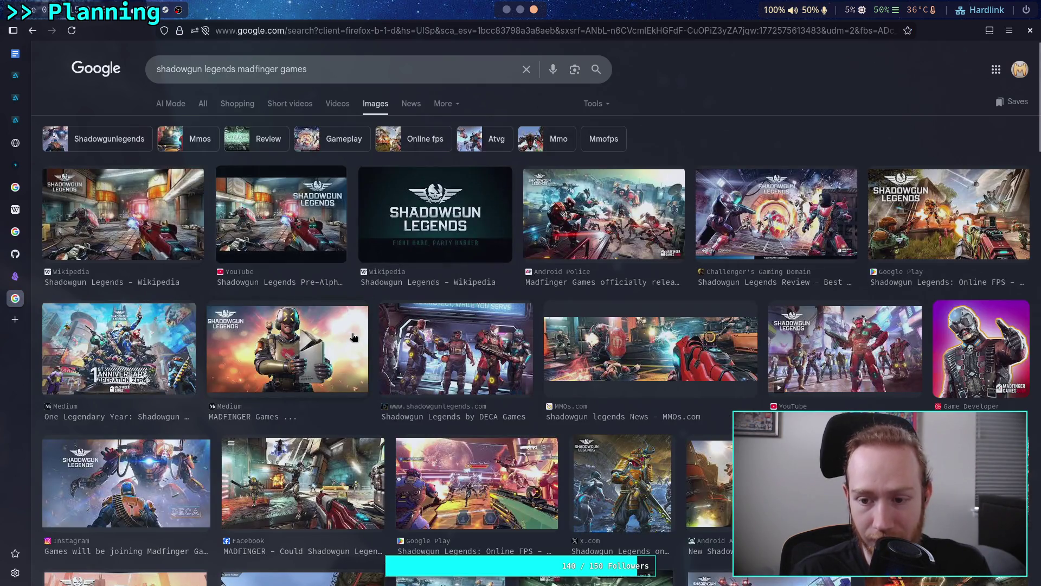
{"action": "scroll", "coordinate": [353, 337], "scroll_direction": "down", "scroll_amount": 4}
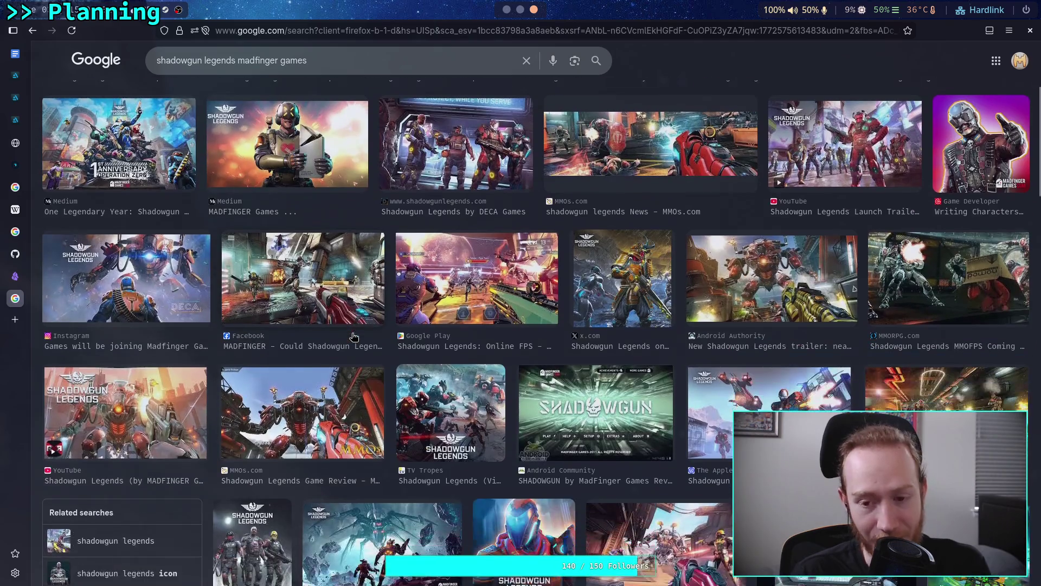
{"action": "left_click", "coordinate": [652, 310]}
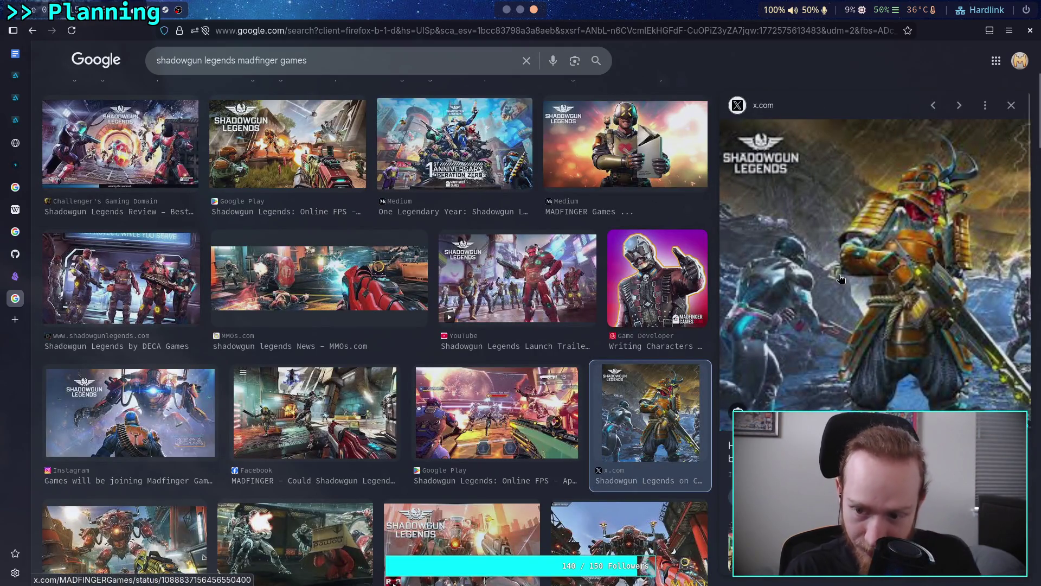
{"action": "left_click", "coordinate": [1012, 104]}
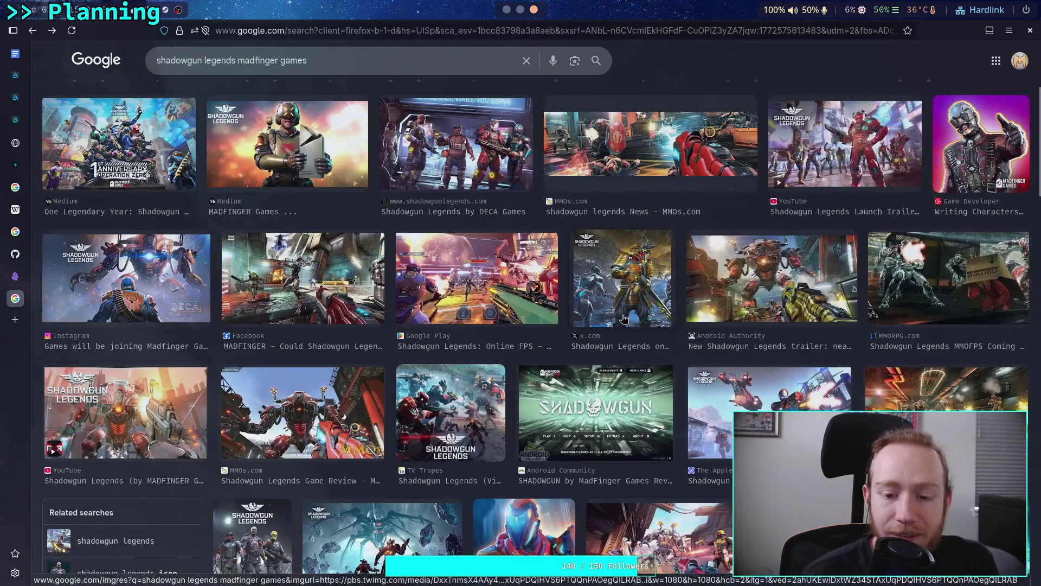
{"action": "scroll", "coordinate": [624, 318], "scroll_direction": "down", "scroll_amount": 5}
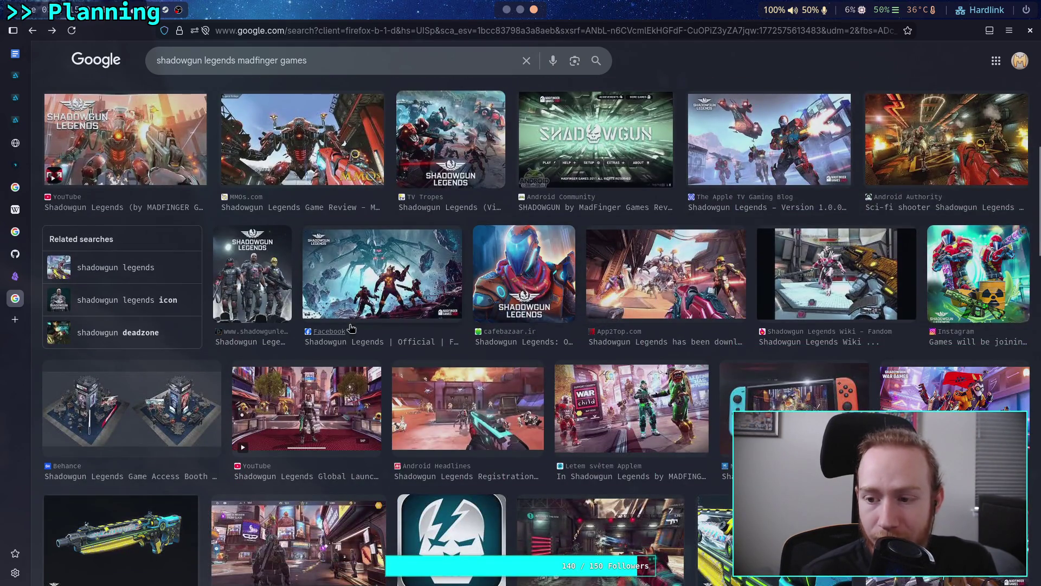
{"action": "scroll", "coordinate": [127, 307], "scroll_direction": "down", "scroll_amount": 3}
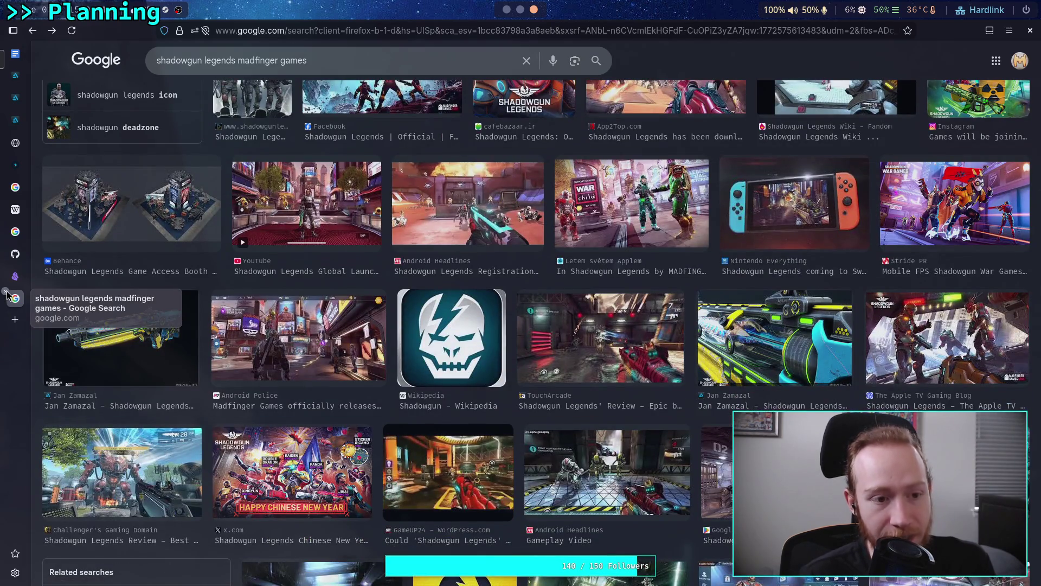
- Return to the ArtStation Shadowgun Legends armour concept page
{"action": "left_click", "coordinate": [15, 98]}
{"action": "scroll", "coordinate": [322, 368], "scroll_direction": "down", "scroll_amount": 3}
{"action": "scroll", "coordinate": [322, 368], "scroll_direction": "up", "scroll_amount": 3}
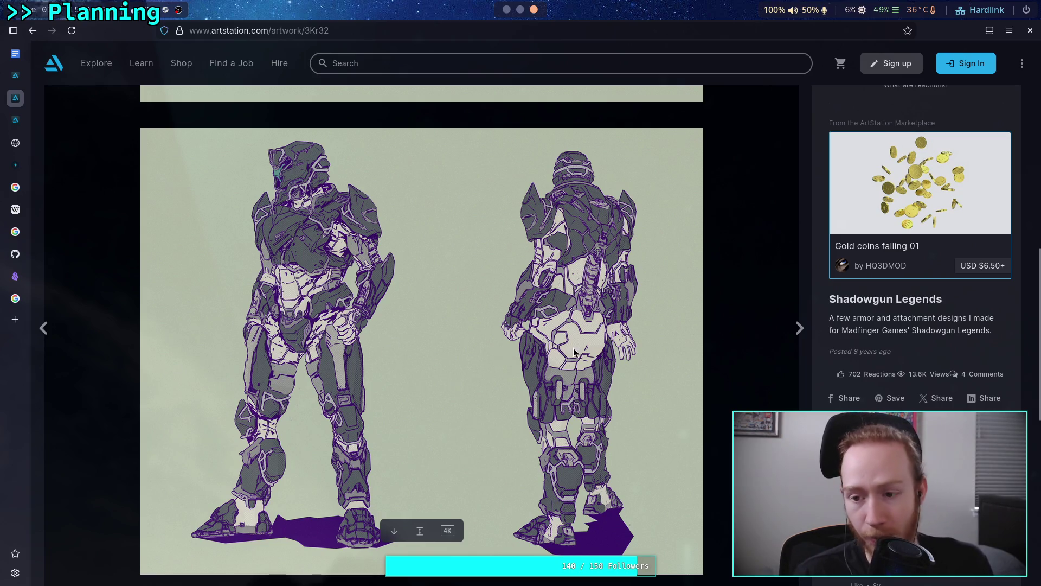
- Copy the purple-shadow armour image and paste it under a new Concept Art heading in the MC note
{"action": "scroll", "coordinate": [1037, 326], "scroll_direction": "down", "scroll_amount": 1}
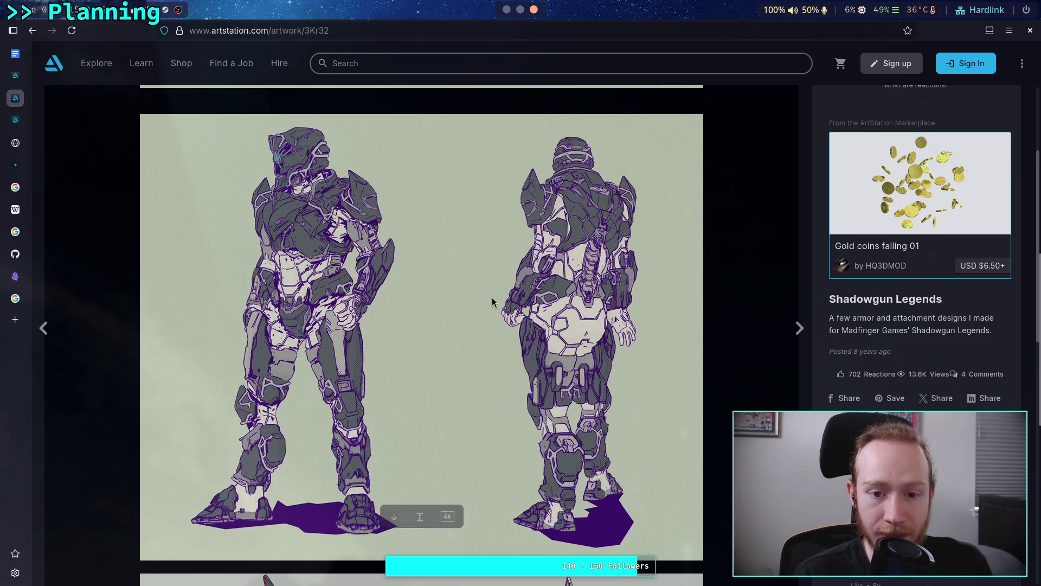
{"action": "right_click", "coordinate": [468, 312]}
{"action": "left_click", "coordinate": [491, 350]}
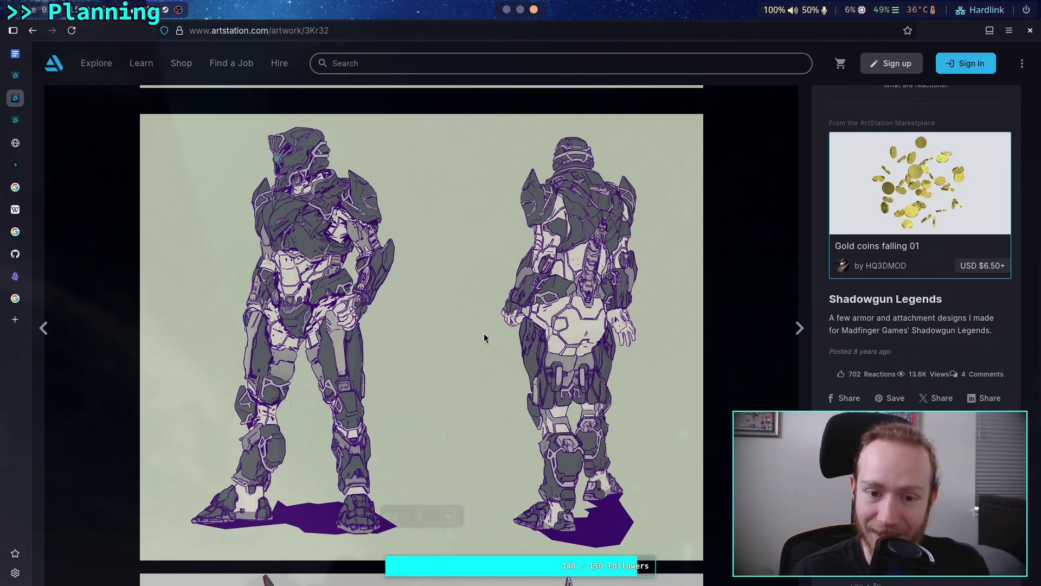
{"action": "left_click", "coordinate": [507, 9]}
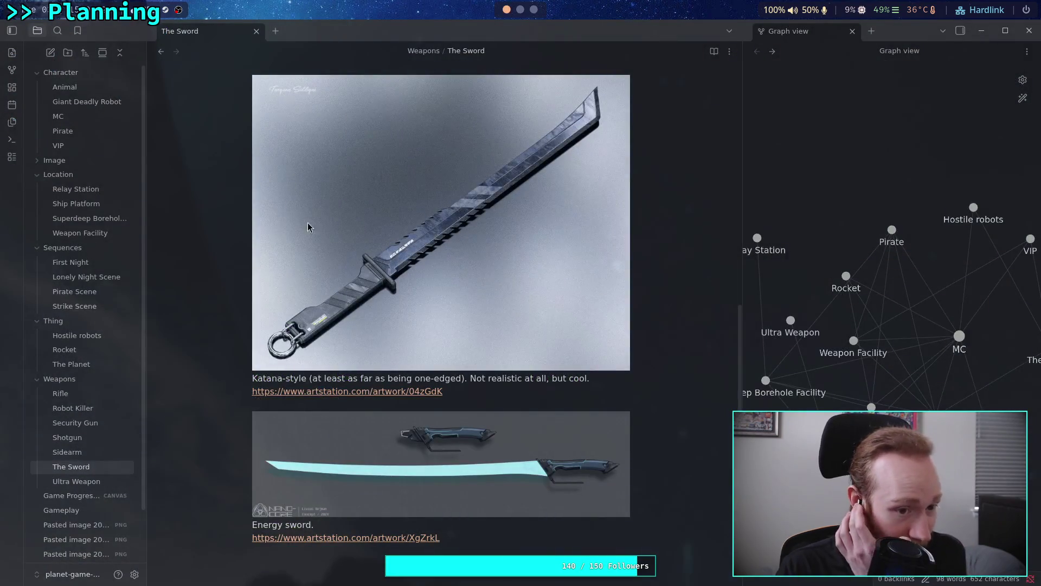
{"action": "left_click", "coordinate": [60, 116]}
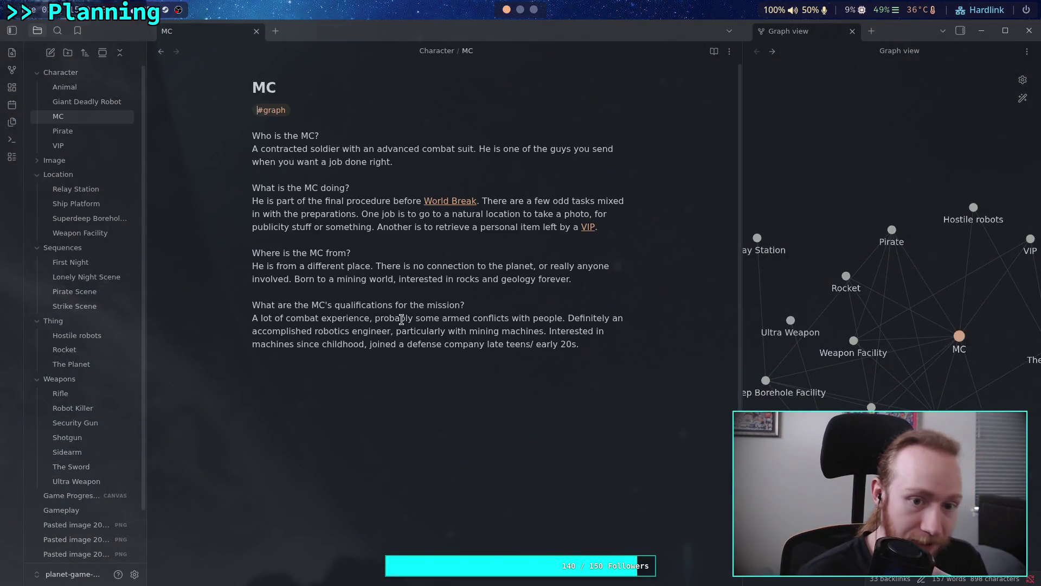
{"action": "left_click", "coordinate": [592, 347]}
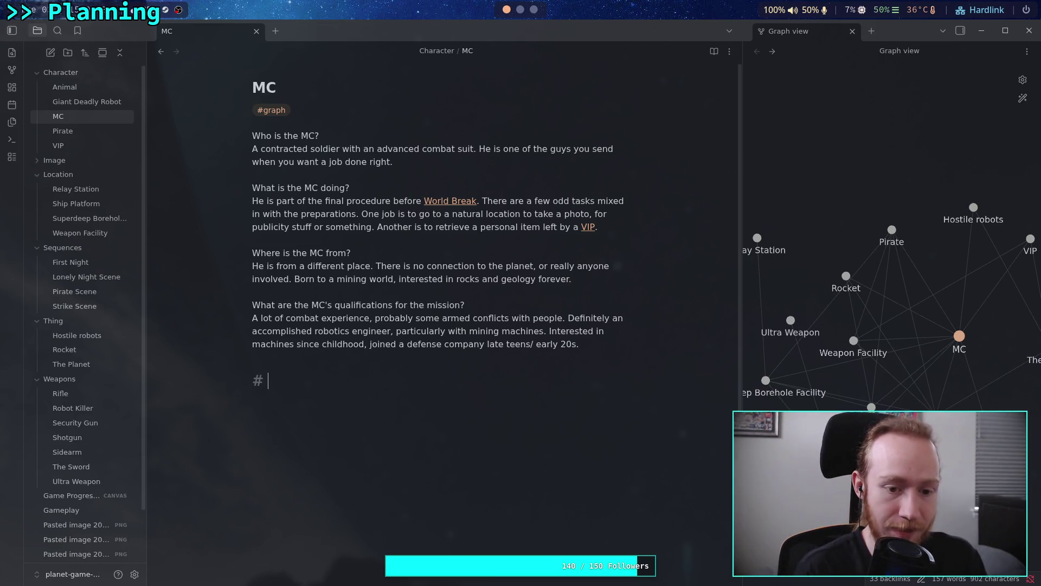
{"action": "type", "text": "Conce"}
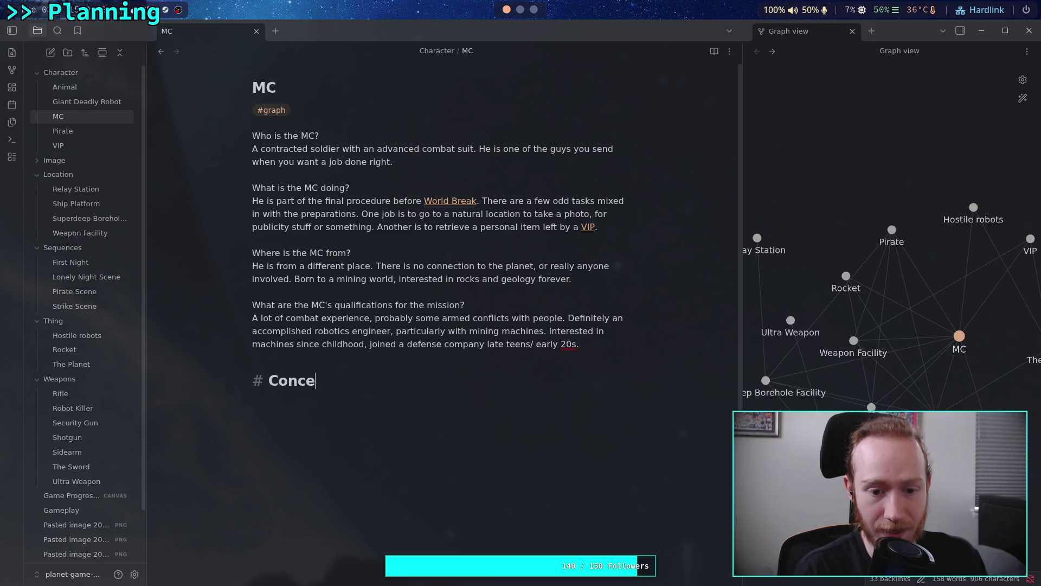
{"action": "type", "text": "pt Art"}
{"action": "key", "text": "Return"}
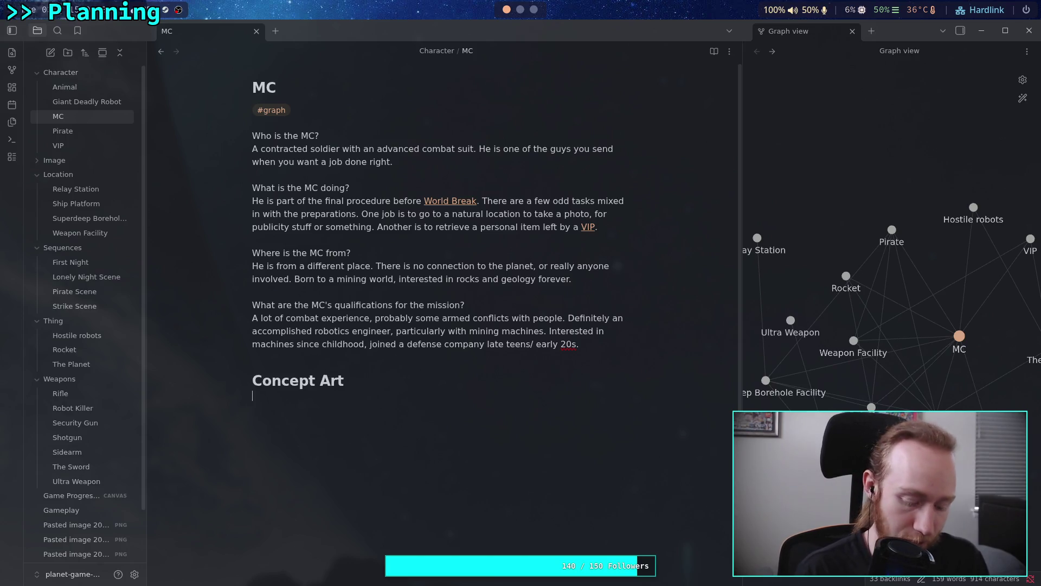
{"action": "key", "text": "ctrl+v"}
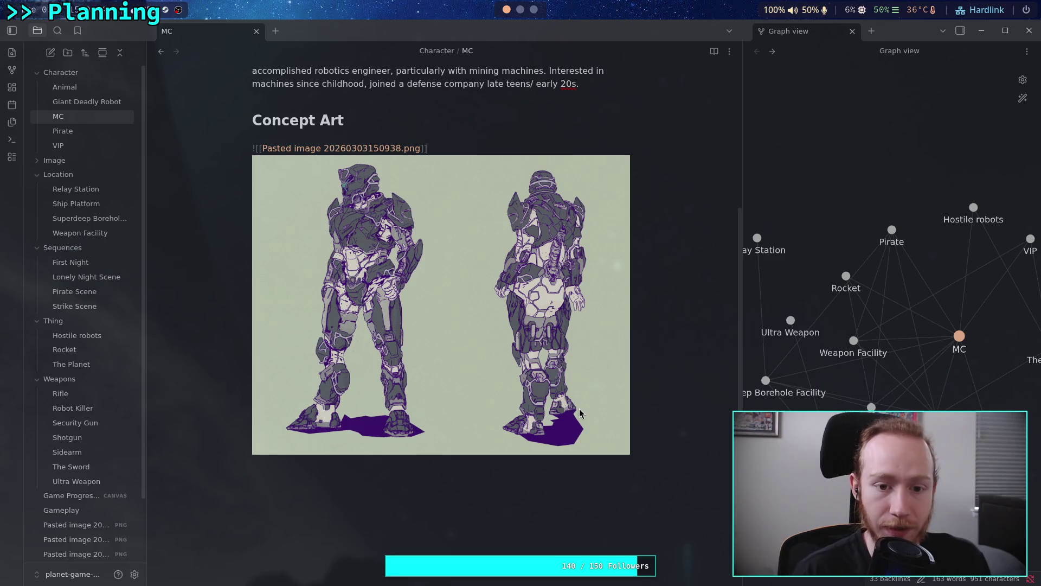
- Copy the red armor sheet from ArtStation and paste it below the first image in the MC note
{"action": "left_click", "coordinate": [520, 9]}
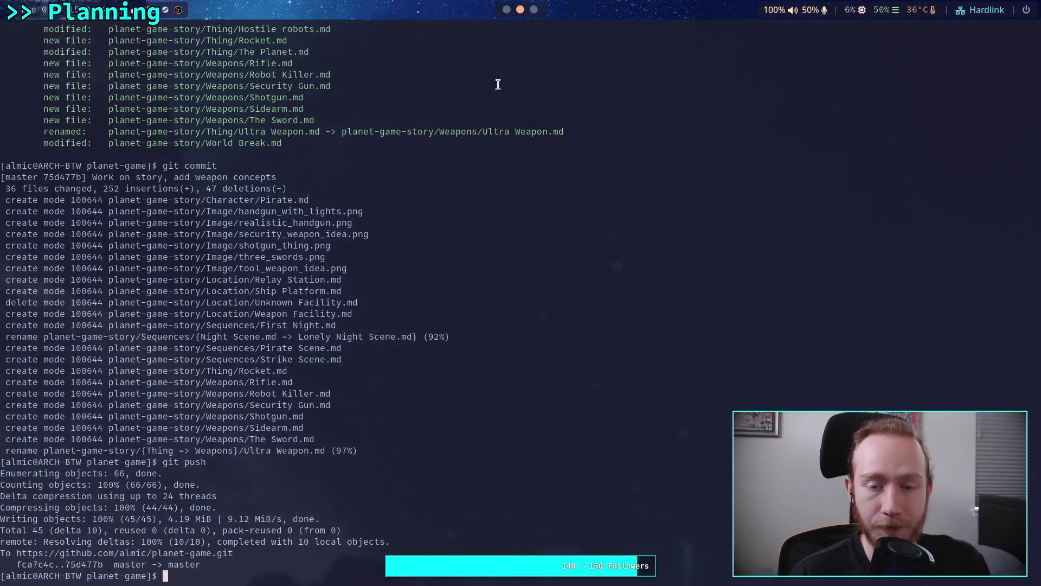
{"action": "left_click", "coordinate": [534, 10]}
{"action": "scroll", "coordinate": [370, 313], "scroll_direction": "down", "scroll_amount": 20}
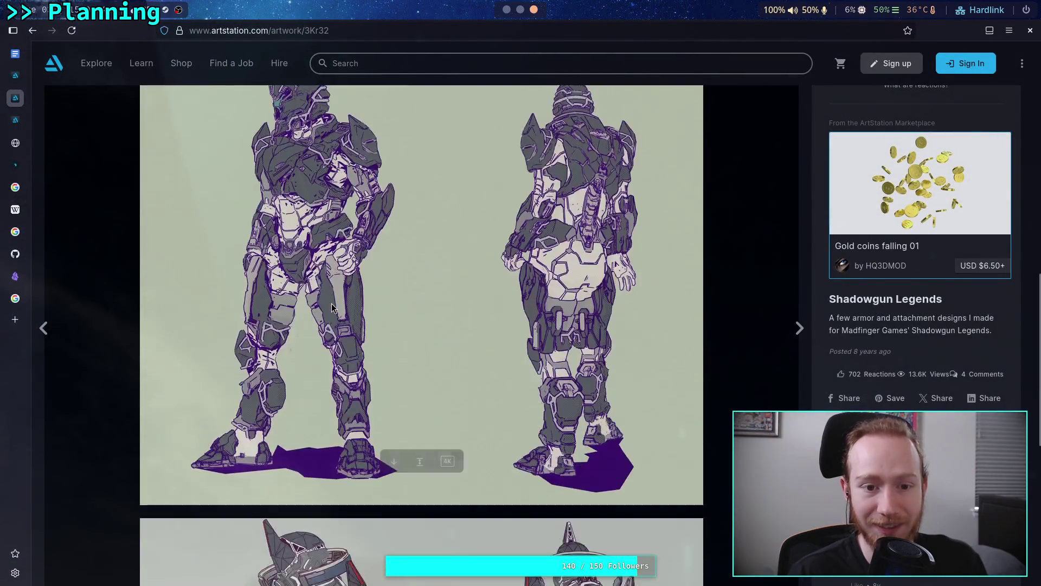
{"action": "scroll", "coordinate": [326, 307], "scroll_direction": "up", "scroll_amount": 7}
{"action": "right_click", "coordinate": [373, 271]}
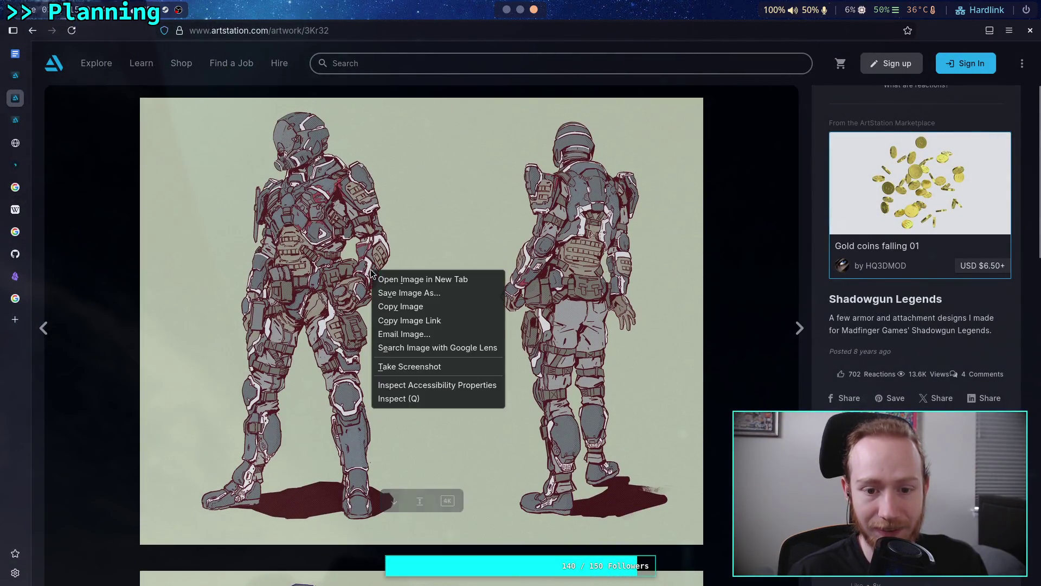
{"action": "left_click", "coordinate": [390, 310]}
{"action": "left_click", "coordinate": [521, 9]}
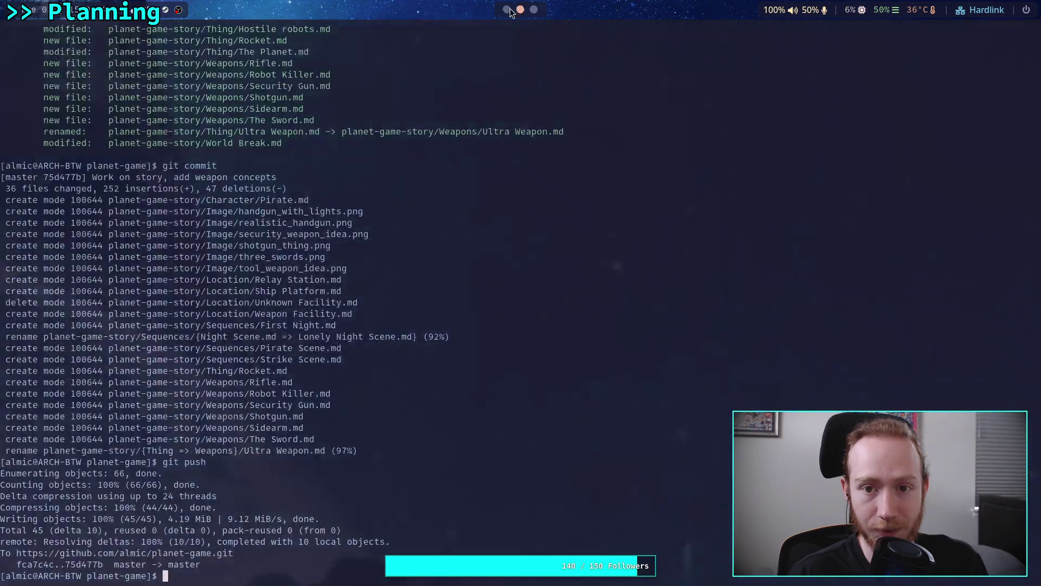
{"action": "left_click", "coordinate": [506, 9]}
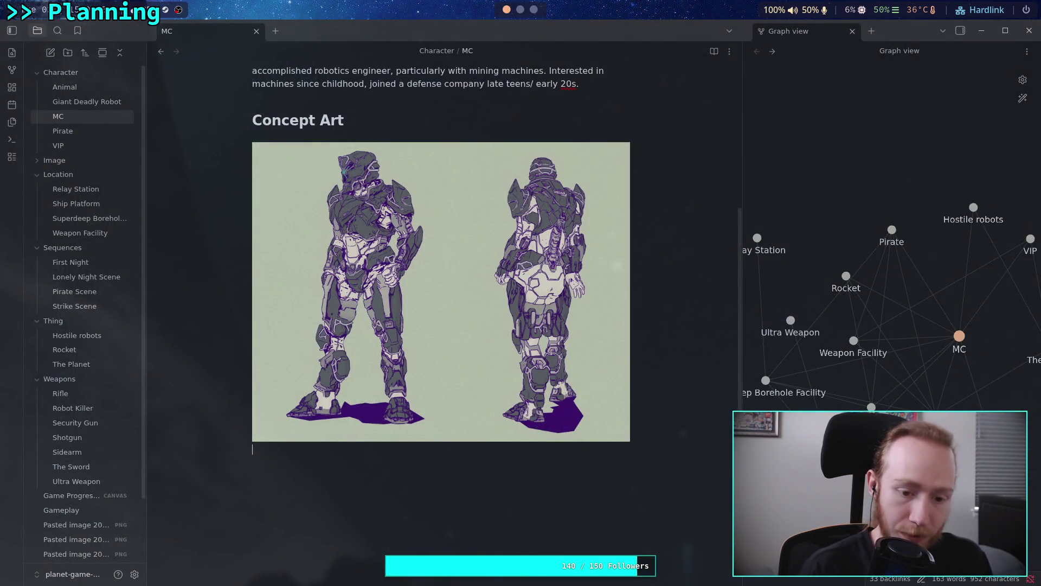
{"action": "key", "text": "ctrl+v"}
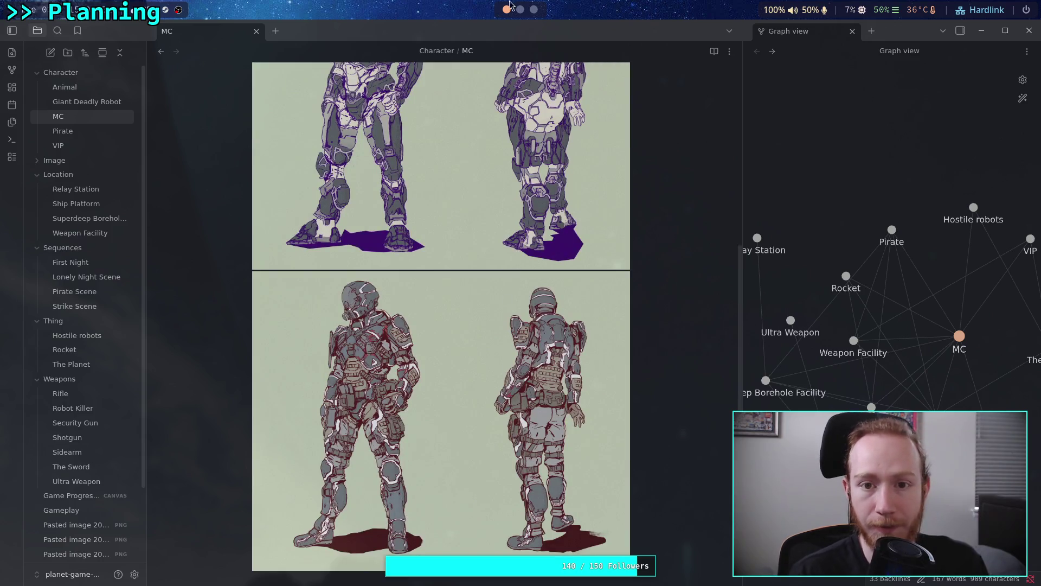
{"action": "left_click", "coordinate": [520, 9]}
{"action": "left_click", "coordinate": [534, 10]}
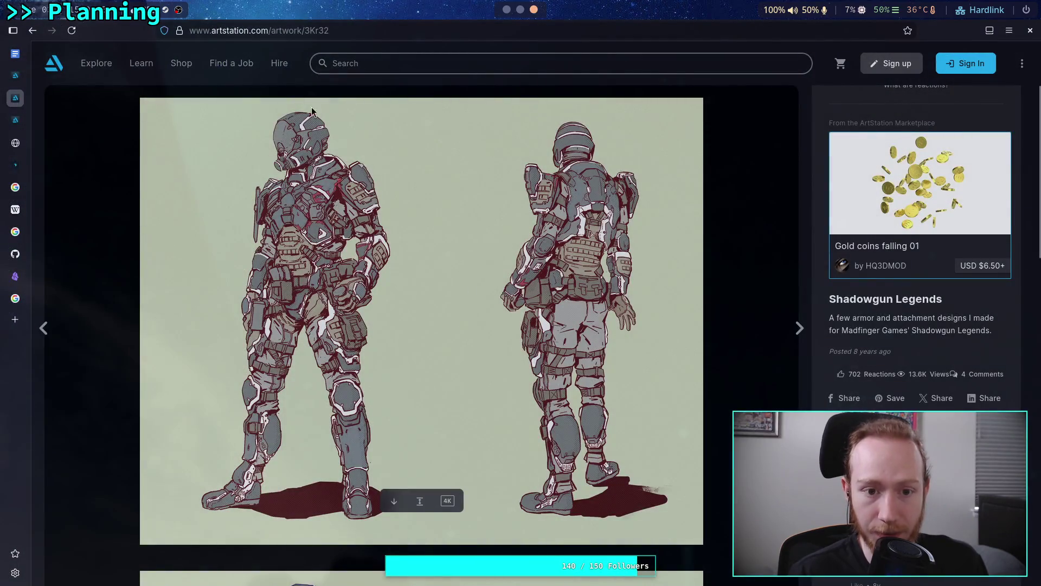
- Review the Shadowgun Legends armor artwork and its comments, then copy the page address
{"action": "scroll", "coordinate": [281, 313], "scroll_direction": "down", "scroll_amount": 5}
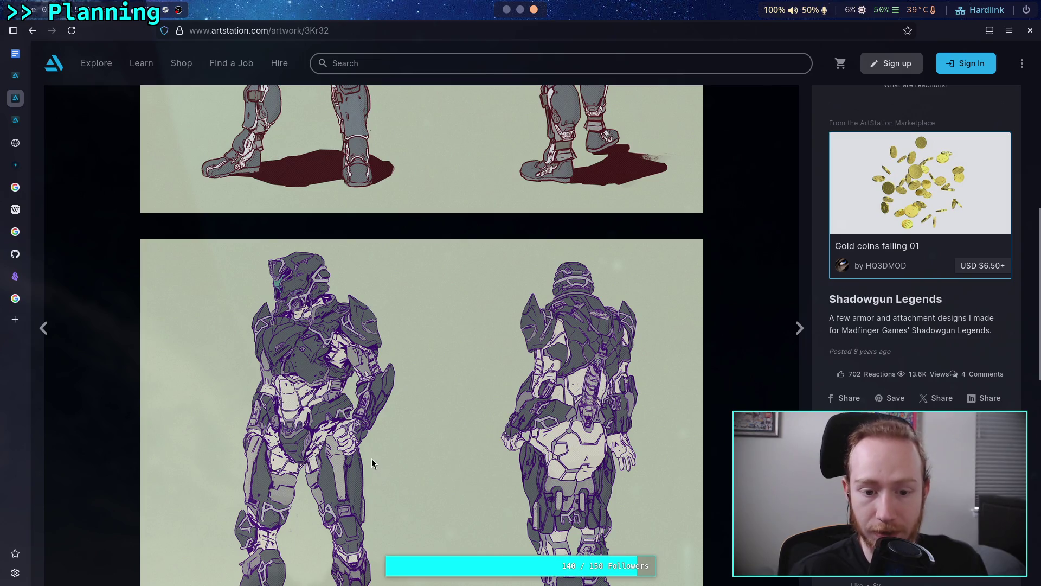
{"action": "scroll", "coordinate": [351, 454], "scroll_direction": "down", "scroll_amount": 5}
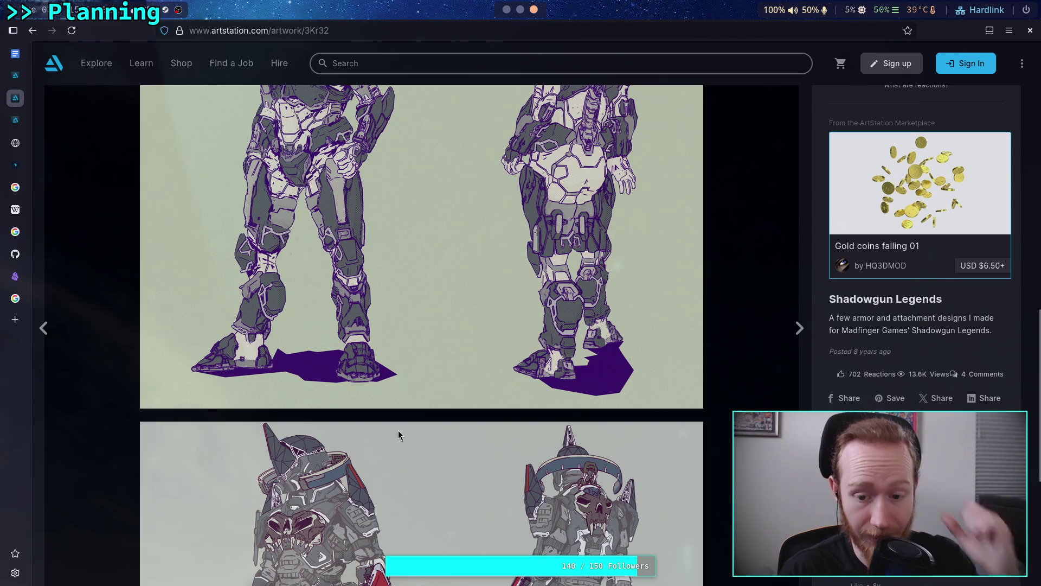
{"action": "scroll", "coordinate": [396, 432], "scroll_direction": "up", "scroll_amount": 3}
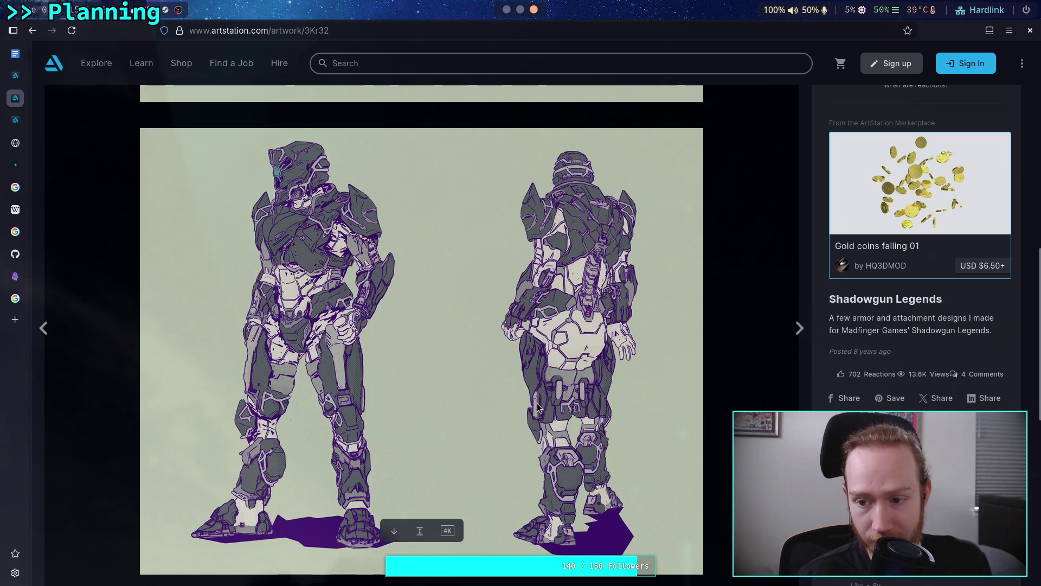
{"action": "scroll", "coordinate": [916, 244], "scroll_direction": "down", "scroll_amount": 3}
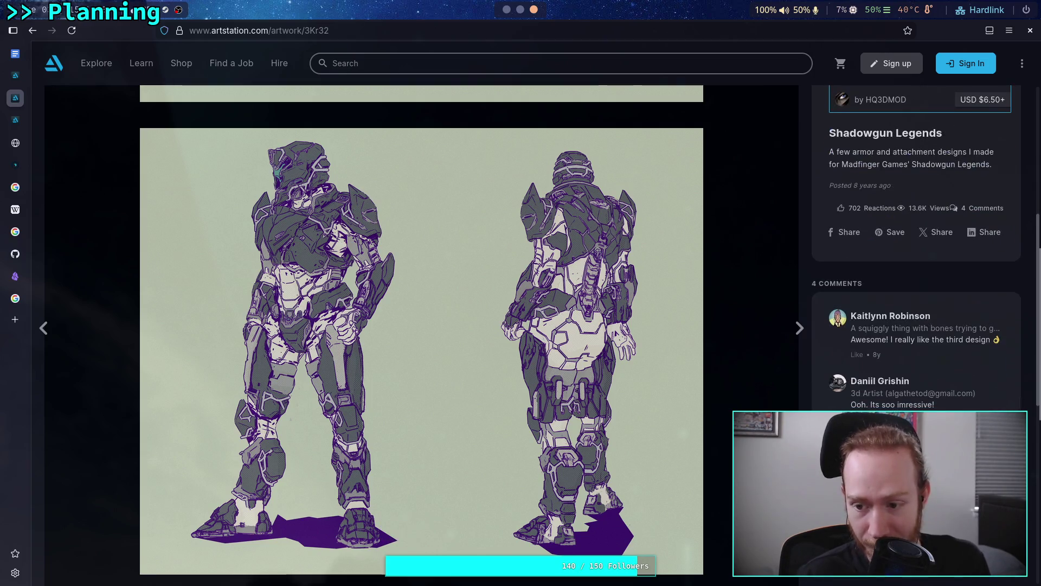
{"action": "scroll", "coordinate": [917, 244], "scroll_direction": "down", "scroll_amount": 2}
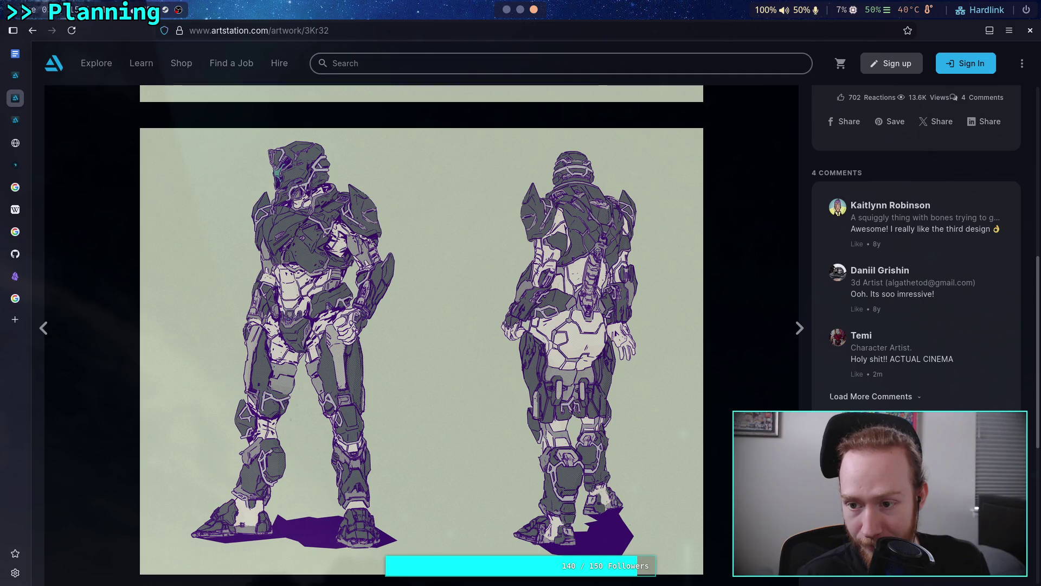
{"action": "scroll", "coordinate": [916, 244], "scroll_direction": "down", "scroll_amount": 6}
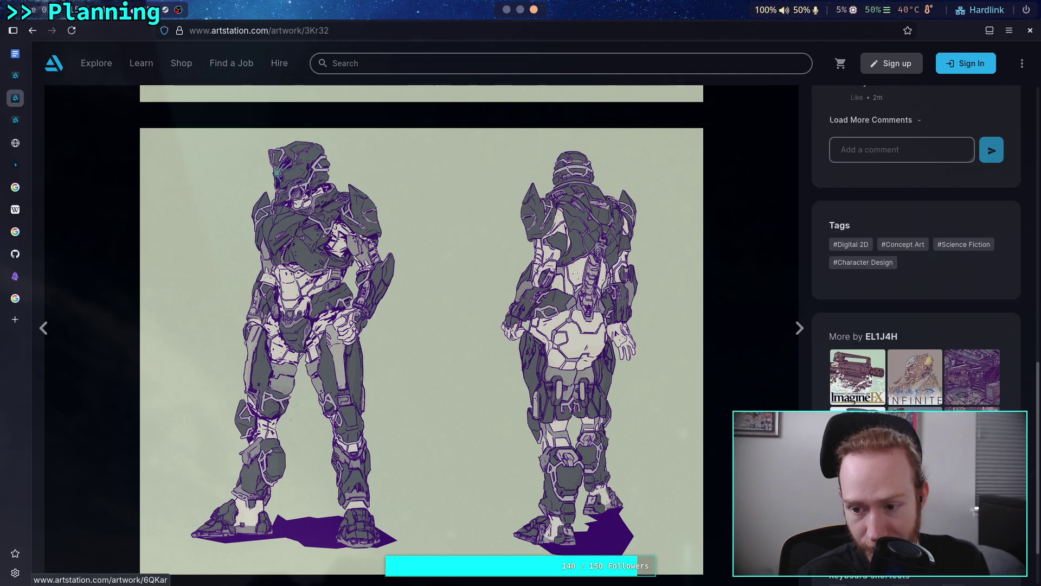
{"action": "scroll", "coordinate": [917, 325], "scroll_direction": "up", "scroll_amount": 11}
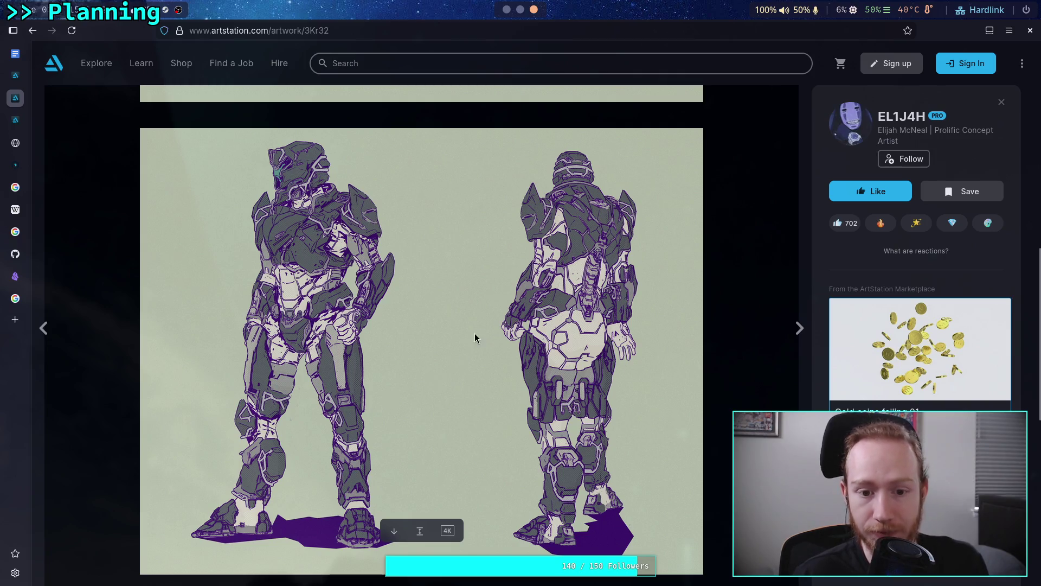
{"action": "scroll", "coordinate": [550, 330], "scroll_direction": "up", "scroll_amount": 7}
{"action": "key", "text": "ctrl+l"}
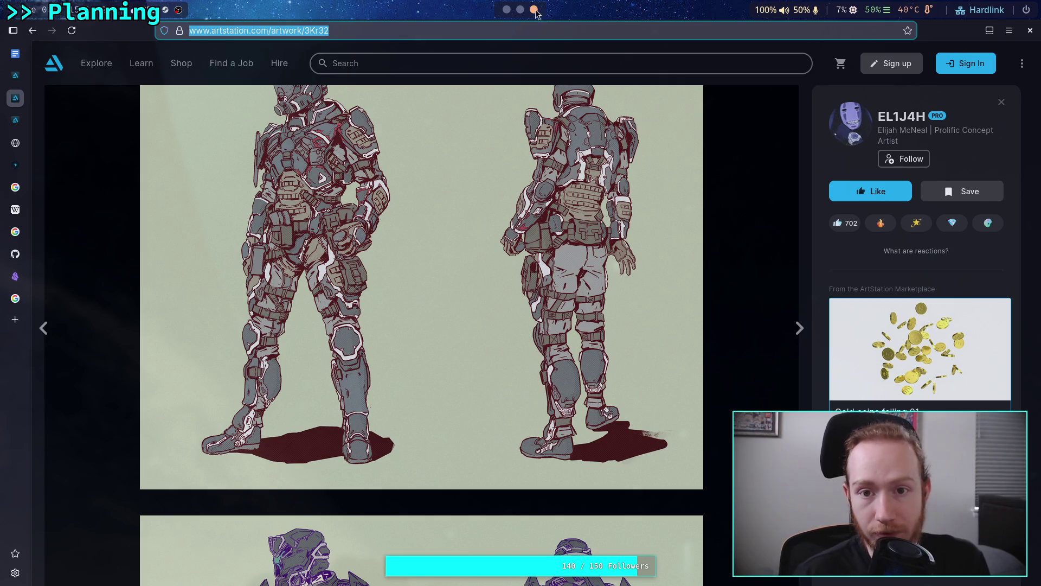
{"action": "key", "text": "super+1"}
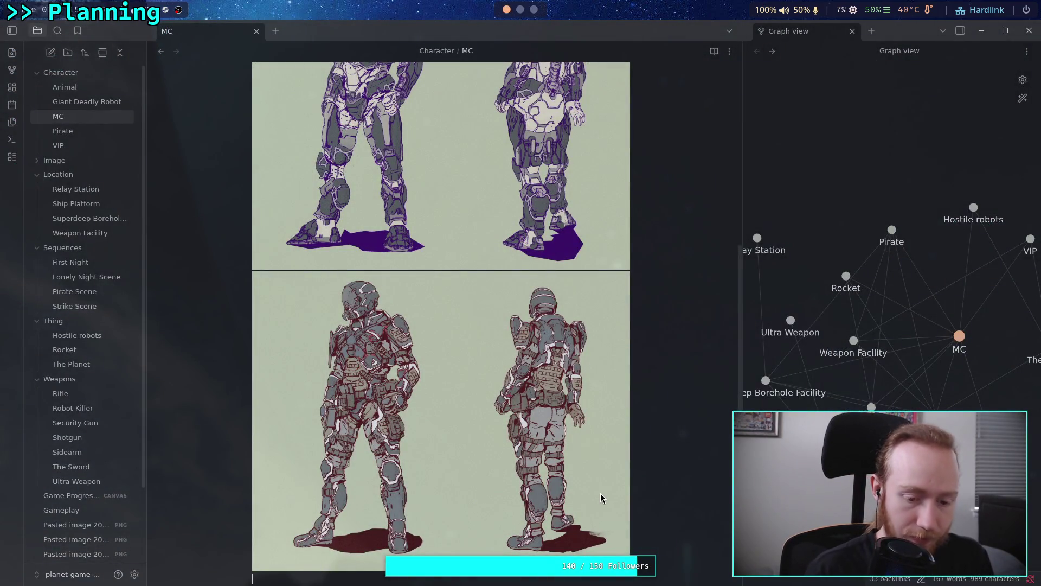
- Paste the ArtStation link under the second armor image and finish the silhouette-and-helmet comment
{"action": "key", "text": "ctrl+v"}
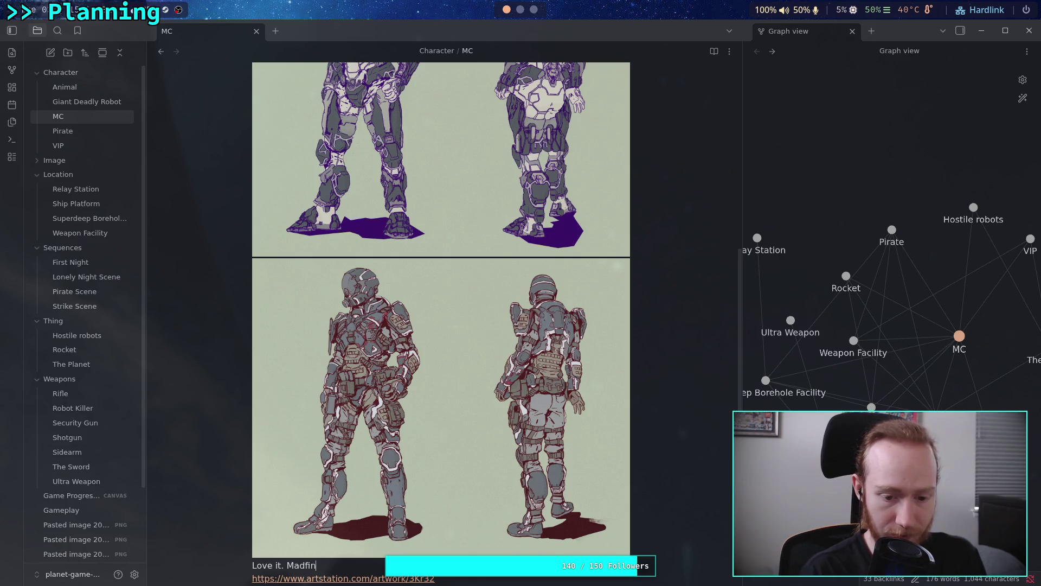
{"action": "key", "text": "BackSpace"}
{"action": "key", "text": "BackSpace"}
{"action": "key", "text": "BackSpace"}
{"action": "type", "text": "Great silhouette on the"}
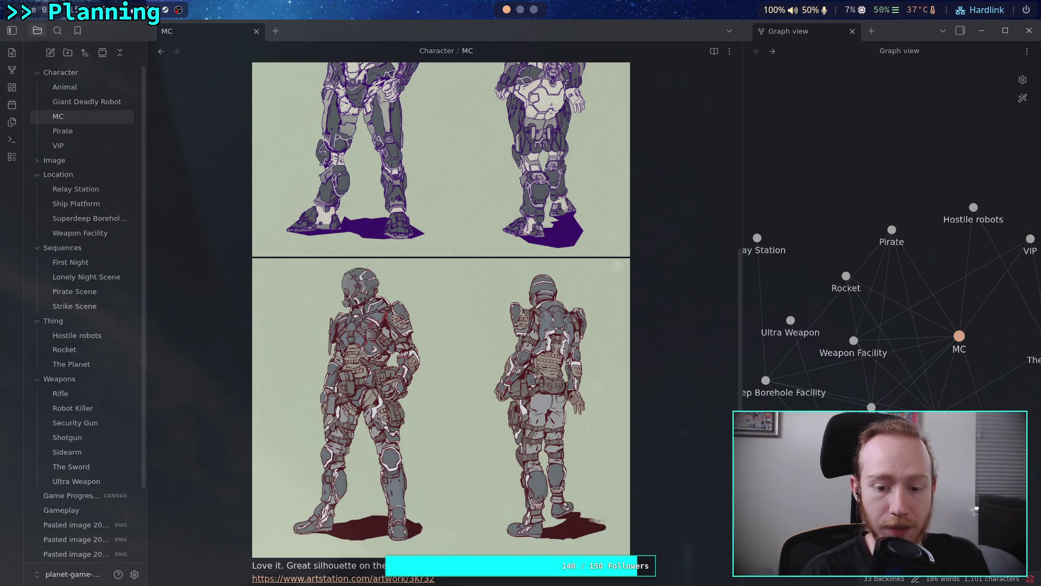
{"action": "type", "text": "in"}
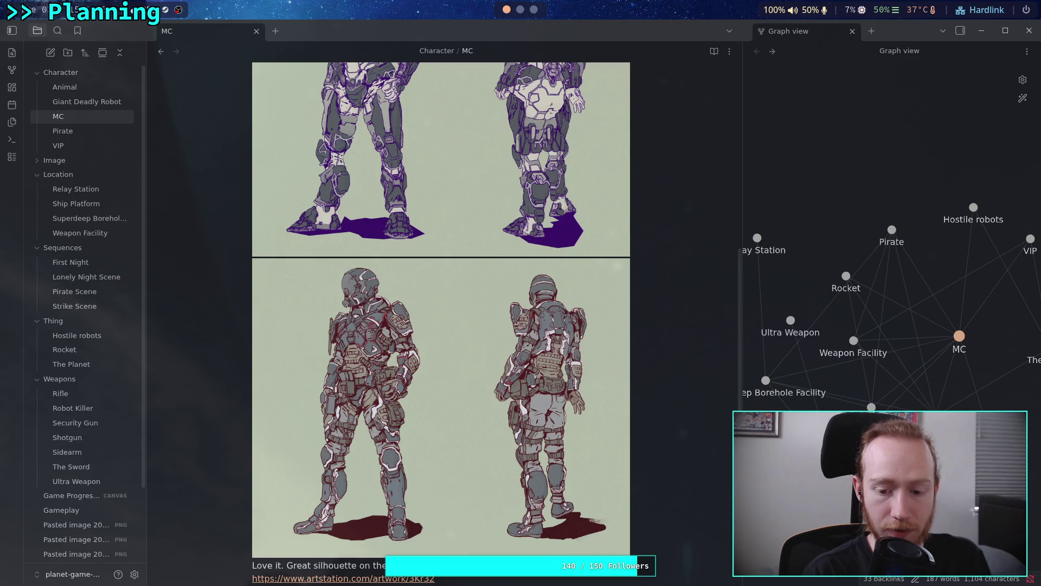
{"action": "type", "text": "ation"}
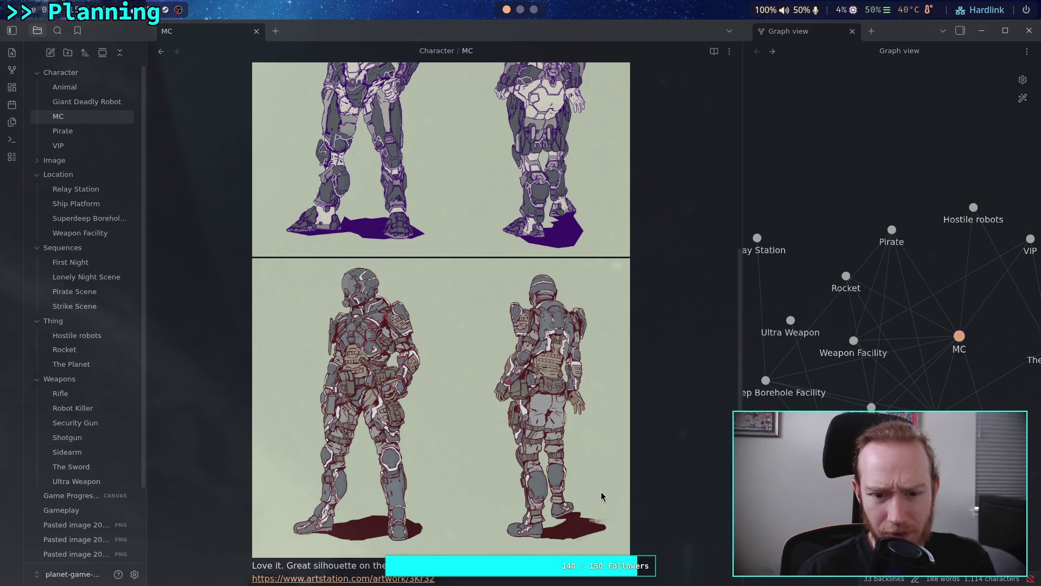
{"action": "scroll", "coordinate": [534, 461], "scroll_direction": "up", "scroll_amount": 2}
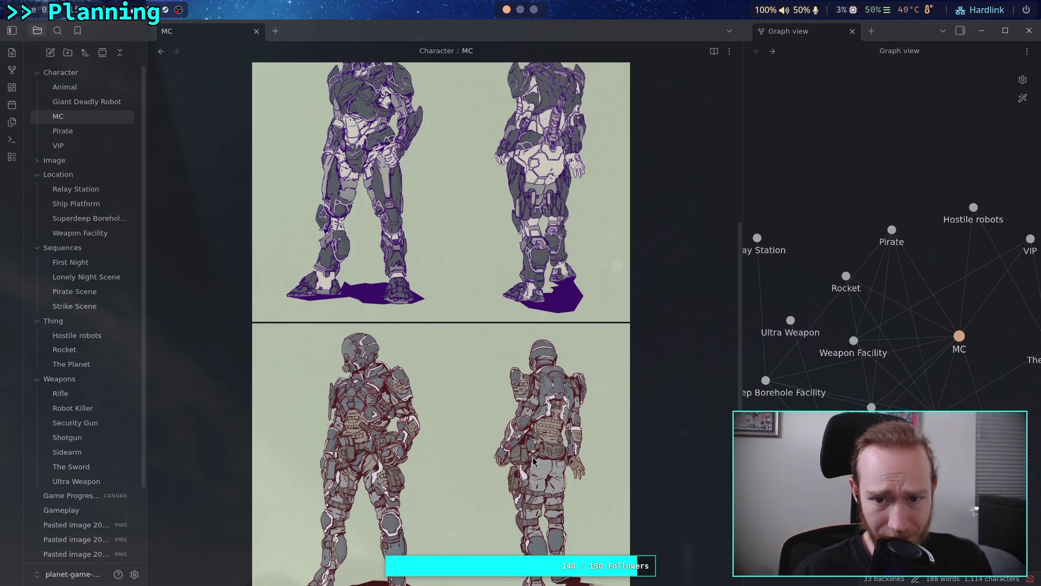
{"action": "scroll", "coordinate": [533, 461], "scroll_direction": "down", "scroll_amount": 8}
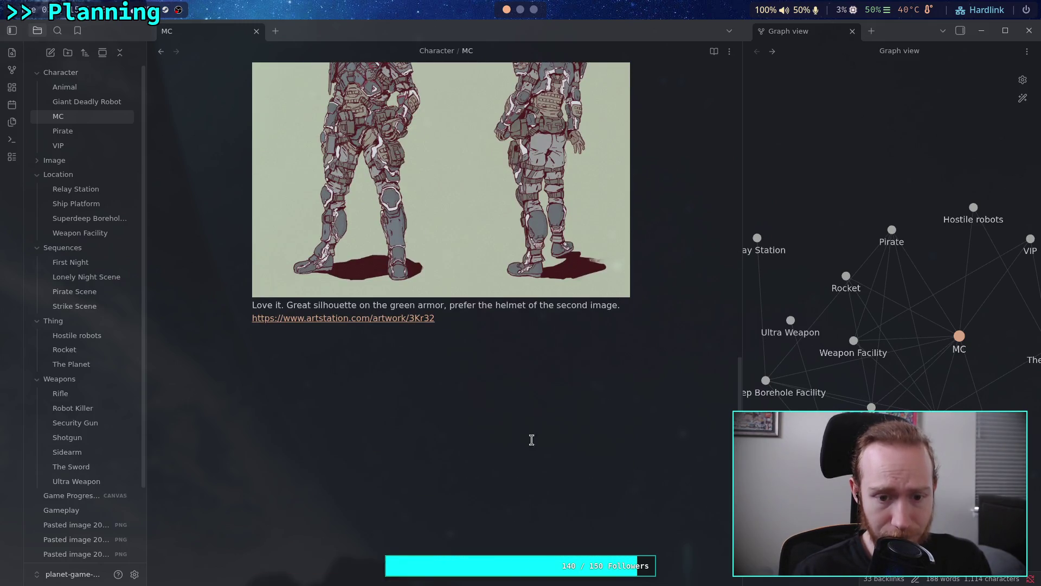
{"action": "scroll", "coordinate": [519, 318], "scroll_direction": "up", "scroll_amount": 12}
{"action": "scroll", "coordinate": [520, 318], "scroll_direction": "up", "scroll_amount": 5}
{"action": "key", "text": "super+3"}
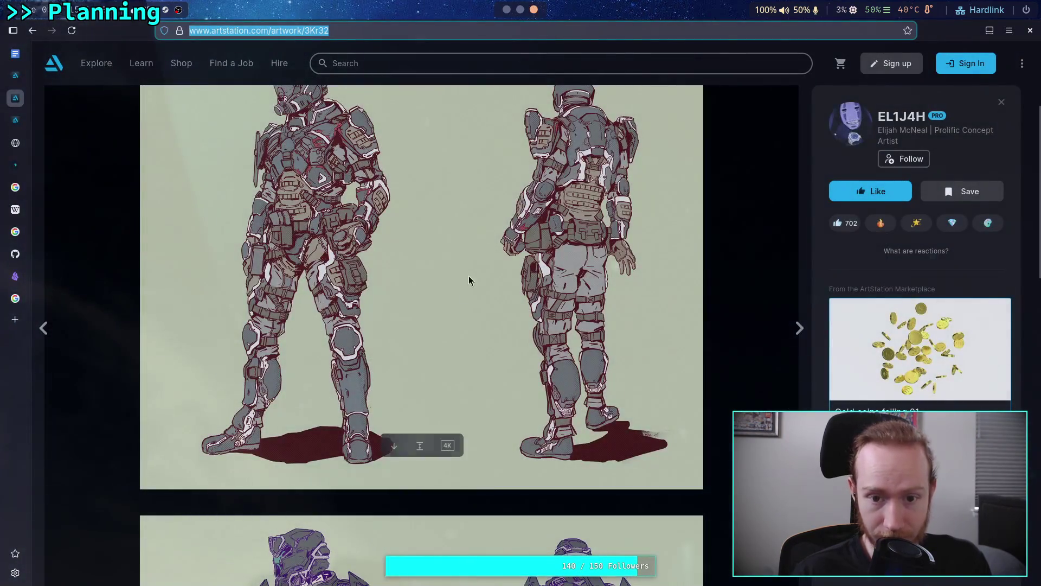
- Look over another armored-figure artwork from the artist's gallery, then return to the portfolio
{"action": "left_click", "coordinate": [32, 30]}
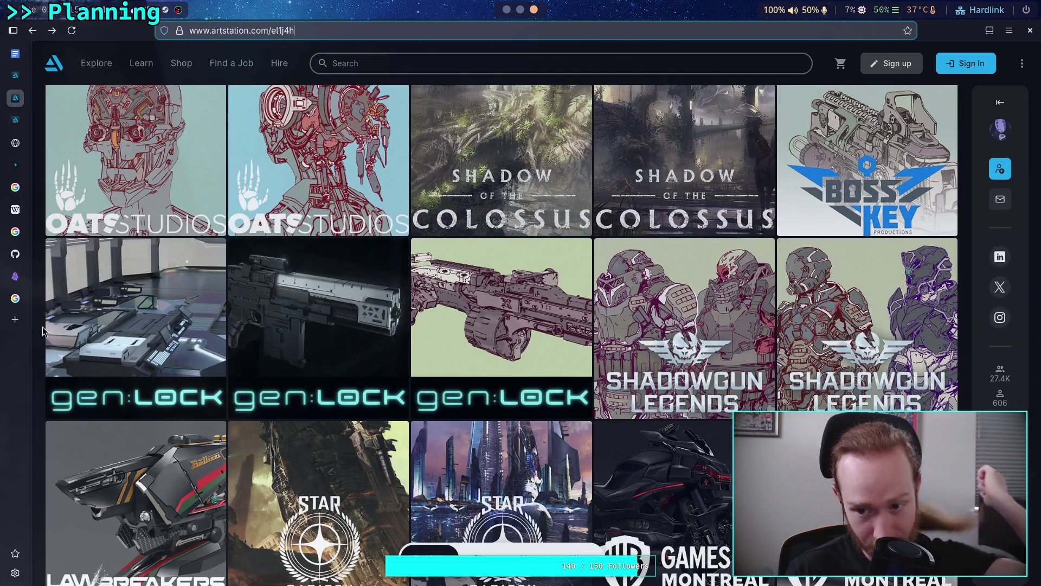
{"action": "left_click", "coordinate": [434, 319]}
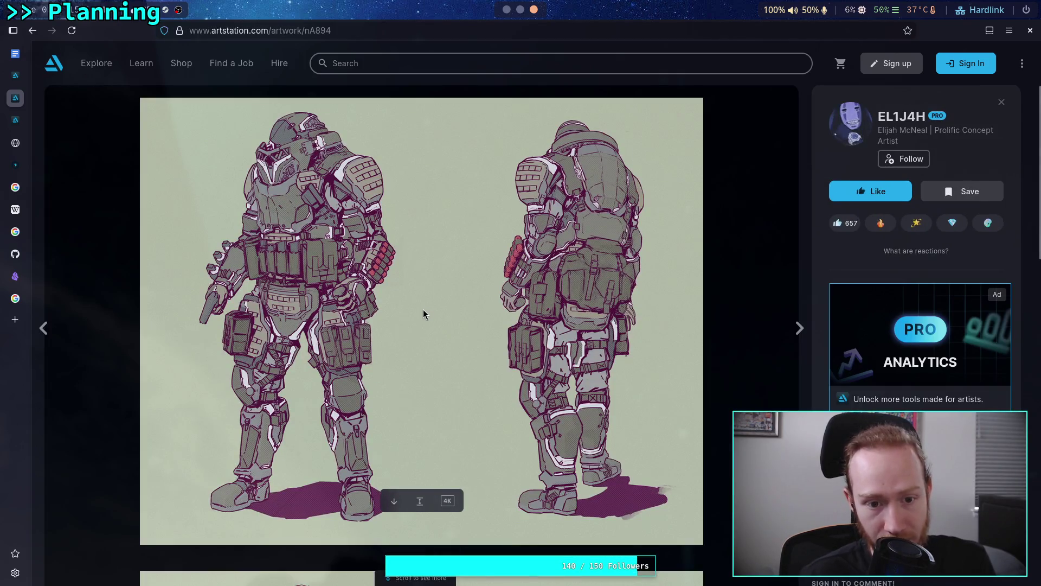
{"action": "scroll", "coordinate": [424, 309], "scroll_direction": "down", "scroll_amount": 5}
{"action": "scroll", "coordinate": [424, 307], "scroll_direction": "down", "scroll_amount": 10}
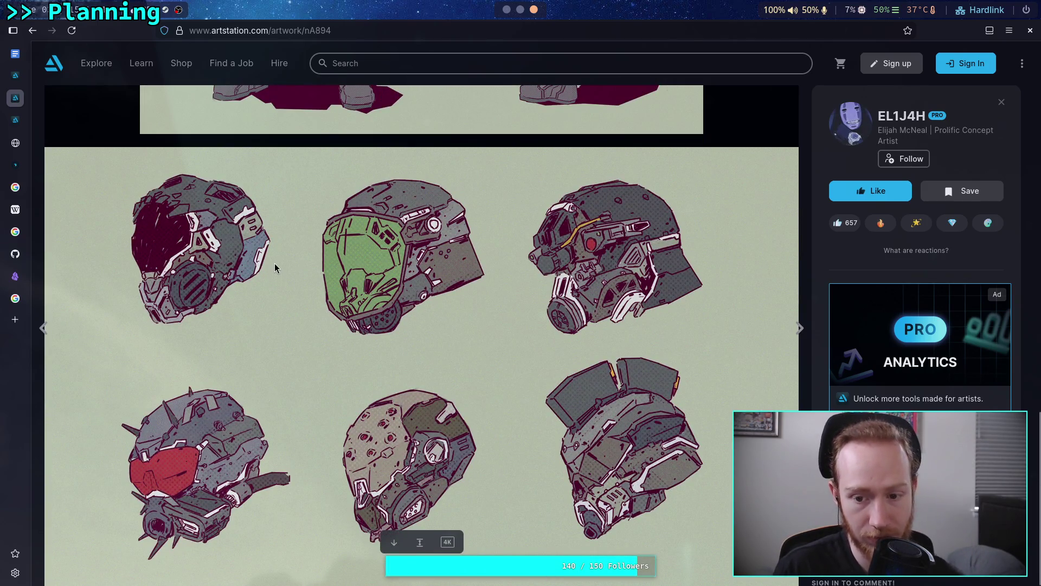
{"action": "scroll", "coordinate": [275, 266], "scroll_direction": "up", "scroll_amount": 8}
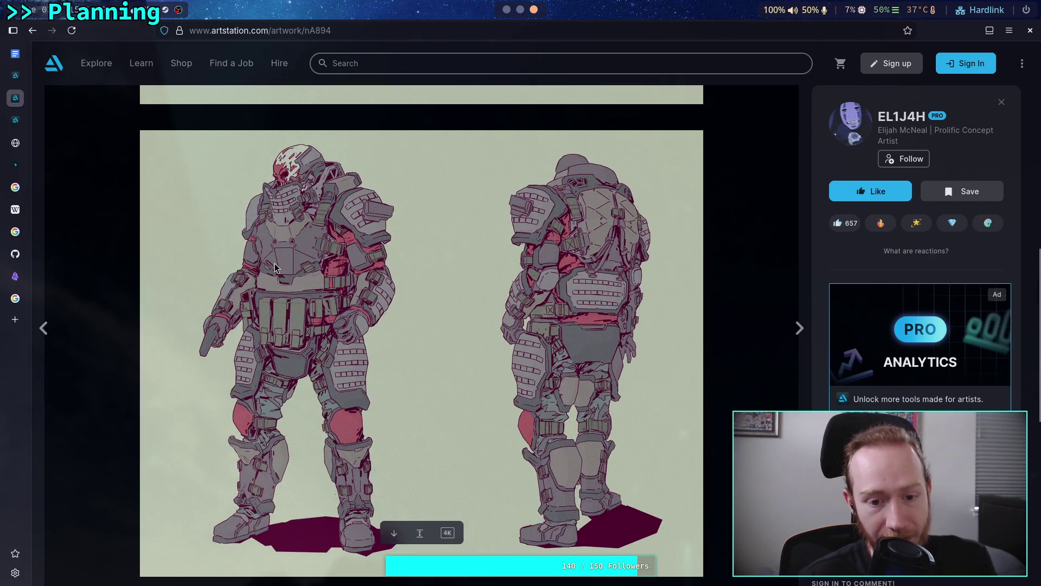
{"action": "scroll", "coordinate": [275, 263], "scroll_direction": "up", "scroll_amount": 8}
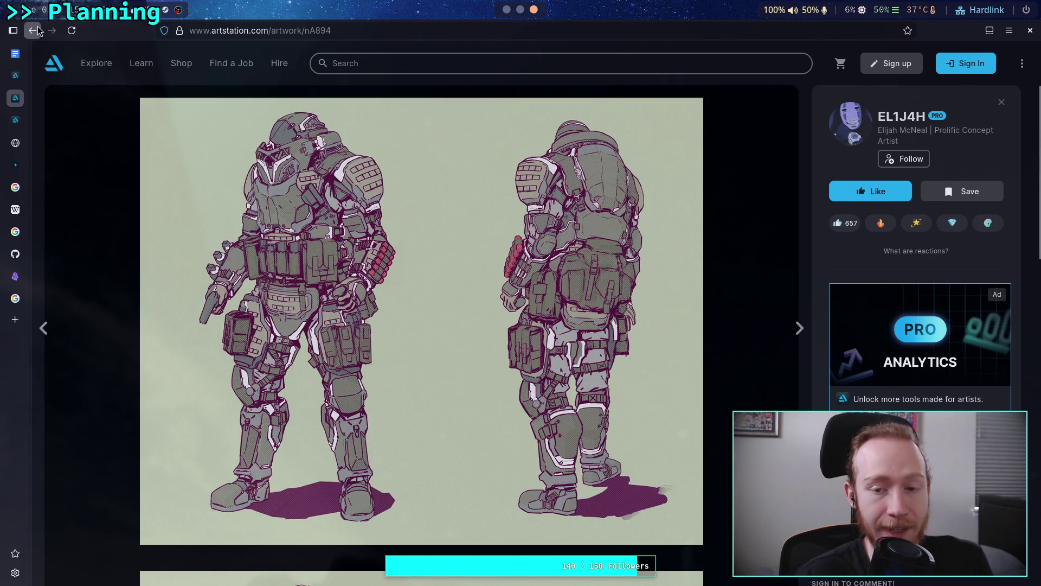
{"action": "left_click", "coordinate": [33, 30]}
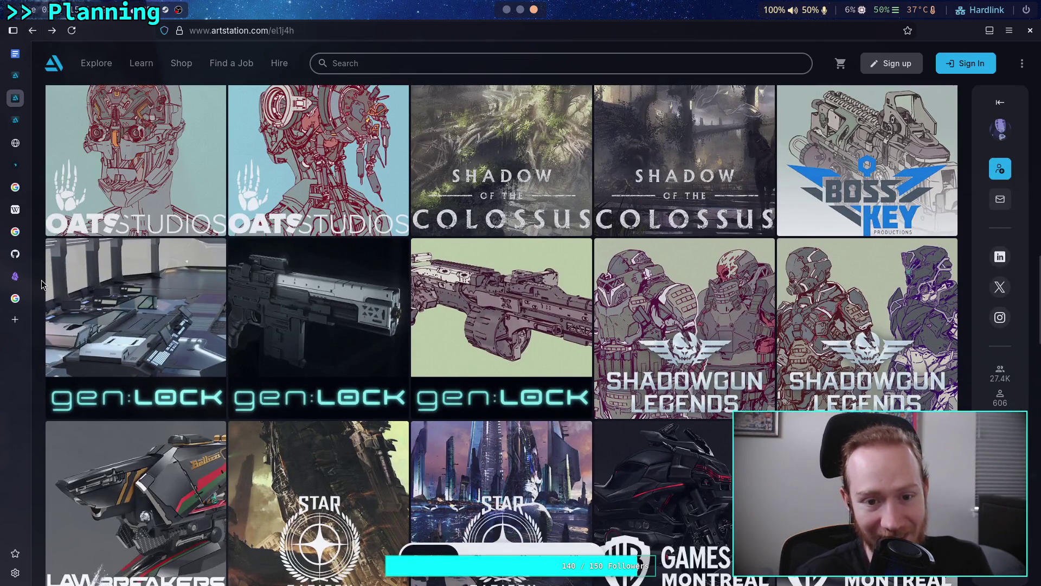
- Review the Assault Troops soldier concept and return to the portfolio grid
{"action": "scroll", "coordinate": [43, 284], "scroll_direction": "up", "scroll_amount": 2}
{"action": "scroll", "coordinate": [43, 284], "scroll_direction": "down", "scroll_amount": 5}
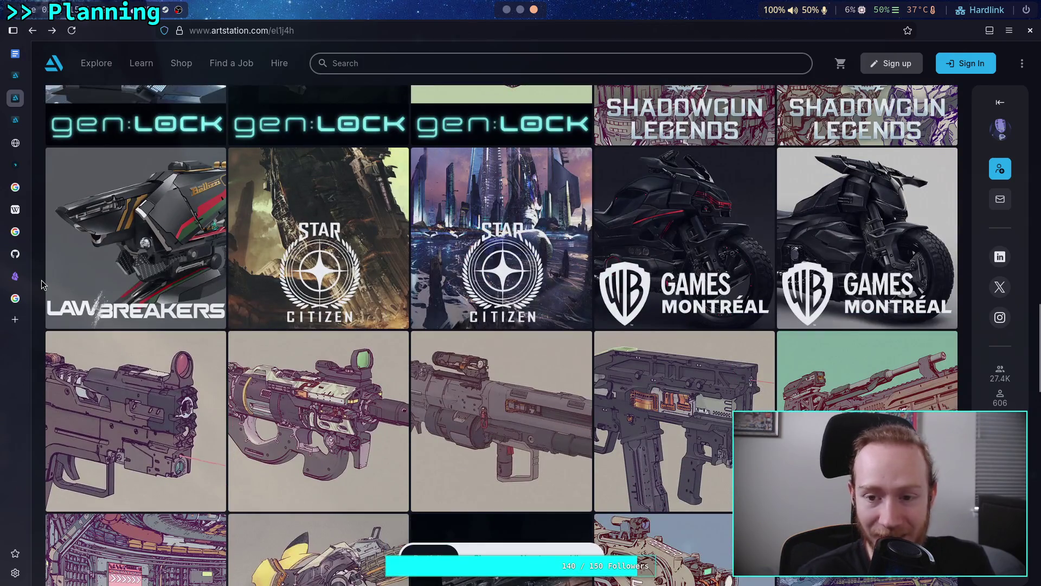
{"action": "scroll", "coordinate": [43, 284], "scroll_direction": "down", "scroll_amount": 2}
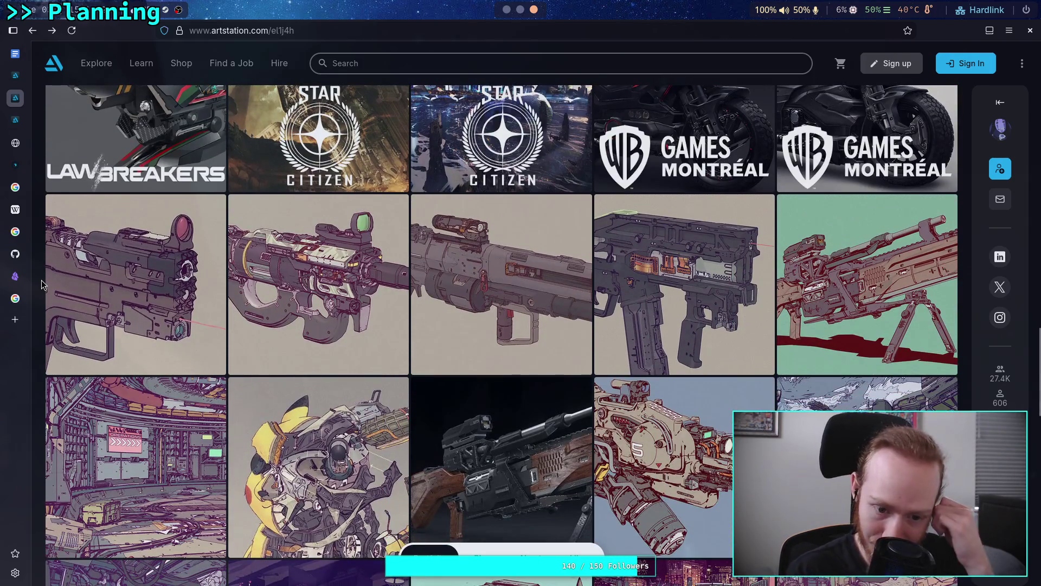
{"action": "scroll", "coordinate": [43, 285], "scroll_direction": "down", "scroll_amount": 6}
{"action": "scroll", "coordinate": [42, 284], "scroll_direction": "down", "scroll_amount": 3}
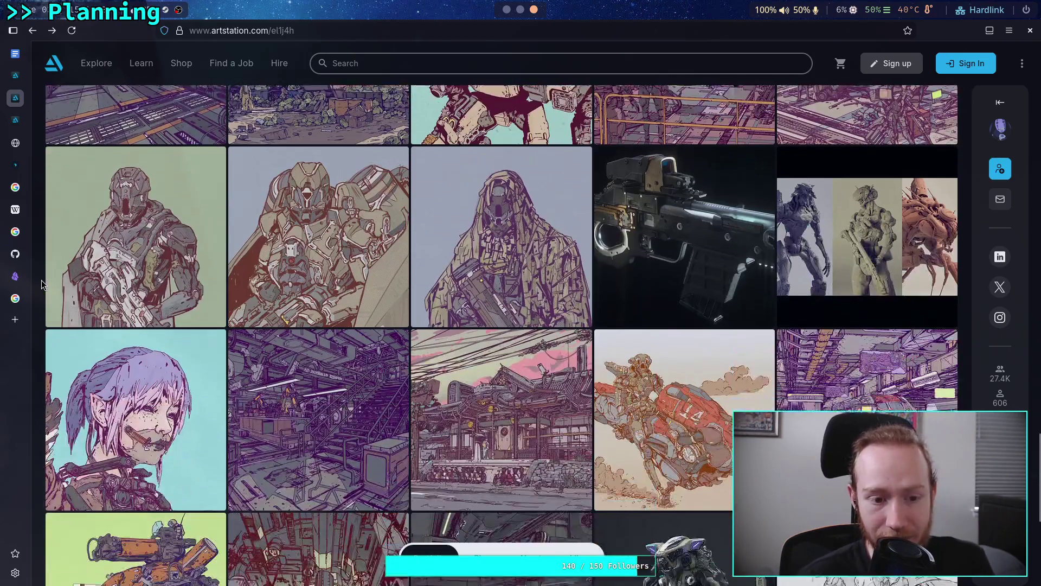
{"action": "left_click", "coordinate": [152, 232]}
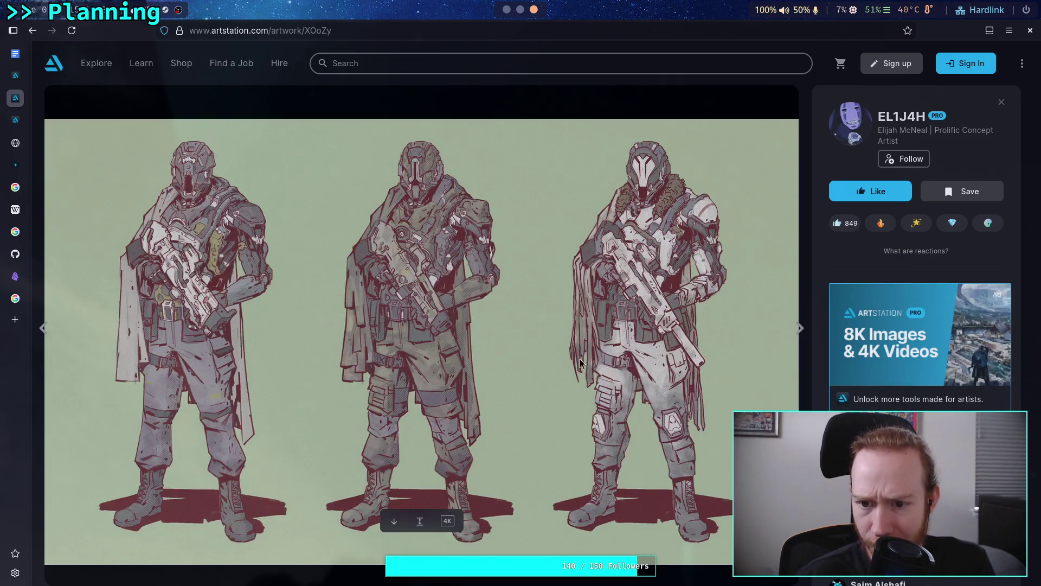
{"action": "scroll", "coordinate": [917, 337], "scroll_direction": "down", "scroll_amount": 10}
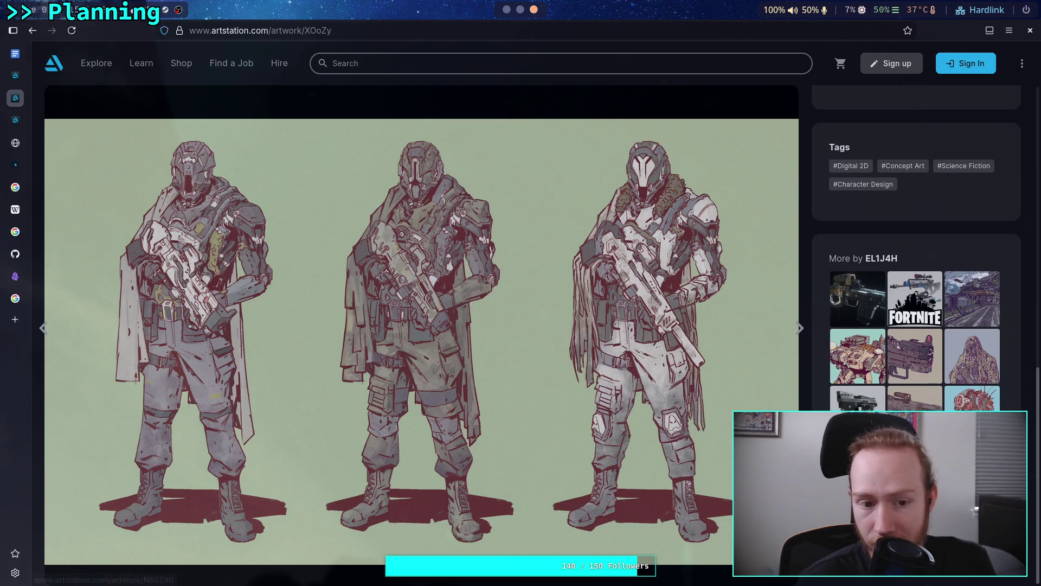
{"action": "mouse_move", "coordinate": [623, 333]}
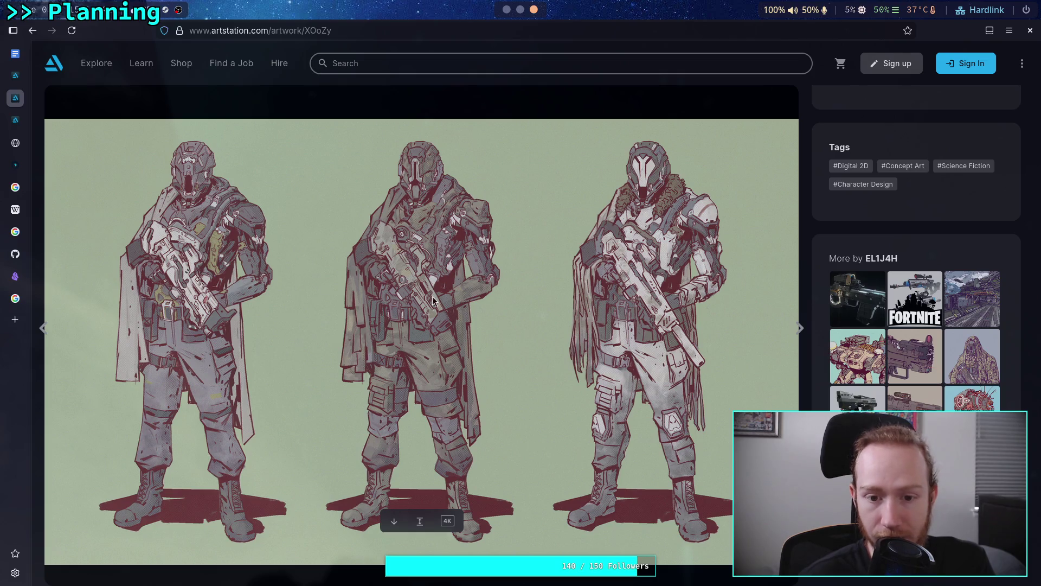
{"action": "scroll", "coordinate": [881, 407], "scroll_direction": "up", "scroll_amount": 10}
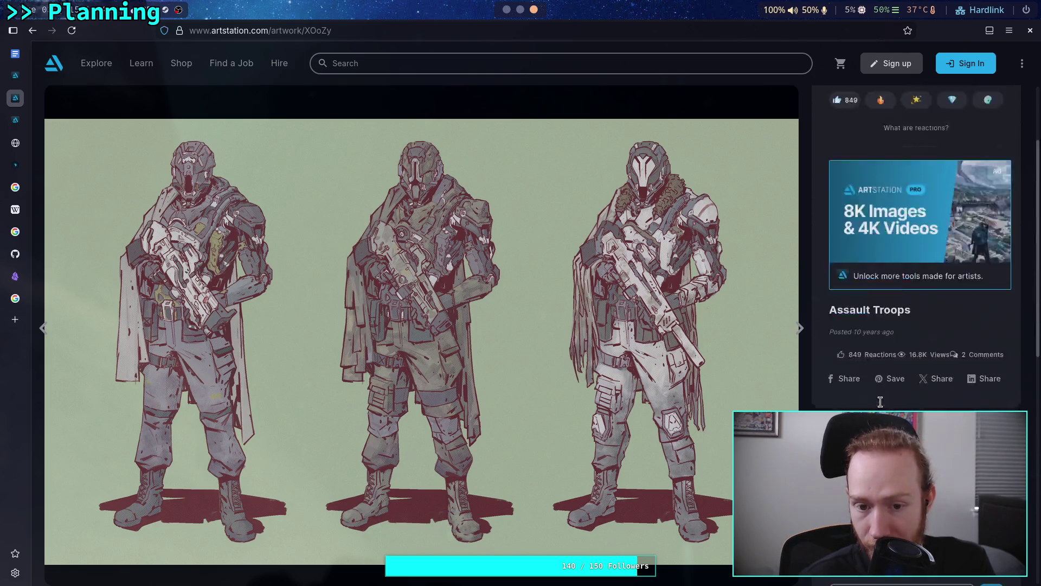
{"action": "mouse_move", "coordinate": [495, 238]}
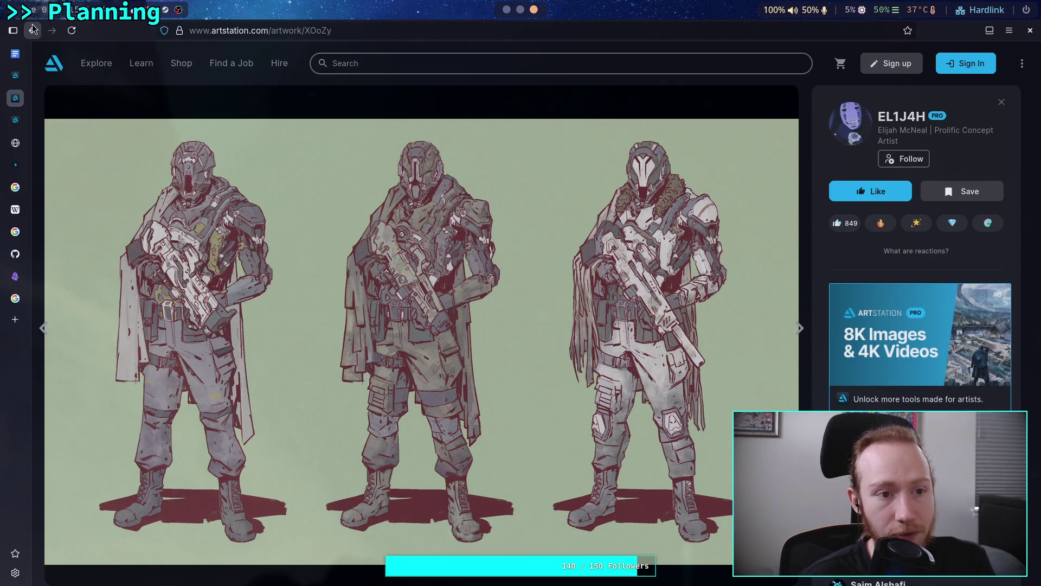
{"action": "left_click", "coordinate": [32, 30]}
{"action": "scroll", "coordinate": [272, 315], "scroll_direction": "down", "scroll_amount": 5}
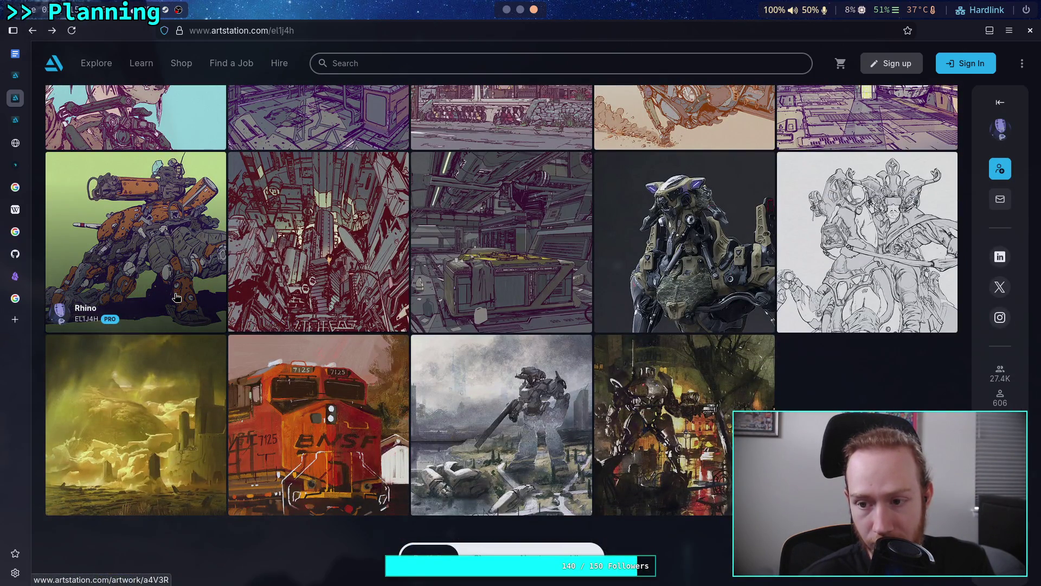
- View the Ronin robot artwork, then return to the portfolio grid
{"action": "left_click", "coordinate": [650, 232]}
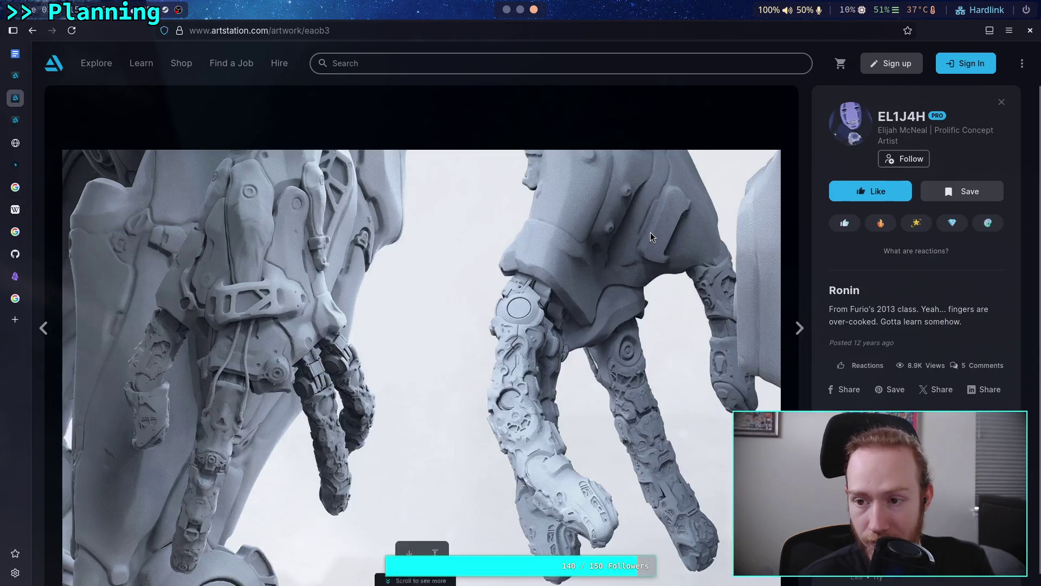
{"action": "scroll", "coordinate": [604, 262], "scroll_direction": "down", "scroll_amount": 5}
{"action": "scroll", "coordinate": [604, 262], "scroll_direction": "down", "scroll_amount": 4}
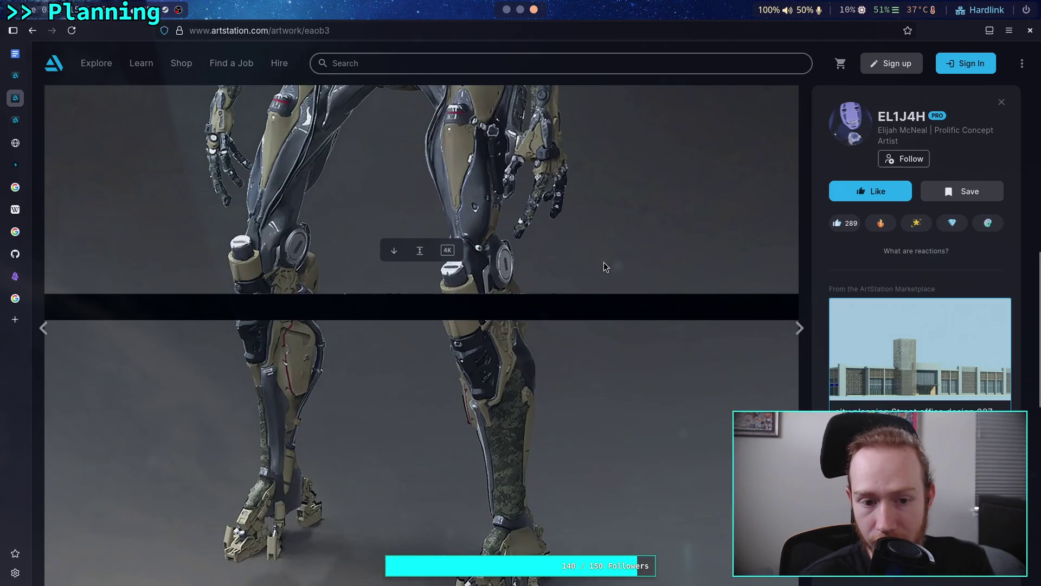
{"action": "scroll", "coordinate": [604, 261], "scroll_direction": "down", "scroll_amount": 8}
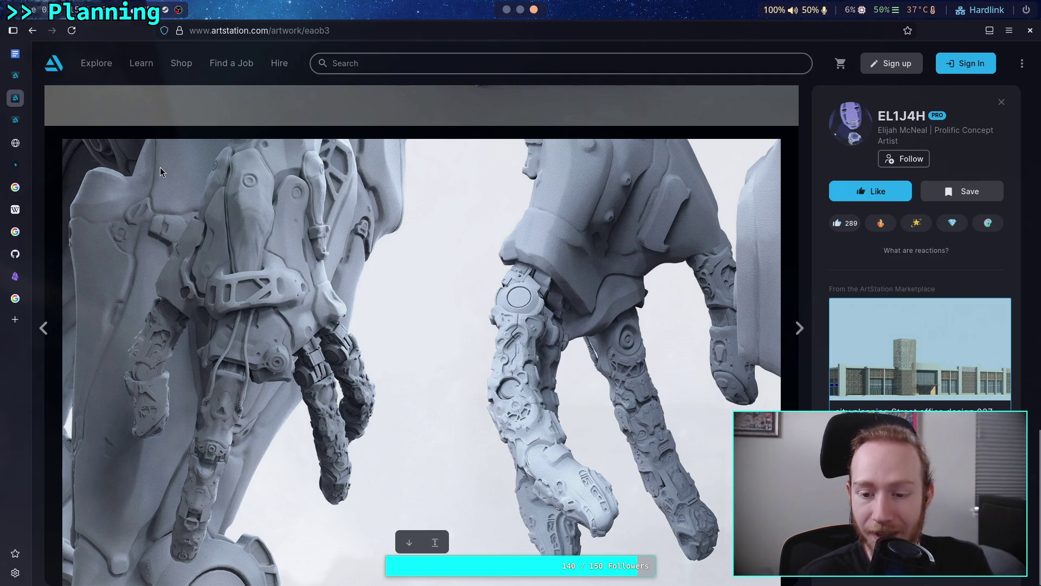
{"action": "left_click", "coordinate": [33, 30]}
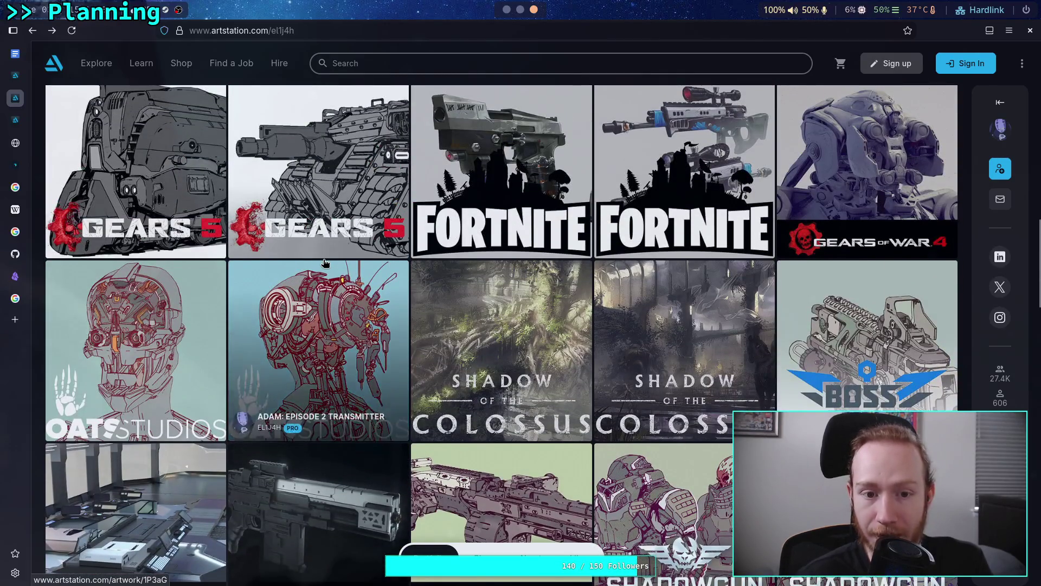
- Look through the teal armored deep-suit concept artwork
{"action": "scroll", "coordinate": [324, 263], "scroll_direction": "up", "scroll_amount": 3}
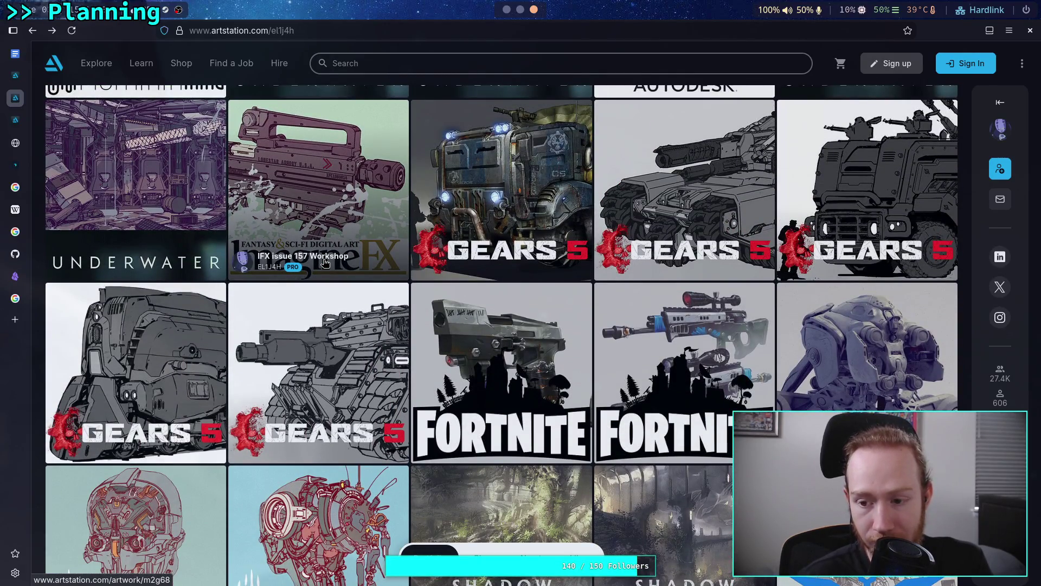
{"action": "scroll", "coordinate": [325, 263], "scroll_direction": "up", "scroll_amount": 7}
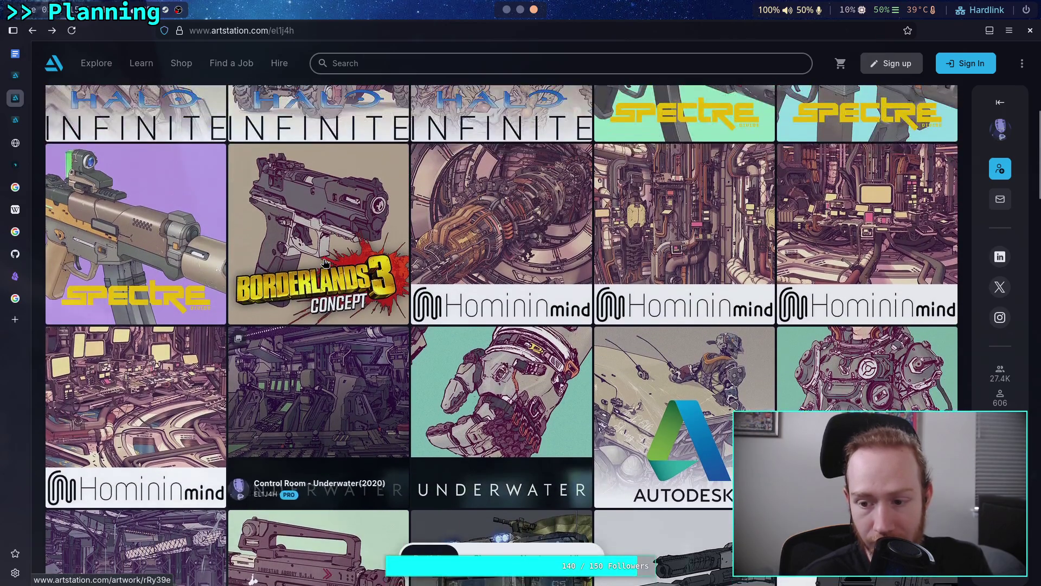
{"action": "left_click", "coordinate": [870, 408]}
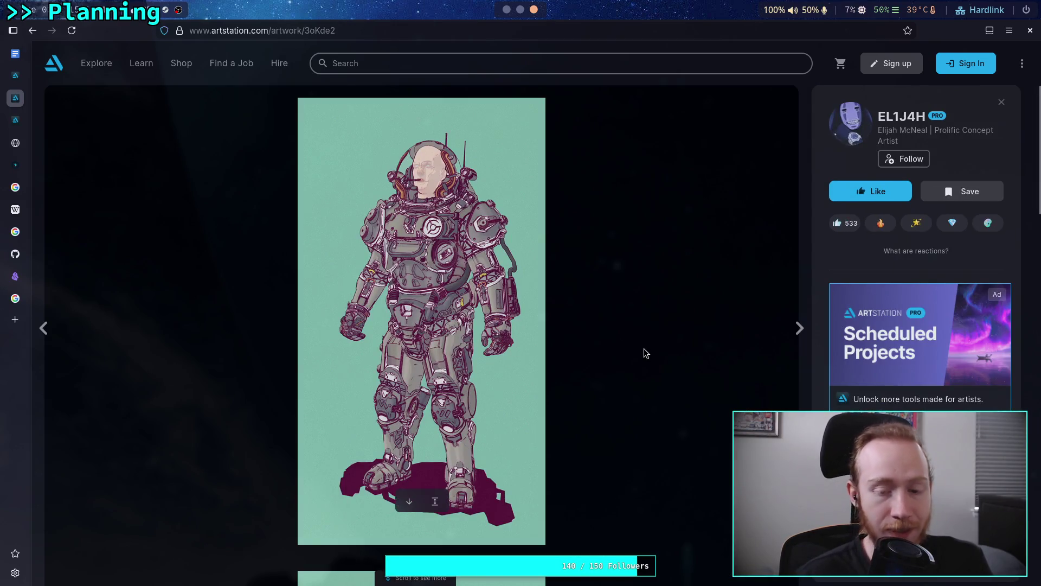
{"action": "scroll", "coordinate": [644, 349], "scroll_direction": "down", "scroll_amount": 9}
{"action": "scroll", "coordinate": [644, 349], "scroll_direction": "down", "scroll_amount": 14}
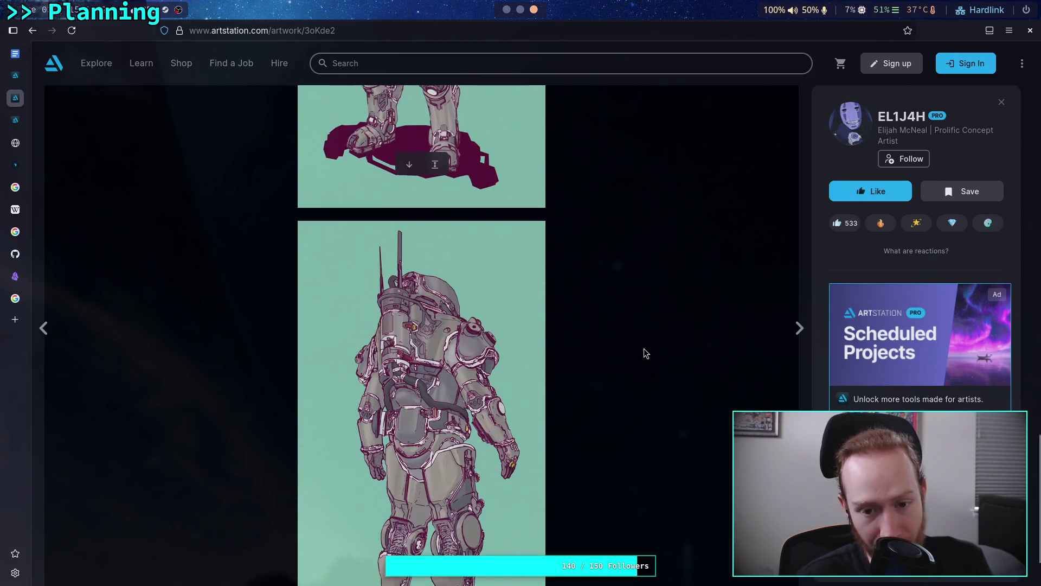
{"action": "scroll", "coordinate": [643, 348], "scroll_direction": "down", "scroll_amount": 2}
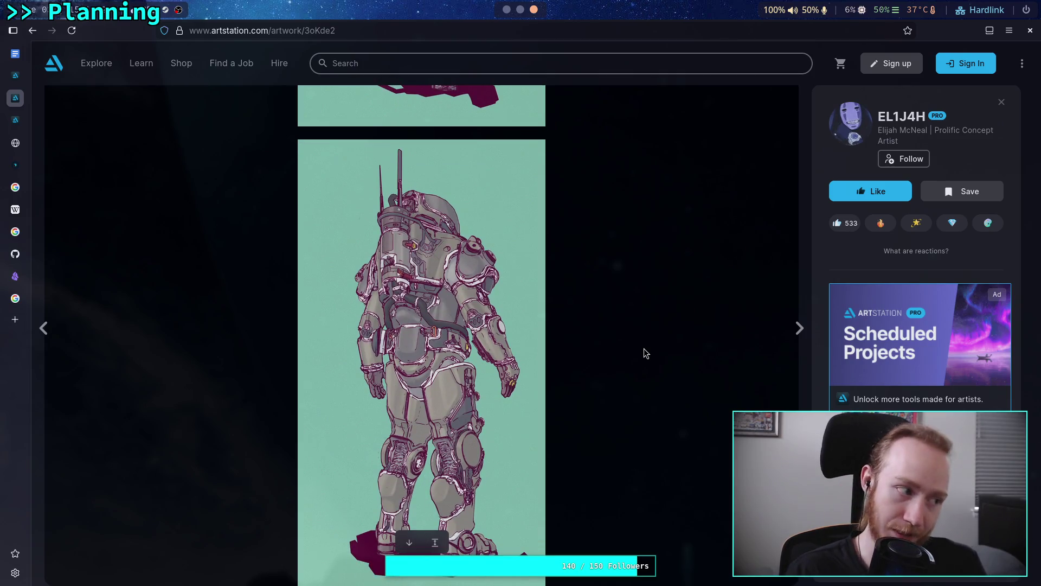
{"action": "scroll", "coordinate": [643, 348], "scroll_direction": "down", "scroll_amount": 5}
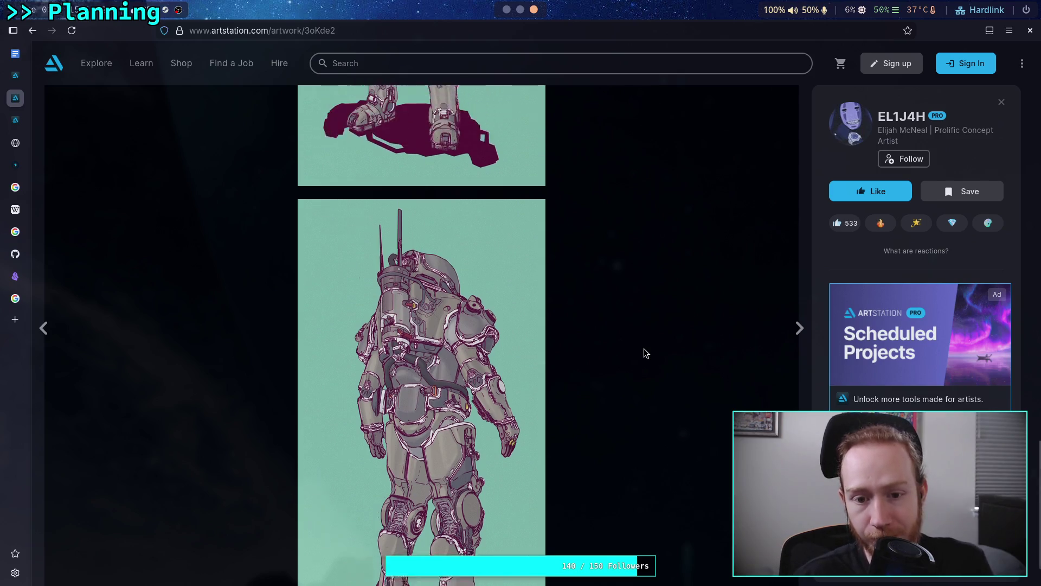
{"action": "scroll", "coordinate": [643, 352], "scroll_direction": "down", "scroll_amount": 4}
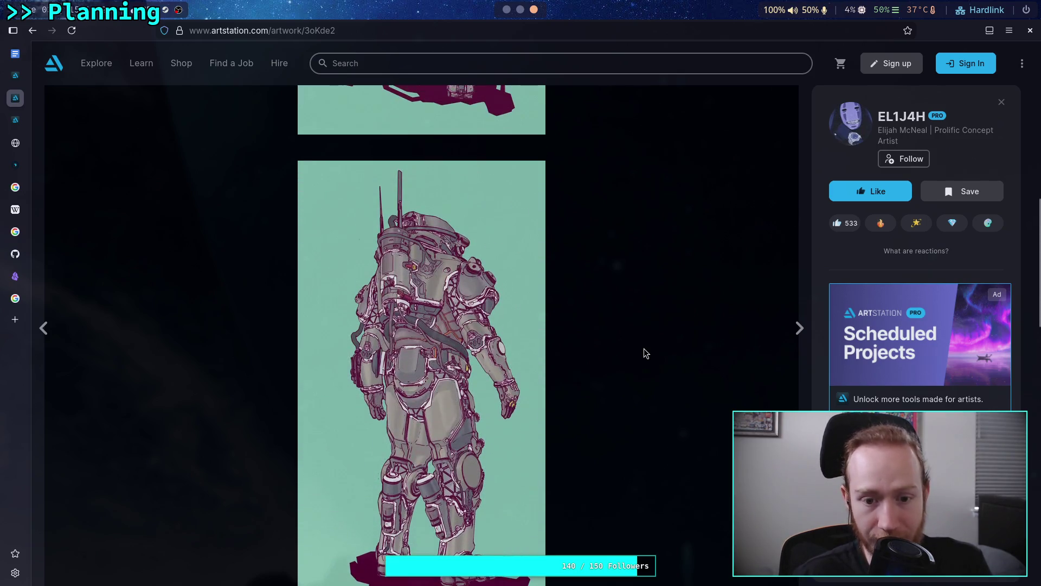
{"action": "scroll", "coordinate": [644, 352], "scroll_direction": "down", "scroll_amount": 4}
{"action": "scroll", "coordinate": [643, 352], "scroll_direction": "up", "scroll_amount": 3}
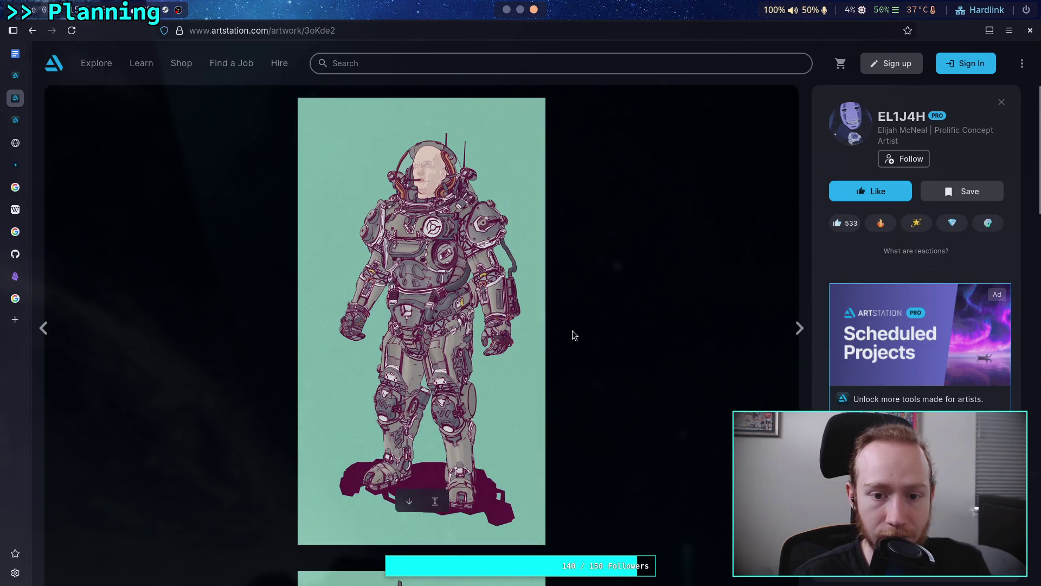
- Go back to the portfolio and reopen the Deep Suit - Underwater (2020) page
{"action": "key", "text": "alt+Left"}
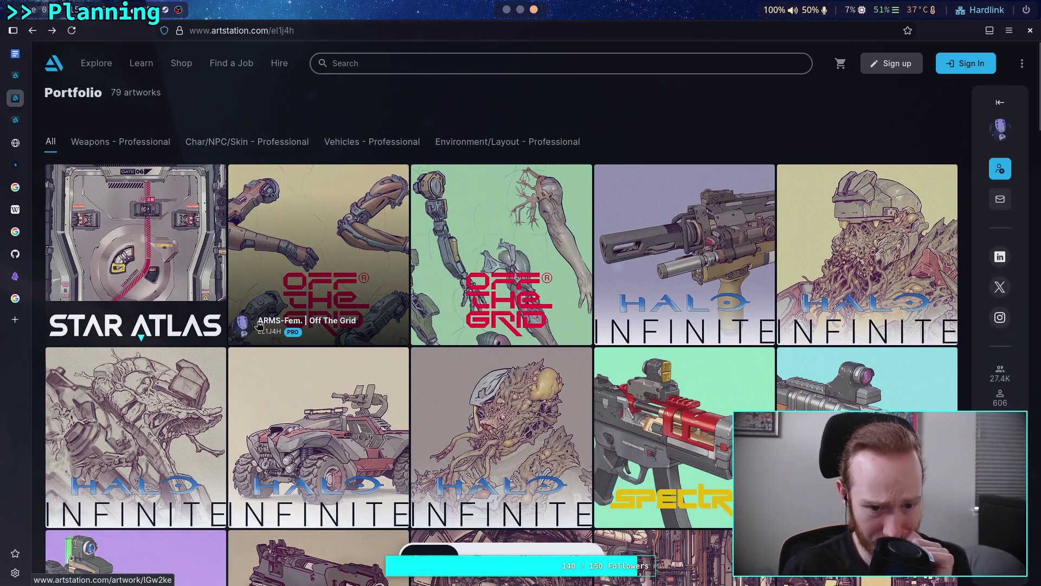
{"action": "scroll", "coordinate": [259, 325], "scroll_direction": "down", "scroll_amount": 10}
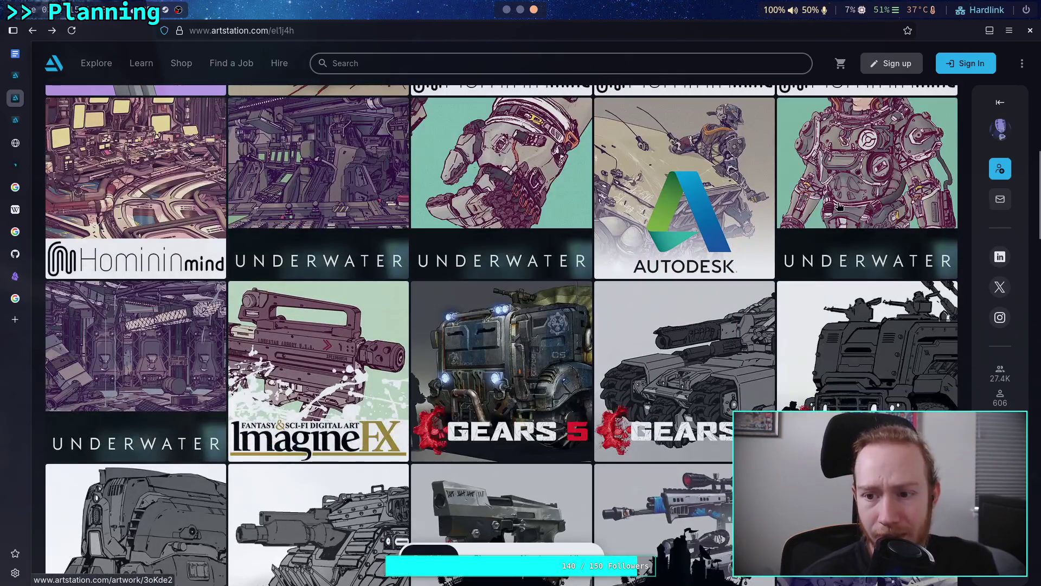
{"action": "left_click", "coordinate": [564, 309]}
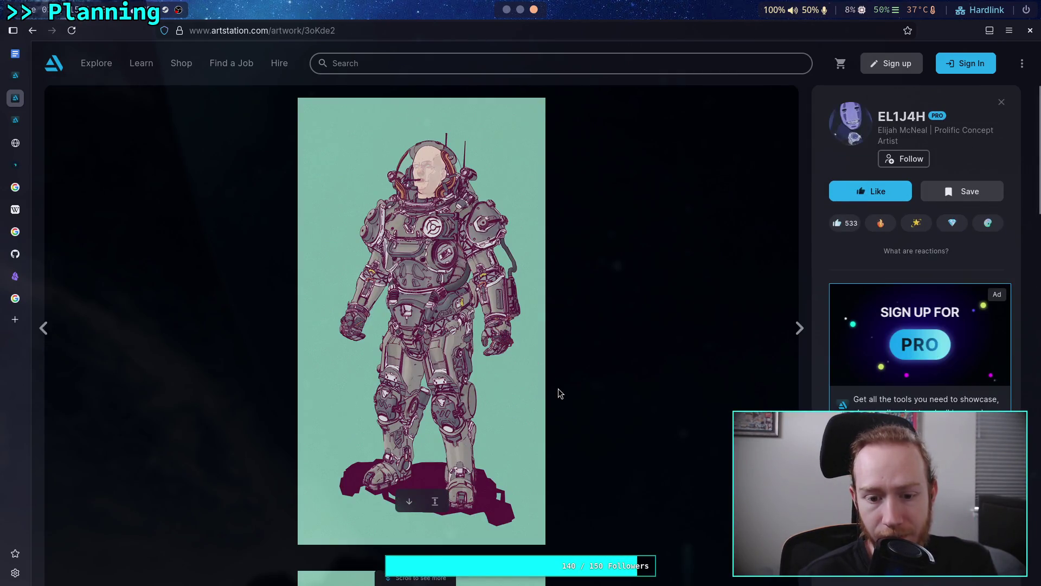
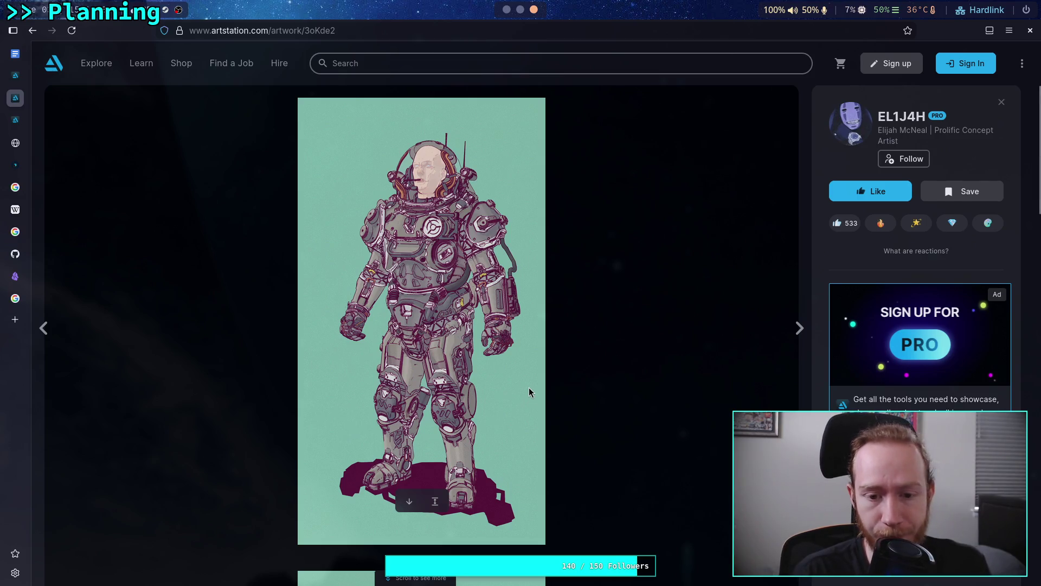
- Scroll through the armoured diving-suit artwork to look it over
{"action": "scroll", "coordinate": [529, 379], "scroll_direction": "down", "scroll_amount": 10}
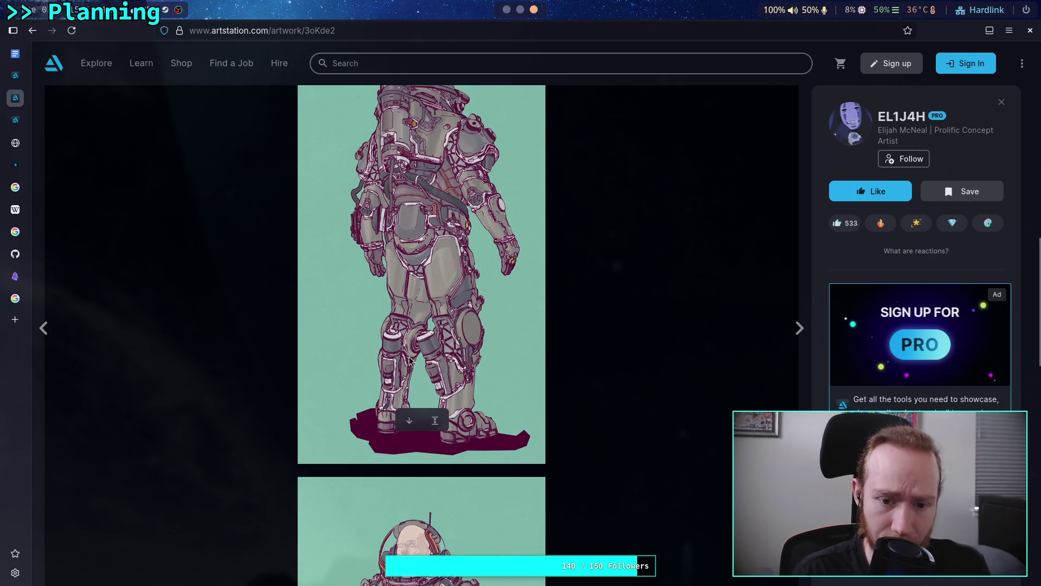
{"action": "scroll", "coordinate": [422, 356], "scroll_direction": "down", "scroll_amount": 3}
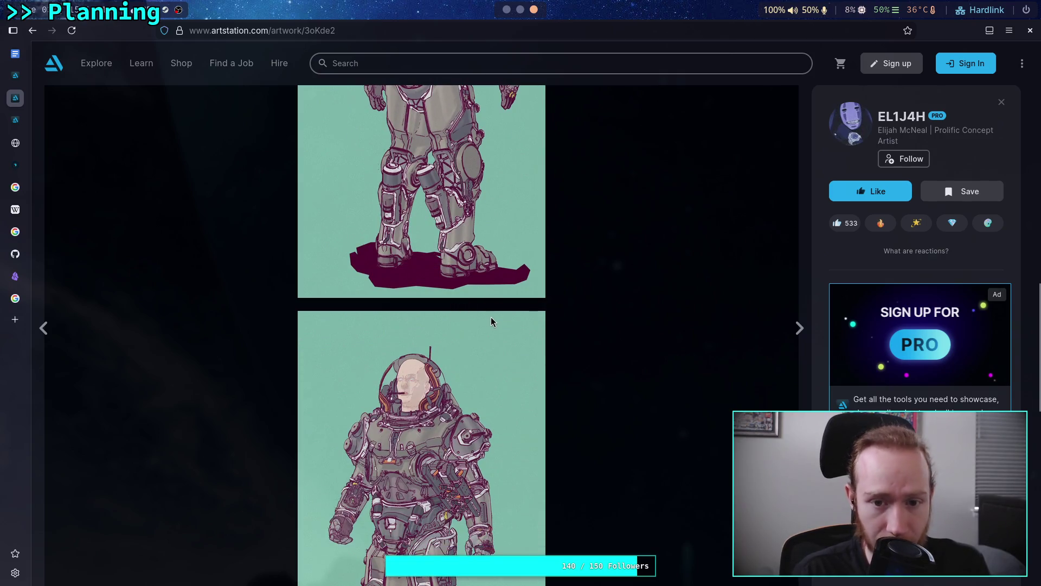
{"action": "scroll", "coordinate": [492, 315], "scroll_direction": "up", "scroll_amount": 4}
{"action": "mouse_move", "coordinate": [484, 368]}
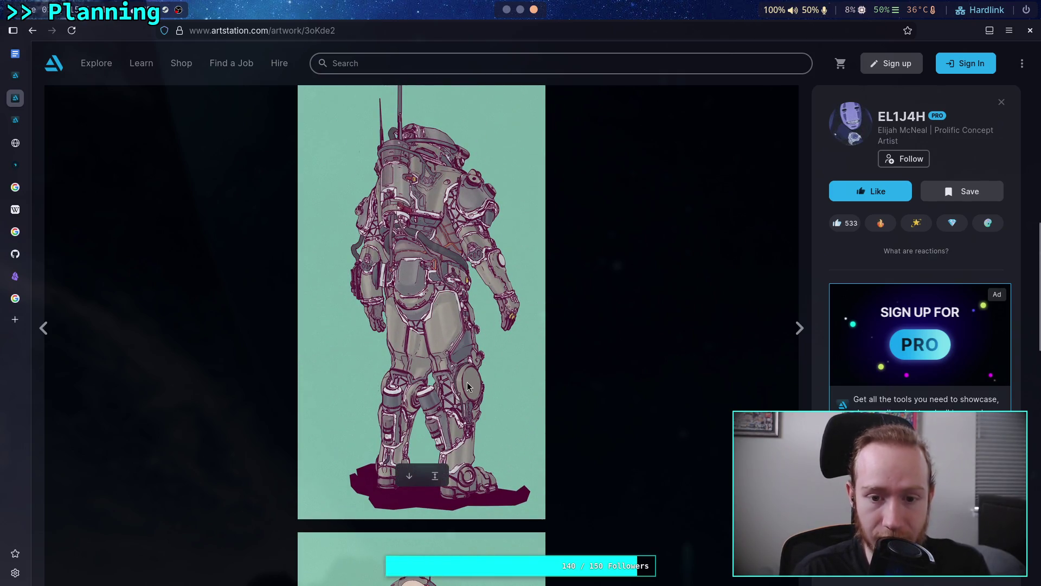
{"action": "scroll", "coordinate": [467, 382], "scroll_direction": "down", "scroll_amount": 5}
{"action": "scroll", "coordinate": [451, 356], "scroll_direction": "down", "scroll_amount": 3}
{"action": "scroll", "coordinate": [447, 358], "scroll_direction": "up", "scroll_amount": 1}
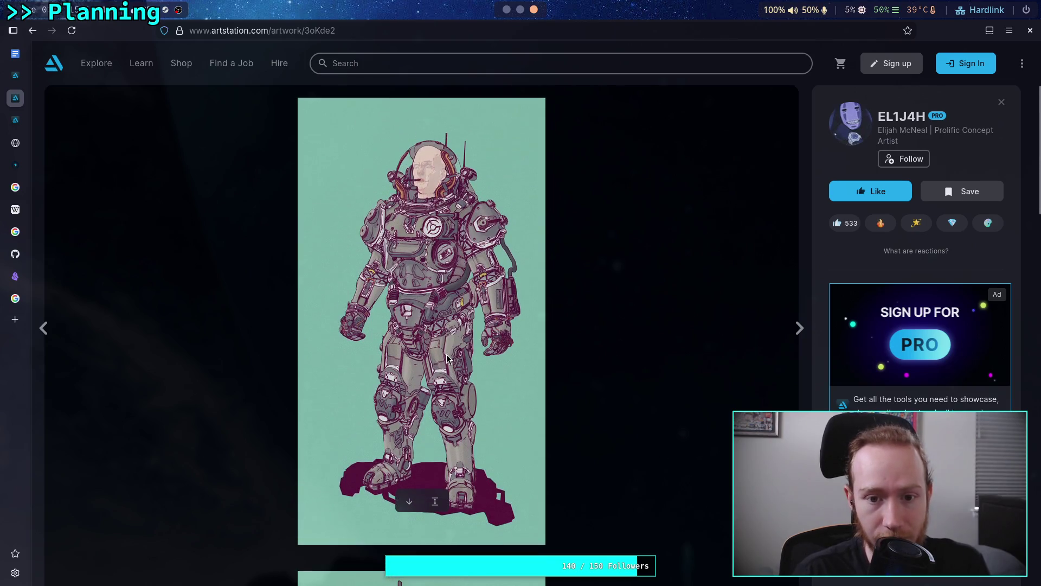
{"action": "scroll", "coordinate": [447, 358], "scroll_direction": "down", "scroll_amount": 5}
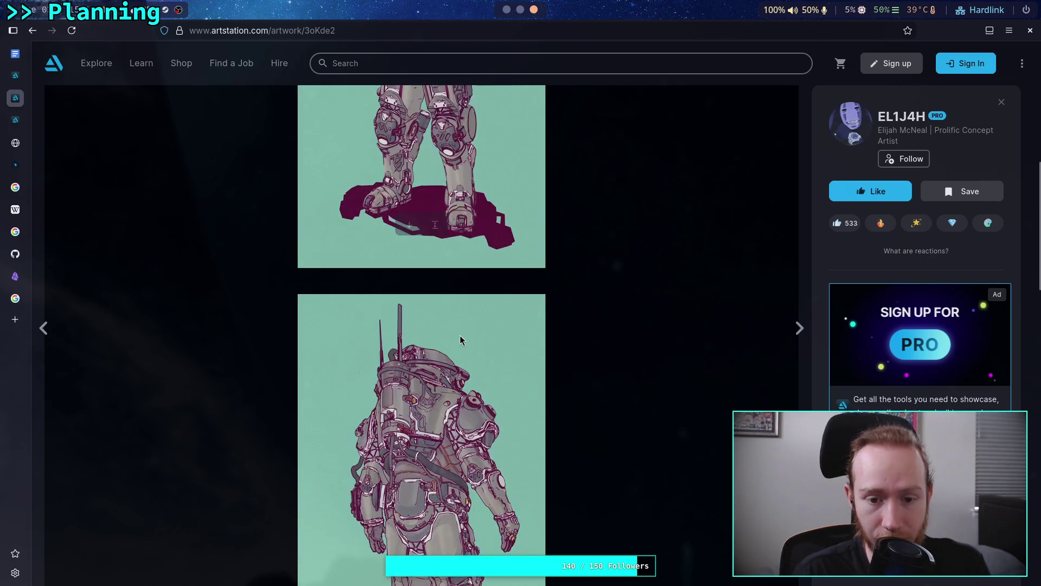
- Go back to the artist's portfolio gallery, browse it, then go back another page
{"action": "left_click", "coordinate": [31, 24]}
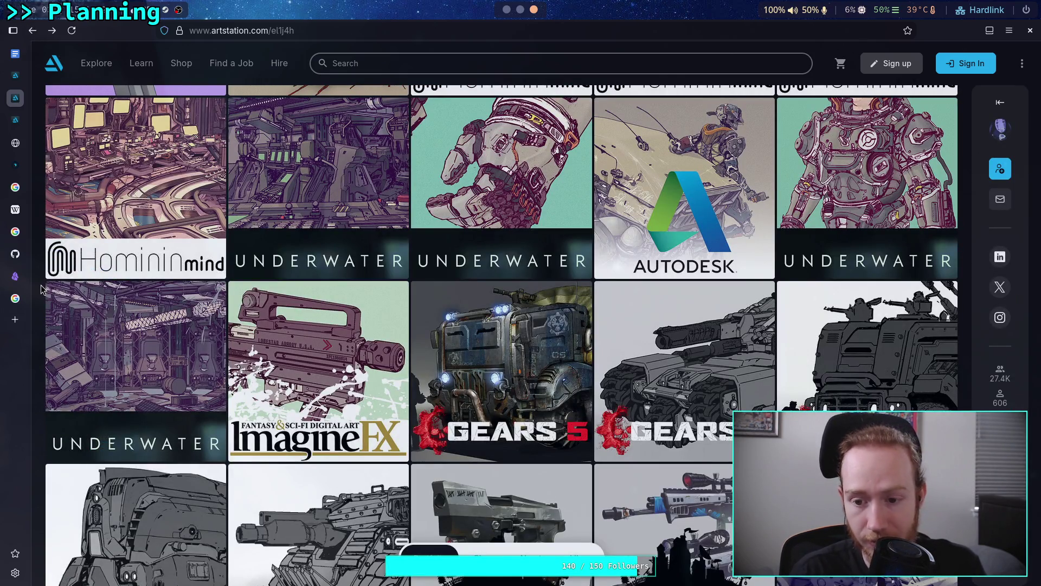
{"action": "scroll", "coordinate": [40, 290], "scroll_direction": "down", "scroll_amount": 4}
{"action": "scroll", "coordinate": [41, 289], "scroll_direction": "up", "scroll_amount": 12}
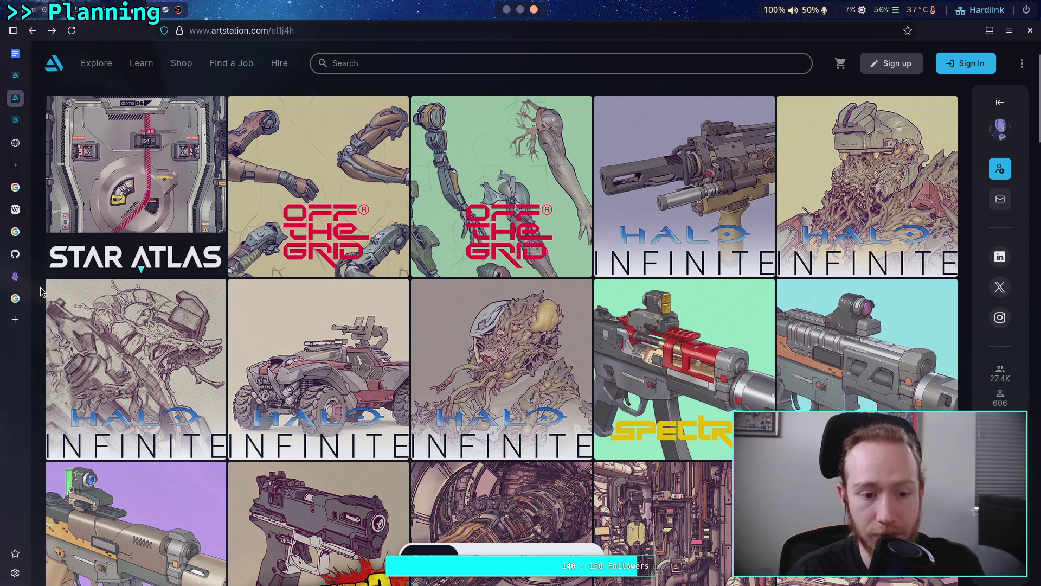
{"action": "scroll", "coordinate": [41, 282], "scroll_direction": "up", "scroll_amount": 2}
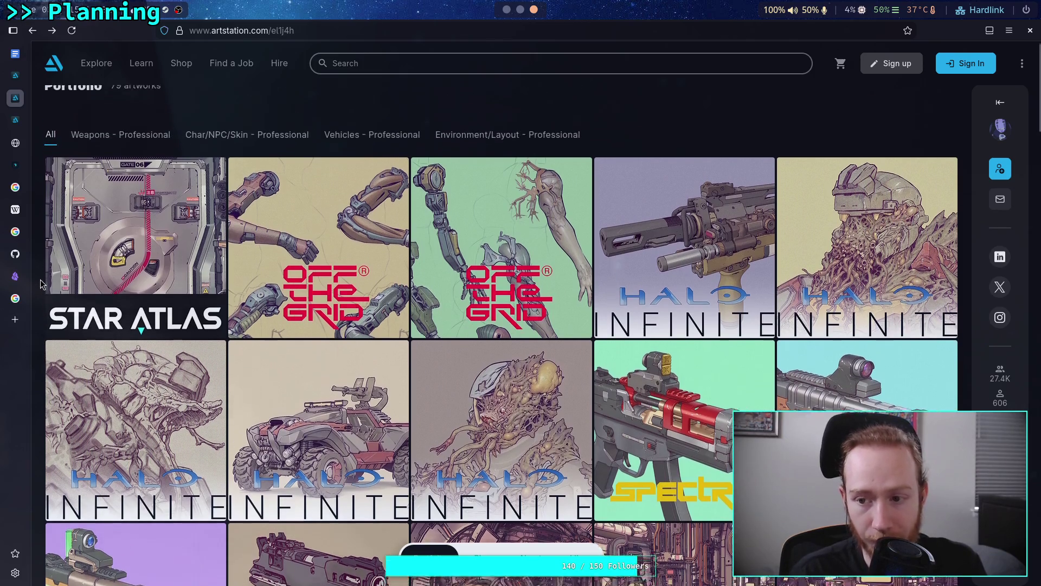
{"action": "left_click", "coordinate": [34, 30]}
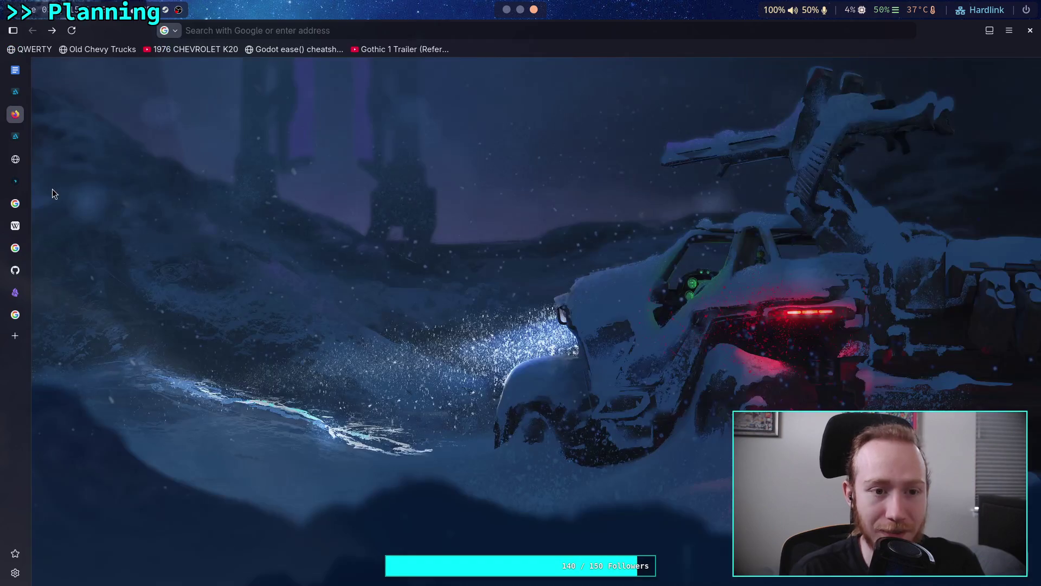
- Close the empty tab and look over the 'rifle concept 1' artwork
{"action": "middle_click", "coordinate": [16, 98]}
{"action": "left_click", "coordinate": [23, 80]}
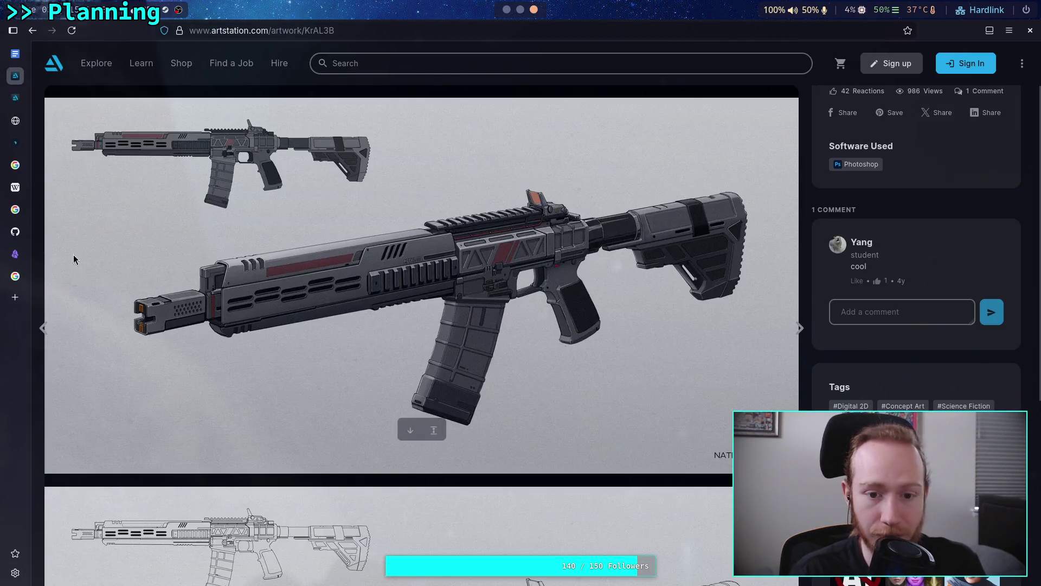
{"action": "scroll", "coordinate": [74, 255], "scroll_direction": "down", "scroll_amount": 5}
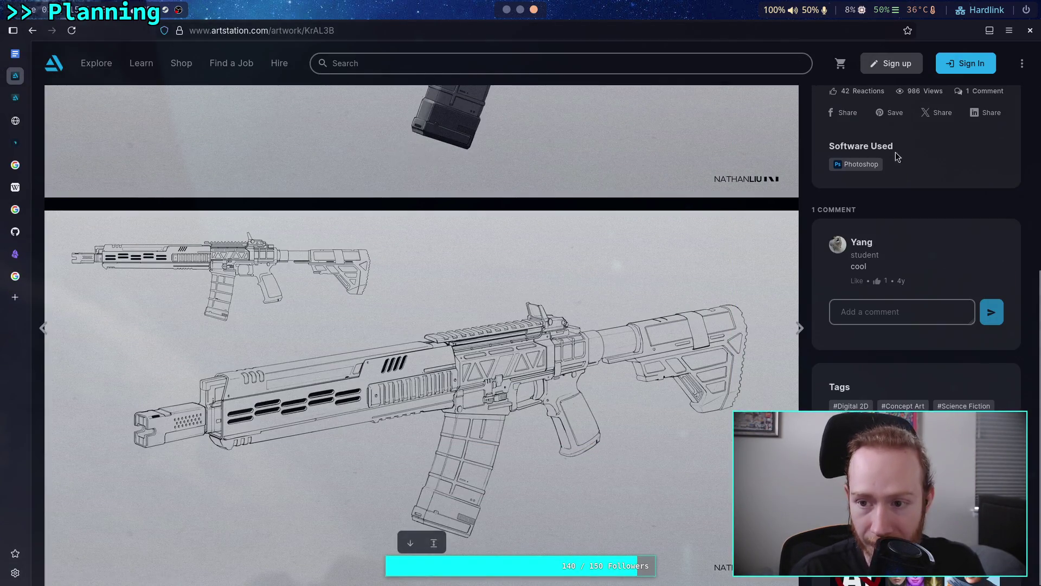
{"action": "scroll", "coordinate": [893, 274], "scroll_direction": "up", "scroll_amount": 5}
{"action": "scroll", "coordinate": [774, 276], "scroll_direction": "up", "scroll_amount": 5}
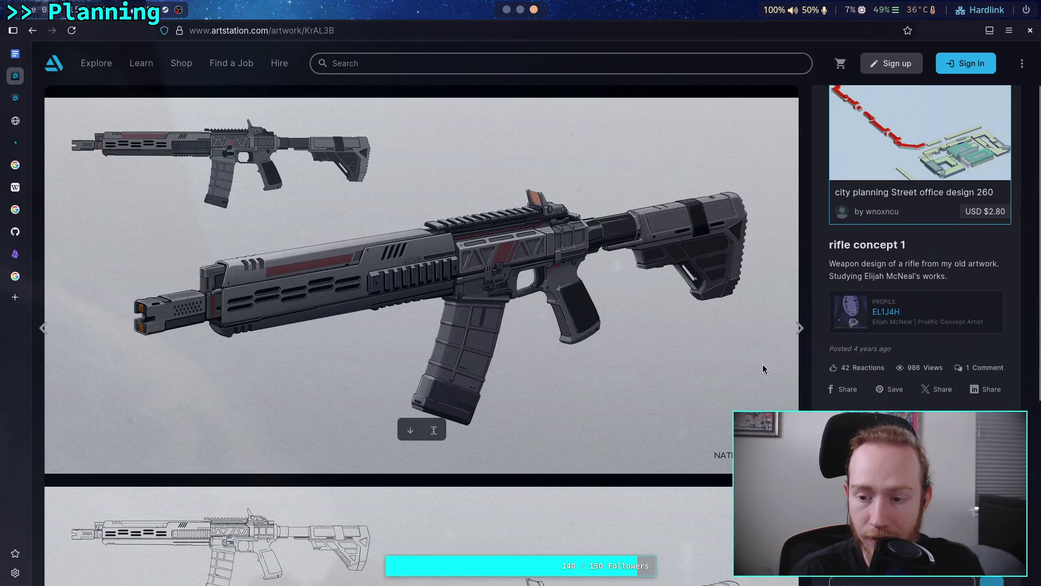
{"action": "scroll", "coordinate": [902, 324], "scroll_direction": "up", "scroll_amount": 4}
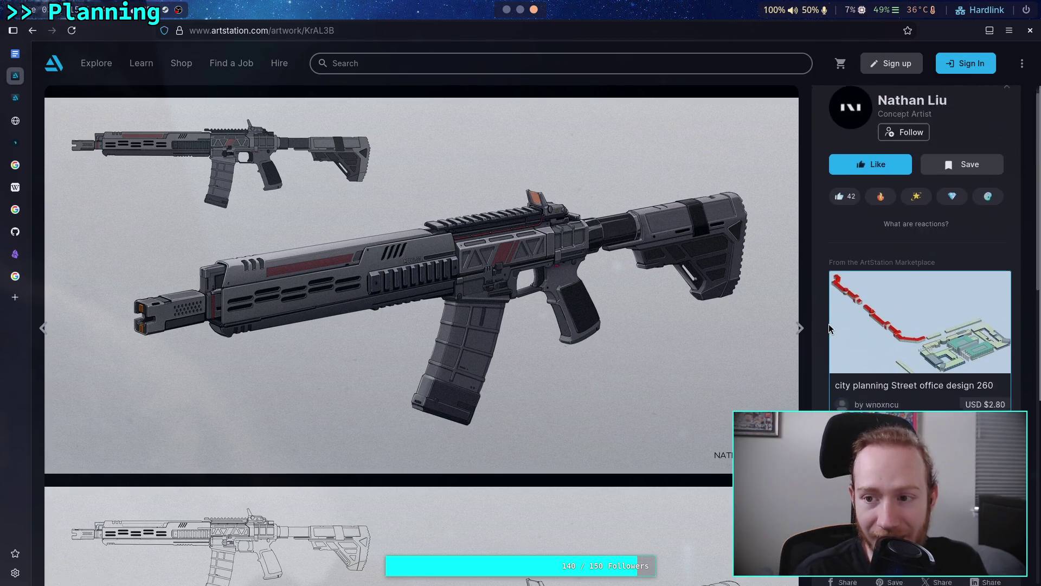
{"action": "scroll", "coordinate": [902, 324], "scroll_direction": "down", "scroll_amount": 2}
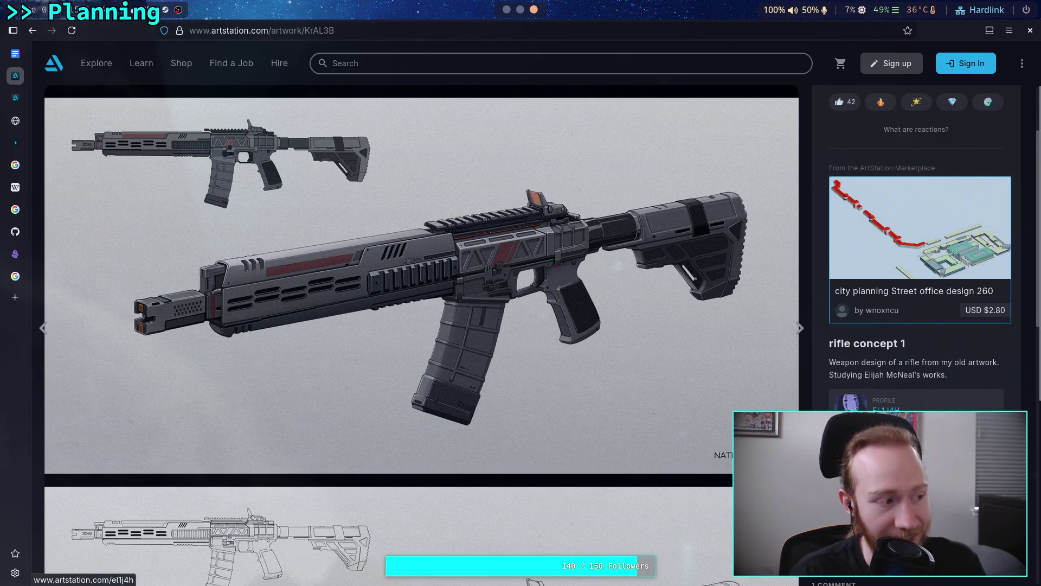
{"action": "scroll", "coordinate": [909, 359], "scroll_direction": "down", "scroll_amount": 2}
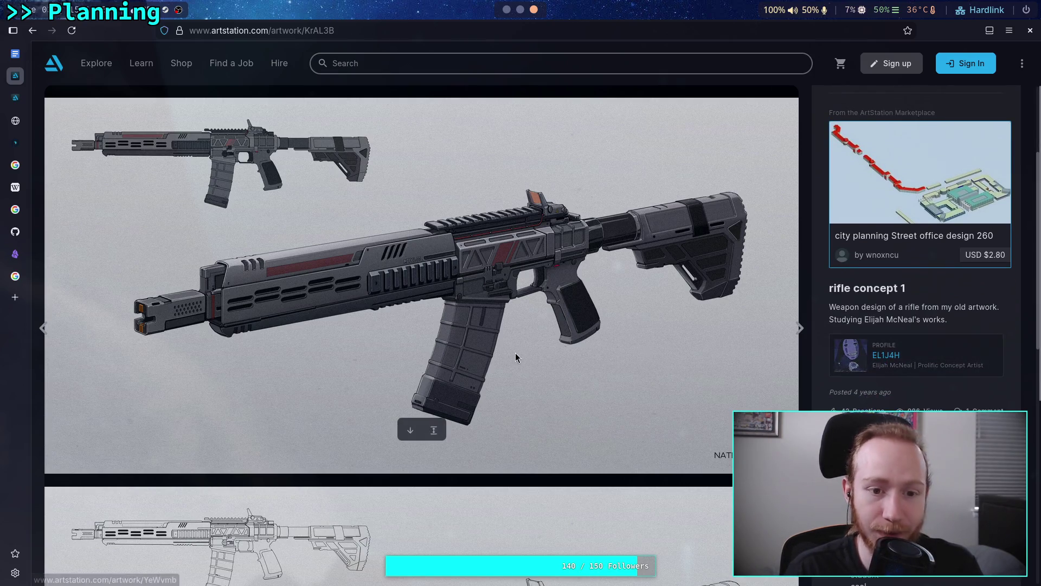
{"action": "scroll", "coordinate": [486, 343], "scroll_direction": "down", "scroll_amount": 5}
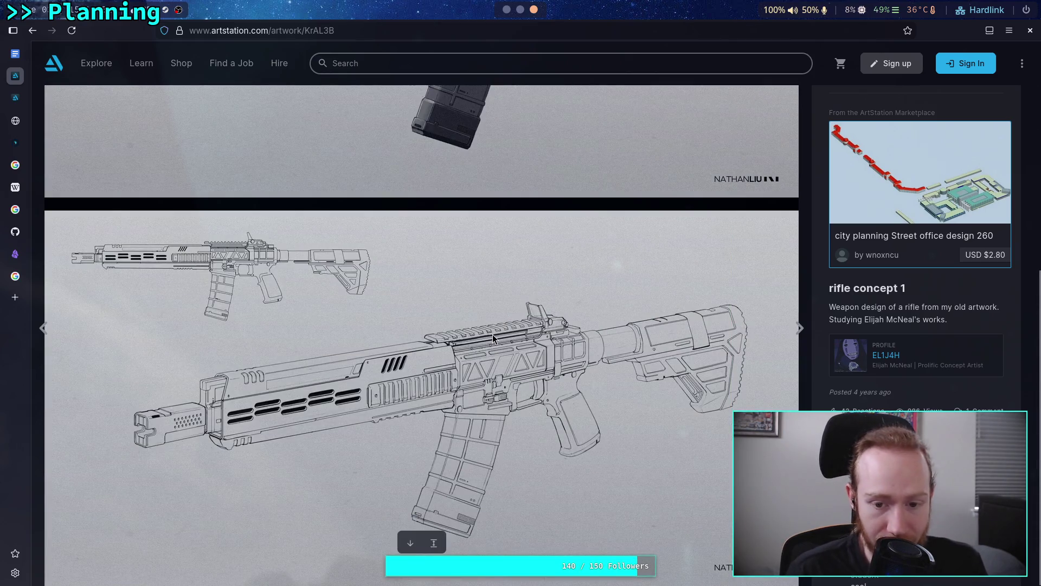
{"action": "scroll", "coordinate": [493, 334], "scroll_direction": "up", "scroll_amount": 5}
- Copy the colour rifle render and place the cursor under Concept Art in the Rifle note
{"action": "right_click", "coordinate": [381, 263]}
{"action": "left_click", "coordinate": [402, 300]}
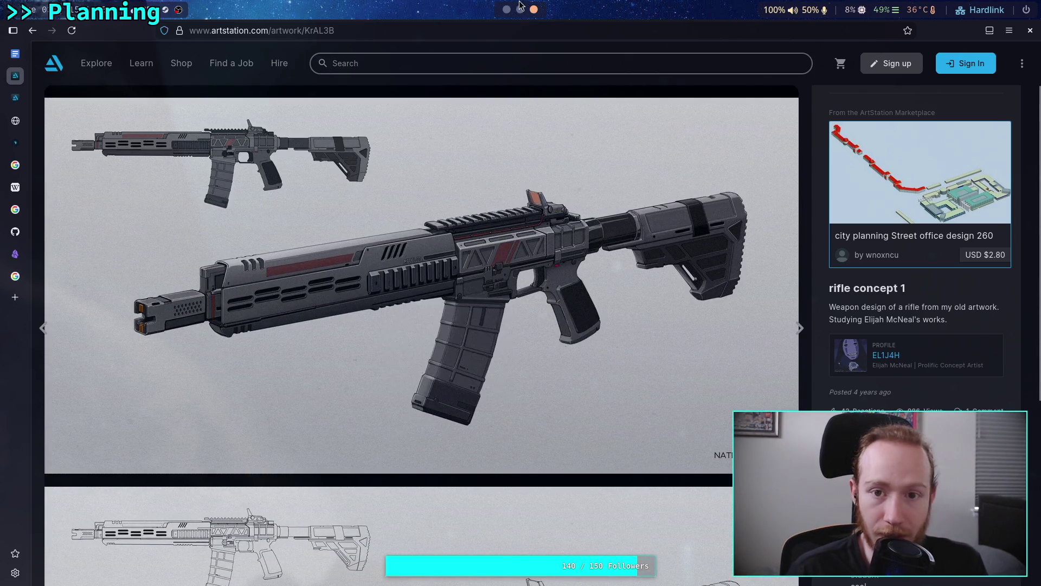
{"action": "key", "text": "alt+Tab"}
{"action": "left_click", "coordinate": [89, 397]}
{"action": "left_click", "coordinate": [405, 275]}
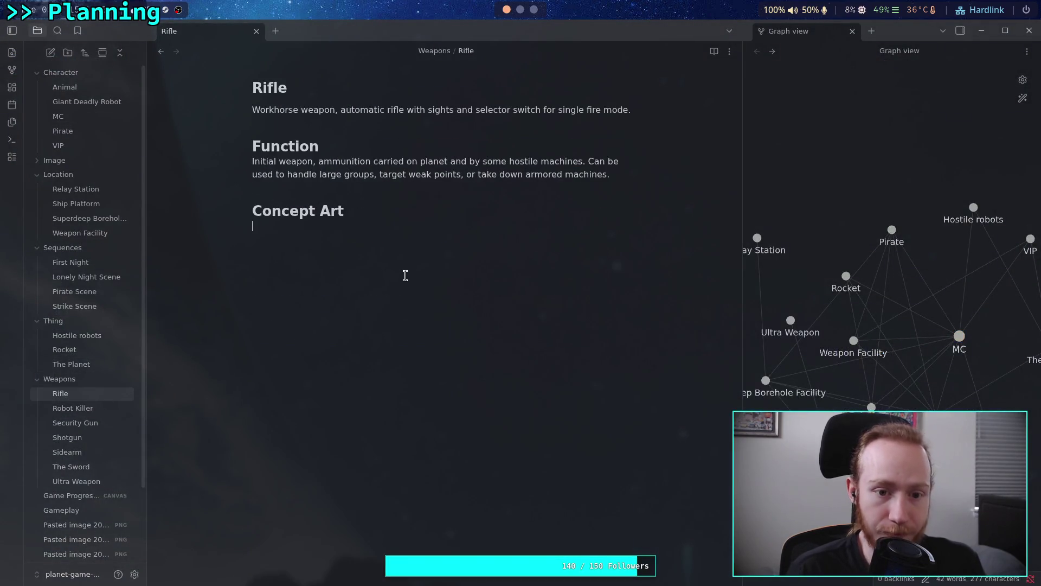
- Paste the rifle render into the note and add a comment ending 'Muzzle is a bit strange'
{"action": "key", "text": "ctrl+v"}
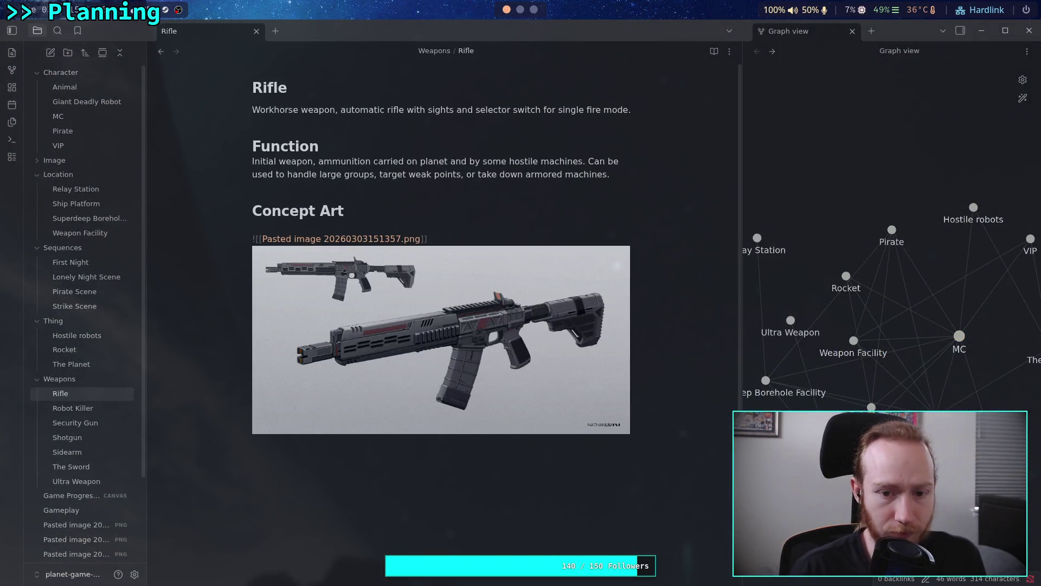
{"action": "key", "text": "Return"}
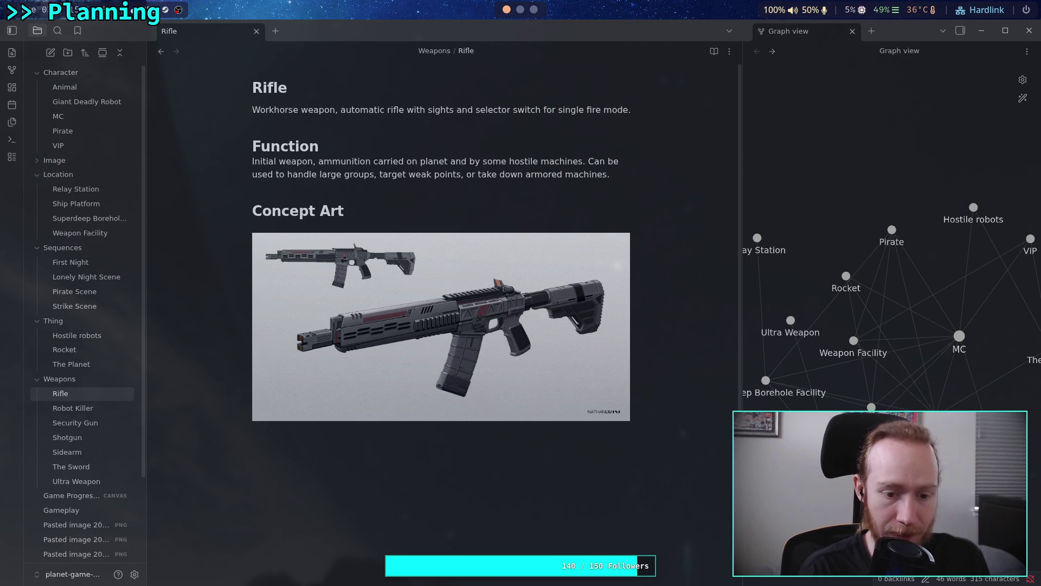
{"action": "type", "text": "Okay,"}
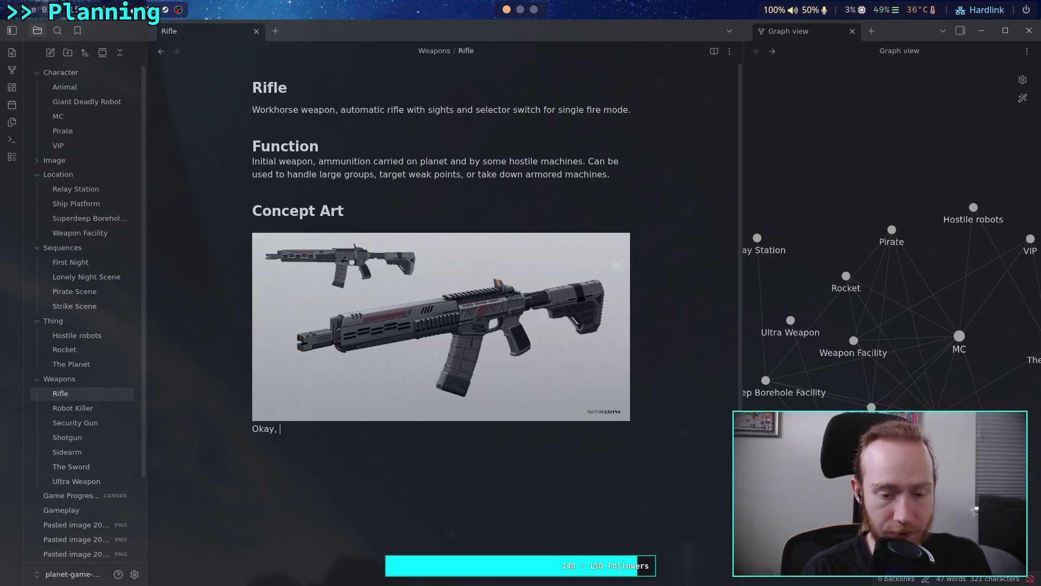
{"action": "type", "text": " fur"}
{"action": "type", "text": "uristic, "}
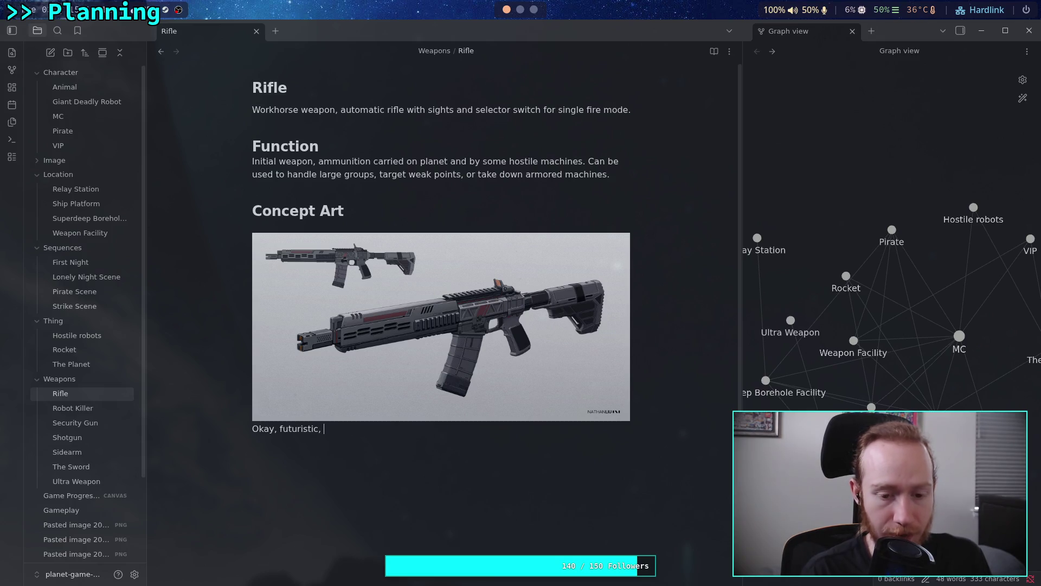
{"action": "type", "text": "similar"}
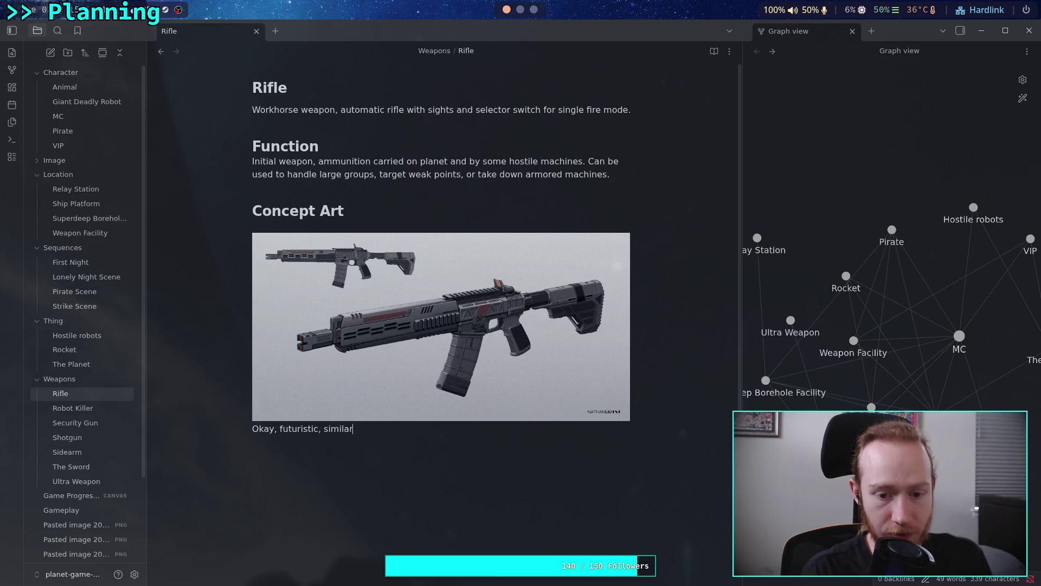
{"action": "type", "text": " to existi"}
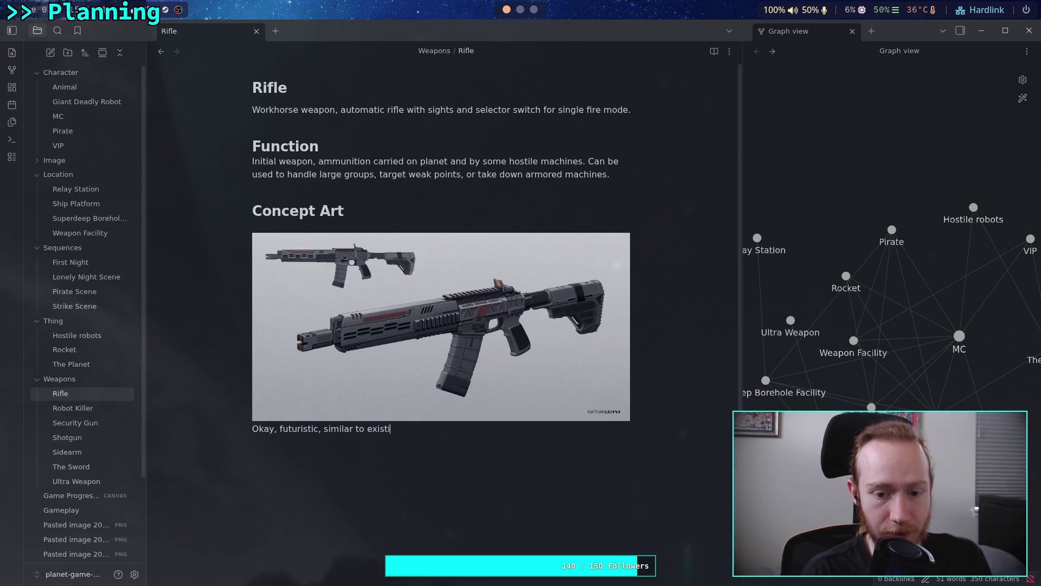
{"action": "type", "text": "ngweapons"}
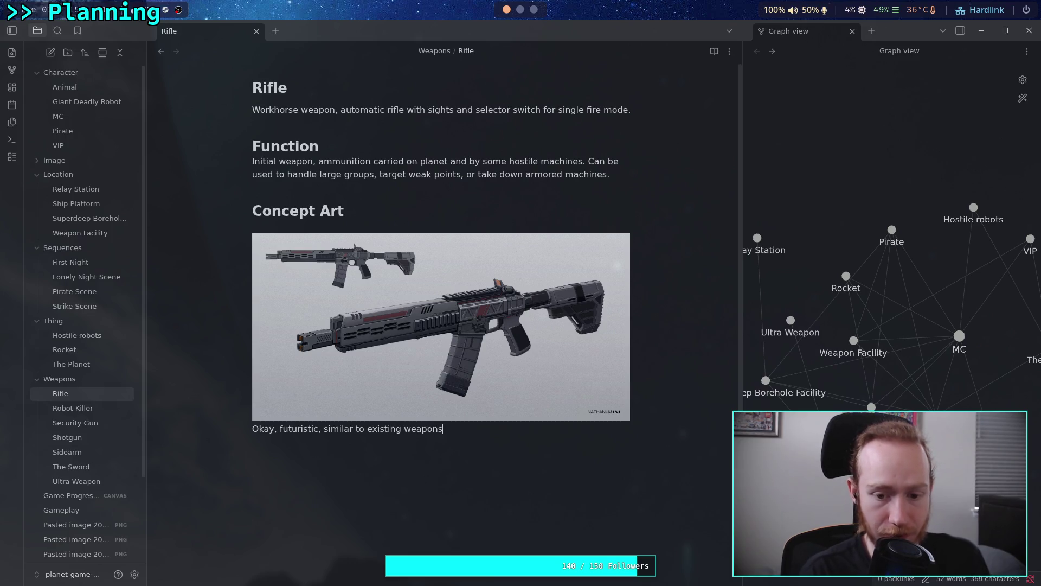
{"action": "type", "text": ". "}
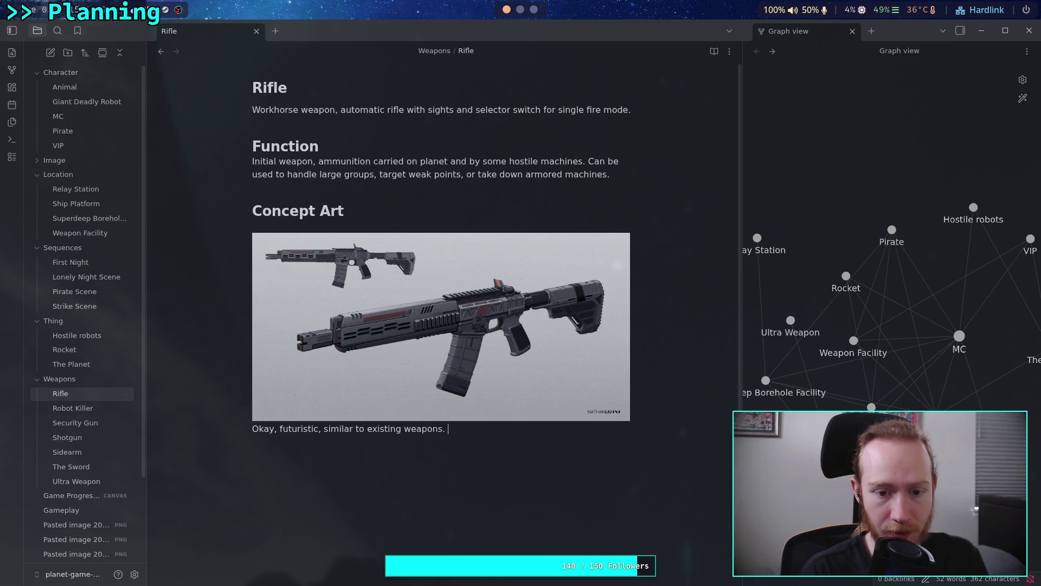
{"action": "type", "text": "Barrel"}
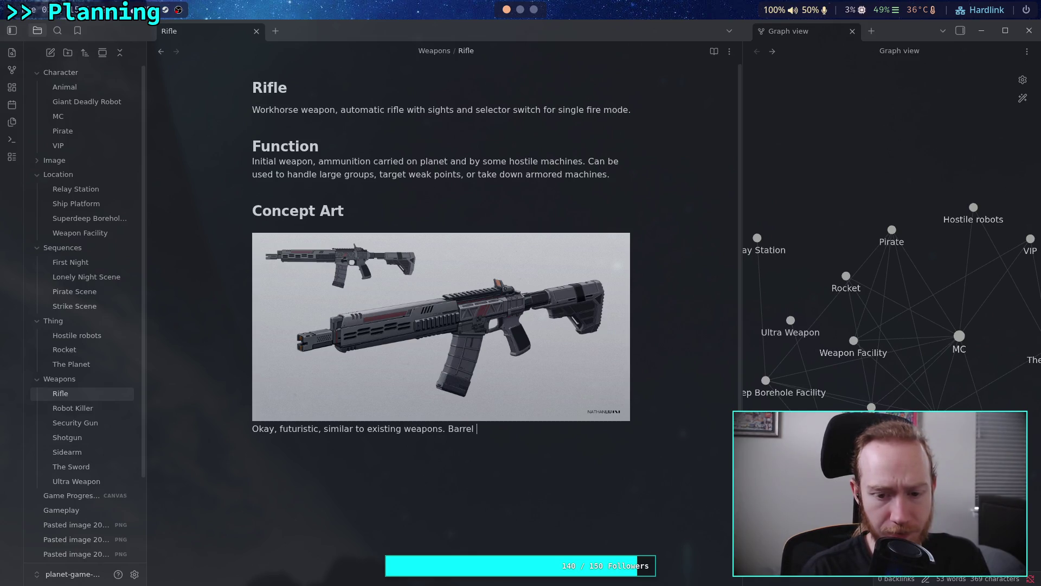
{"action": "key", "text": "ctrl+BackSpace"}
{"action": "type", "text": "Muzzle is a "}
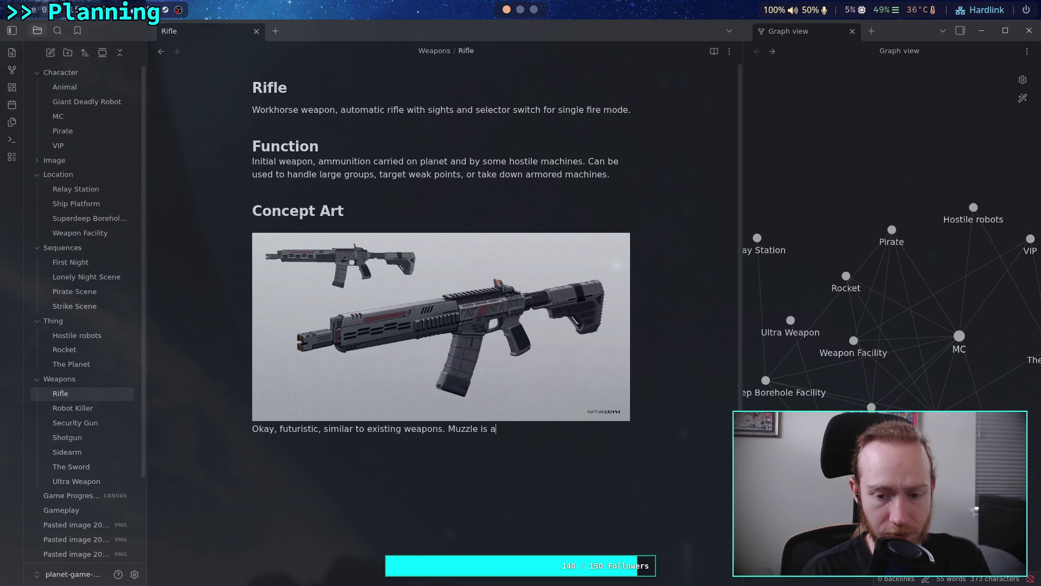
{"action": "type", "text": "bit strange."}
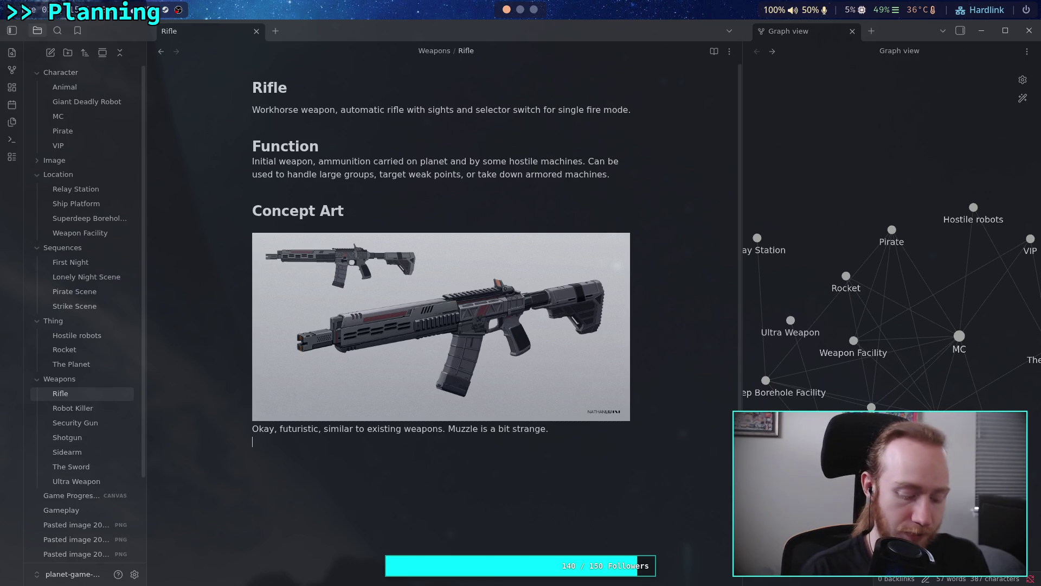
- Copy the rifle artwork's ArtStation URL and paste it below the comment
{"action": "key", "text": "super+3"}
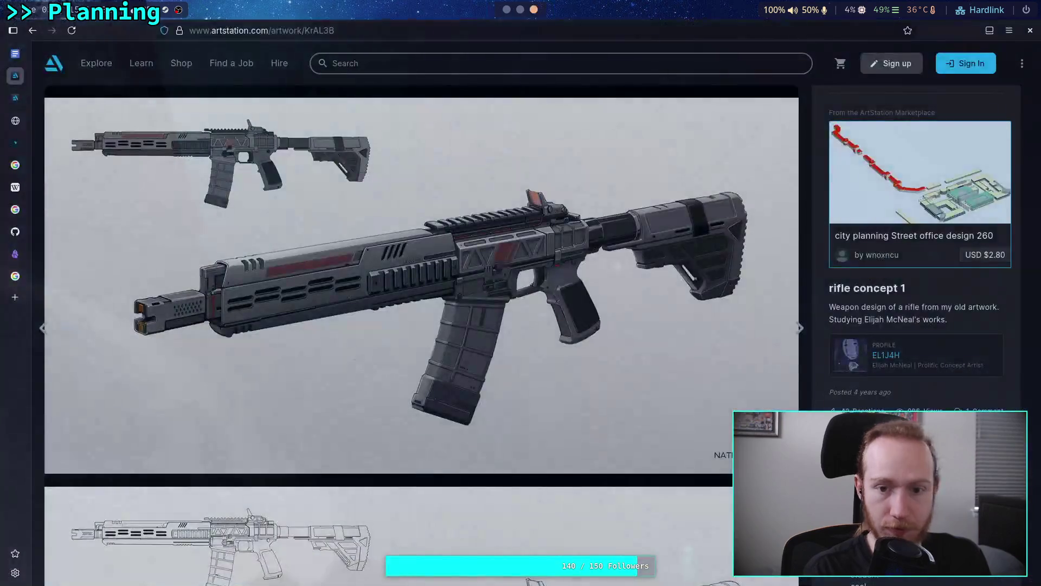
{"action": "key", "text": "ctrl+l"}
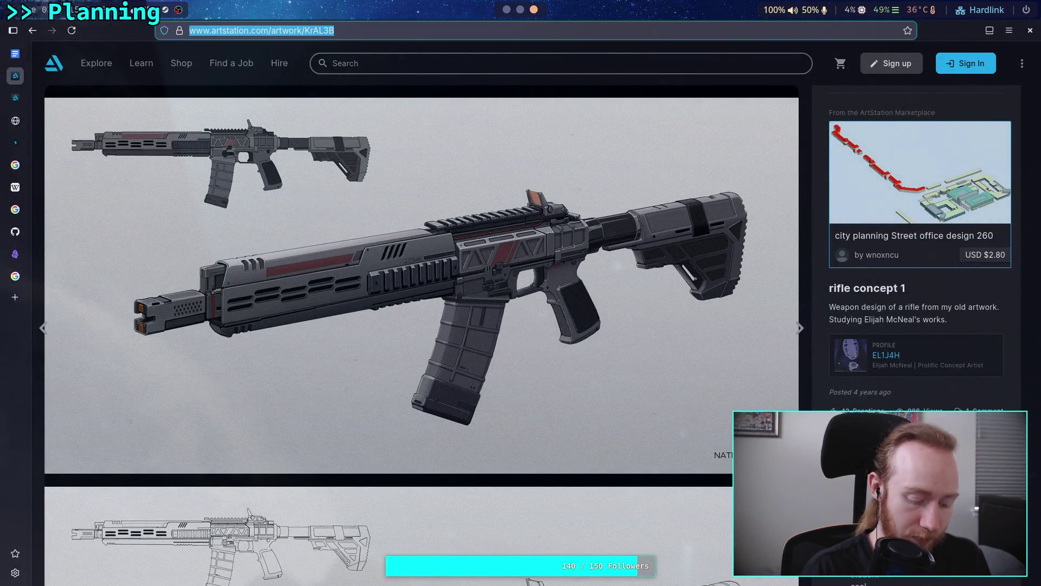
{"action": "key", "text": "ctrl+c"}
{"action": "key", "text": "super+1"}
{"action": "key", "text": "Return"}
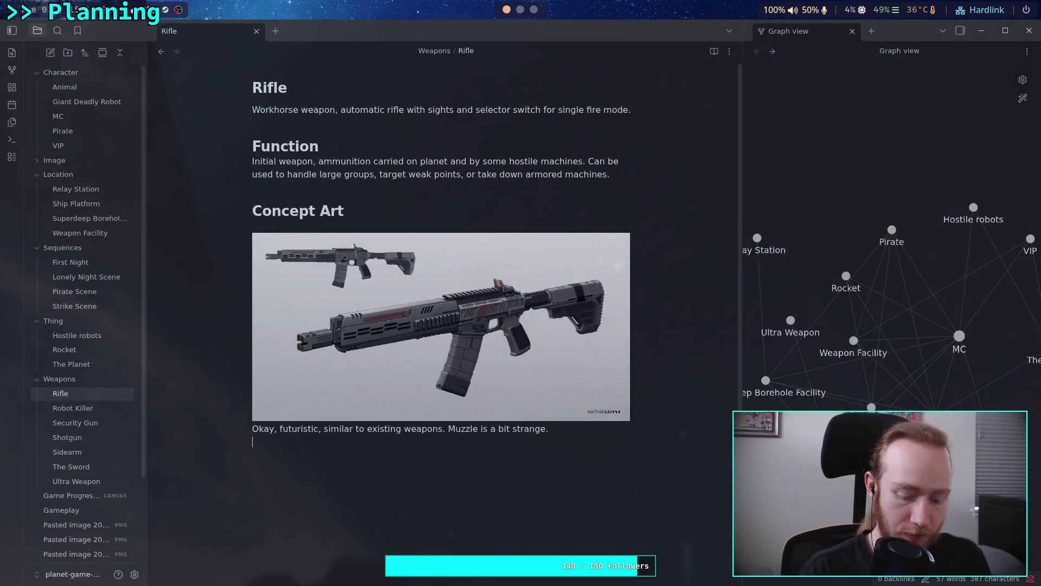
{"action": "key", "text": "ctrl+v"}
{"action": "key", "text": "Return"}
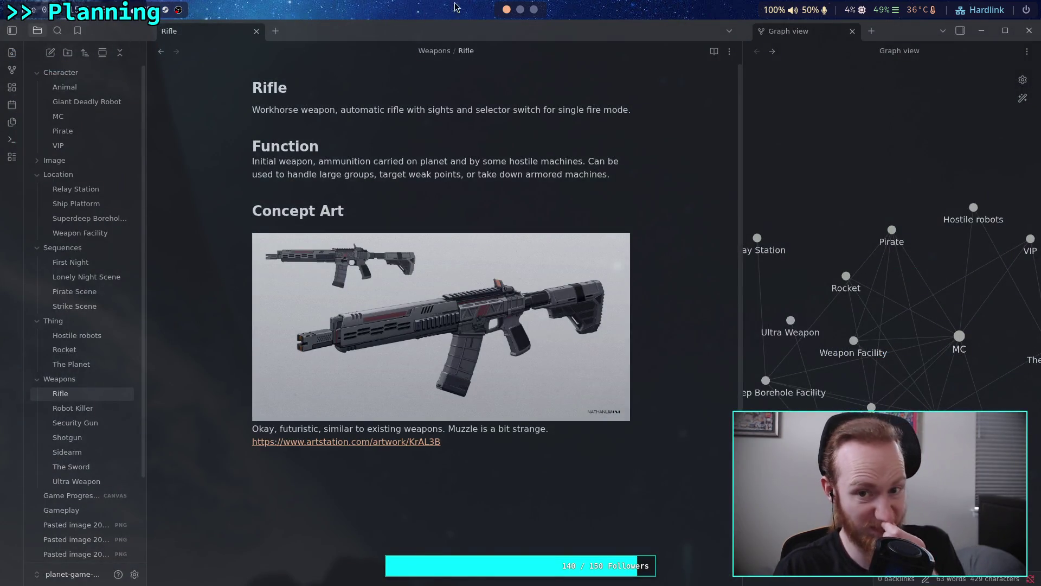
{"action": "left_click", "coordinate": [521, 9]}
{"action": "left_click", "coordinate": [535, 9]}
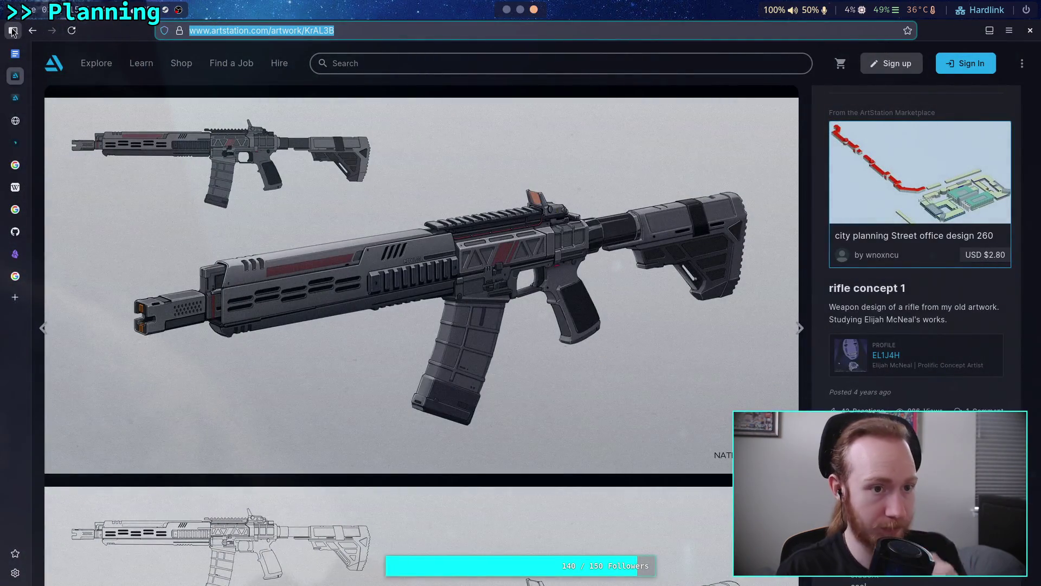
- Go back to the weapon search results and open the Hook plasma sword artwork
{"action": "left_click", "coordinate": [32, 33]}
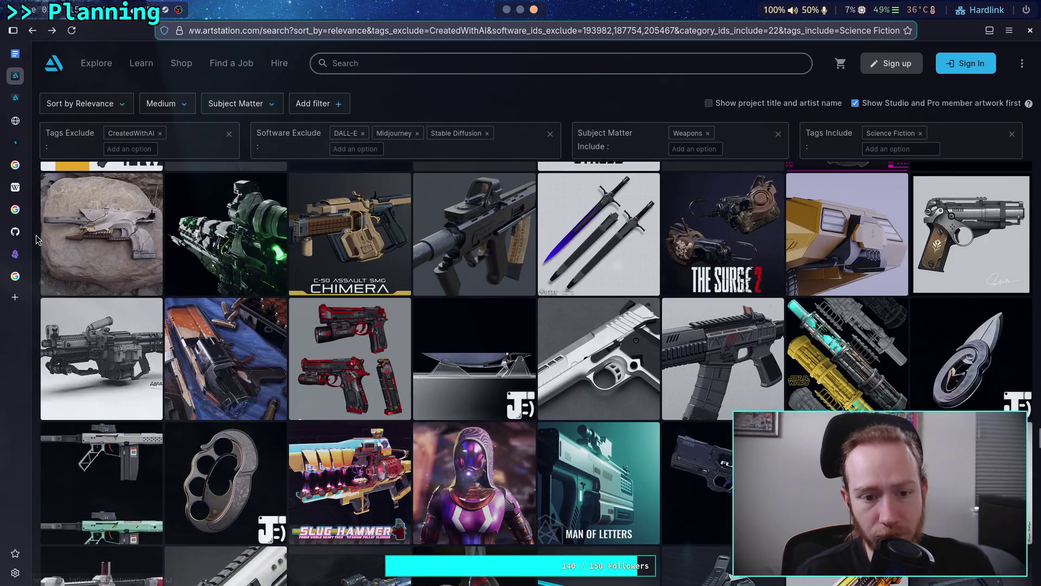
{"action": "scroll", "coordinate": [36, 239], "scroll_direction": "down", "scroll_amount": 1}
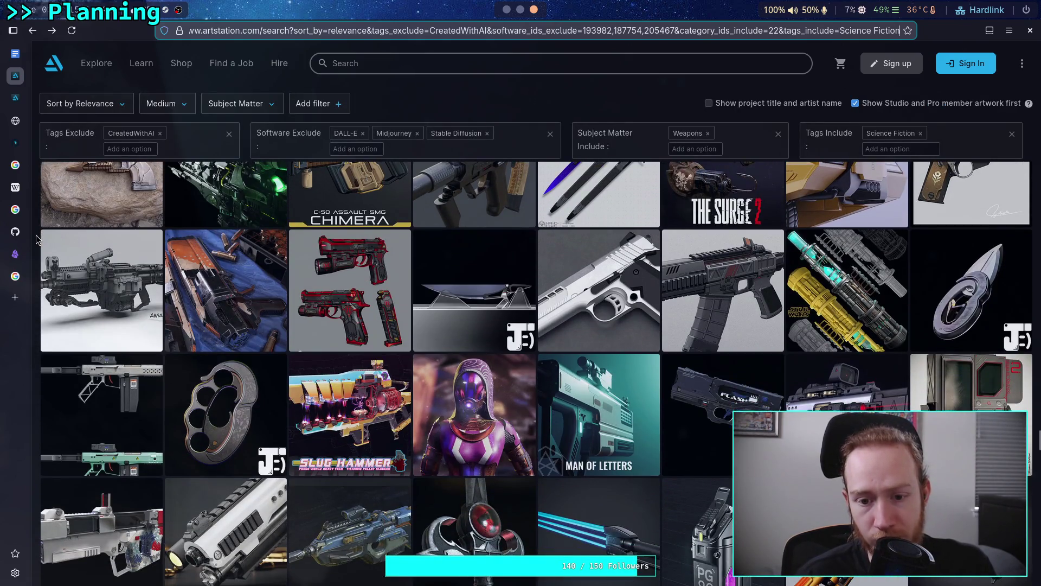
{"action": "scroll", "coordinate": [36, 239], "scroll_direction": "down", "scroll_amount": 3}
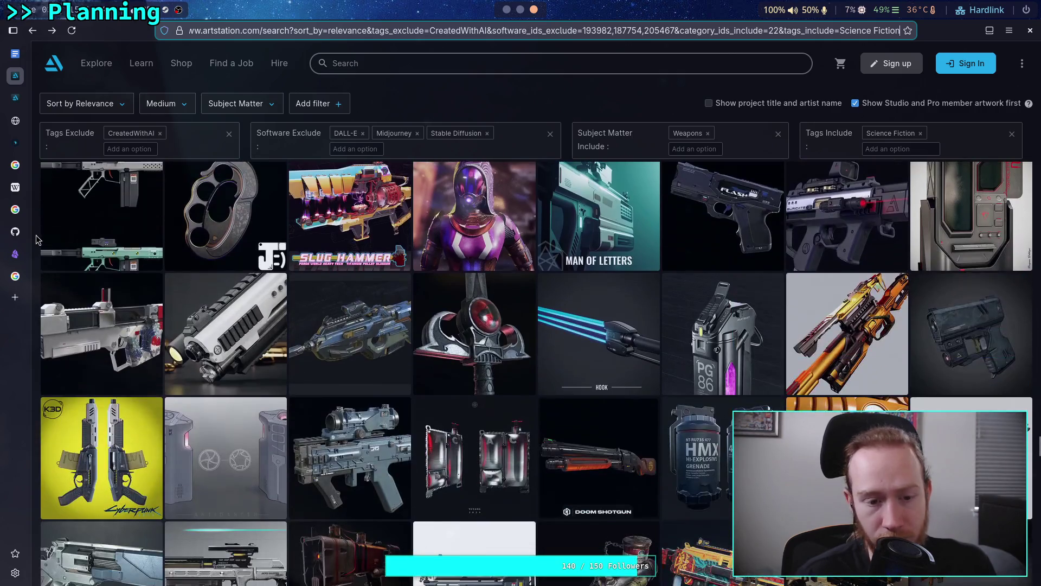
{"action": "scroll", "coordinate": [36, 235], "scroll_direction": "down", "scroll_amount": 1}
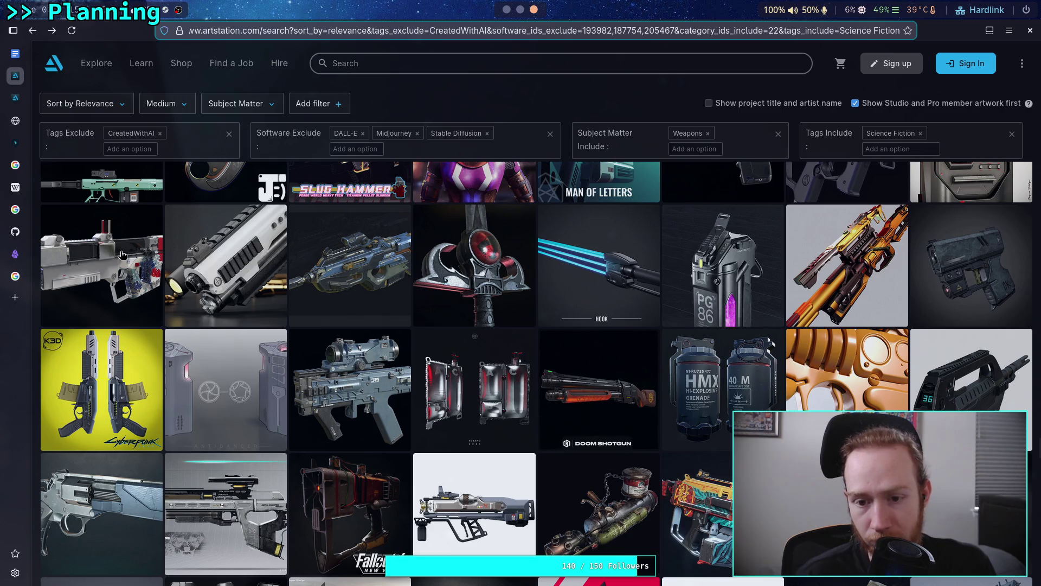
{"action": "left_click", "coordinate": [580, 275]}
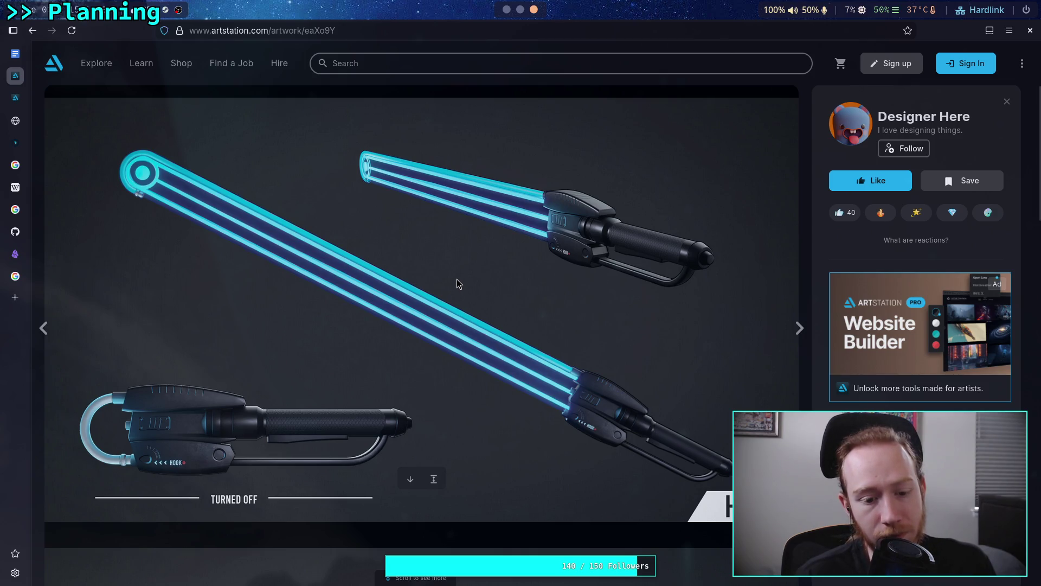
- Look over the Hook artwork and copy its main sword image
{"action": "scroll", "coordinate": [456, 279], "scroll_direction": "down", "scroll_amount": 6}
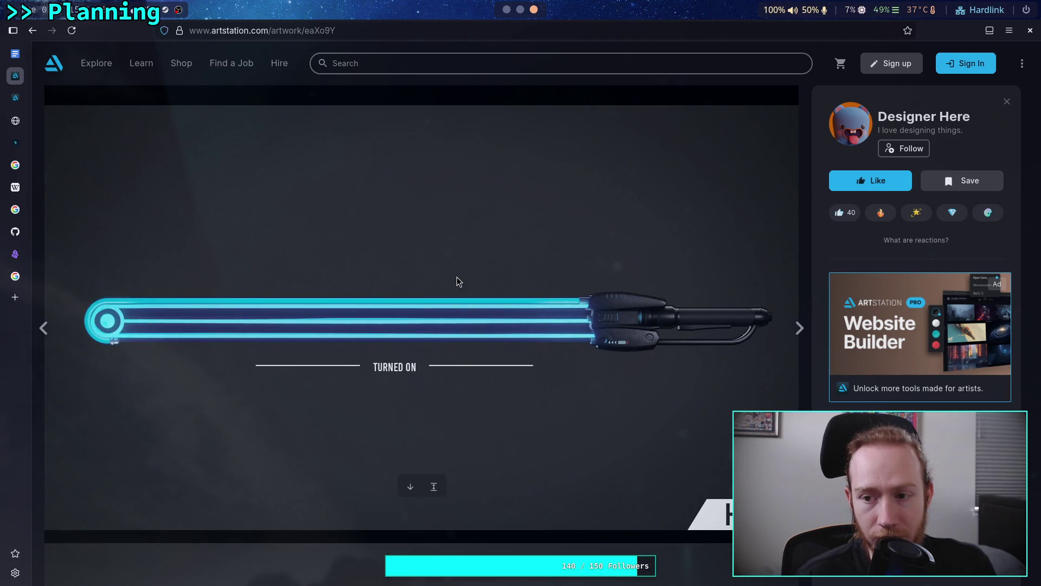
{"action": "scroll", "coordinate": [457, 278], "scroll_direction": "down", "scroll_amount": 1}
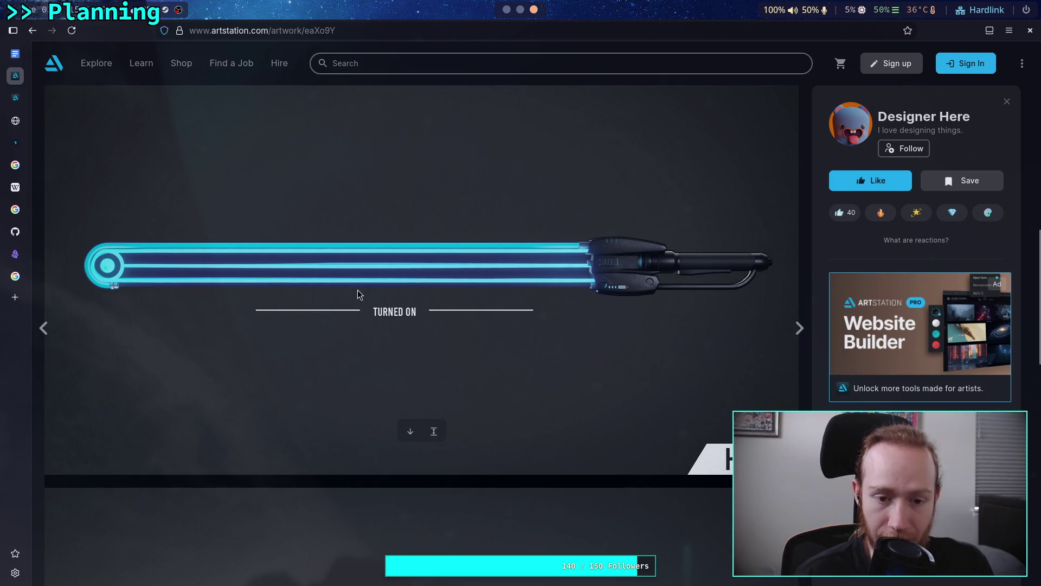
{"action": "scroll", "coordinate": [372, 328], "scroll_direction": "down", "scroll_amount": 2}
{"action": "scroll", "coordinate": [373, 324], "scroll_direction": "down", "scroll_amount": 7}
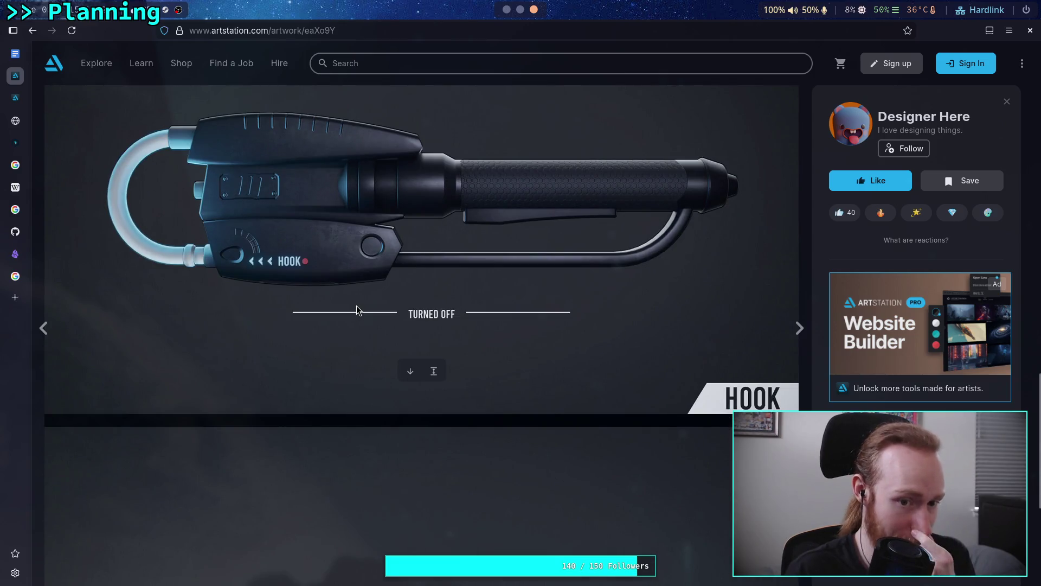
{"action": "scroll", "coordinate": [356, 310], "scroll_direction": "down", "scroll_amount": 3}
{"action": "scroll", "coordinate": [357, 307], "scroll_direction": "down", "scroll_amount": 2}
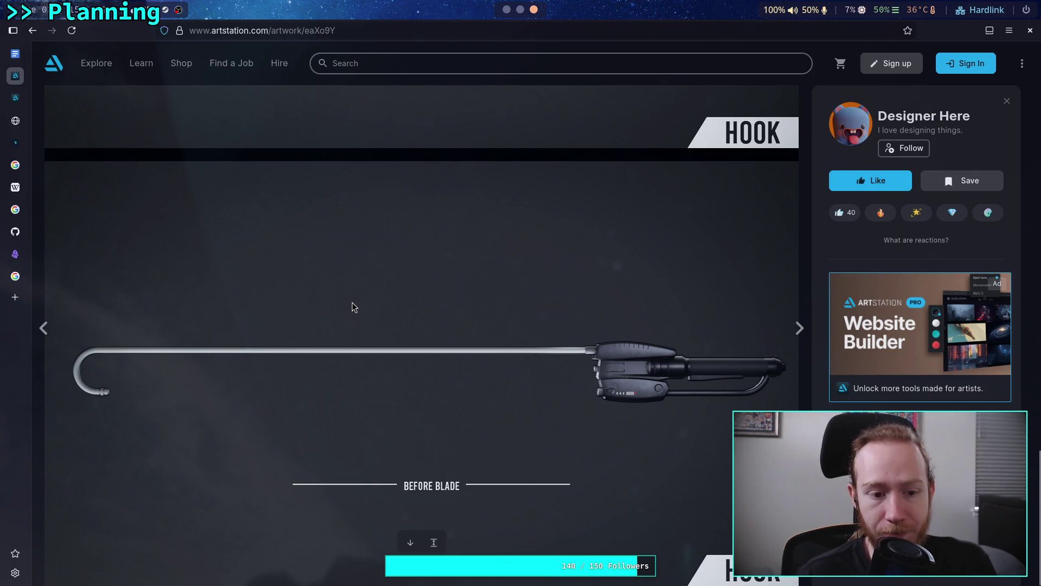
{"action": "scroll", "coordinate": [353, 303], "scroll_direction": "up", "scroll_amount": 10}
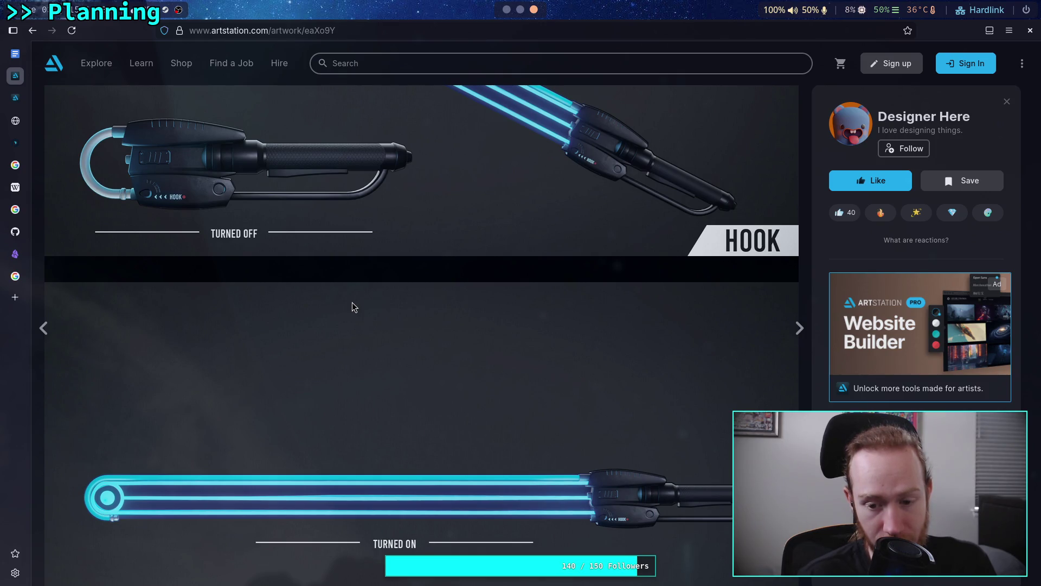
{"action": "scroll", "coordinate": [352, 303], "scroll_direction": "up", "scroll_amount": 2}
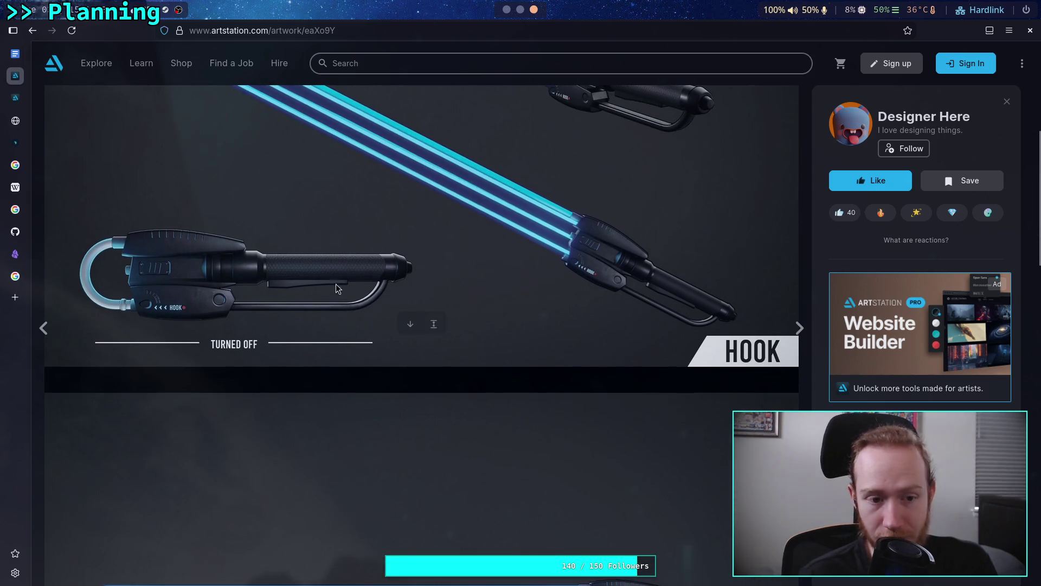
{"action": "scroll", "coordinate": [282, 207], "scroll_direction": "up", "scroll_amount": 3}
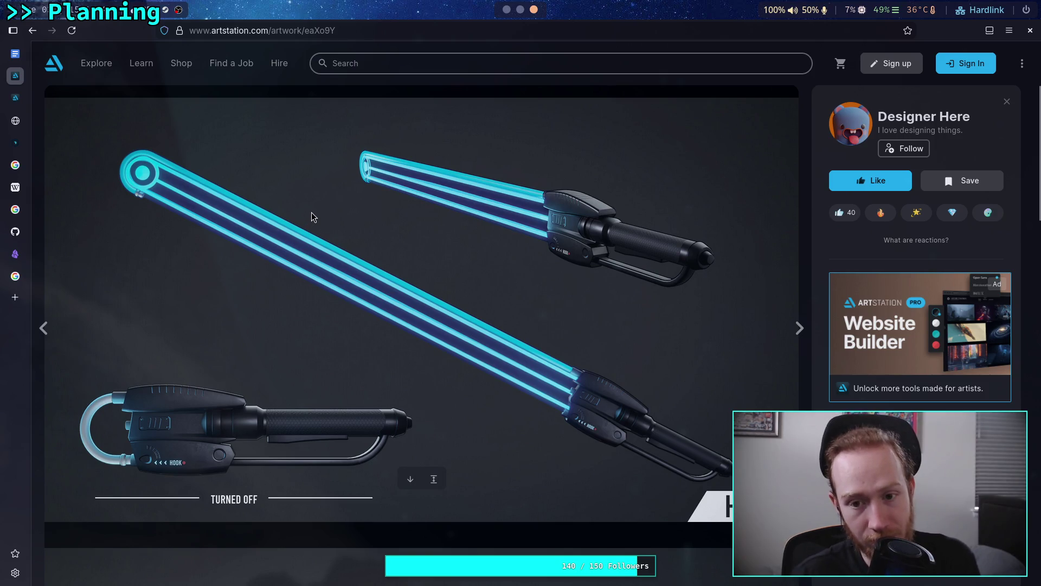
{"action": "right_click", "coordinate": [361, 312]}
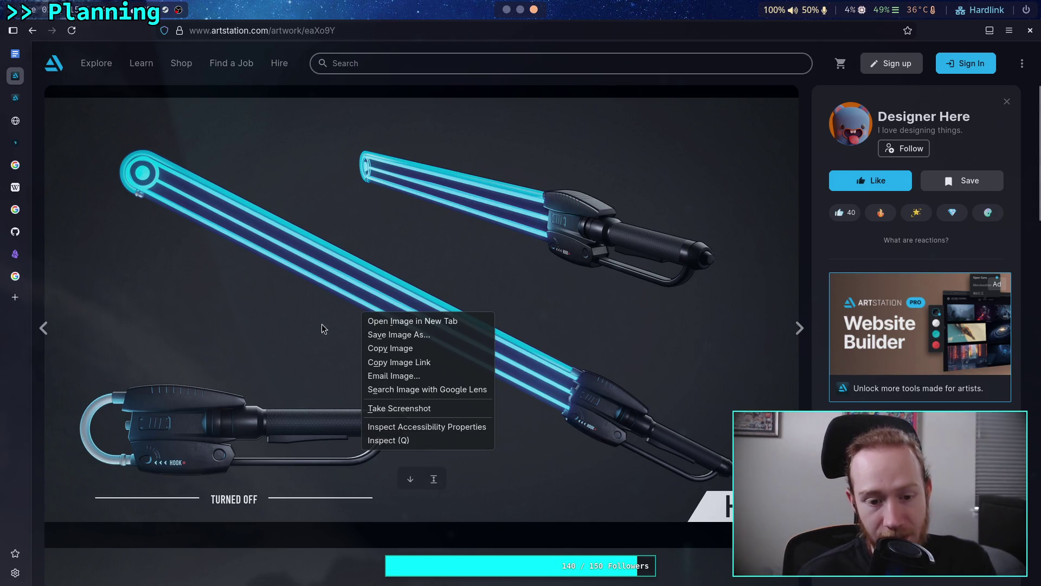
{"action": "left_click", "coordinate": [390, 350]}
{"action": "key", "text": "super+1"}
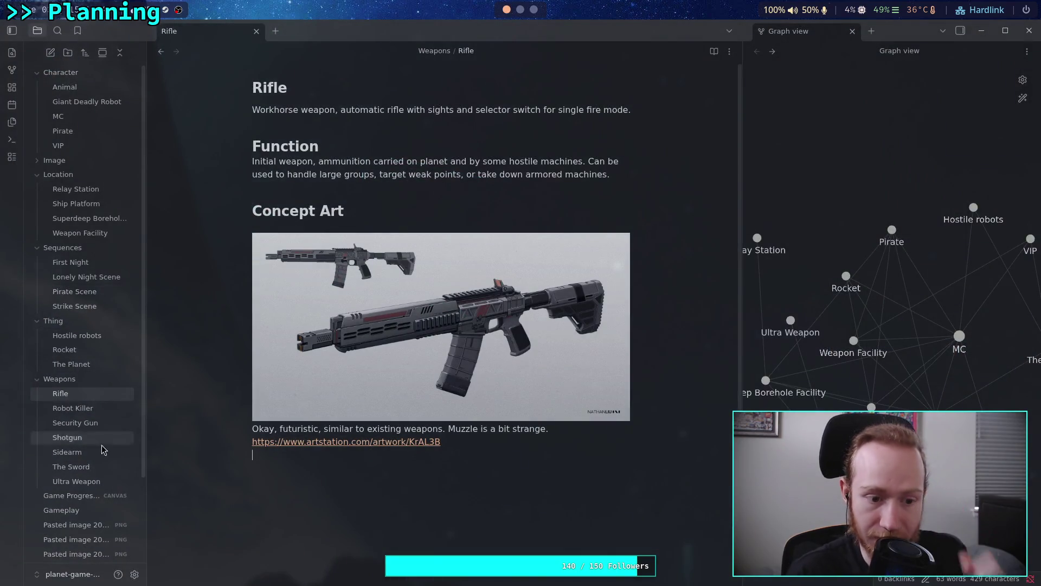
- Paste the Hook image after the last link in The Sword note, captioned 'Logical energy sword.'
{"action": "left_click", "coordinate": [96, 467]}
{"action": "scroll", "coordinate": [426, 419], "scroll_direction": "down", "scroll_amount": 4}
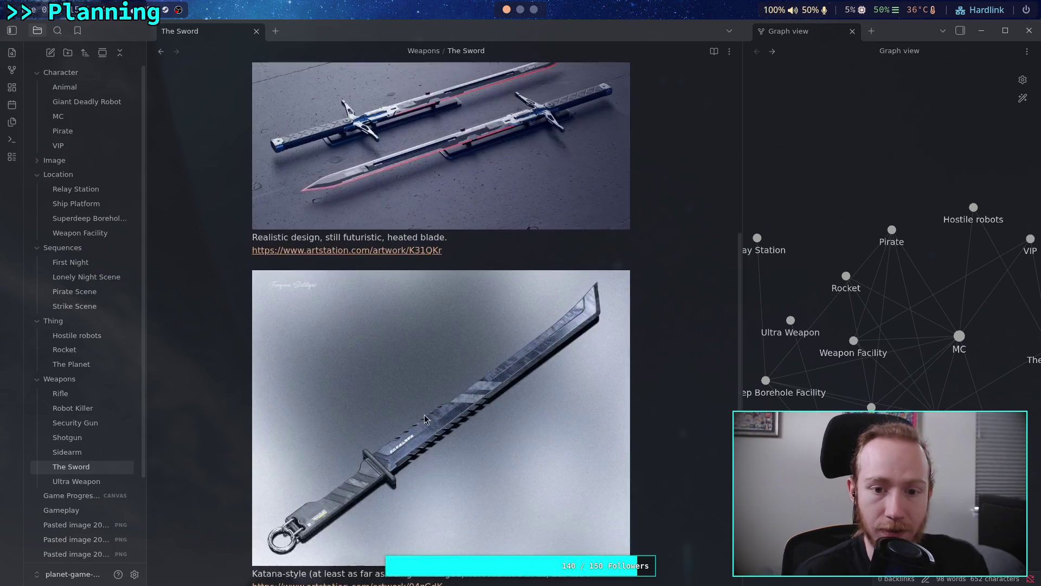
{"action": "scroll", "coordinate": [530, 405], "scroll_direction": "down", "scroll_amount": 8}
{"action": "left_click", "coordinate": [490, 391]}
{"action": "key", "text": "Return"}
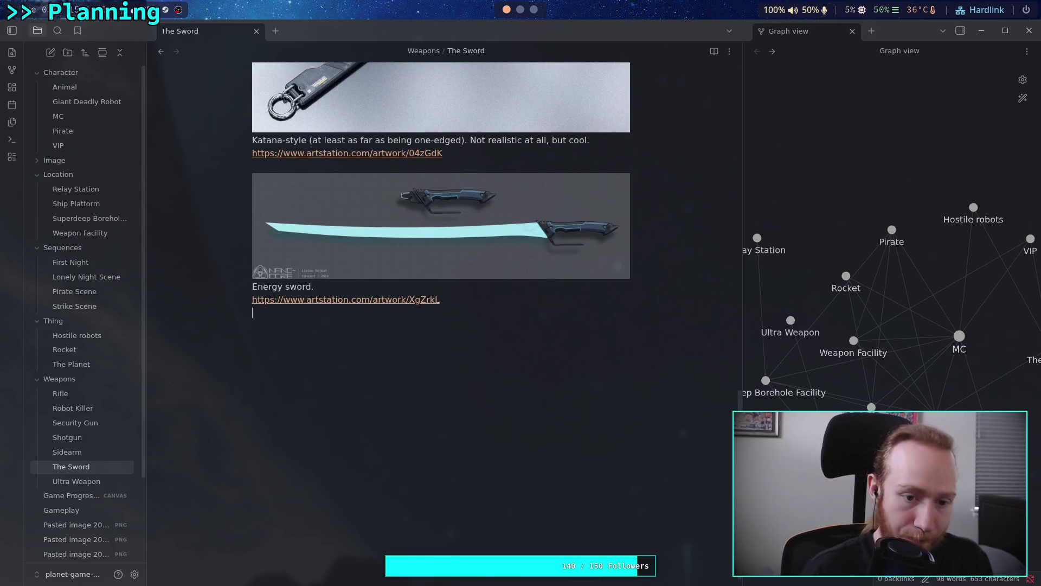
{"action": "key", "text": "ctrl+v"}
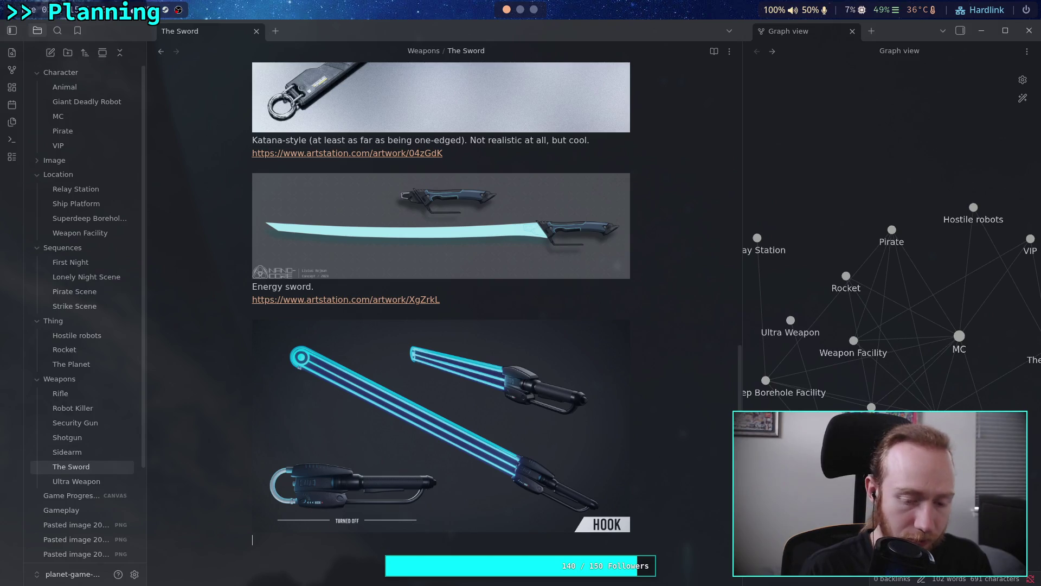
{"action": "type", "text": "Log"}
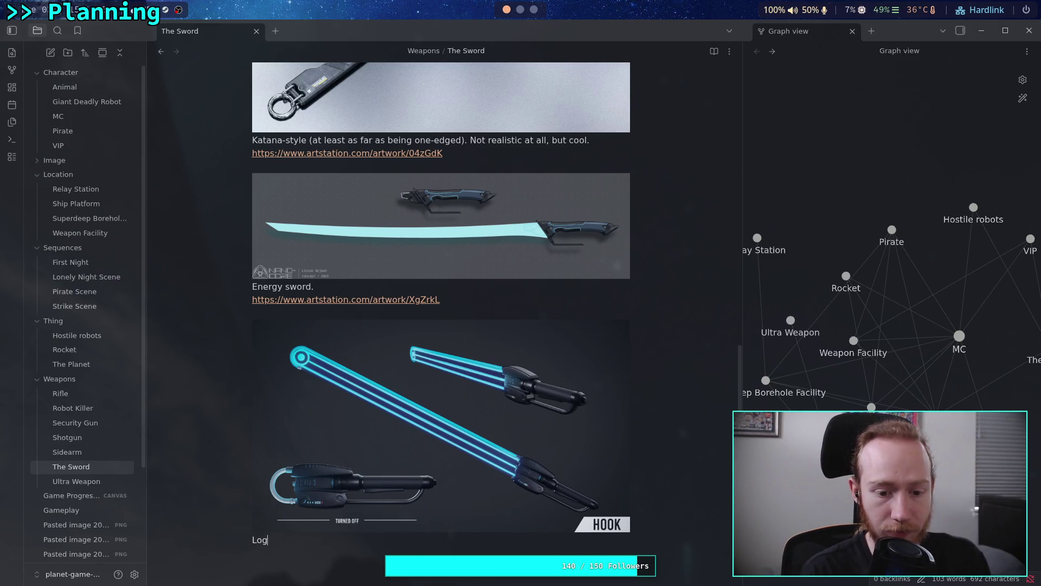
{"action": "type", "text": "ical ener"}
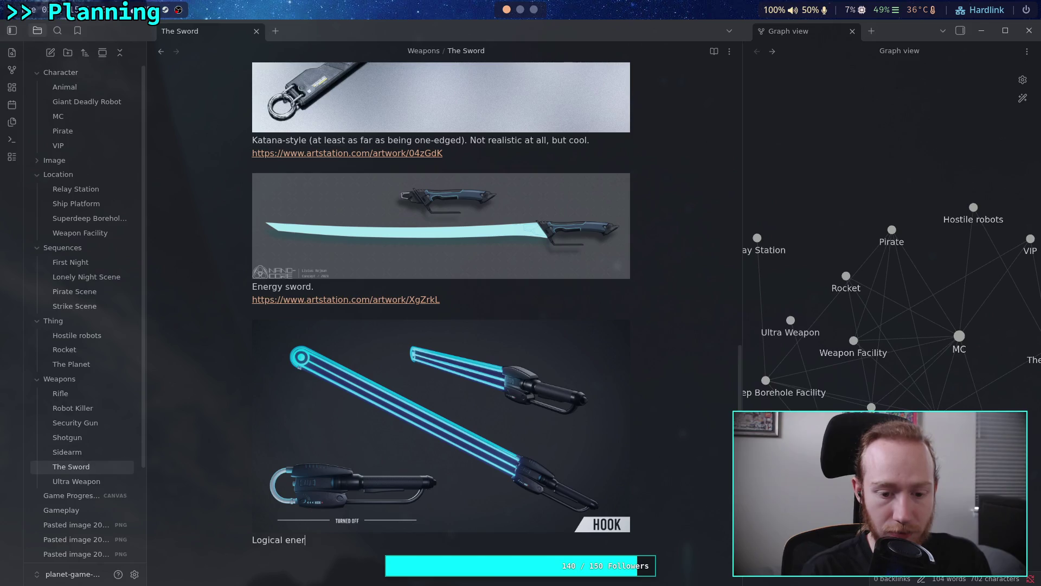
{"action": "type", "text": "gy sword."}
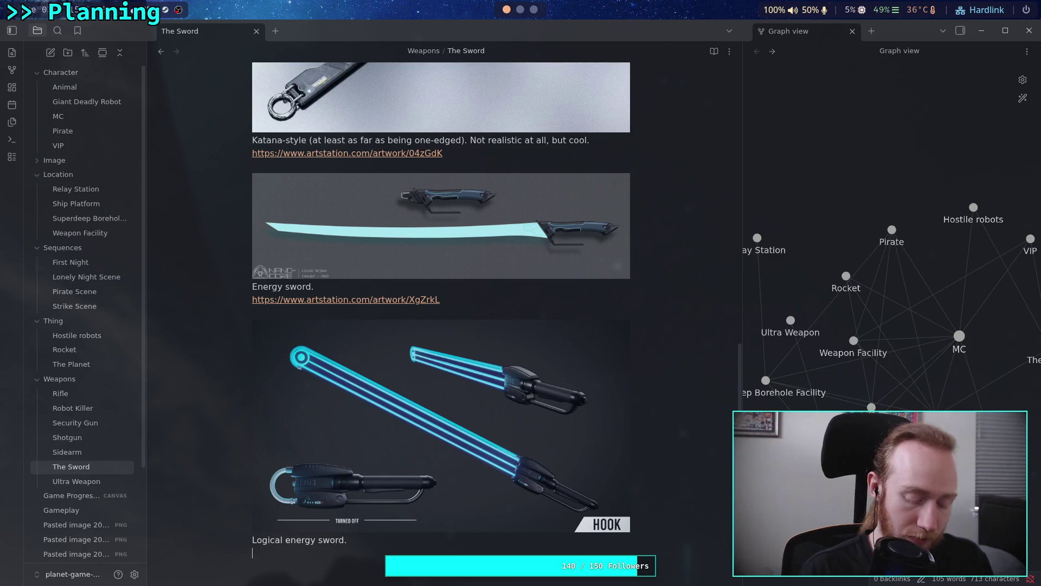
- Copy the Hook artwork's ArtStation URL and paste it under the caption
{"action": "key", "text": "super+3"}
{"action": "left_click", "coordinate": [413, 34]}
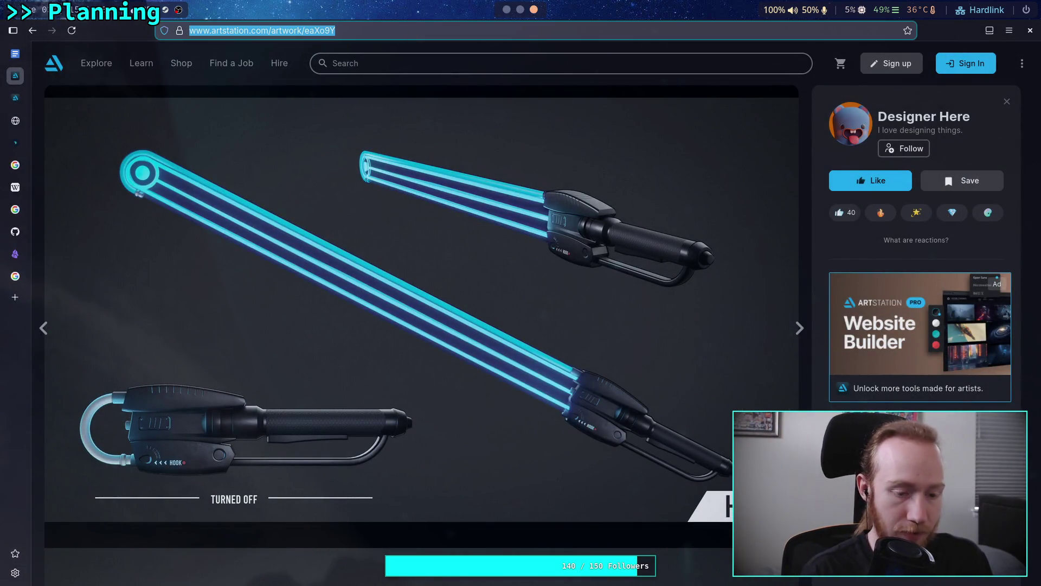
{"action": "key", "text": "super+2"}
{"action": "key", "text": "super+1"}
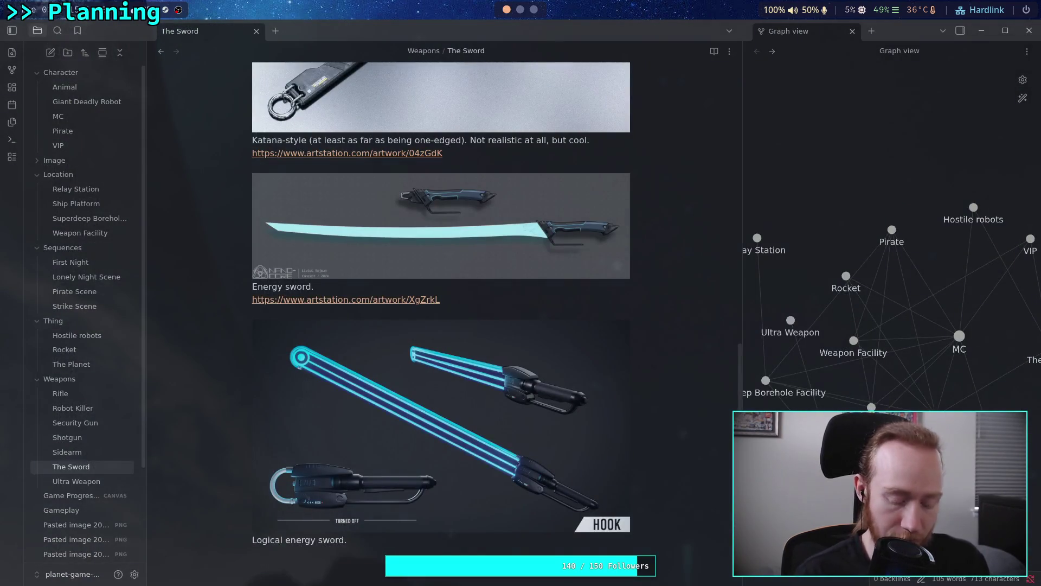
{"action": "key", "text": "ctrl+v"}
{"action": "scroll", "coordinate": [437, 247], "scroll_direction": "down", "scroll_amount": 2}
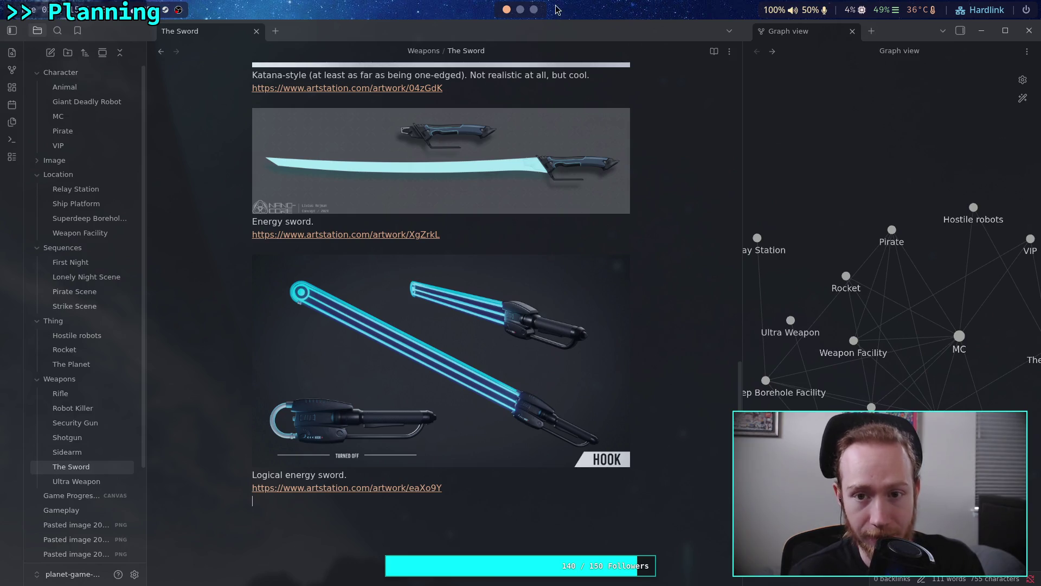
{"action": "key", "text": "super+3"}
{"action": "scroll", "coordinate": [551, 369], "scroll_direction": "down", "scroll_amount": 5}
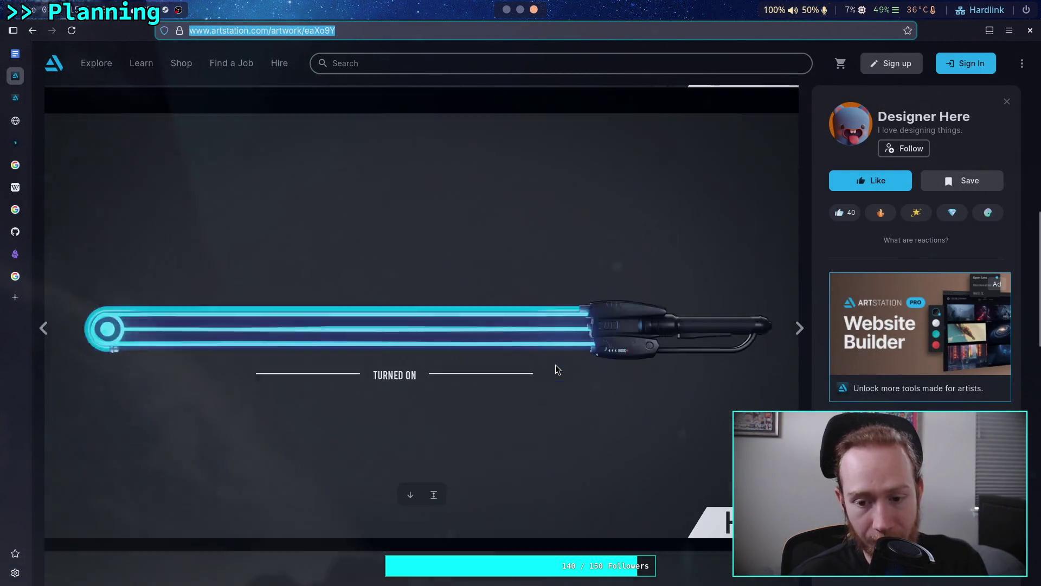
- Scroll the Hook artwork page, check The Sword note in Obsidian, and return to the browser
{"action": "scroll", "coordinate": [554, 334], "scroll_direction": "up", "scroll_amount": 2}
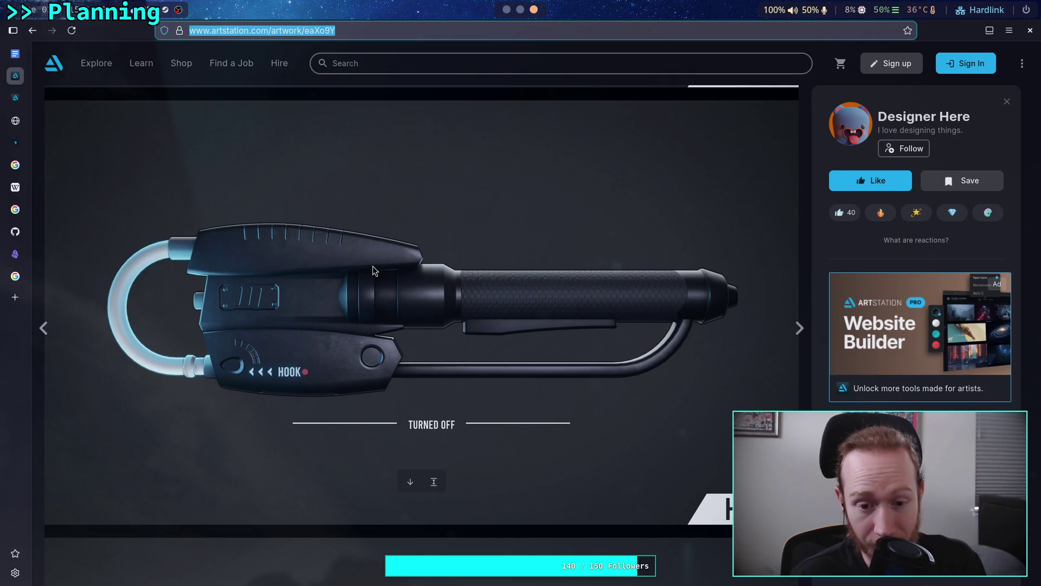
{"action": "scroll", "coordinate": [298, 299], "scroll_direction": "down", "scroll_amount": 6}
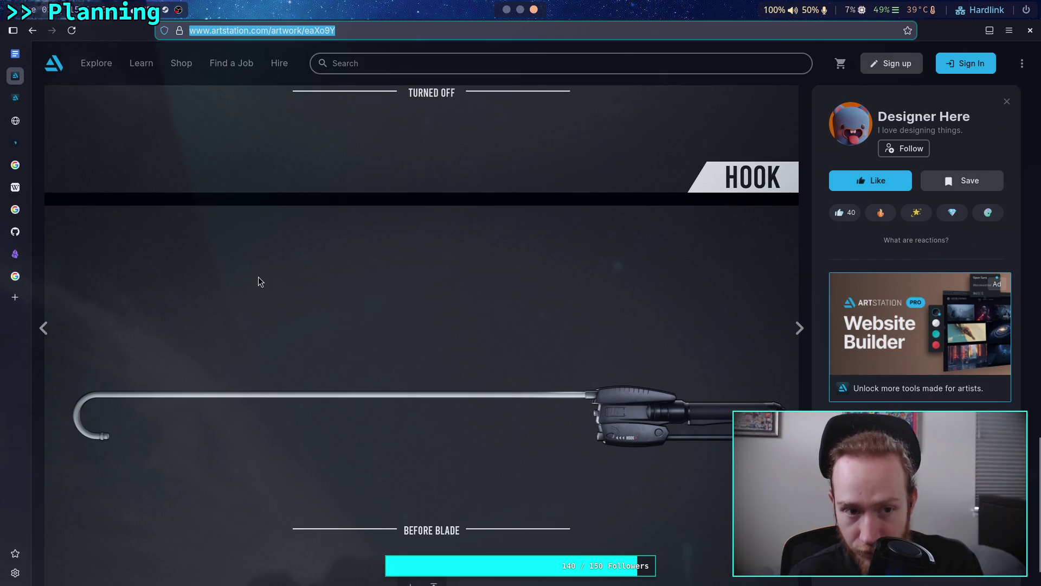
{"action": "left_click", "coordinate": [506, 9]}
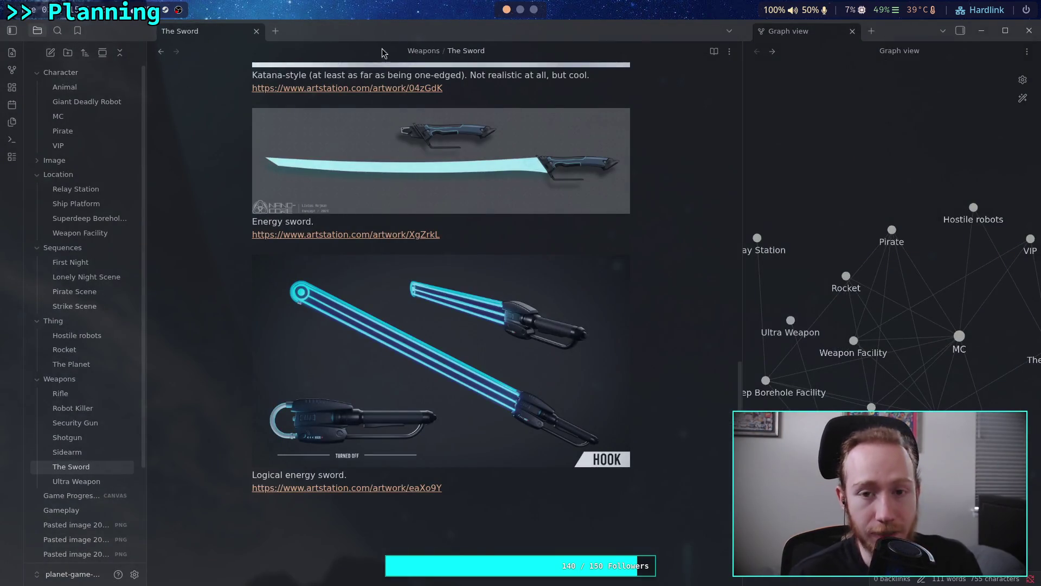
{"action": "left_click", "coordinate": [533, 9]}
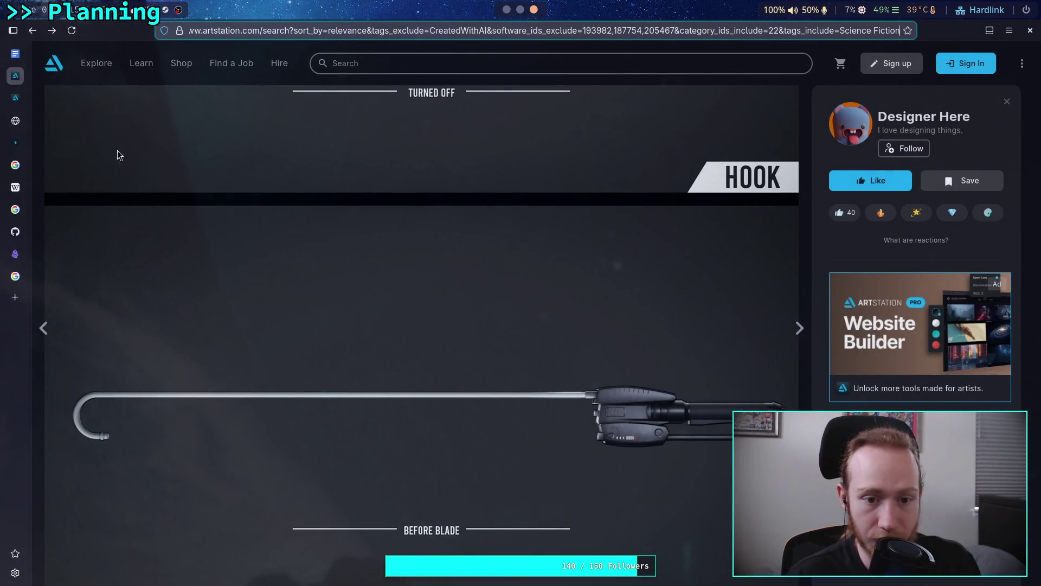
- Close the HOOK artwork and scroll the sci-fi weapon results down to the SURVIVAL weapons project
{"action": "key", "text": "Escape"}
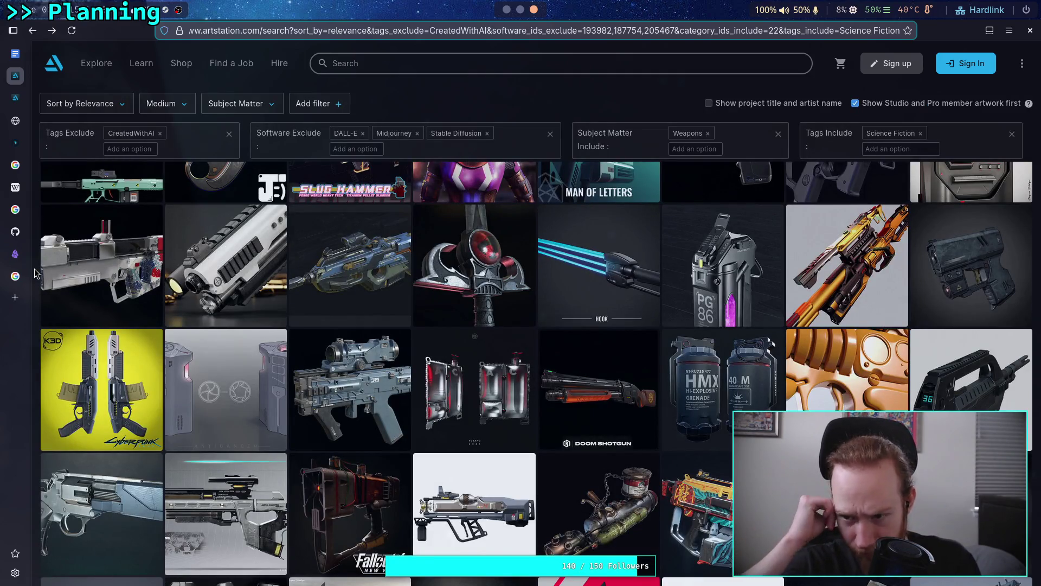
{"action": "scroll", "coordinate": [227, 225], "scroll_direction": "down", "scroll_amount": 15}
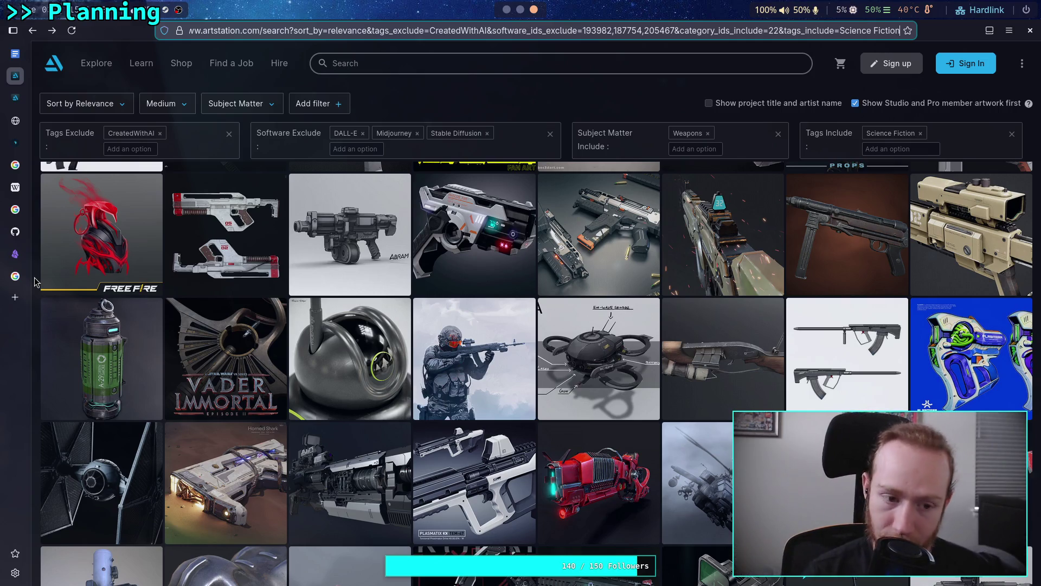
{"action": "scroll", "coordinate": [35, 281], "scroll_direction": "down", "scroll_amount": 2}
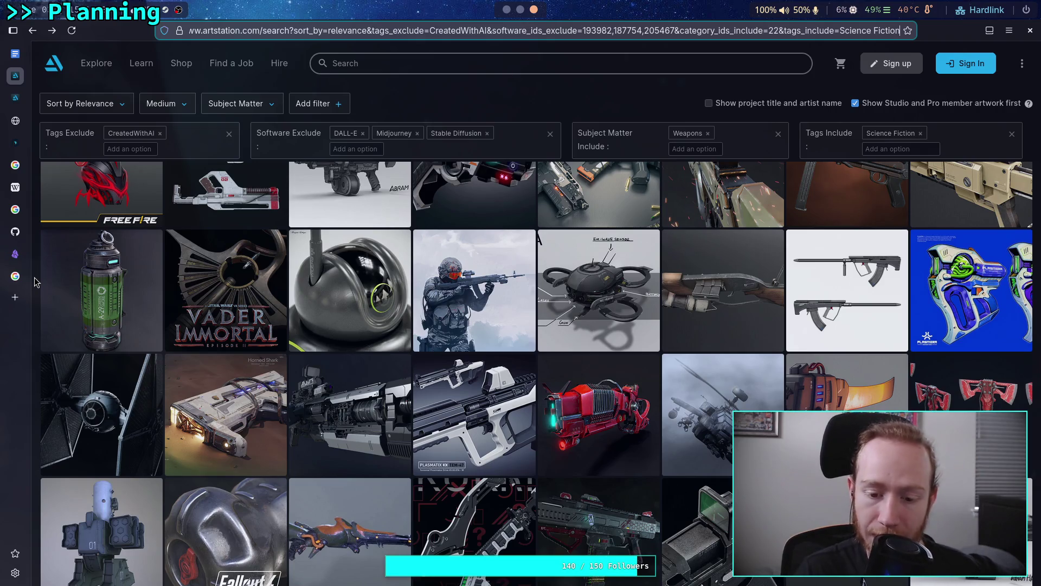
{"action": "scroll", "coordinate": [34, 279], "scroll_direction": "down", "scroll_amount": 4}
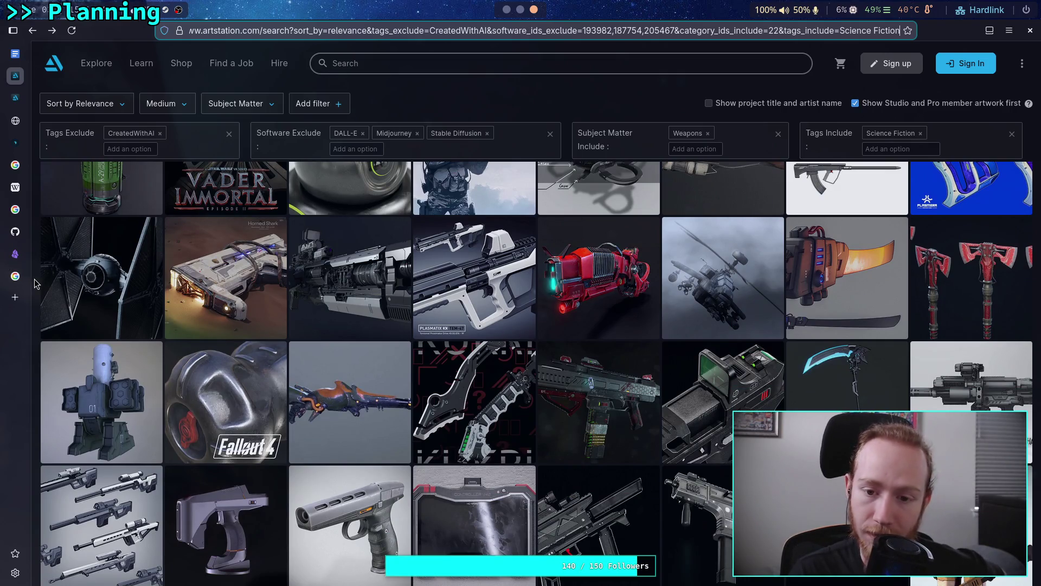
{"action": "scroll", "coordinate": [34, 279], "scroll_direction": "down", "scroll_amount": 4}
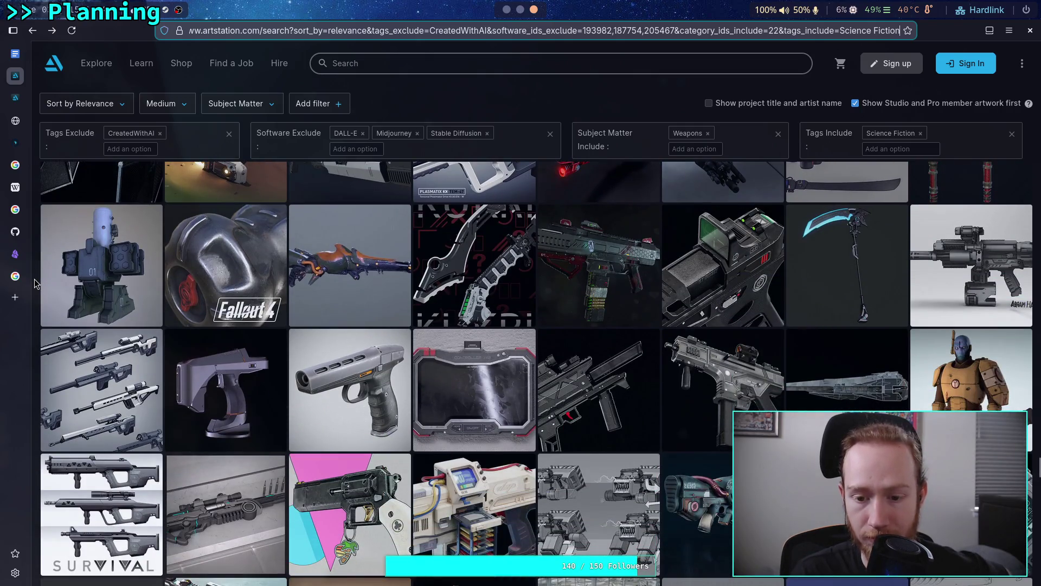
{"action": "scroll", "coordinate": [34, 279], "scroll_direction": "down", "scroll_amount": 4}
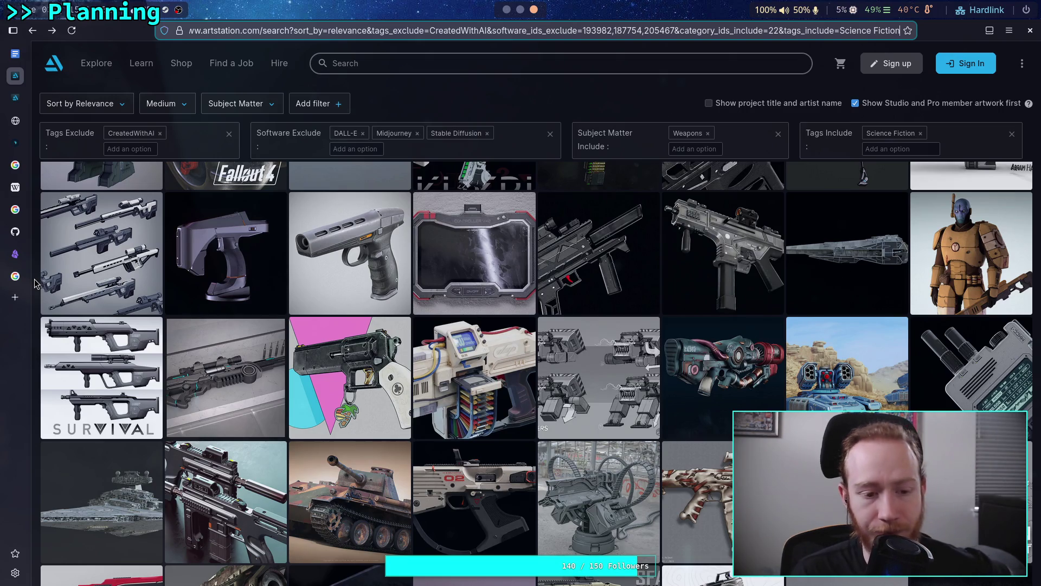
{"action": "left_click", "coordinate": [94, 378]}
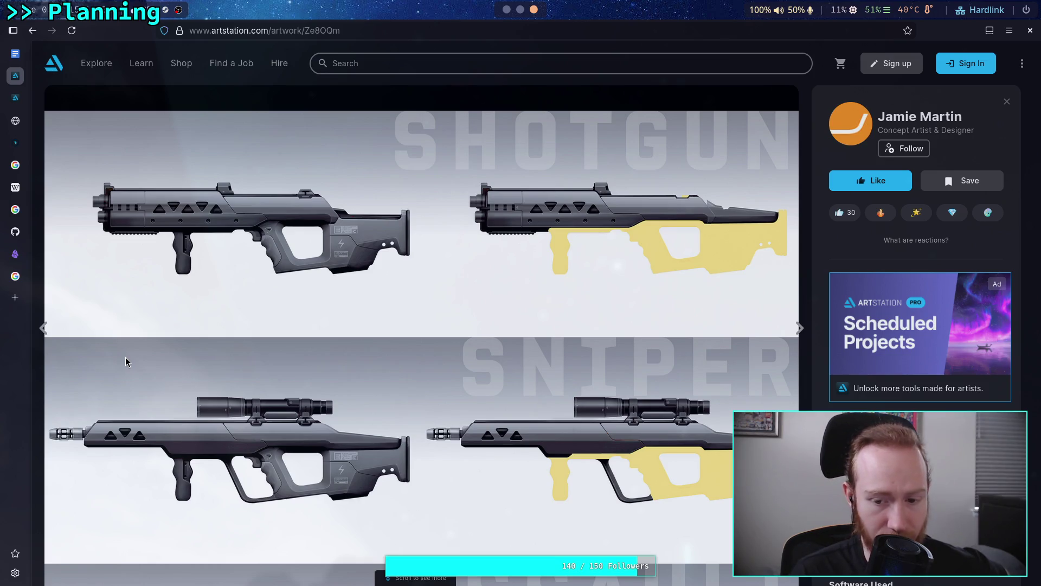
- Browse the SURVIVAL gun's shotgun, sniper, assault and SMG variants, then return to the search results
{"action": "scroll", "coordinate": [205, 427], "scroll_direction": "down", "scroll_amount": 2}
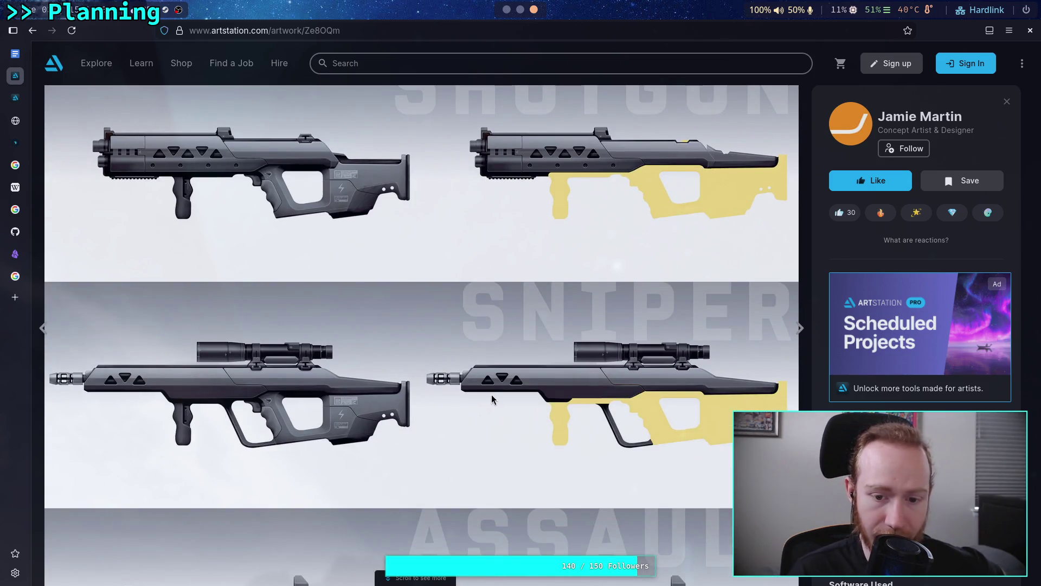
{"action": "scroll", "coordinate": [488, 396], "scroll_direction": "down", "scroll_amount": 5}
{"action": "scroll", "coordinate": [481, 391], "scroll_direction": "up", "scroll_amount": 3}
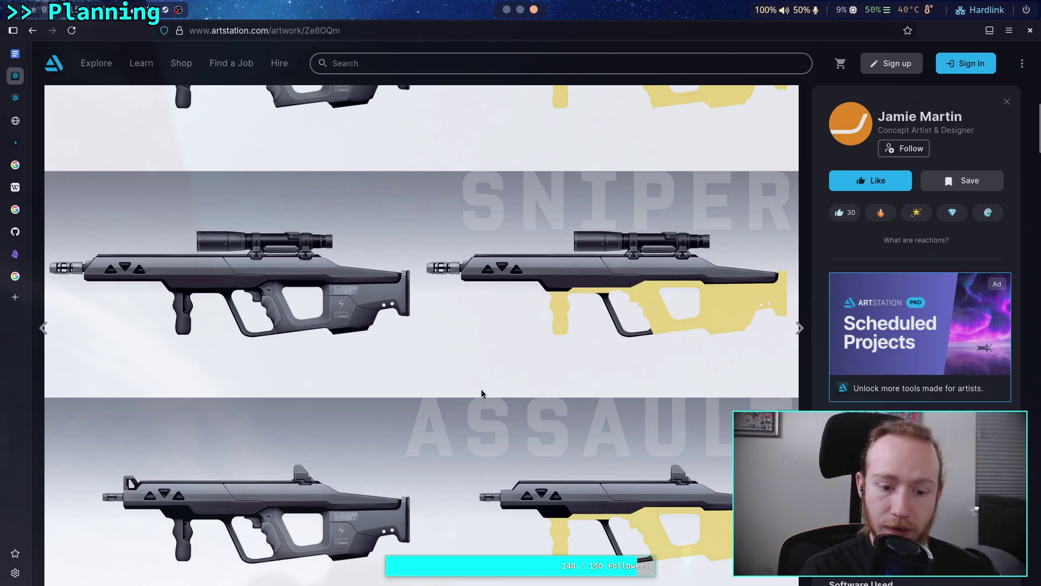
{"action": "scroll", "coordinate": [496, 397], "scroll_direction": "down", "scroll_amount": 4}
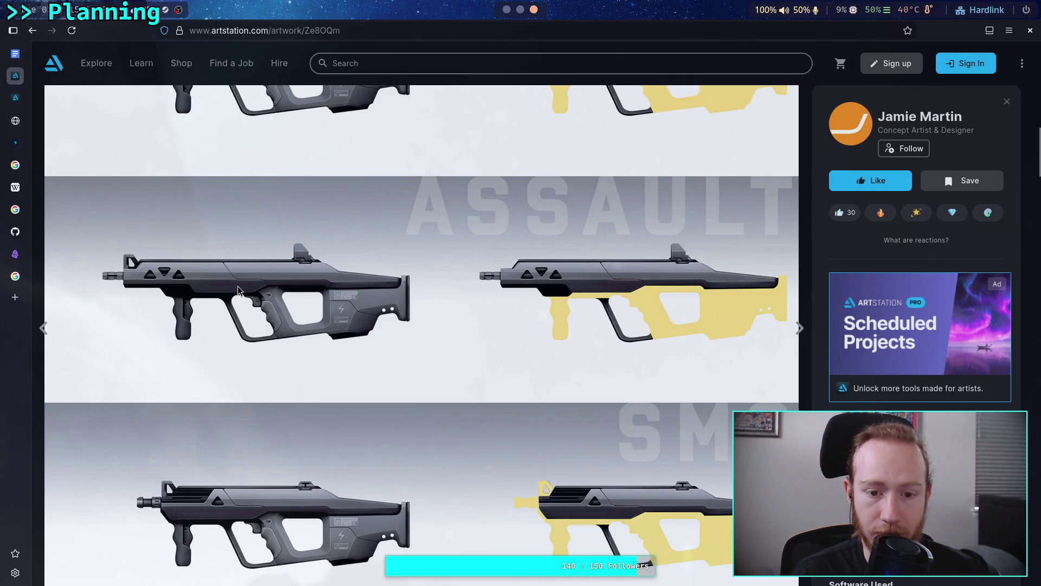
{"action": "scroll", "coordinate": [239, 291], "scroll_direction": "up", "scroll_amount": 3}
{"action": "scroll", "coordinate": [303, 461], "scroll_direction": "down", "scroll_amount": 1}
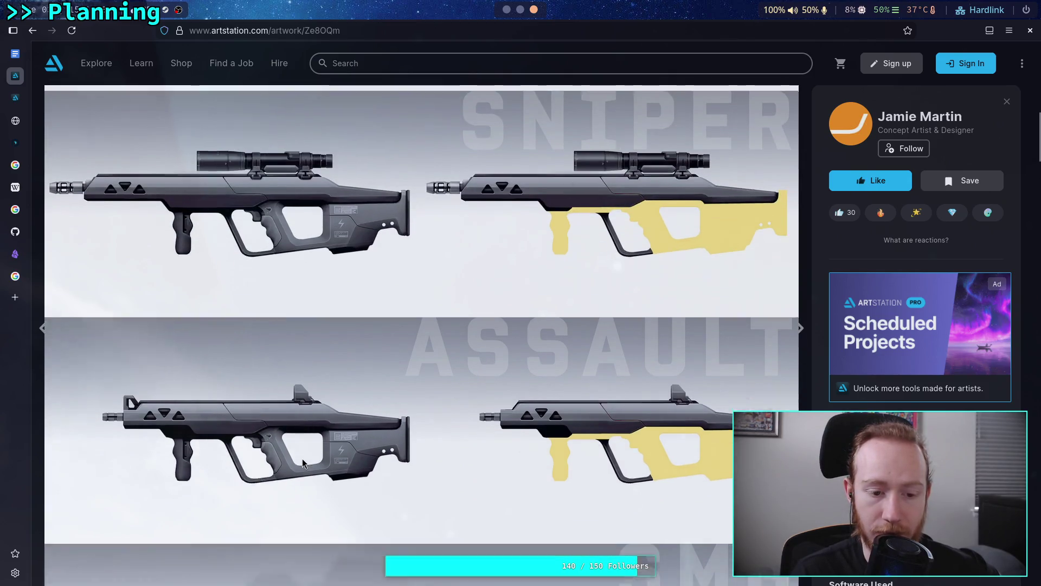
{"action": "scroll", "coordinate": [303, 461], "scroll_direction": "down", "scroll_amount": 3}
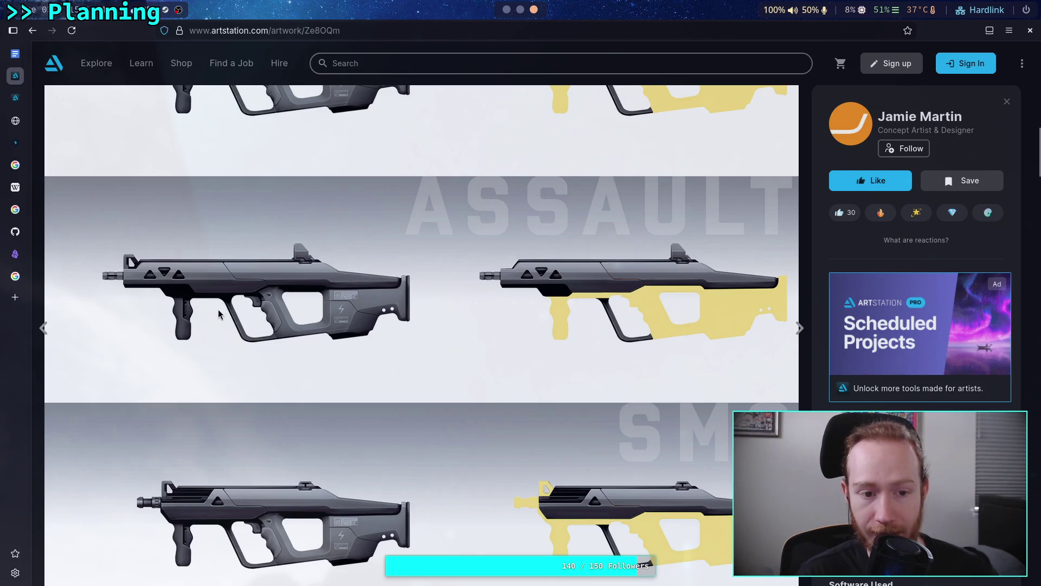
{"action": "scroll", "coordinate": [221, 305], "scroll_direction": "down", "scroll_amount": 15}
{"action": "scroll", "coordinate": [217, 310], "scroll_direction": "down", "scroll_amount": 10}
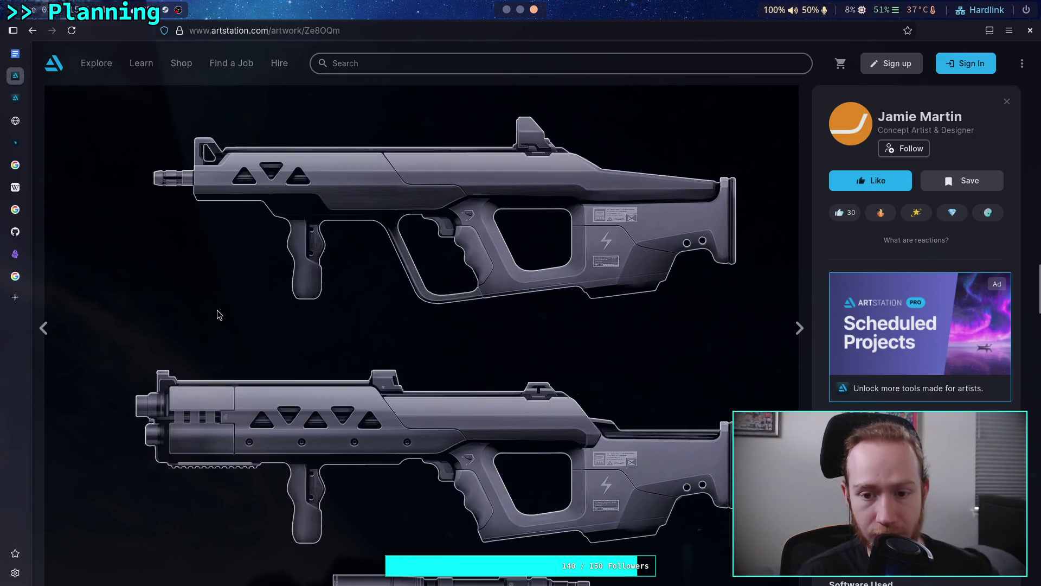
{"action": "scroll", "coordinate": [217, 310], "scroll_direction": "down", "scroll_amount": 10}
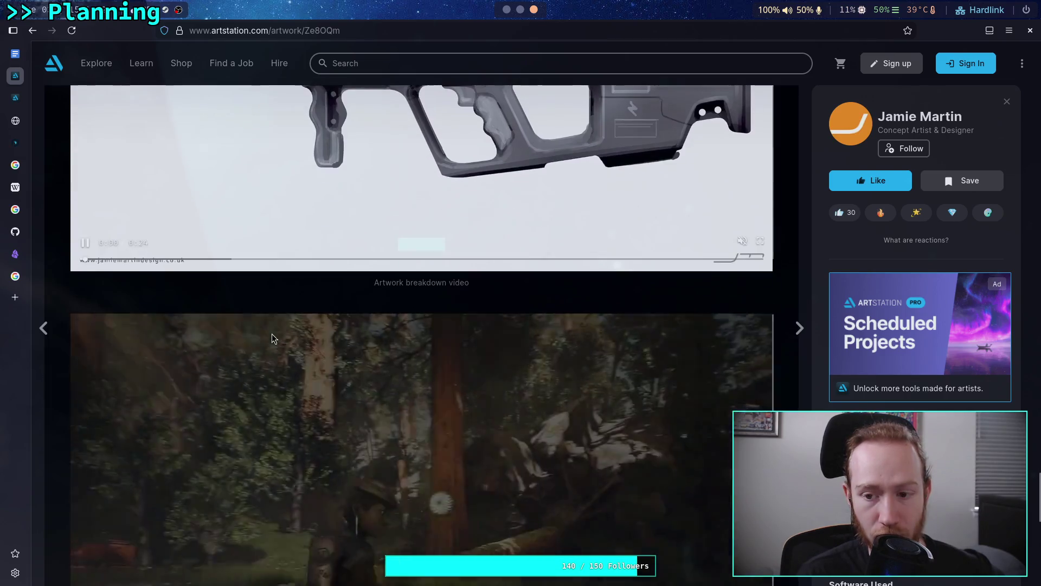
{"action": "scroll", "coordinate": [271, 335], "scroll_direction": "down", "scroll_amount": 10}
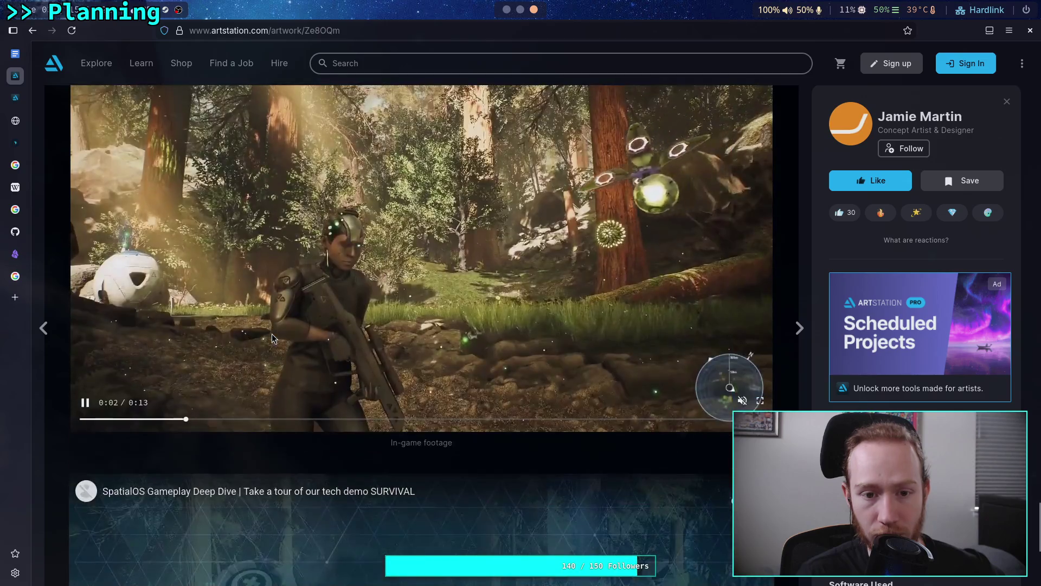
{"action": "scroll", "coordinate": [271, 335], "scroll_direction": "up", "scroll_amount": 5}
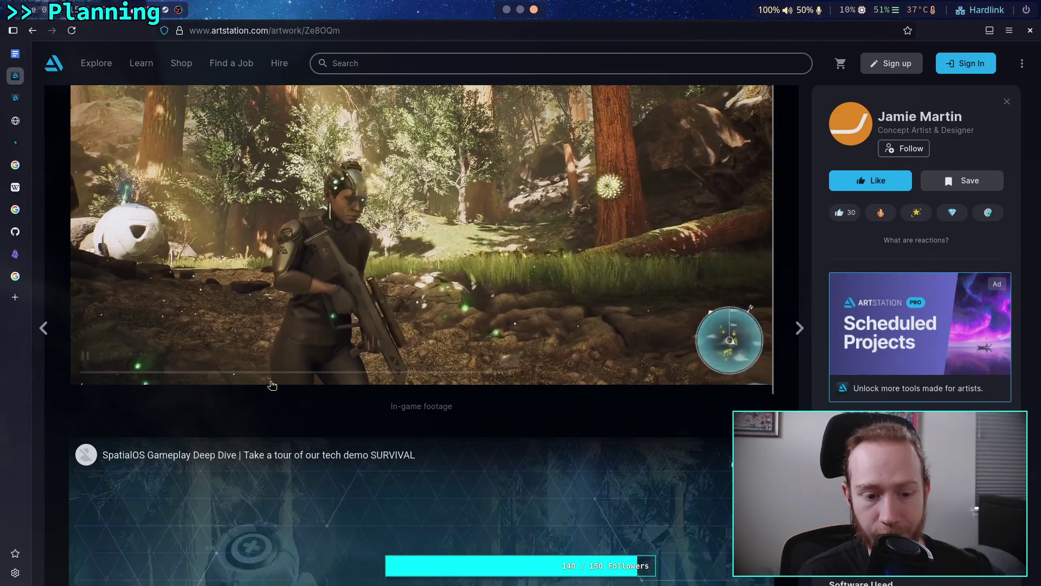
{"action": "scroll", "coordinate": [145, 358], "scroll_direction": "down", "scroll_amount": 5}
{"action": "scroll", "coordinate": [129, 328], "scroll_direction": "up", "scroll_amount": 15}
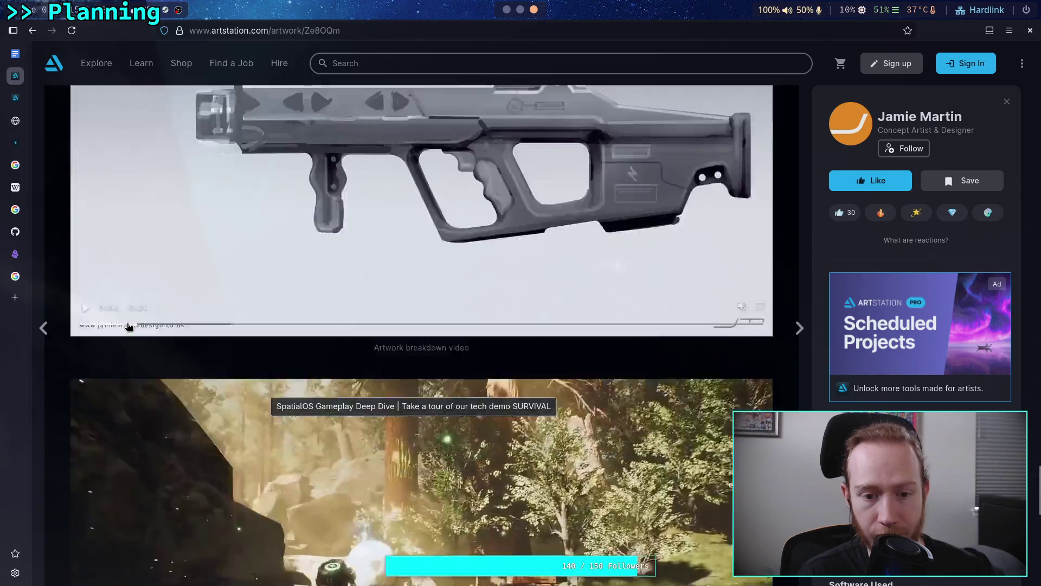
{"action": "scroll", "coordinate": [127, 322], "scroll_direction": "up", "scroll_amount": 10}
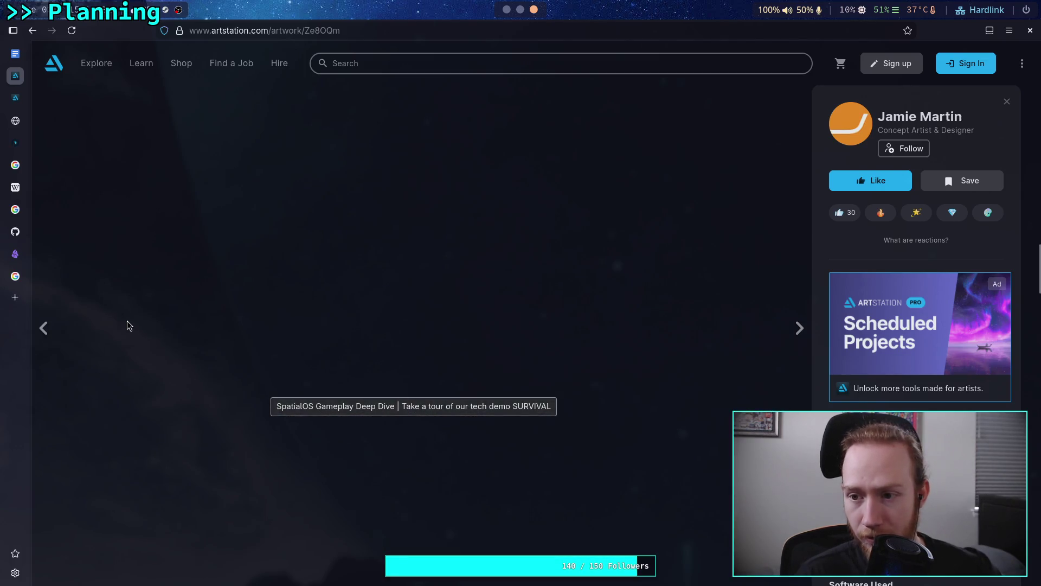
{"action": "scroll", "coordinate": [127, 325], "scroll_direction": "down", "scroll_amount": 6}
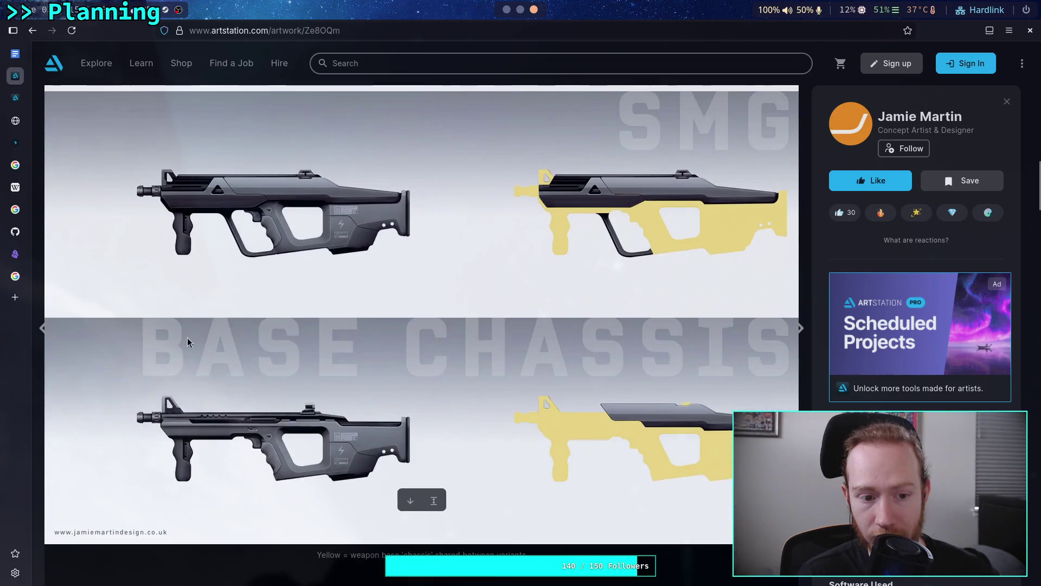
{"action": "scroll", "coordinate": [223, 347], "scroll_direction": "up", "scroll_amount": 2}
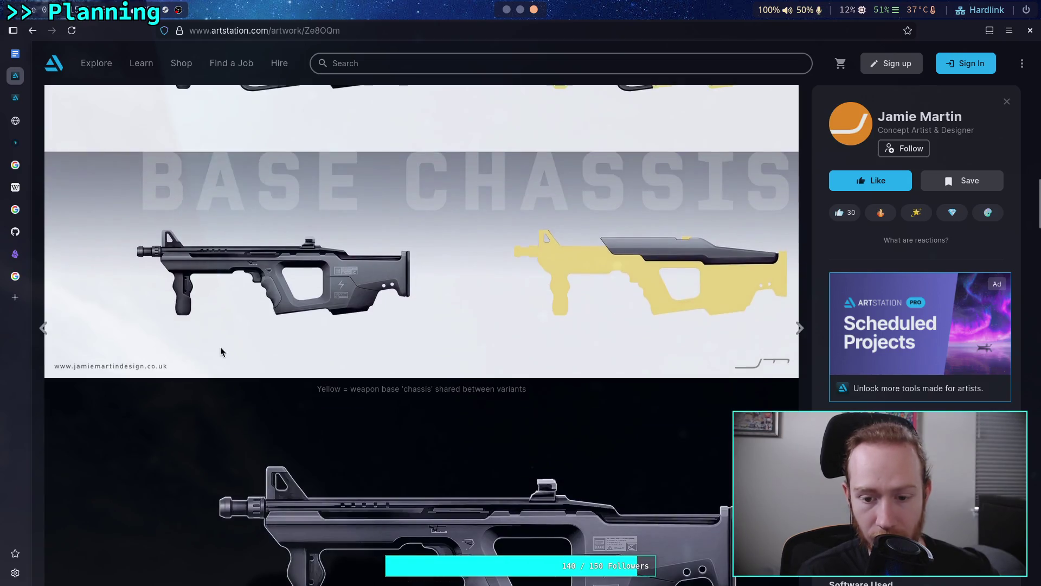
{"action": "scroll", "coordinate": [223, 332], "scroll_direction": "down", "scroll_amount": 8}
{"action": "scroll", "coordinate": [241, 322], "scroll_direction": "up", "scroll_amount": 7}
{"action": "scroll", "coordinate": [242, 322], "scroll_direction": "up", "scroll_amount": 10}
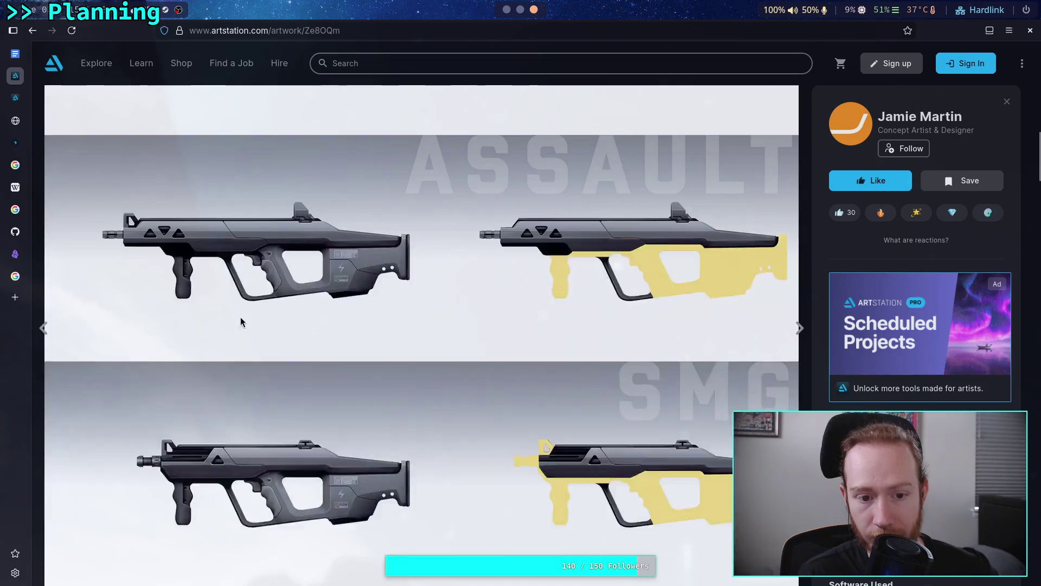
{"action": "scroll", "coordinate": [240, 321], "scroll_direction": "down", "scroll_amount": 6}
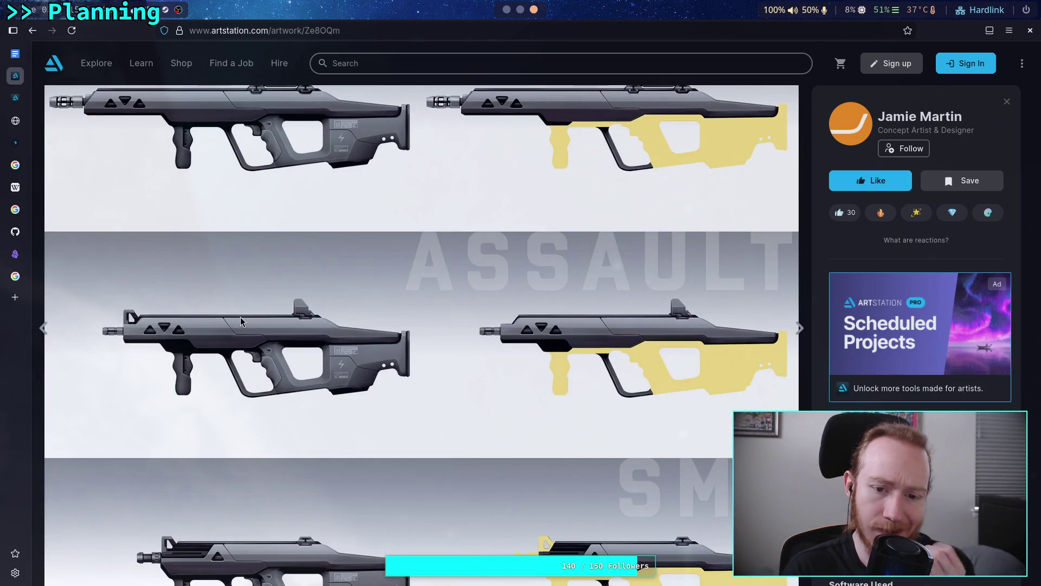
{"action": "scroll", "coordinate": [239, 317], "scroll_direction": "down", "scroll_amount": 1}
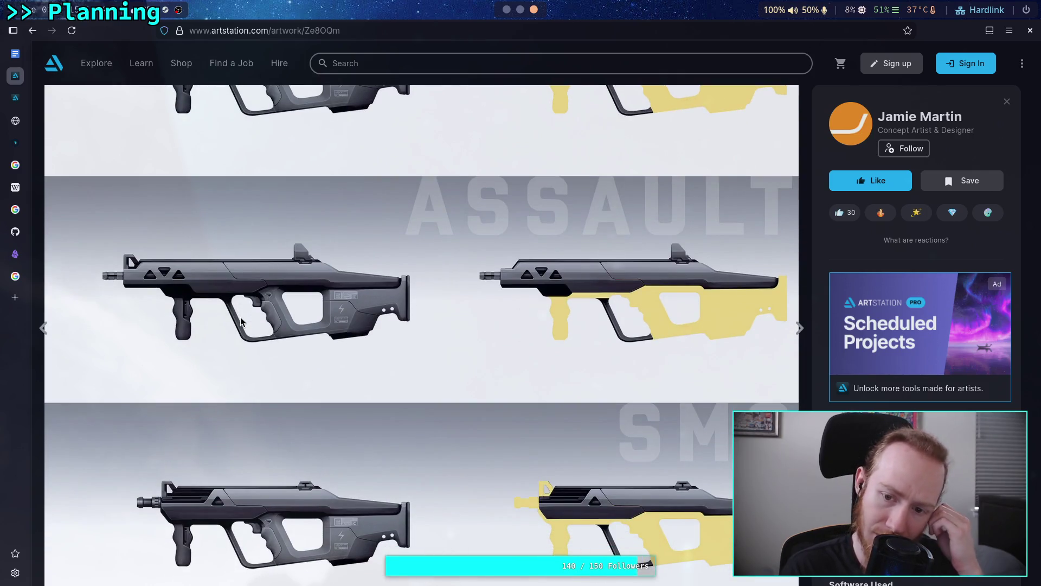
{"action": "left_click", "coordinate": [33, 30]}
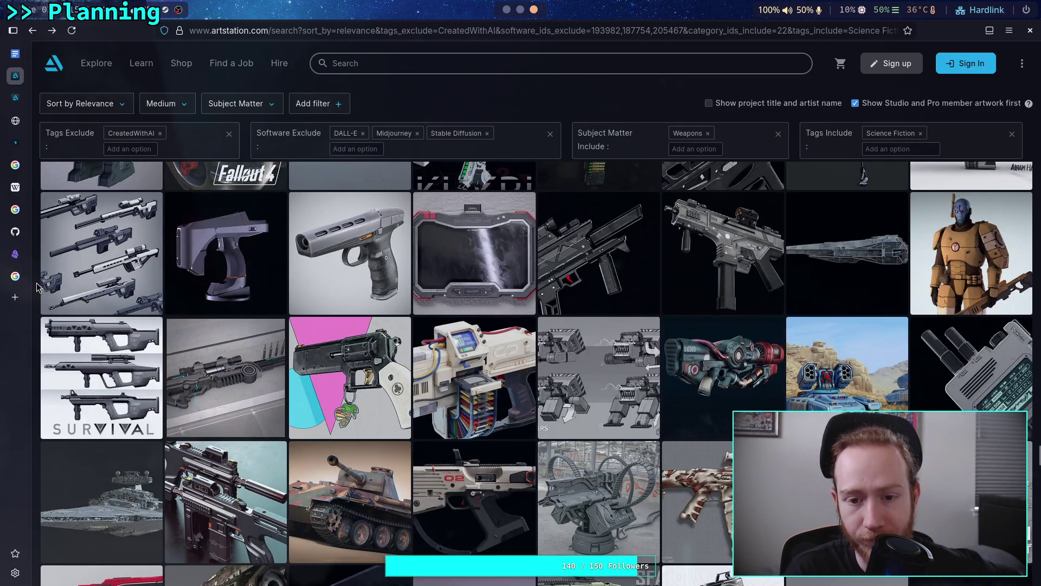
{"action": "scroll", "coordinate": [36, 286], "scroll_direction": "down", "scroll_amount": 1}
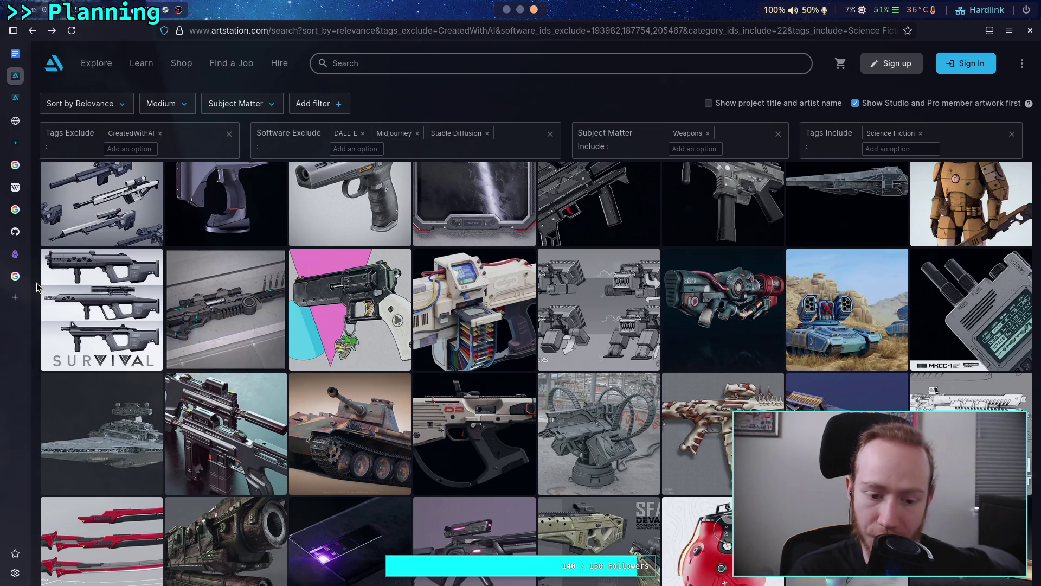
{"action": "scroll", "coordinate": [36, 287], "scroll_direction": "down", "scroll_amount": 2}
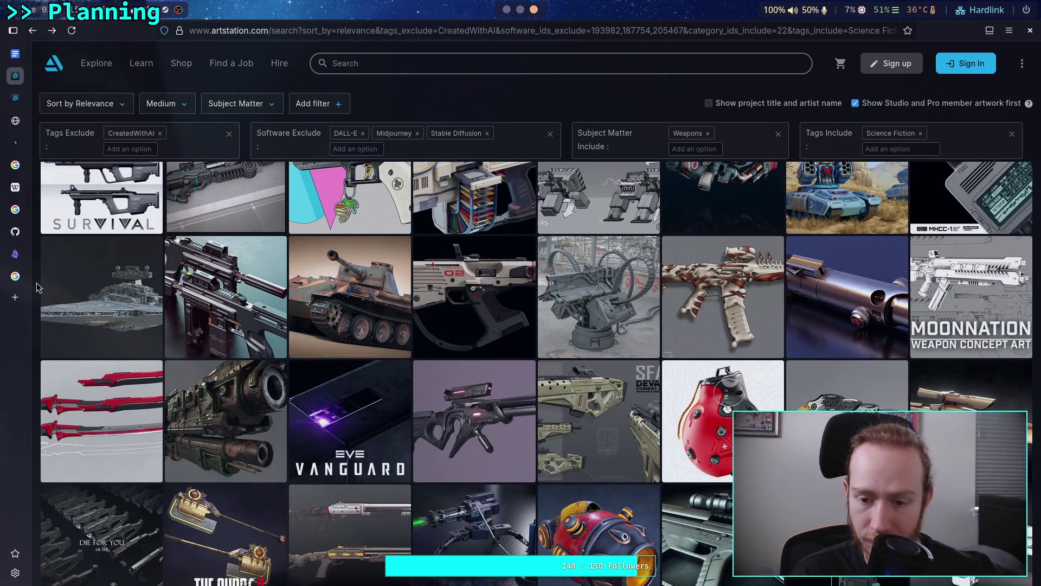
{"action": "scroll", "coordinate": [36, 286], "scroll_direction": "down", "scroll_amount": 1}
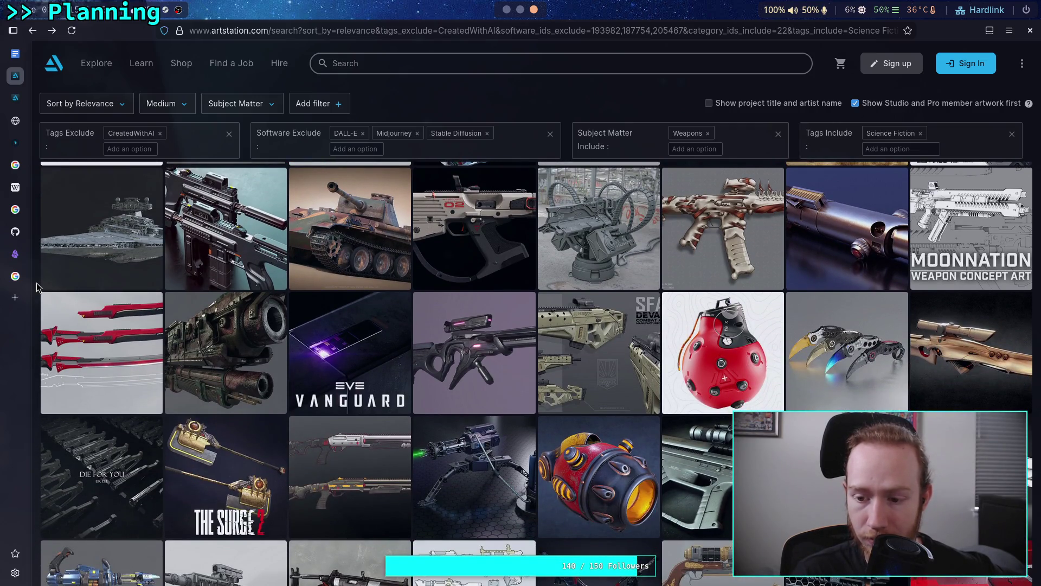
{"action": "scroll", "coordinate": [37, 286], "scroll_direction": "down", "scroll_amount": 1}
{"action": "scroll", "coordinate": [36, 287], "scroll_direction": "down", "scroll_amount": 3}
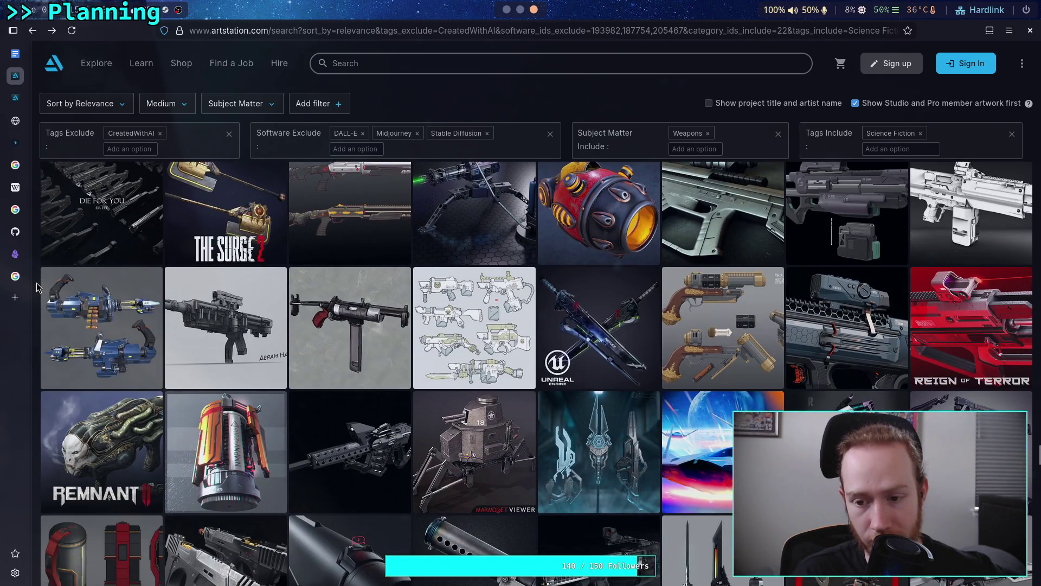
{"action": "scroll", "coordinate": [37, 286], "scroll_direction": "down", "scroll_amount": 2}
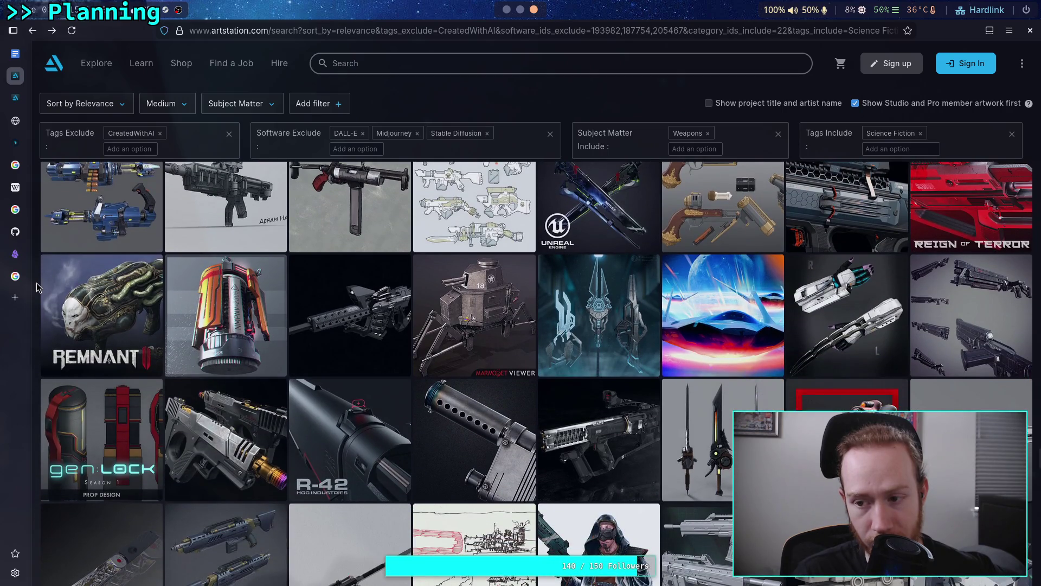
{"action": "scroll", "coordinate": [37, 287], "scroll_direction": "down", "scroll_amount": 2}
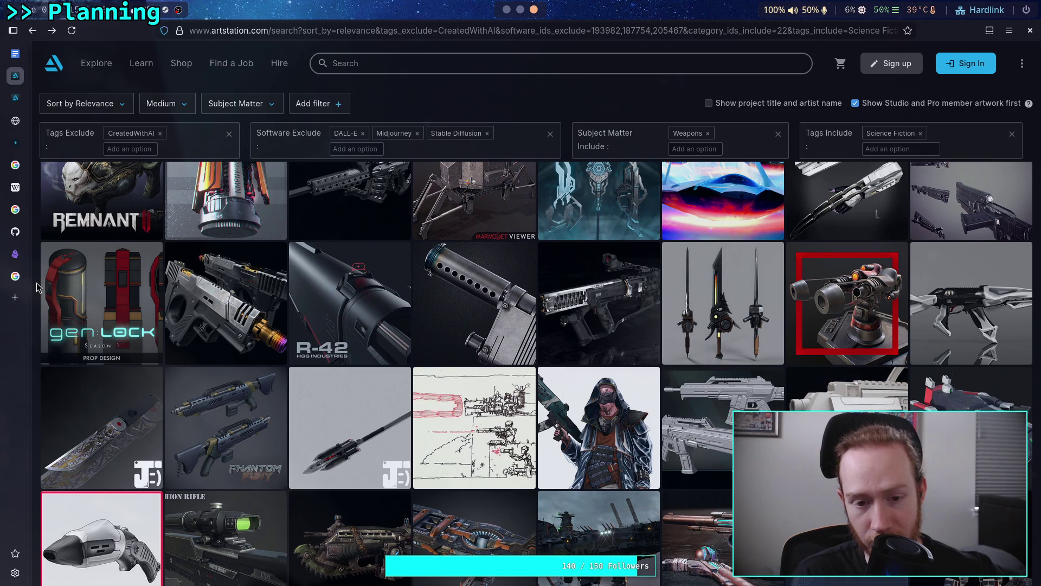
{"action": "left_click", "coordinate": [324, 298]}
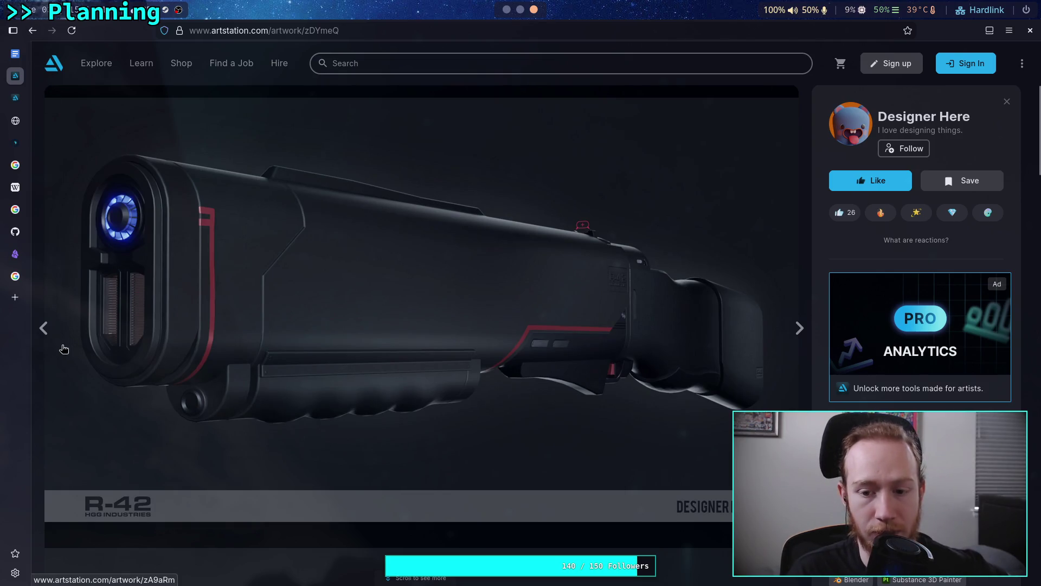
- Go back, then forward to the R-42 energy shotgun page and scroll through its images
{"action": "key", "text": "alt+Left"}
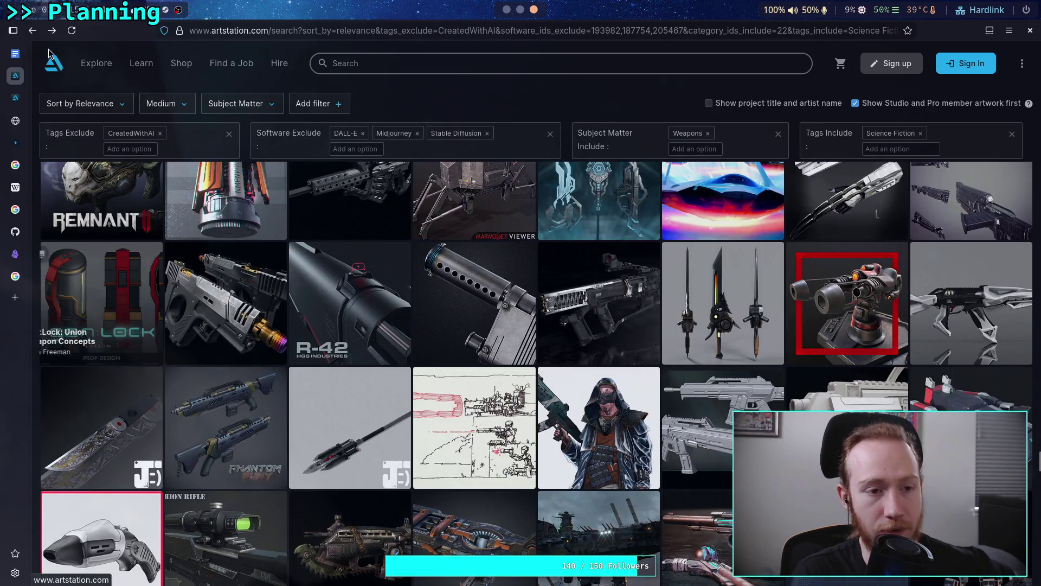
{"action": "left_click", "coordinate": [50, 36]}
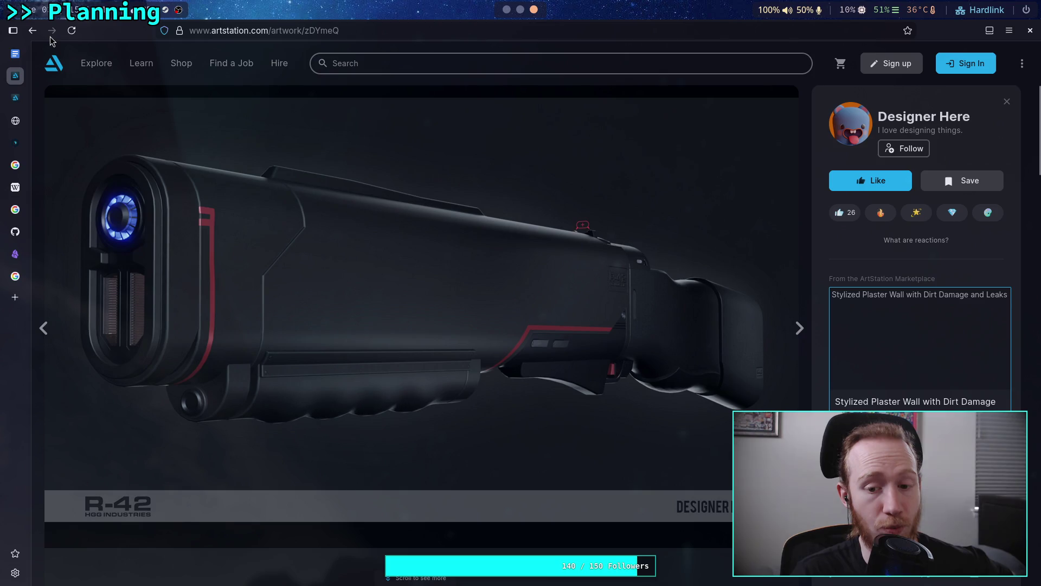
{"action": "mouse_move", "coordinate": [97, 63]}
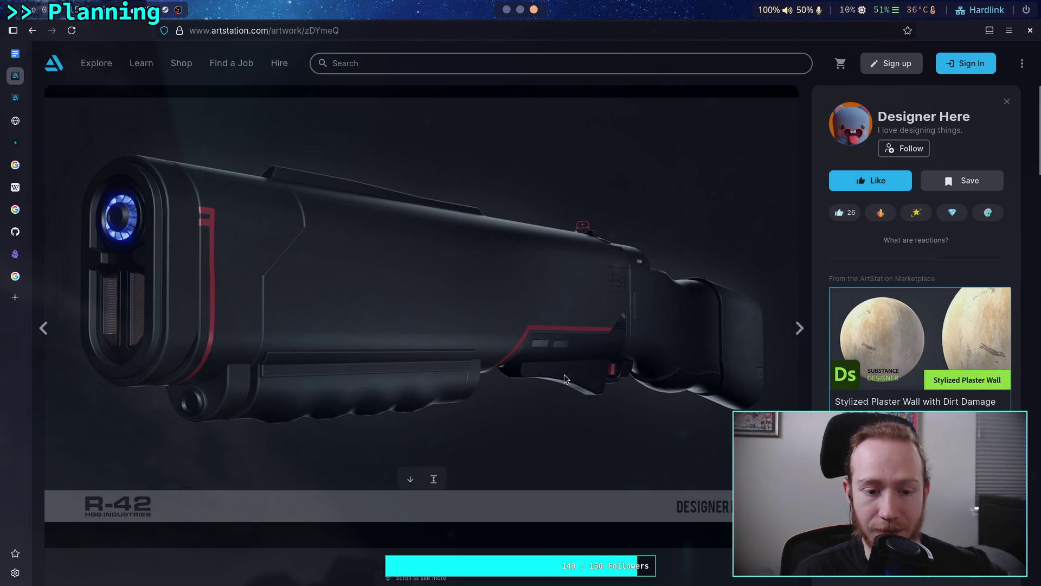
{"action": "scroll", "coordinate": [558, 374], "scroll_direction": "down", "scroll_amount": 5}
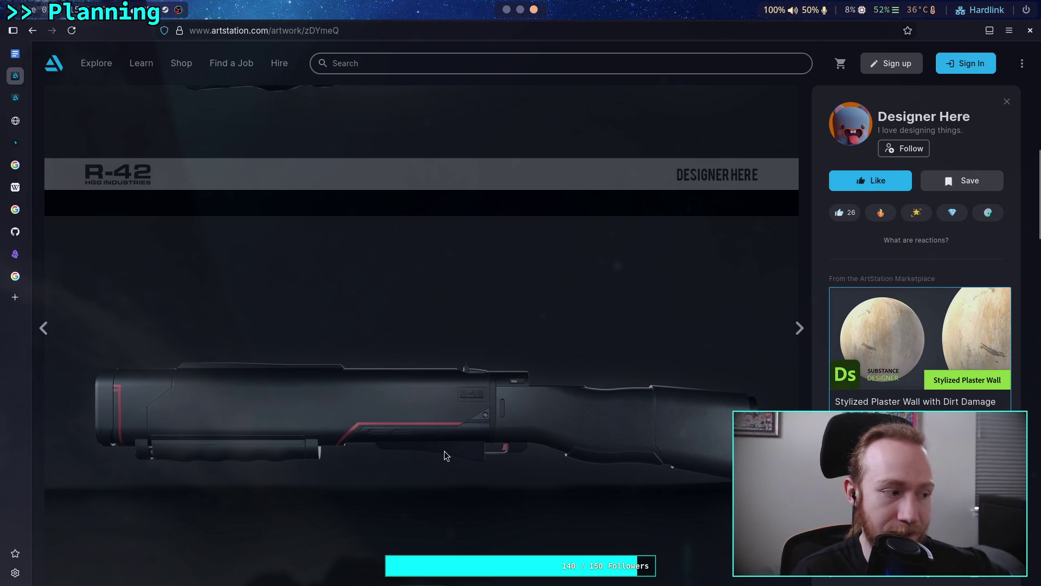
{"action": "scroll", "coordinate": [445, 455], "scroll_direction": "down", "scroll_amount": 1}
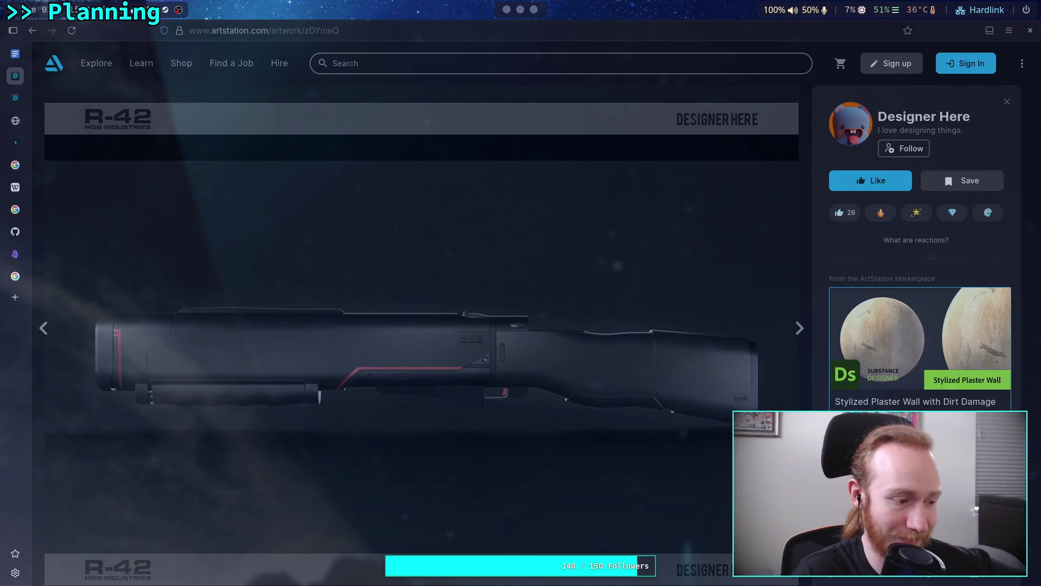
{"action": "scroll", "coordinate": [153, 233], "scroll_direction": "down", "scroll_amount": 5}
{"action": "scroll", "coordinate": [136, 217], "scroll_direction": "up", "scroll_amount": 2}
{"action": "left_click", "coordinate": [29, 34]}
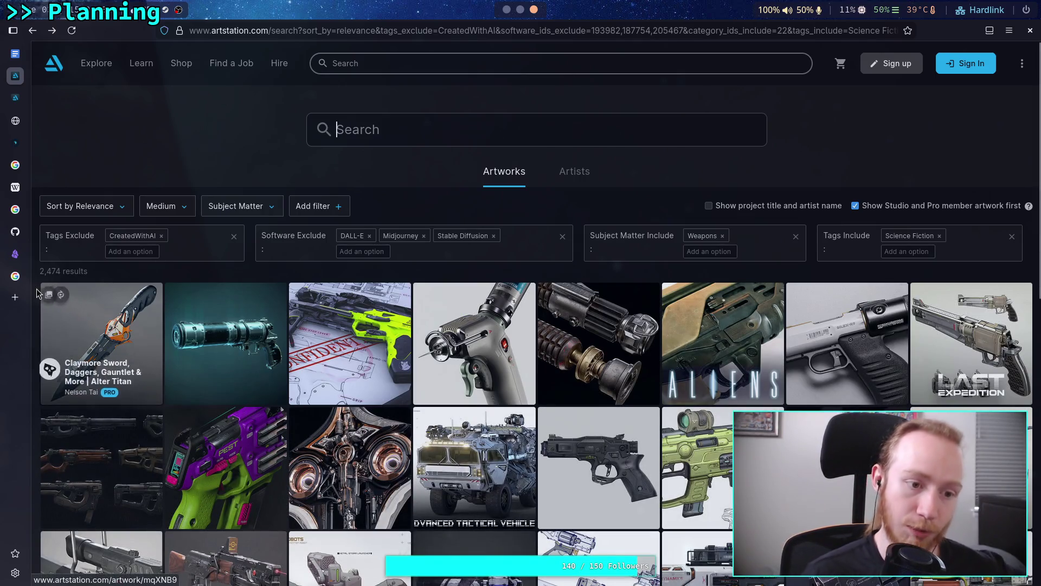
{"action": "scroll", "coordinate": [37, 289], "scroll_direction": "down", "scroll_amount": 5}
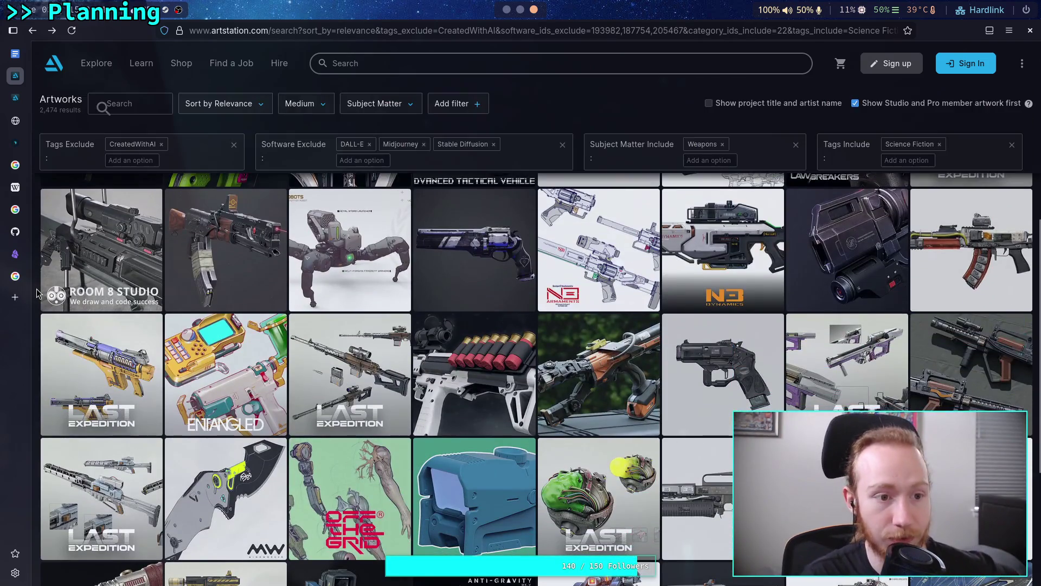
{"action": "scroll", "coordinate": [37, 288], "scroll_direction": "down", "scroll_amount": 15}
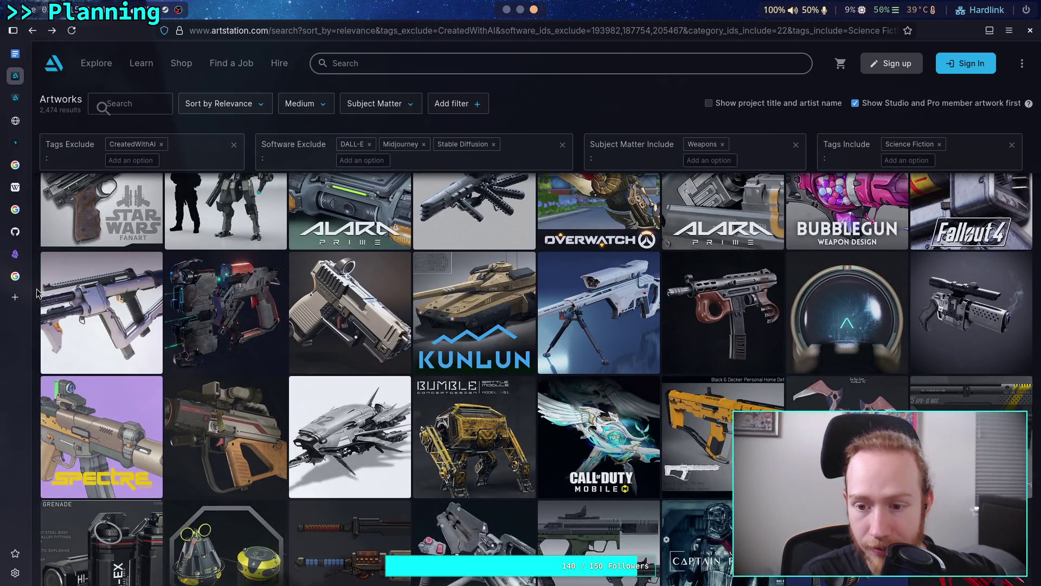
{"action": "scroll", "coordinate": [37, 288], "scroll_direction": "down", "scroll_amount": 15}
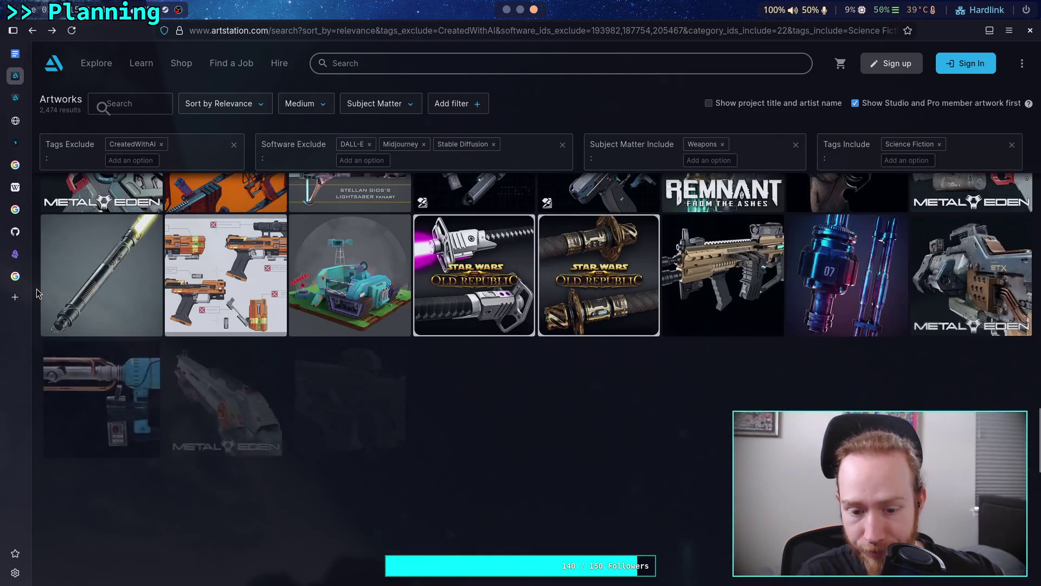
{"action": "key", "text": "Home"}
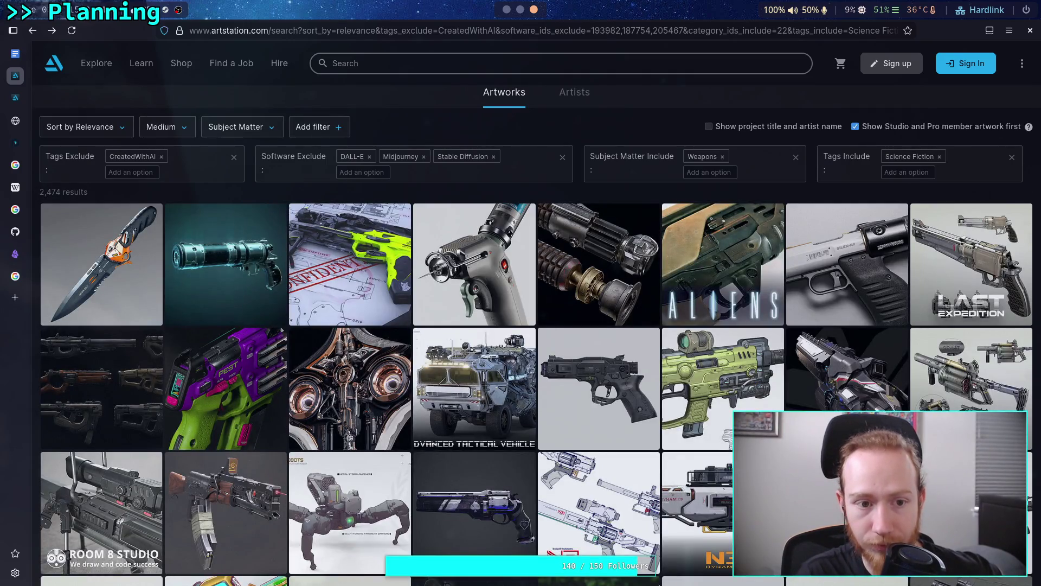
{"action": "scroll", "coordinate": [39, 305], "scroll_direction": "down", "scroll_amount": 10}
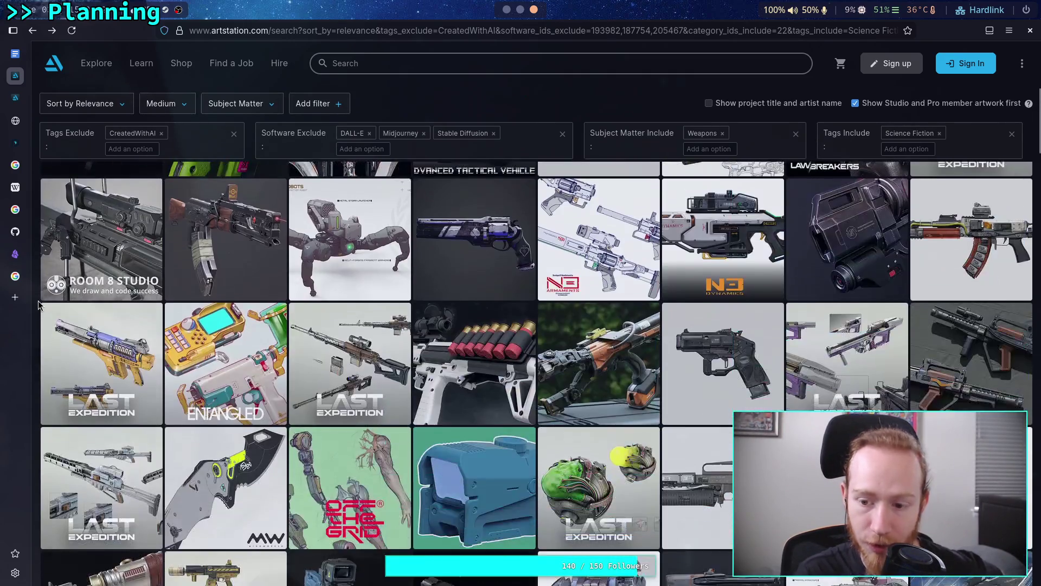
{"action": "scroll", "coordinate": [39, 305], "scroll_direction": "down", "scroll_amount": 10}
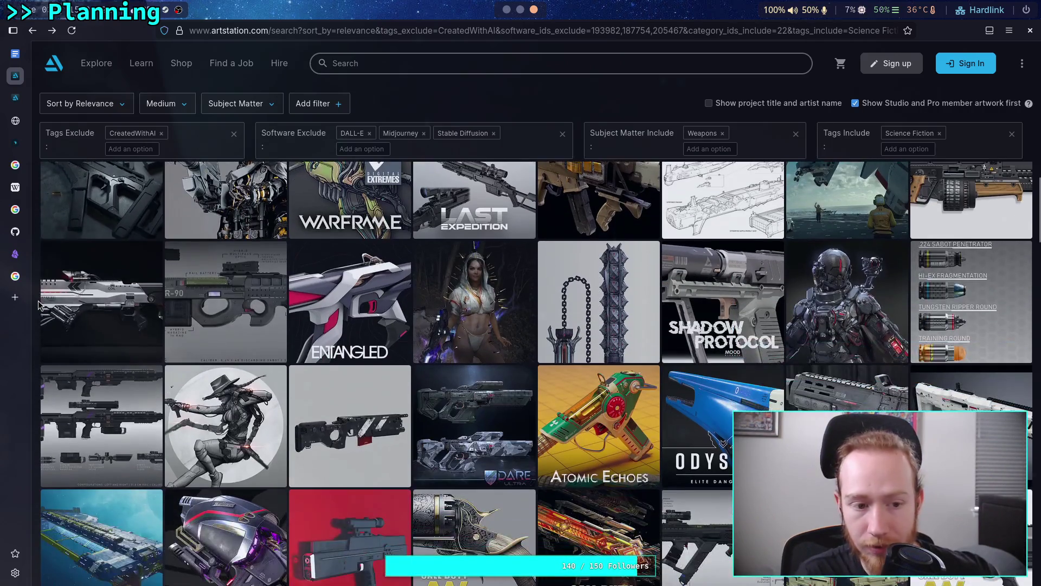
{"action": "scroll", "coordinate": [38, 306], "scroll_direction": "down", "scroll_amount": 4}
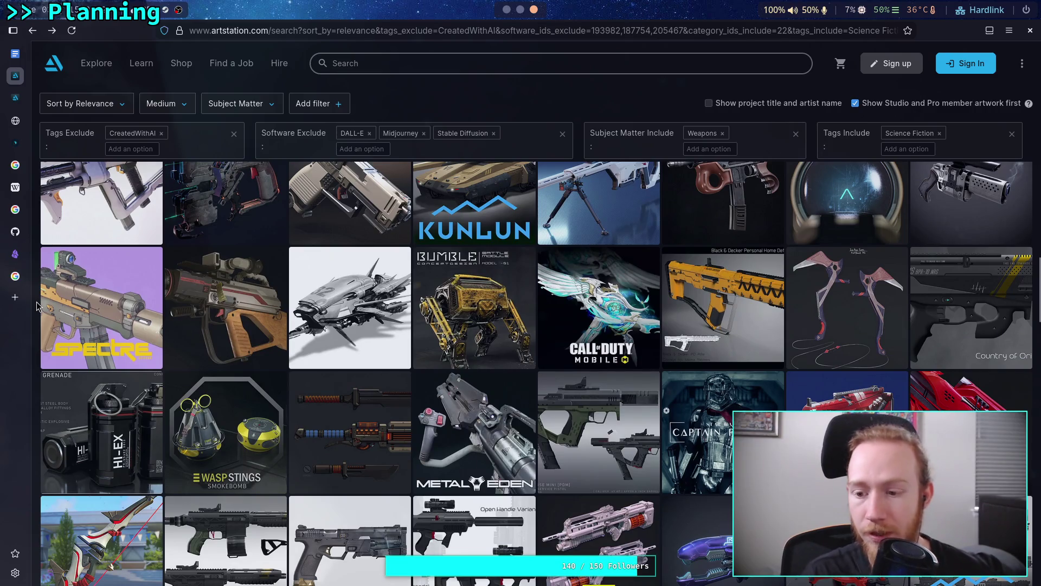
{"action": "scroll", "coordinate": [38, 305], "scroll_direction": "down", "scroll_amount": 4}
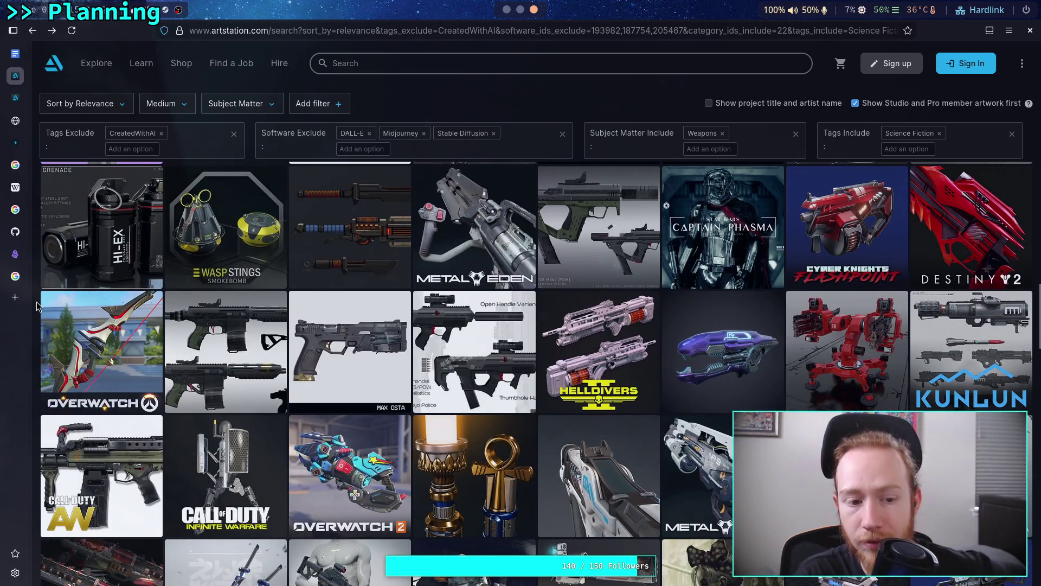
{"action": "scroll", "coordinate": [37, 307], "scroll_direction": "down", "scroll_amount": 7}
{"action": "scroll", "coordinate": [36, 307], "scroll_direction": "down", "scroll_amount": 3}
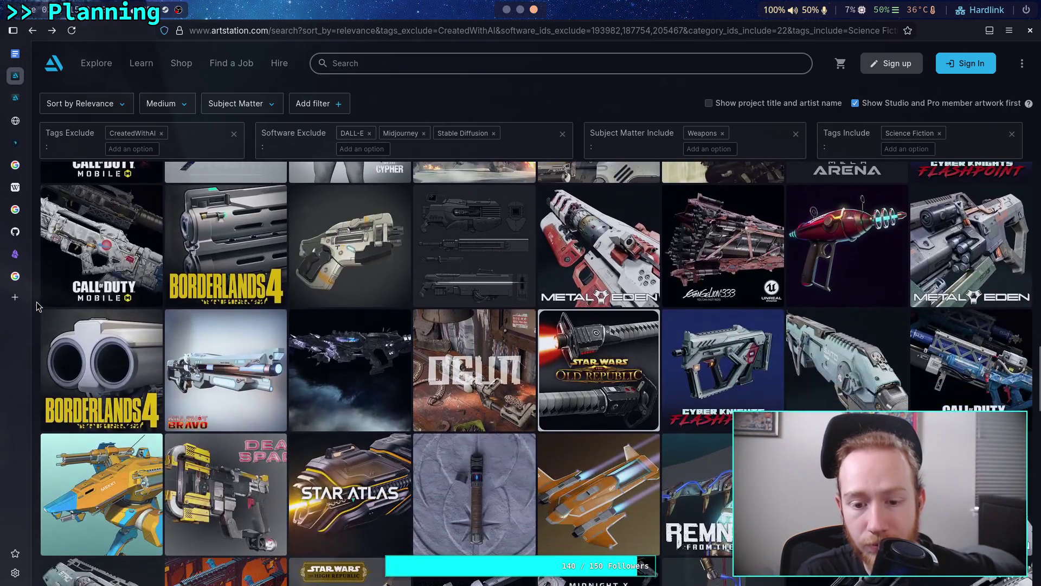
{"action": "scroll", "coordinate": [37, 306], "scroll_direction": "down", "scroll_amount": 3}
{"action": "scroll", "coordinate": [37, 306], "scroll_direction": "down", "scroll_amount": 1}
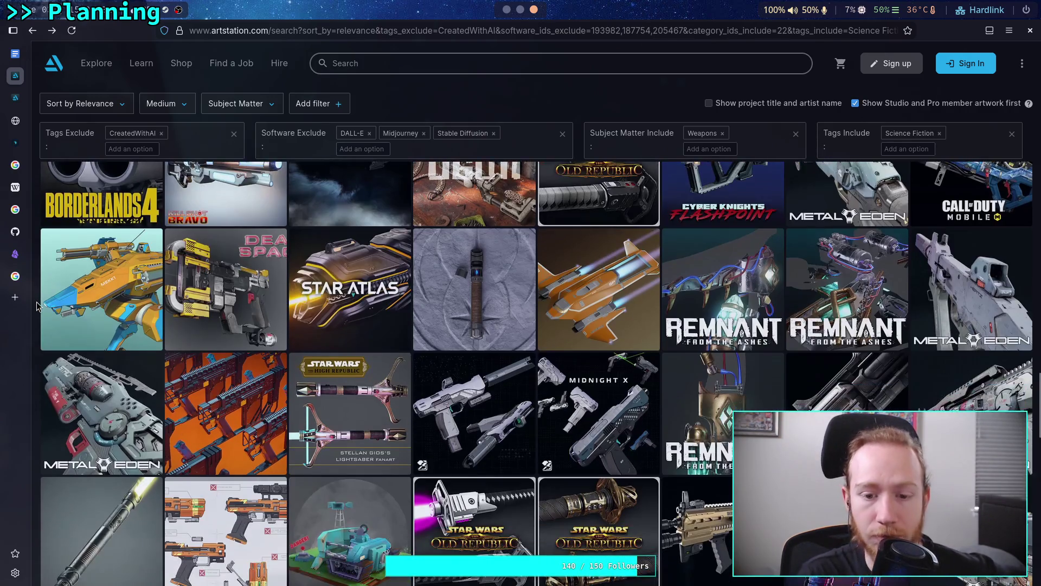
{"action": "scroll", "coordinate": [37, 306], "scroll_direction": "down", "scroll_amount": 10}
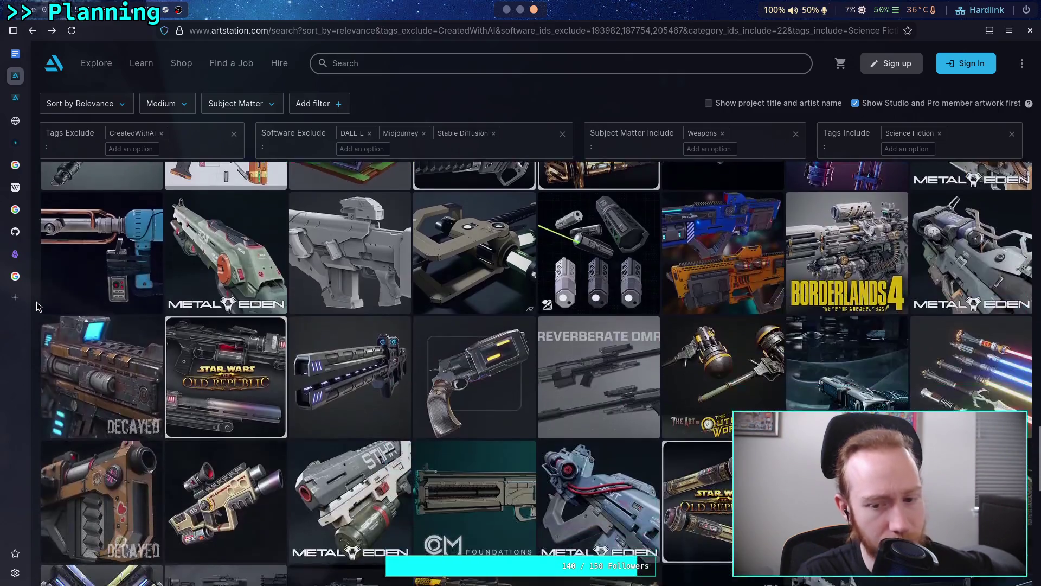
{"action": "scroll", "coordinate": [36, 306], "scroll_direction": "down", "scroll_amount": 8}
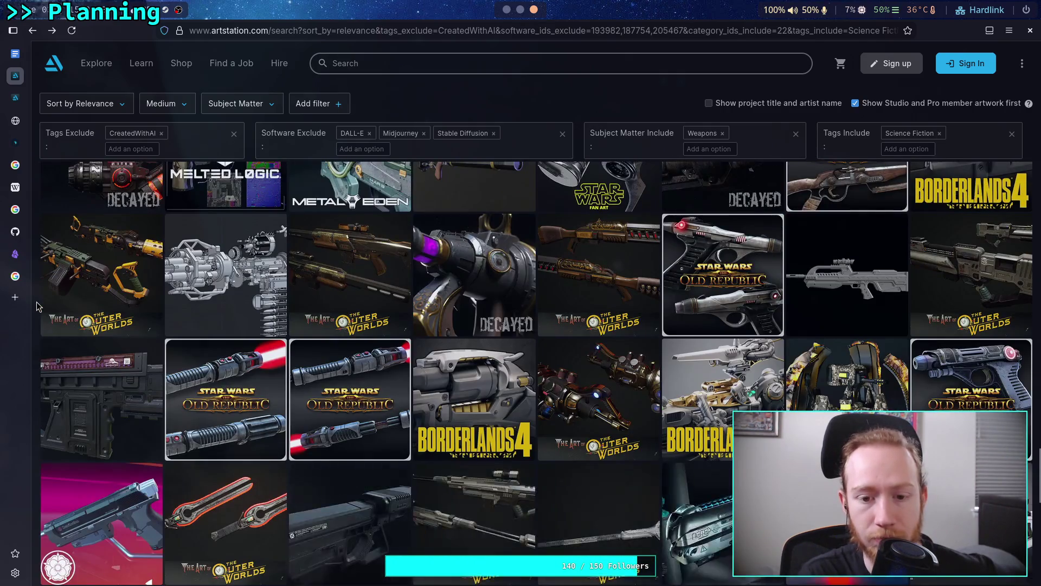
{"action": "scroll", "coordinate": [37, 306], "scroll_direction": "down", "scroll_amount": 10}
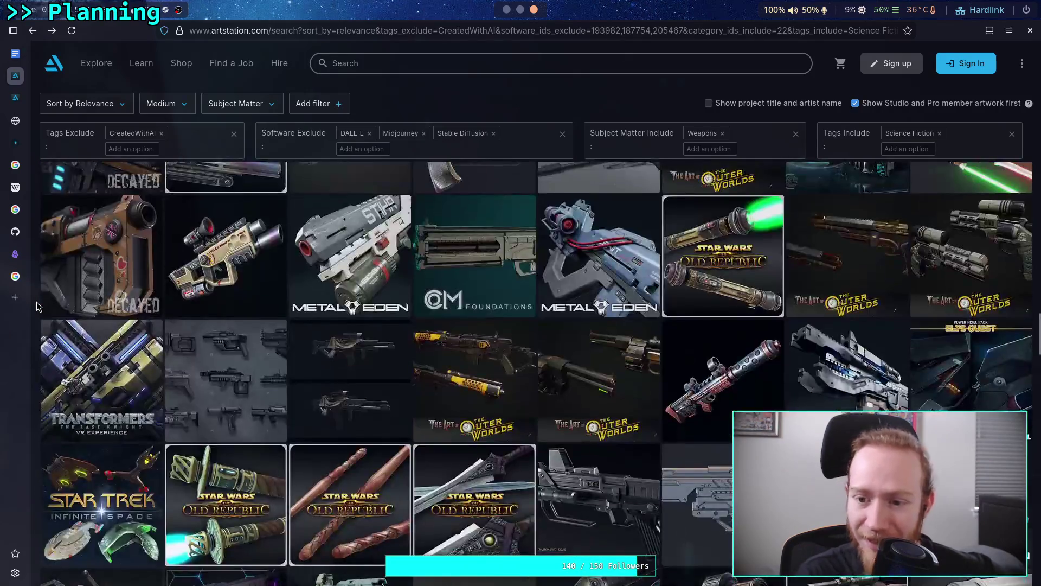
{"action": "scroll", "coordinate": [37, 307], "scroll_direction": "down", "scroll_amount": 10}
{"action": "scroll", "coordinate": [37, 307], "scroll_direction": "up", "scroll_amount": 1}
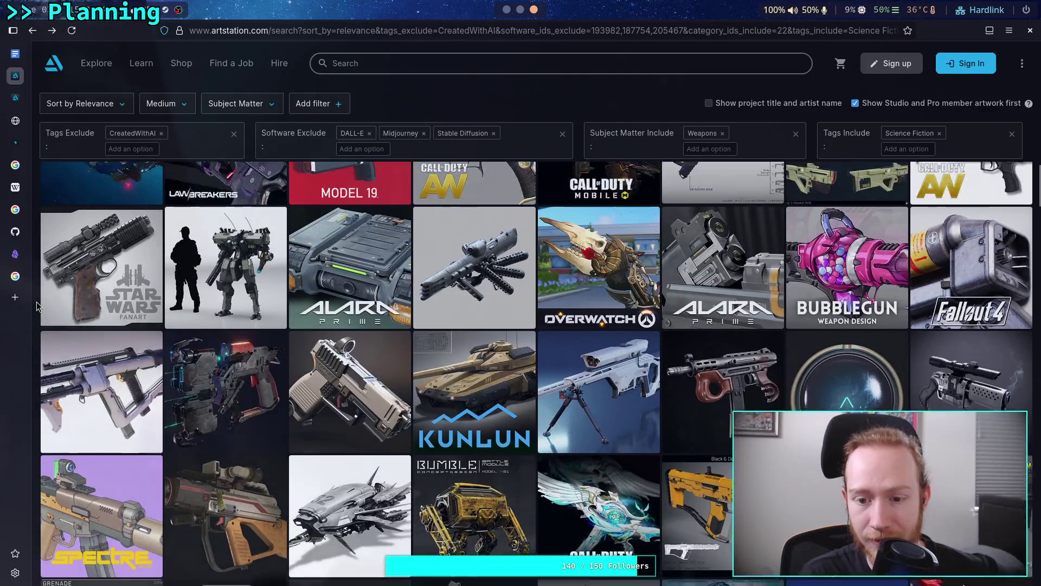
{"action": "scroll", "coordinate": [36, 306], "scroll_direction": "down", "scroll_amount": 10}
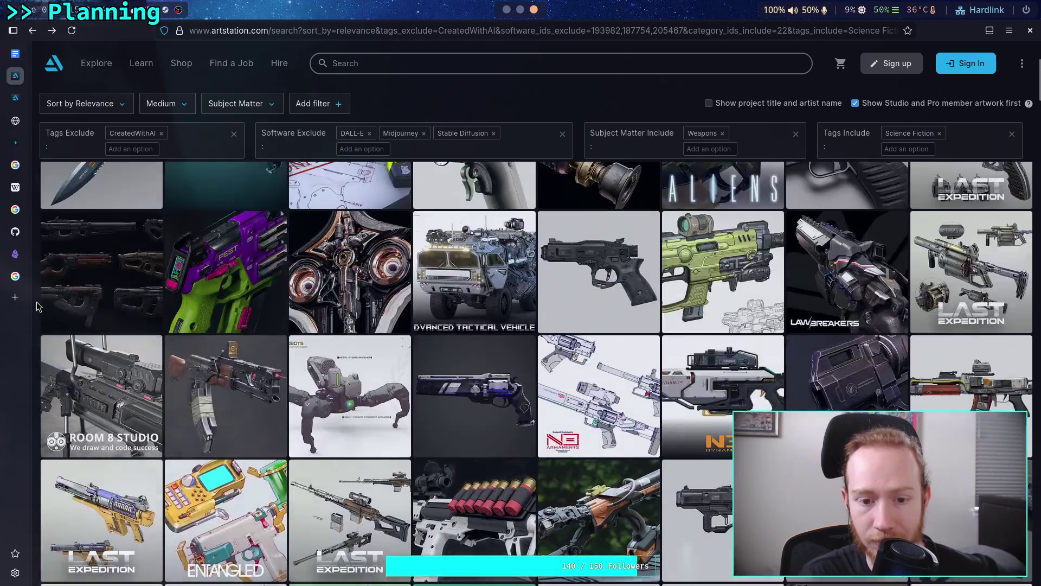
{"action": "scroll", "coordinate": [37, 306], "scroll_direction": "up", "scroll_amount": 2}
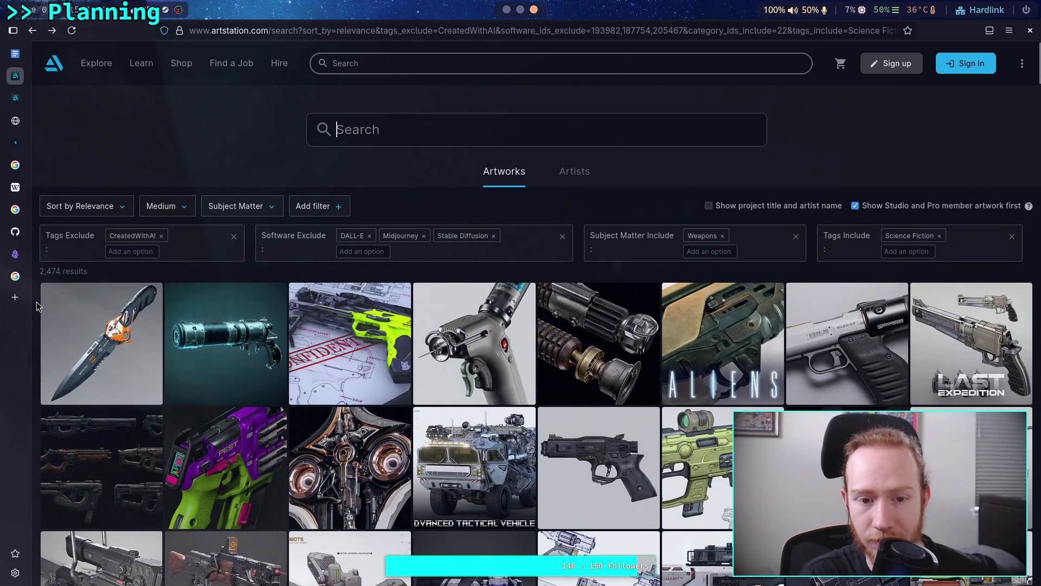
{"action": "scroll", "coordinate": [36, 306], "scroll_direction": "down", "scroll_amount": 15}
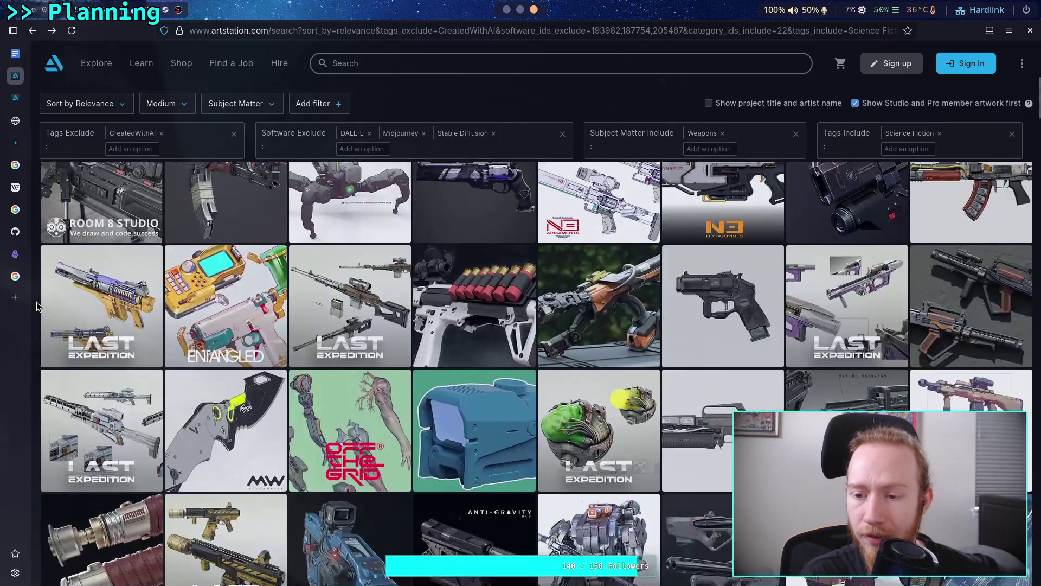
{"action": "scroll", "coordinate": [37, 303], "scroll_direction": "down", "scroll_amount": 15}
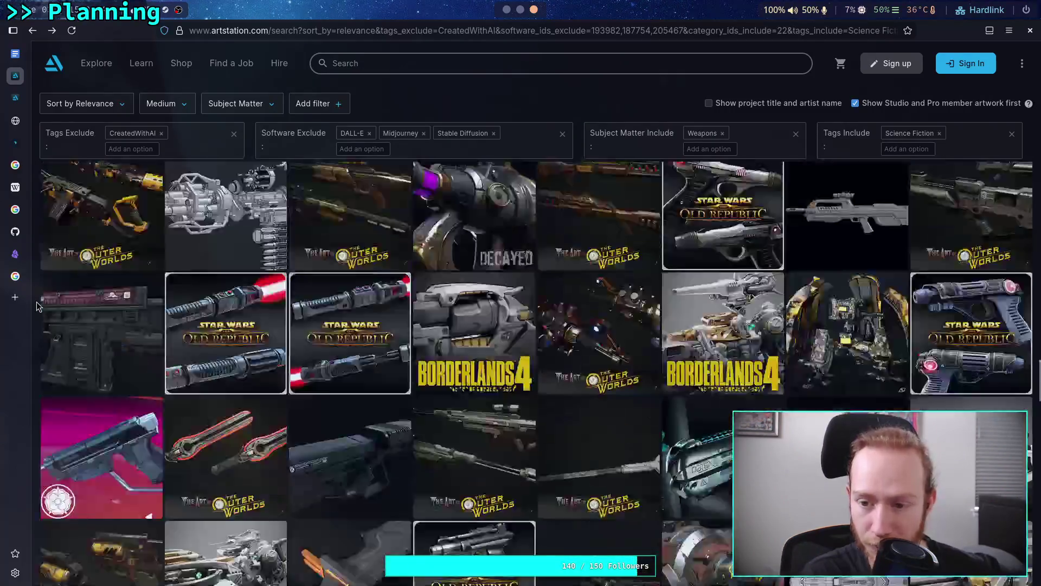
{"action": "scroll", "coordinate": [37, 306], "scroll_direction": "down", "scroll_amount": 5}
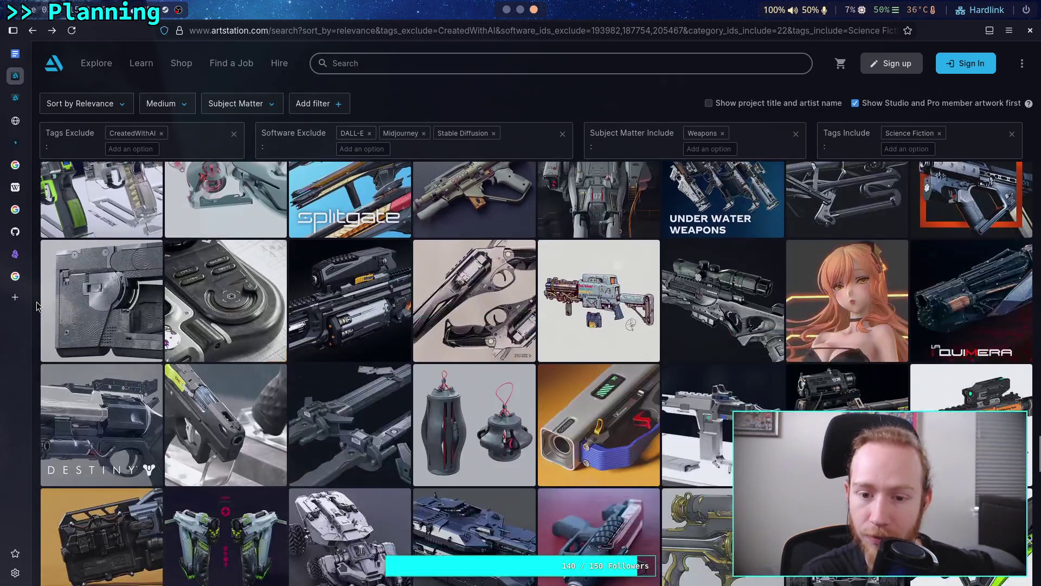
{"action": "scroll", "coordinate": [37, 307], "scroll_direction": "down", "scroll_amount": 5}
{"action": "scroll", "coordinate": [36, 307], "scroll_direction": "down", "scroll_amount": 10}
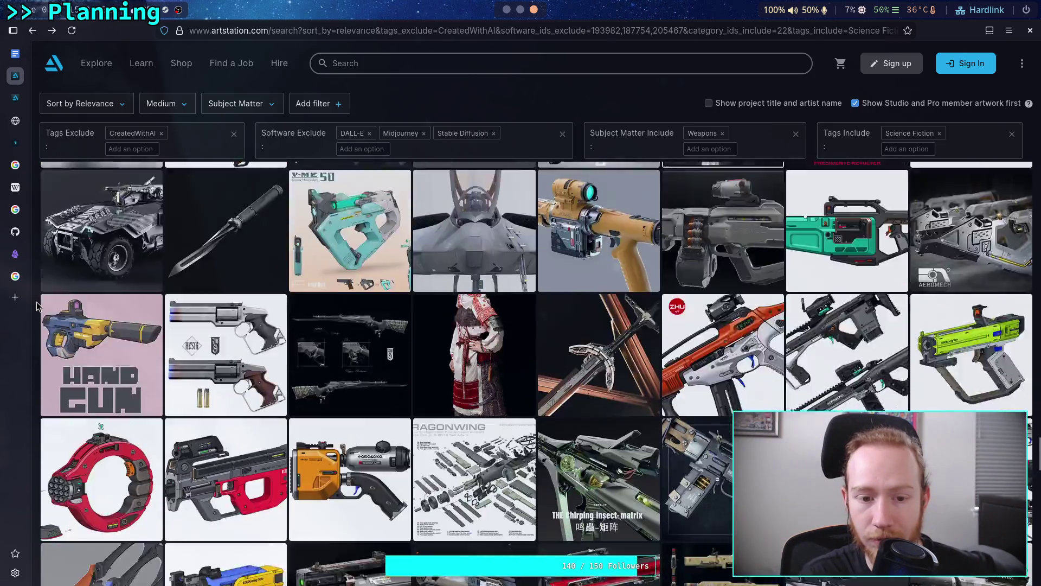
{"action": "scroll", "coordinate": [36, 307], "scroll_direction": "down", "scroll_amount": 10}
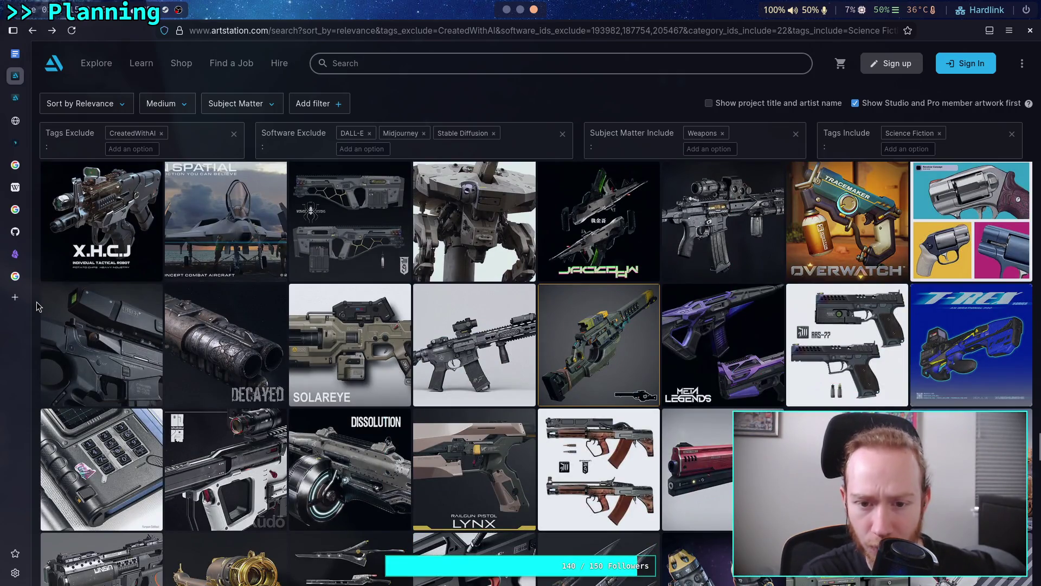
{"action": "scroll", "coordinate": [37, 307], "scroll_direction": "down", "scroll_amount": 3}
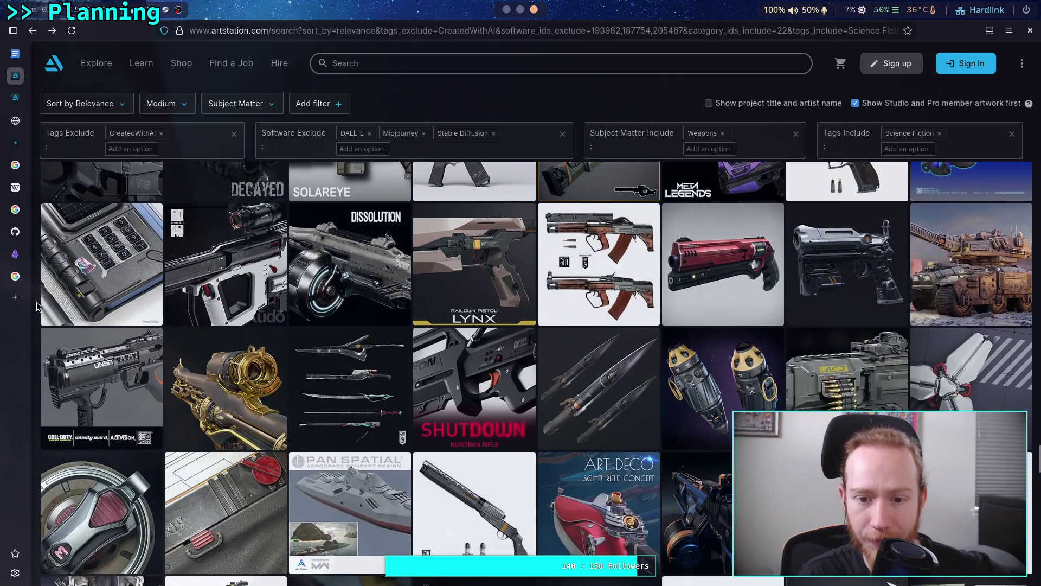
{"action": "scroll", "coordinate": [37, 306], "scroll_direction": "down", "scroll_amount": 7}
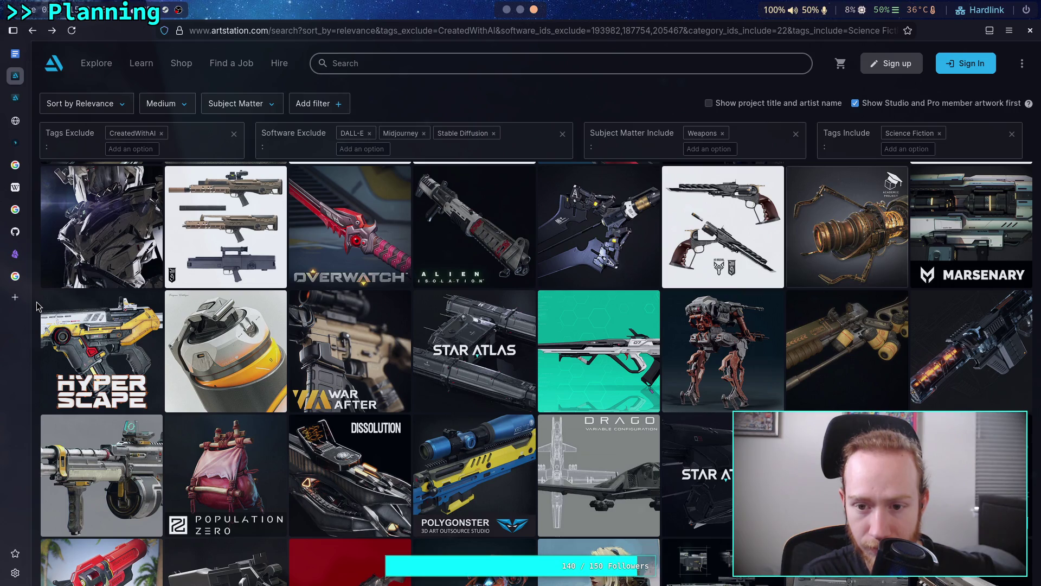
{"action": "left_click", "coordinate": [551, 238]}
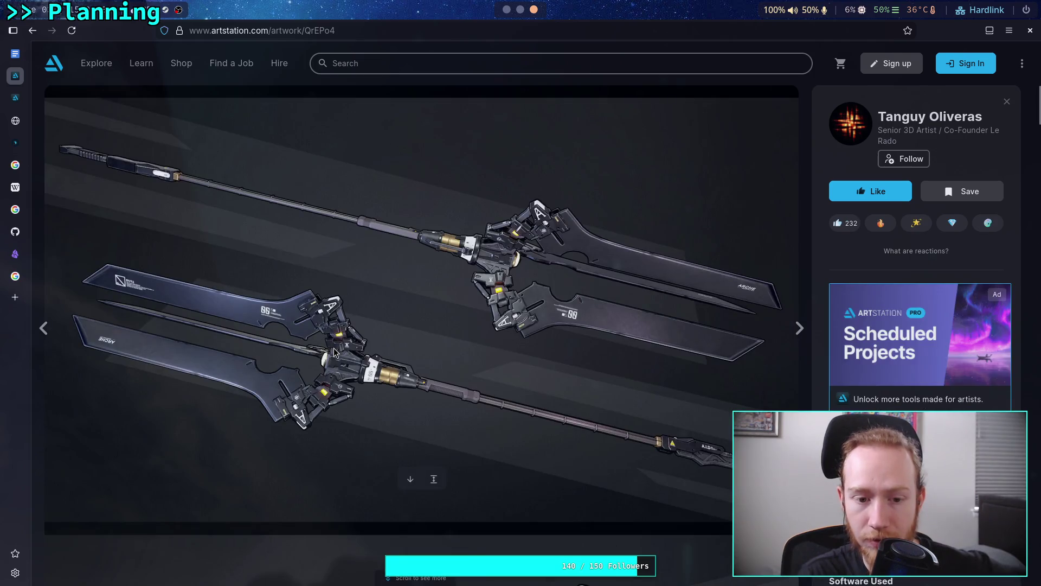
- Return to the weapon results, scroll, and open the grey-and-red rifle concept artwork
{"action": "left_click", "coordinate": [33, 30]}
{"action": "scroll", "coordinate": [39, 348], "scroll_direction": "down", "scroll_amount": 10}
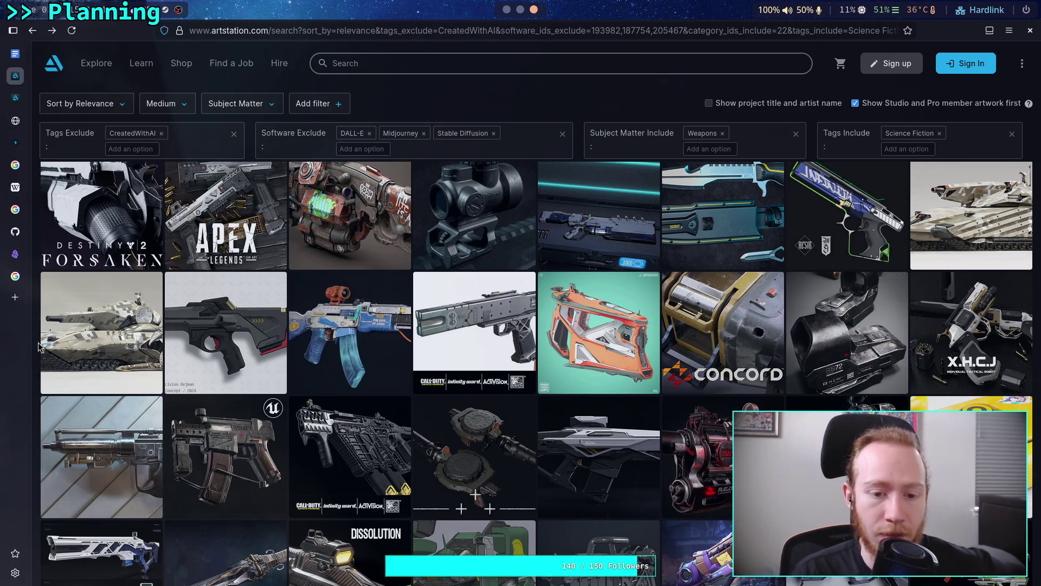
{"action": "scroll", "coordinate": [39, 347], "scroll_direction": "down", "scroll_amount": 3}
{"action": "scroll", "coordinate": [39, 347], "scroll_direction": "up", "scroll_amount": 2}
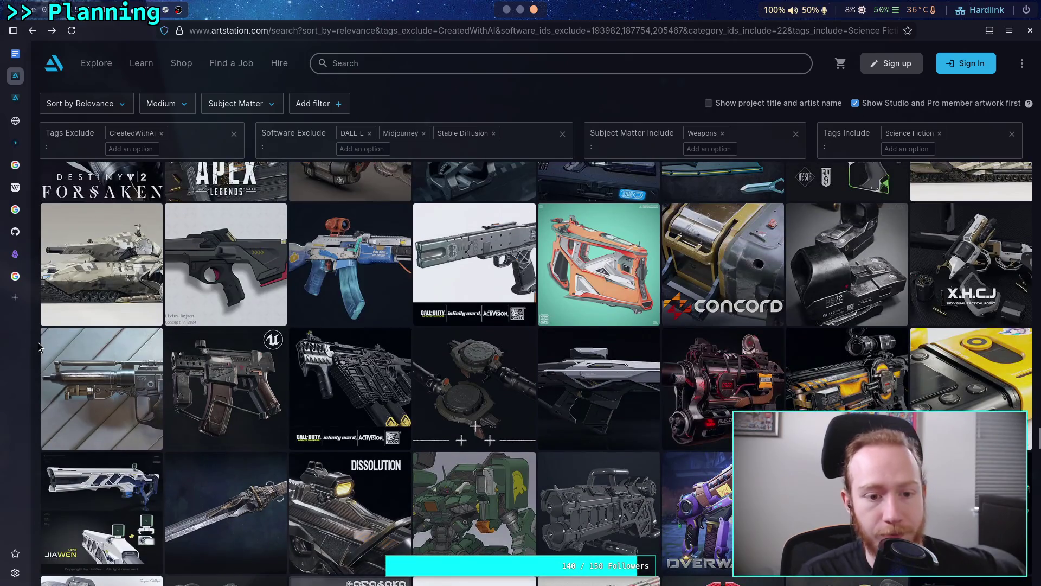
{"action": "left_click", "coordinate": [225, 271]}
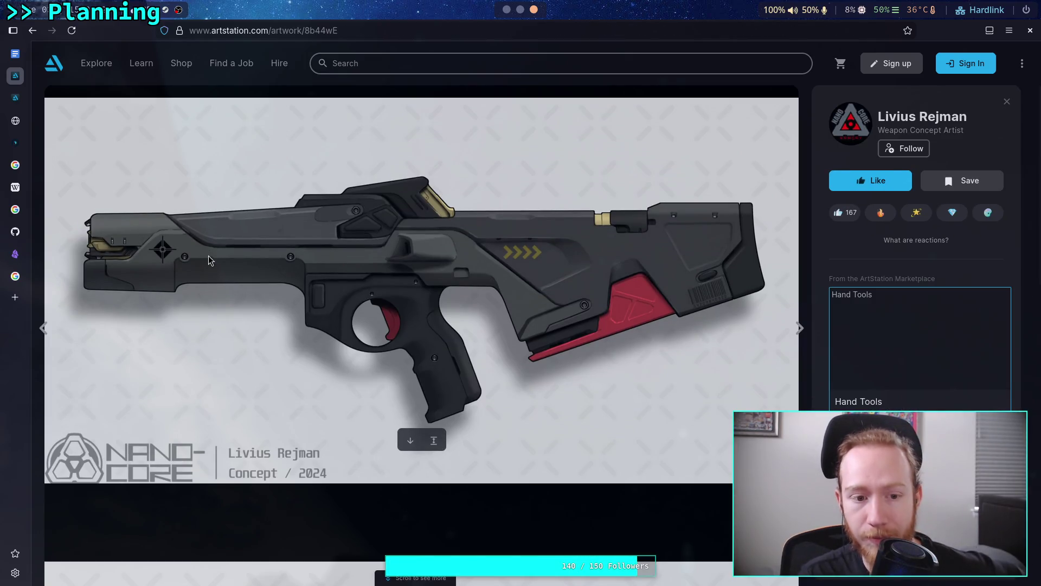
- Go back to the sci-fi weapon search results and scroll down through the thumbnails
{"action": "left_click", "coordinate": [32, 31]}
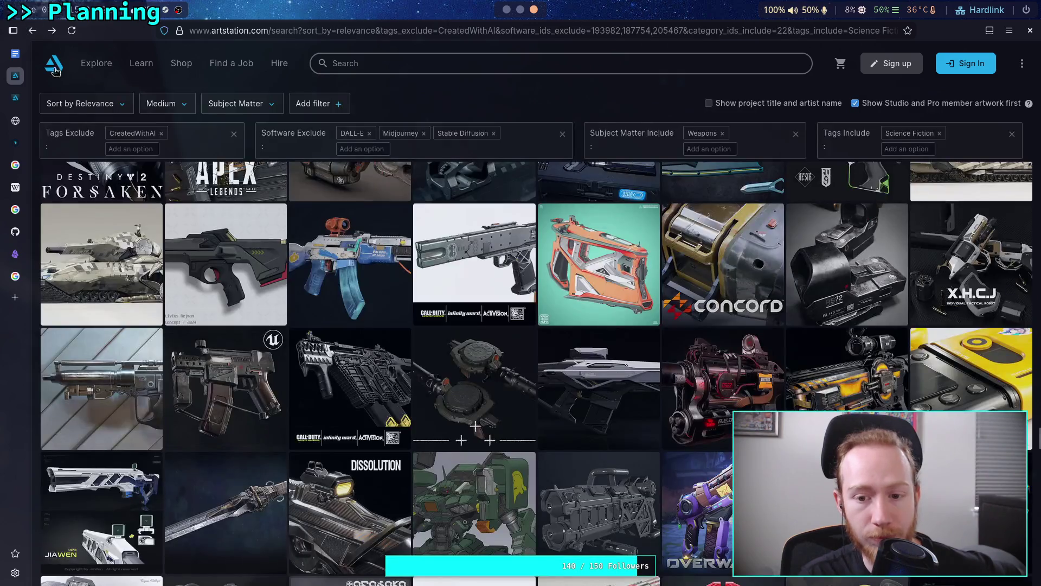
{"action": "scroll", "coordinate": [32, 347], "scroll_direction": "down", "scroll_amount": 10}
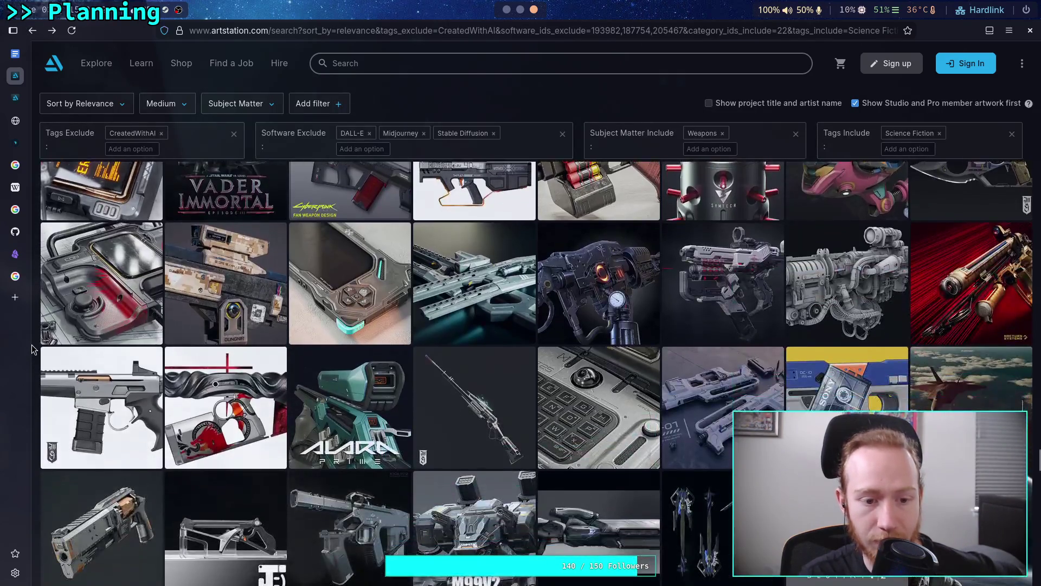
{"action": "scroll", "coordinate": [32, 347], "scroll_direction": "down", "scroll_amount": 5}
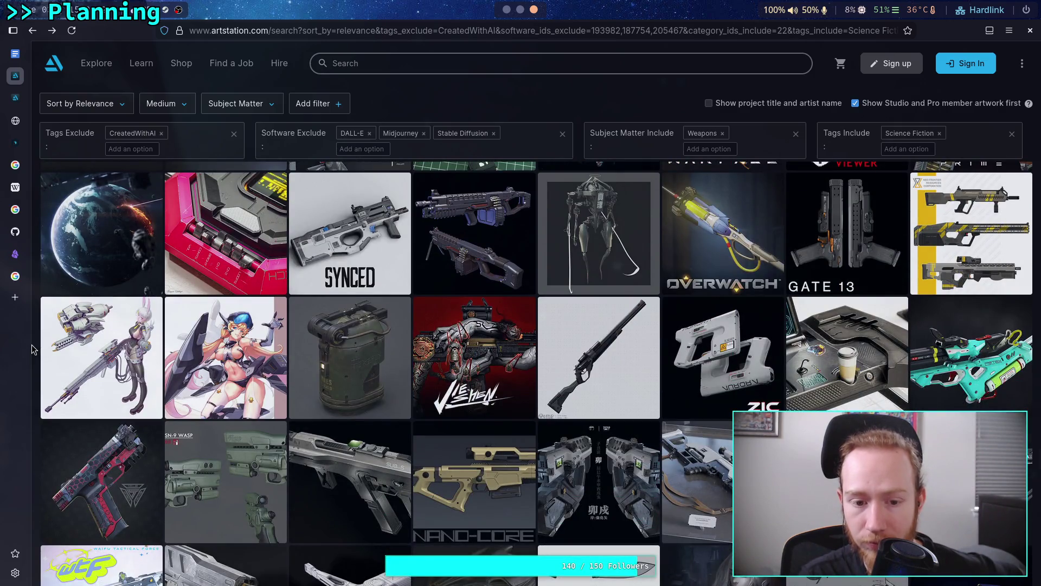
{"action": "scroll", "coordinate": [32, 349], "scroll_direction": "down", "scroll_amount": 5}
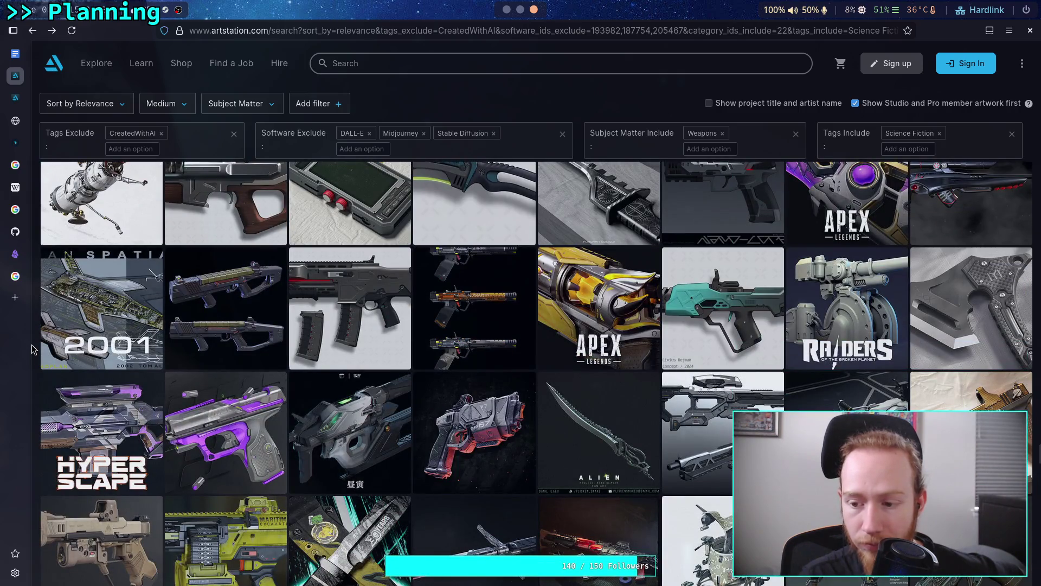
{"action": "scroll", "coordinate": [32, 349], "scroll_direction": "down", "scroll_amount": 5}
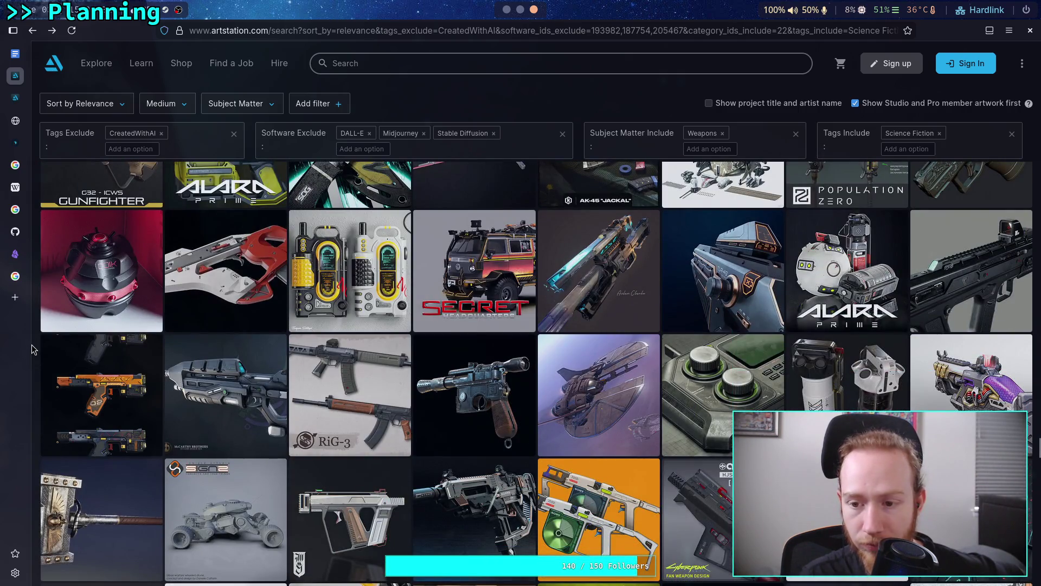
{"action": "scroll", "coordinate": [32, 348], "scroll_direction": "down", "scroll_amount": 5}
{"action": "scroll", "coordinate": [32, 349], "scroll_direction": "down", "scroll_amount": 5}
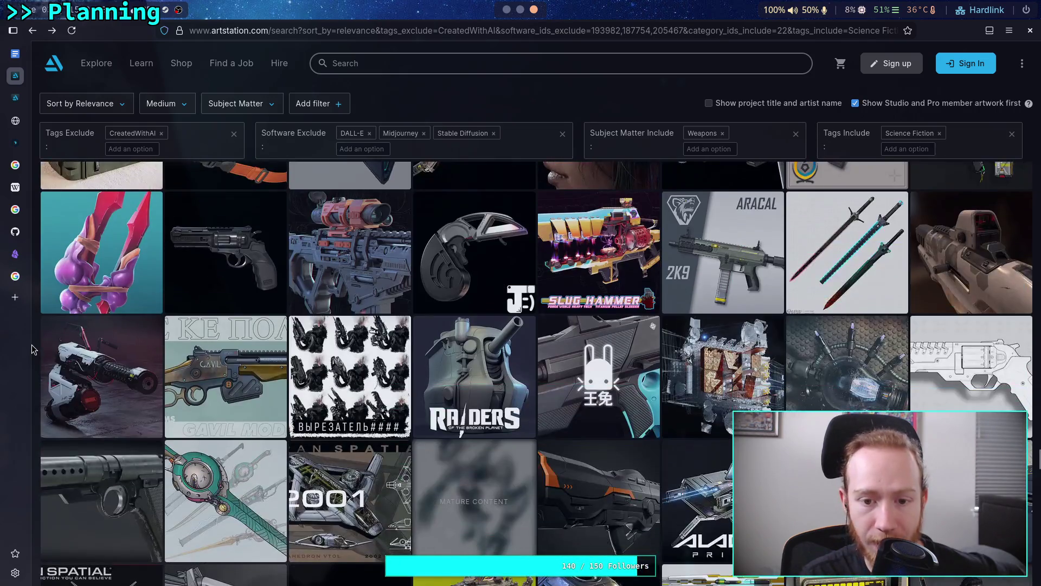
{"action": "scroll", "coordinate": [31, 349], "scroll_direction": "down", "scroll_amount": 5}
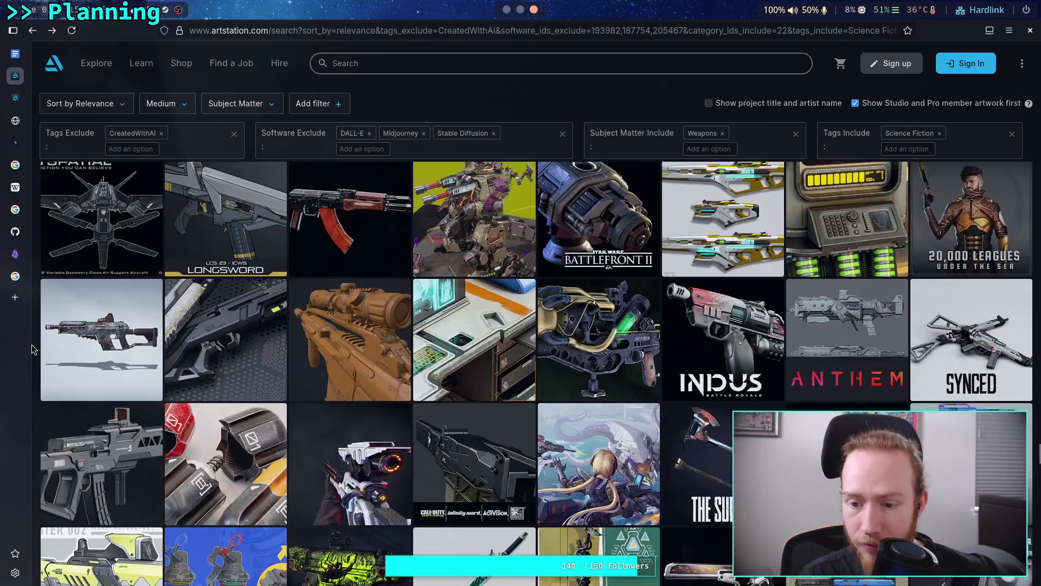
{"action": "scroll", "coordinate": [31, 349], "scroll_direction": "up", "scroll_amount": 5}
{"action": "scroll", "coordinate": [32, 349], "scroll_direction": "down", "scroll_amount": 5}
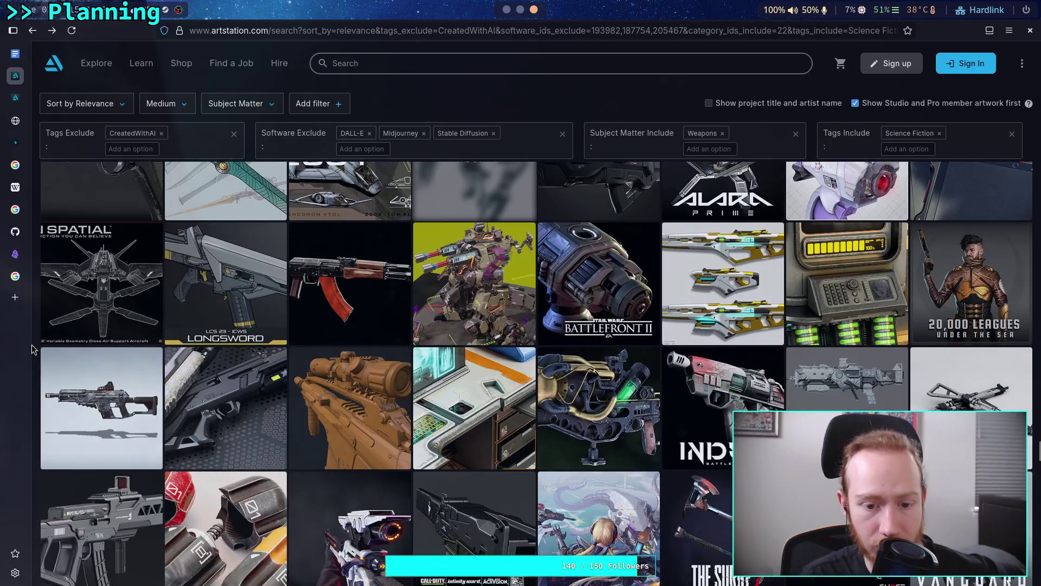
{"action": "scroll", "coordinate": [31, 349], "scroll_direction": "down", "scroll_amount": 5}
{"action": "scroll", "coordinate": [32, 349], "scroll_direction": "down", "scroll_amount": 8}
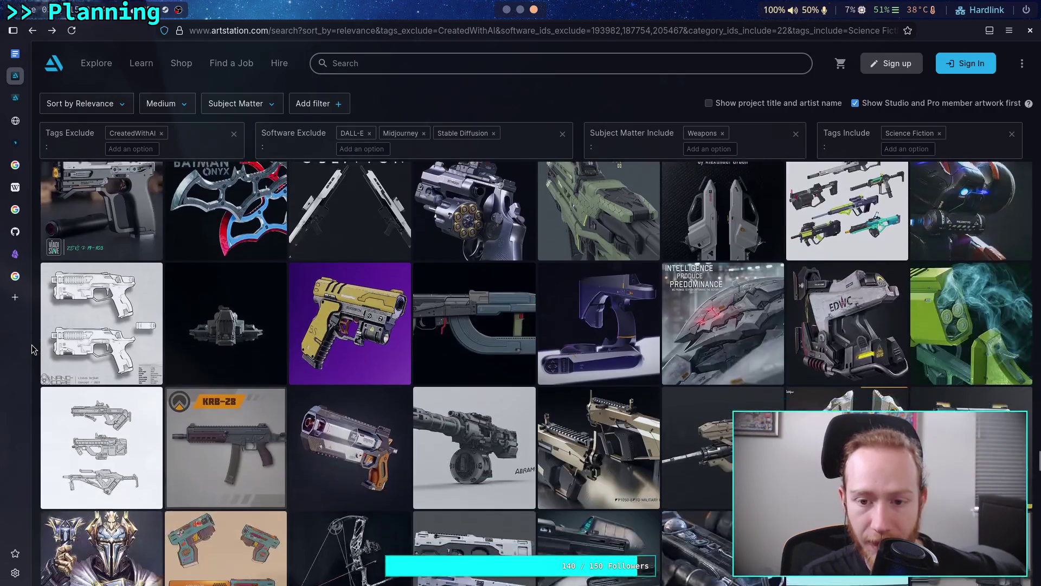
- Keep browsing the results and open the artwork of a soldier aiming a rifle
{"action": "scroll", "coordinate": [32, 348], "scroll_direction": "up", "scroll_amount": 5}
{"action": "scroll", "coordinate": [31, 349], "scroll_direction": "down", "scroll_amount": 5}
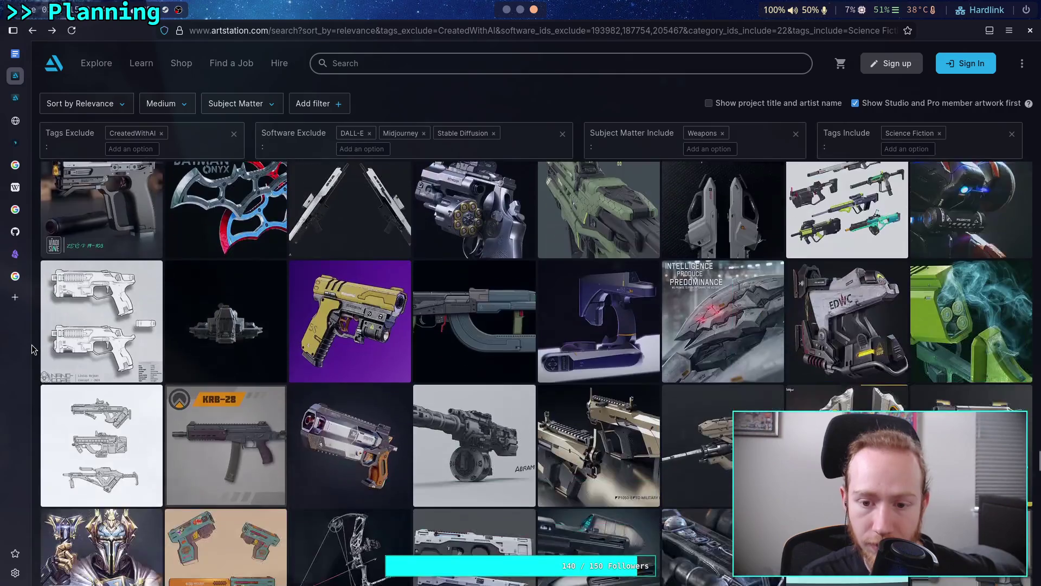
{"action": "scroll", "coordinate": [31, 349], "scroll_direction": "down", "scroll_amount": 5}
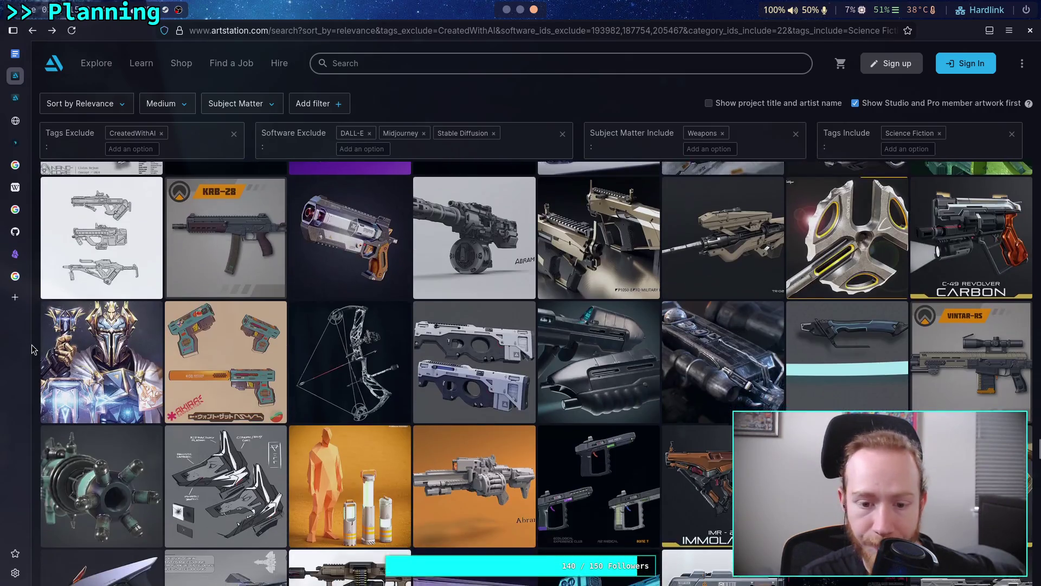
{"action": "scroll", "coordinate": [32, 347], "scroll_direction": "up", "scroll_amount": 5}
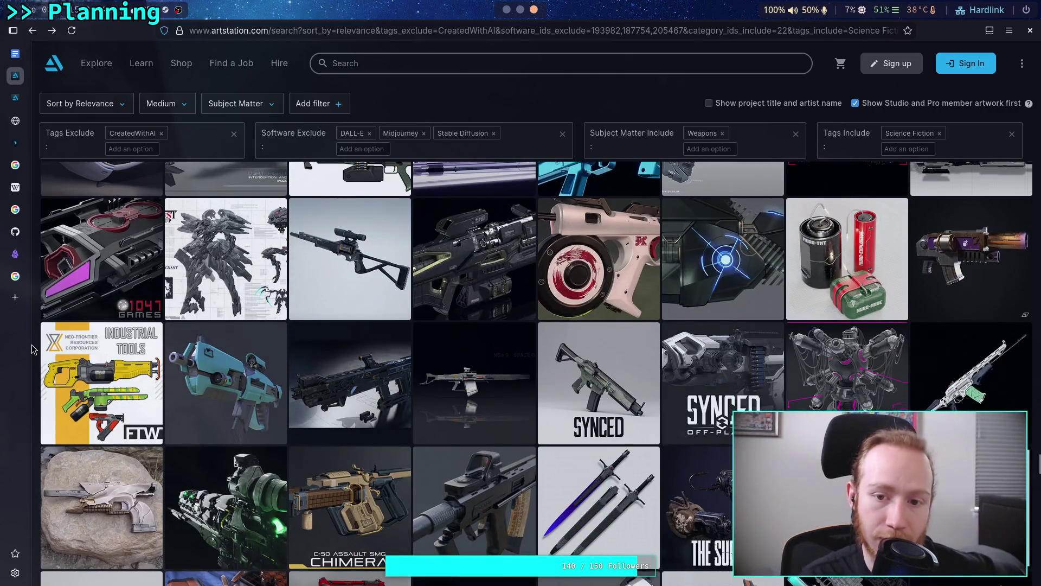
{"action": "scroll", "coordinate": [32, 347], "scroll_direction": "down", "scroll_amount": 6}
{"action": "scroll", "coordinate": [32, 349], "scroll_direction": "down", "scroll_amount": 3}
{"action": "scroll", "coordinate": [32, 349], "scroll_direction": "up", "scroll_amount": 3}
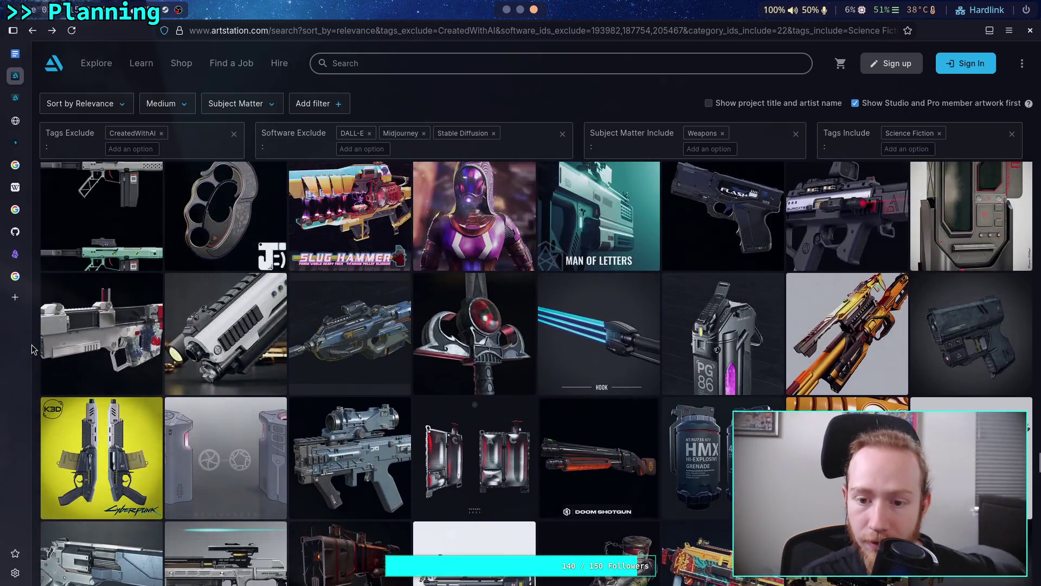
{"action": "scroll", "coordinate": [32, 349], "scroll_direction": "down", "scroll_amount": 5}
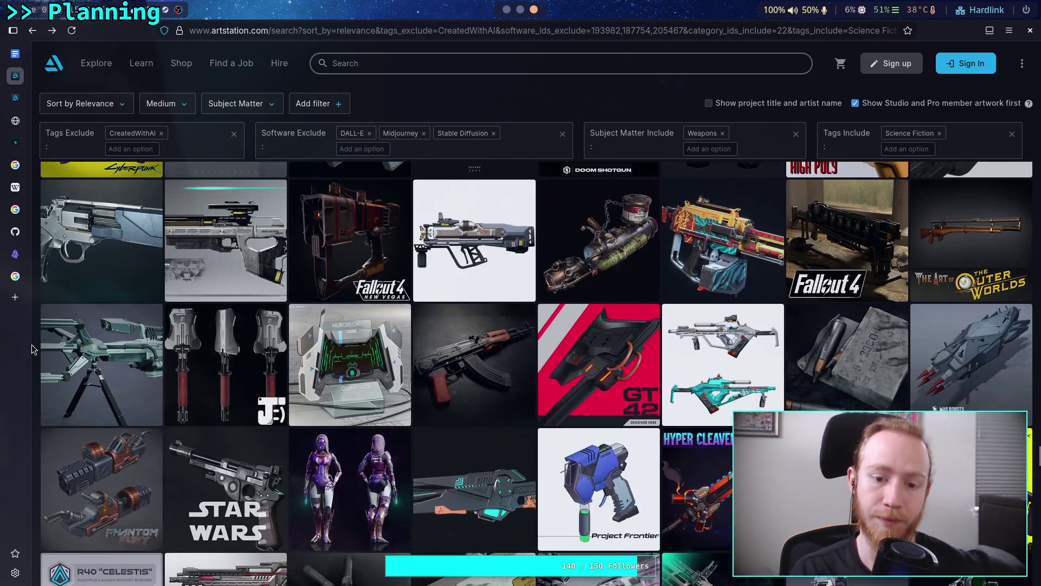
{"action": "scroll", "coordinate": [32, 349], "scroll_direction": "down", "scroll_amount": 7}
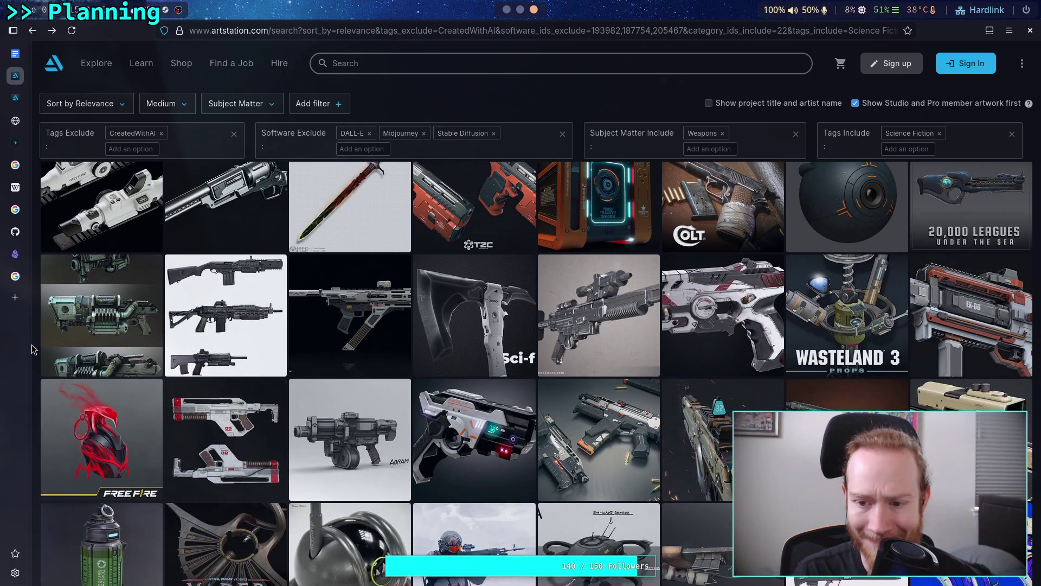
{"action": "scroll", "coordinate": [31, 344], "scroll_direction": "down", "scroll_amount": 4}
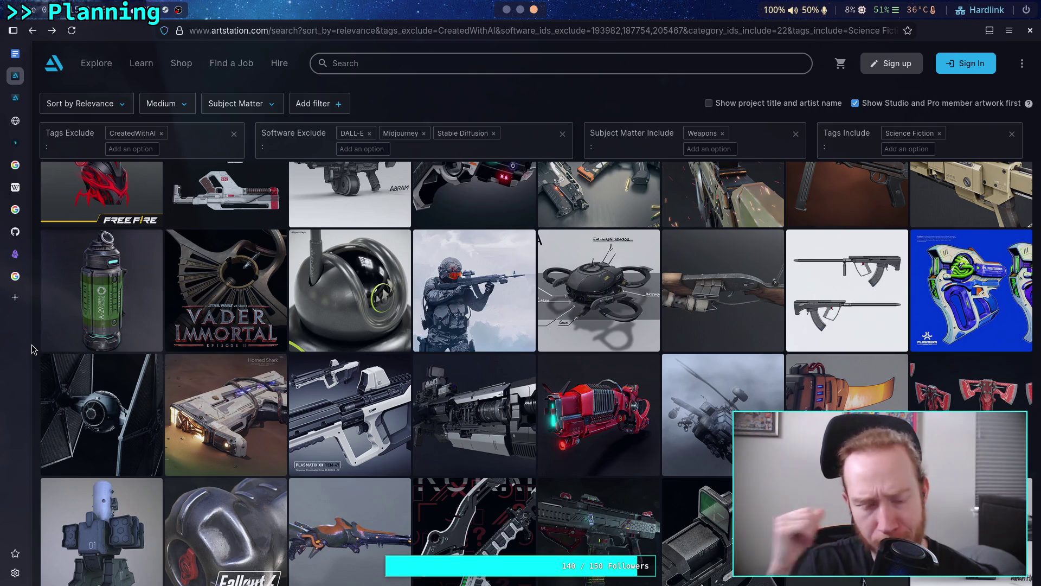
{"action": "left_click", "coordinate": [479, 298]}
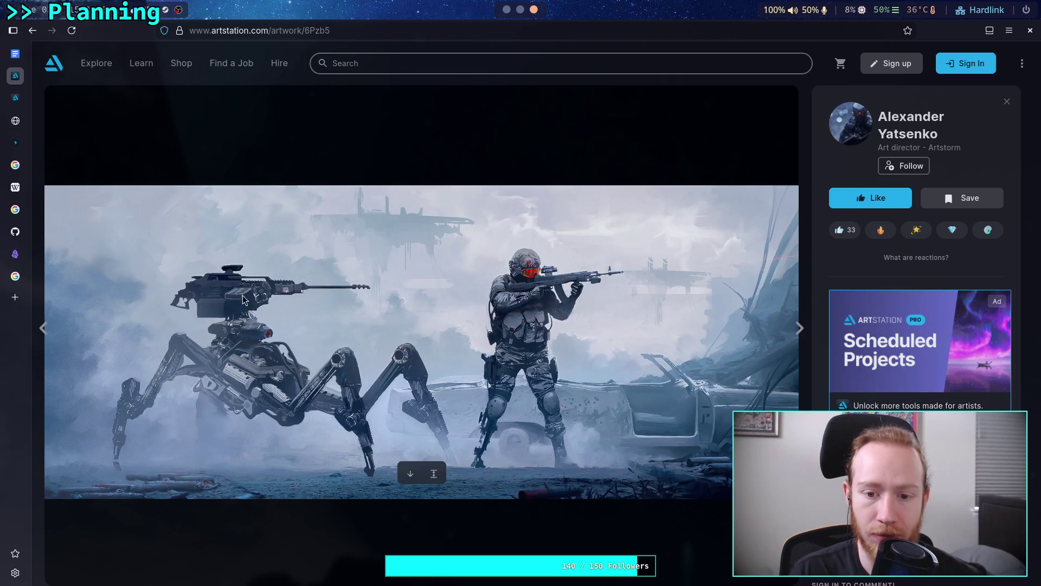
{"action": "left_click", "coordinate": [33, 31]}
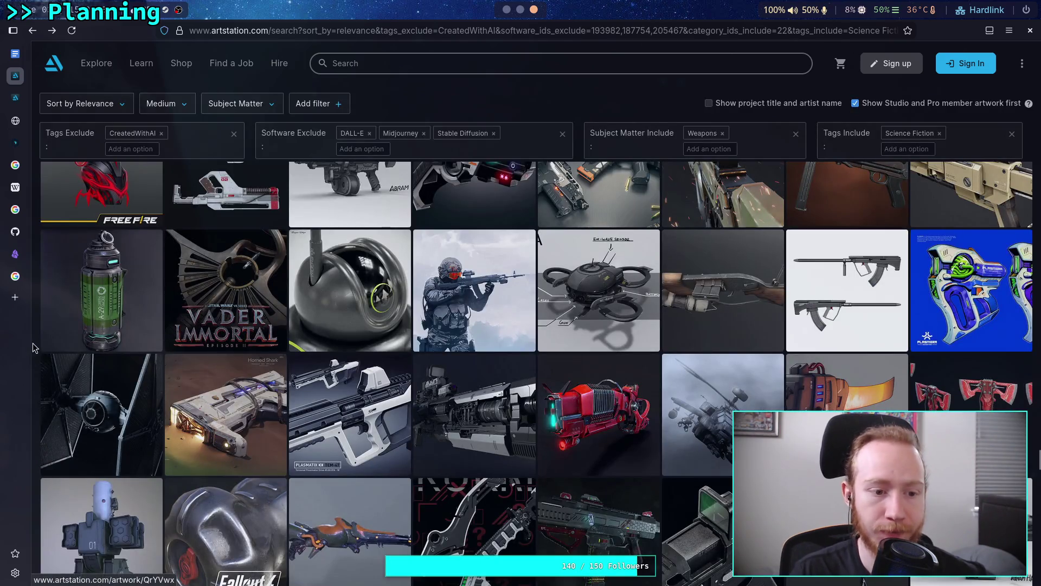
{"action": "scroll", "coordinate": [33, 348], "scroll_direction": "down", "scroll_amount": 3}
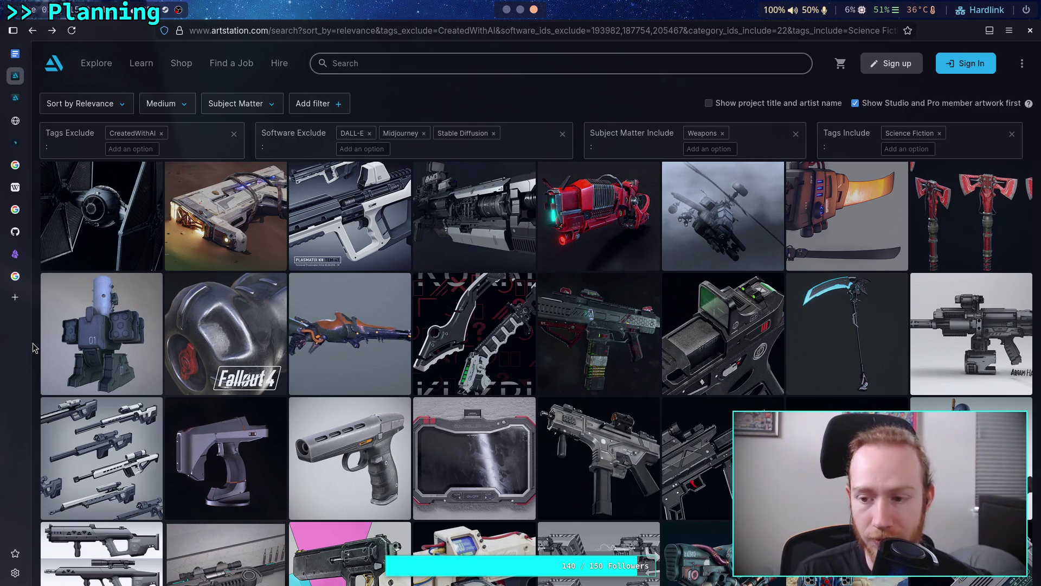
{"action": "scroll", "coordinate": [33, 347], "scroll_direction": "down", "scroll_amount": 6}
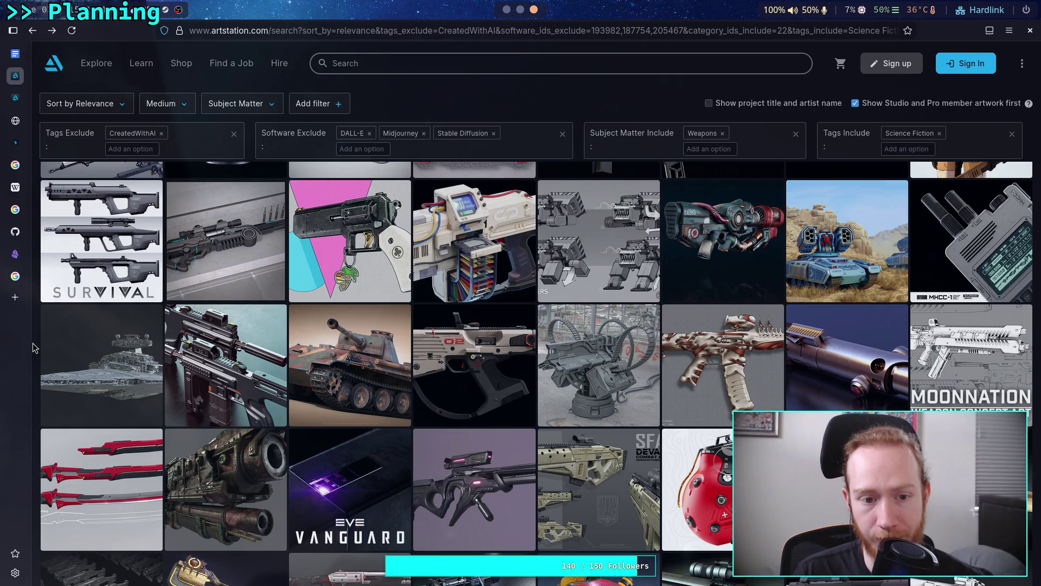
{"action": "scroll", "coordinate": [32, 347], "scroll_direction": "up", "scroll_amount": 3}
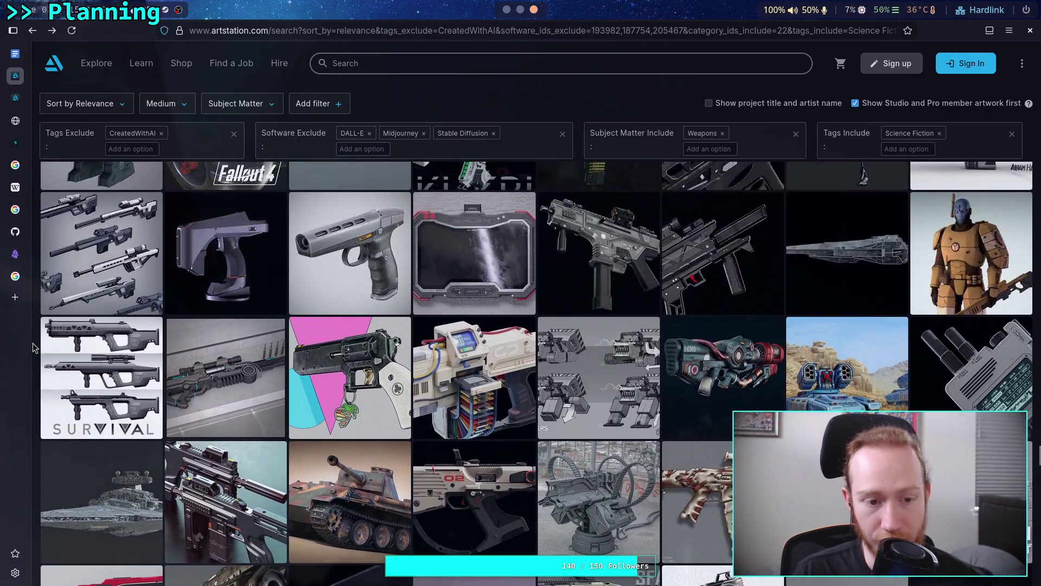
{"action": "scroll", "coordinate": [33, 347], "scroll_direction": "down", "scroll_amount": 2}
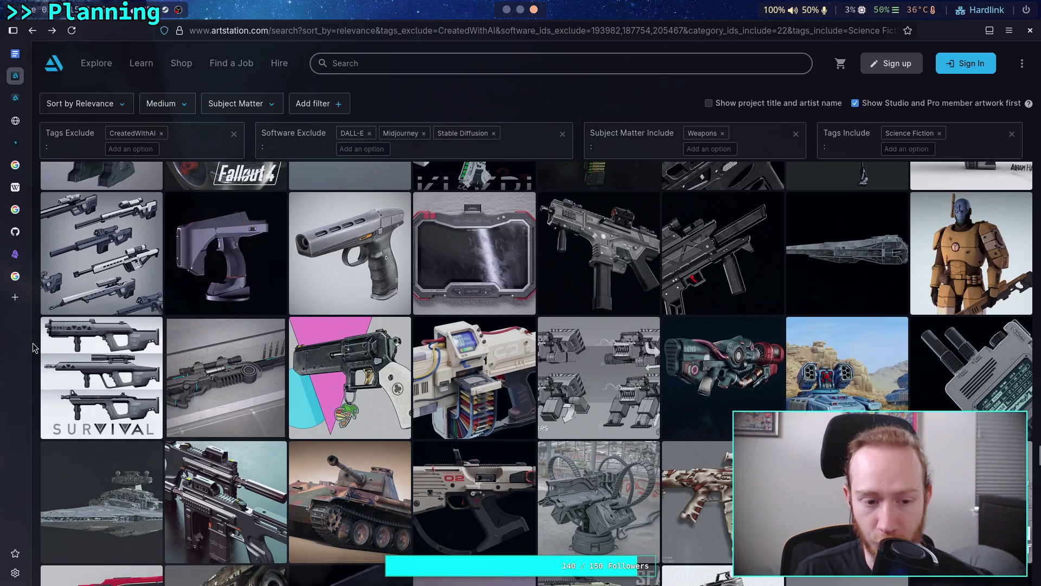
{"action": "scroll", "coordinate": [32, 347], "scroll_direction": "down", "scroll_amount": 4}
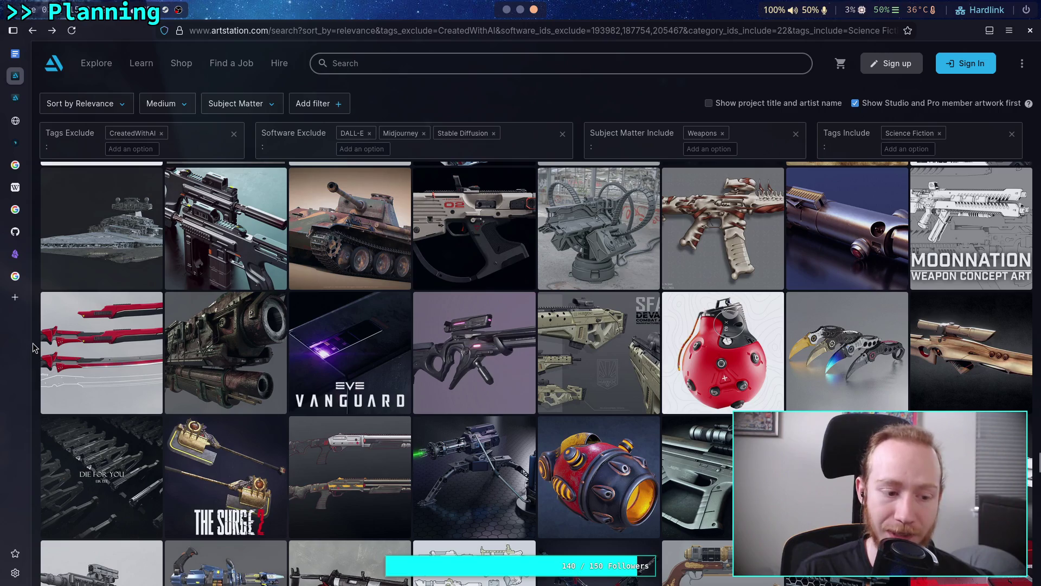
{"action": "scroll", "coordinate": [33, 347], "scroll_direction": "down", "scroll_amount": 1}
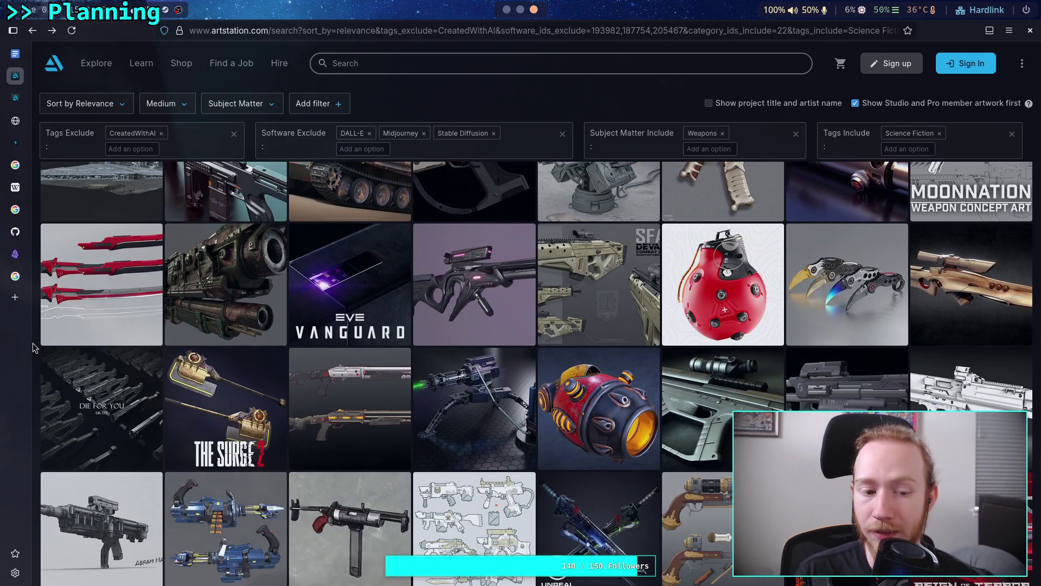
{"action": "scroll", "coordinate": [33, 347], "scroll_direction": "down", "scroll_amount": 2}
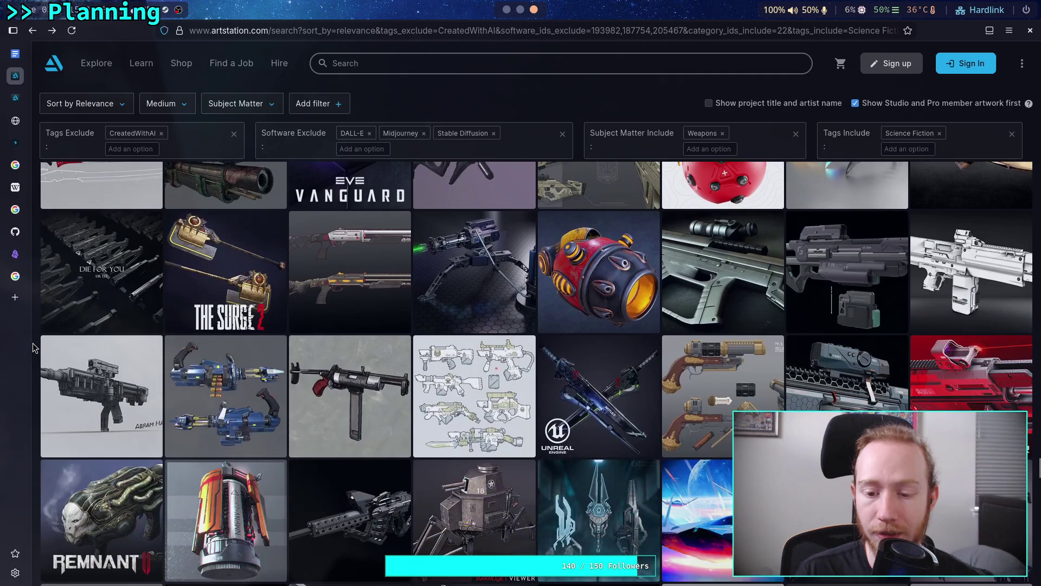
{"action": "scroll", "coordinate": [33, 347], "scroll_direction": "down", "scroll_amount": 1}
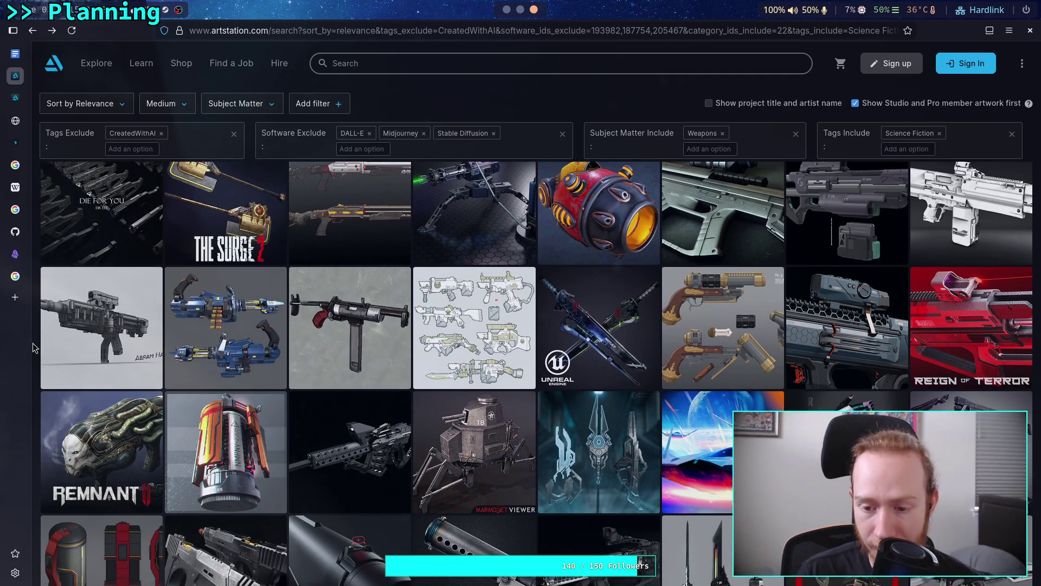
{"action": "scroll", "coordinate": [33, 347], "scroll_direction": "down", "scroll_amount": 1}
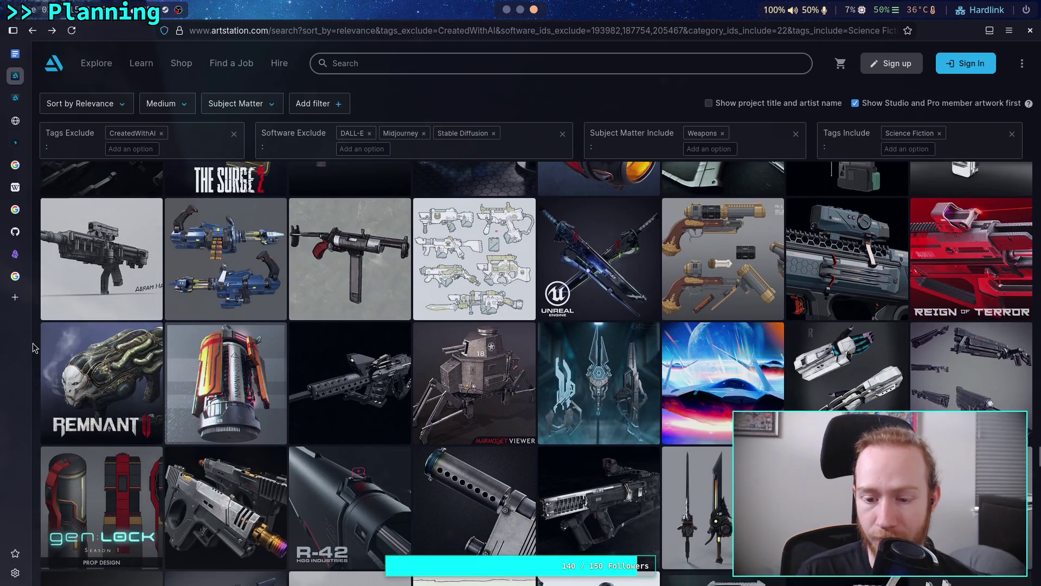
{"action": "scroll", "coordinate": [33, 347], "scroll_direction": "down", "scroll_amount": 2}
{"action": "scroll", "coordinate": [33, 347], "scroll_direction": "down", "scroll_amount": 1}
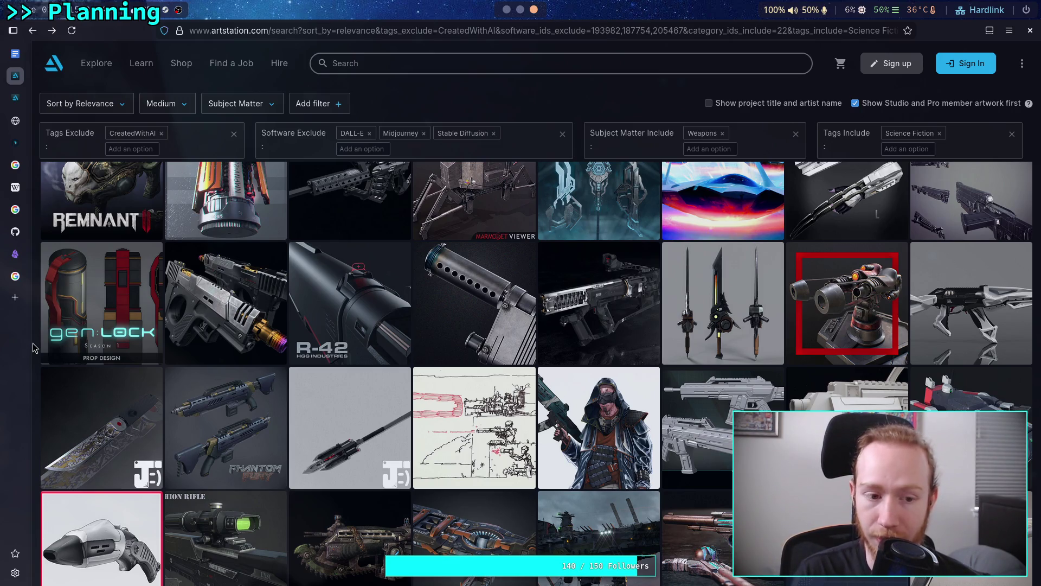
{"action": "scroll", "coordinate": [33, 347], "scroll_direction": "down", "scroll_amount": 2}
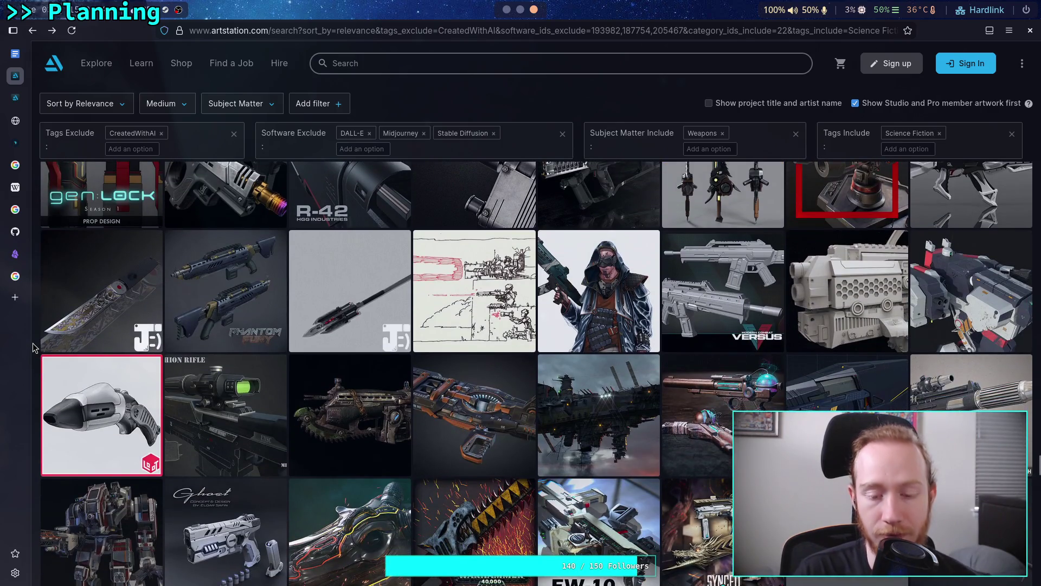
{"action": "scroll", "coordinate": [32, 347], "scroll_direction": "down", "scroll_amount": 3}
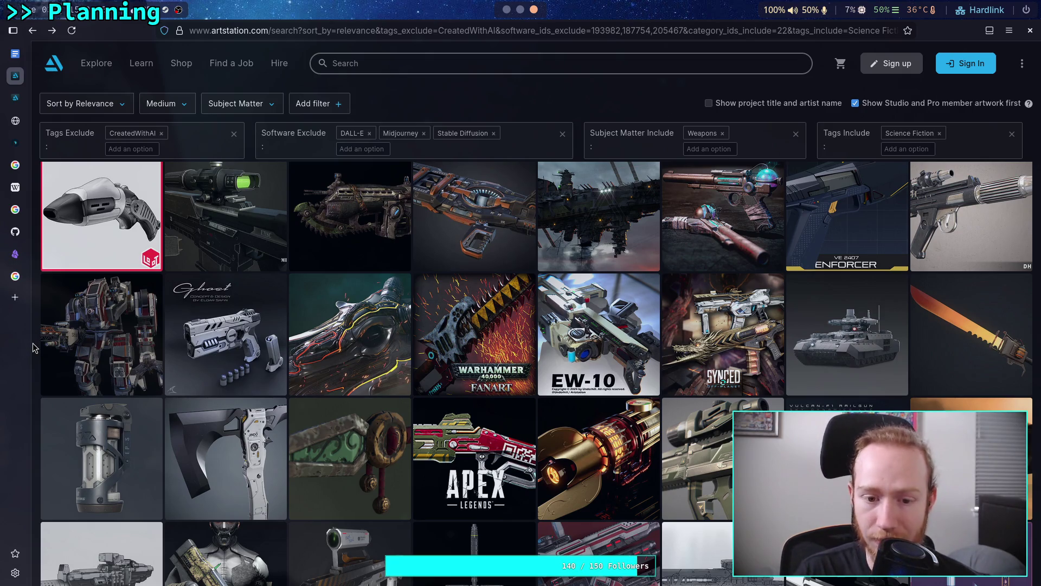
{"action": "scroll", "coordinate": [32, 348], "scroll_direction": "down", "scroll_amount": 2}
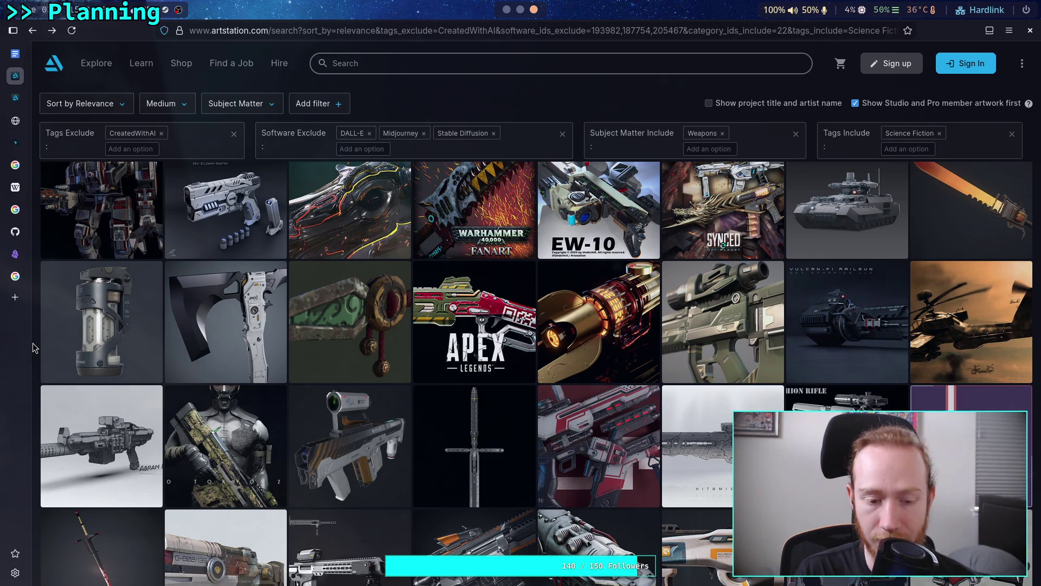
{"action": "left_click", "coordinate": [216, 411]}
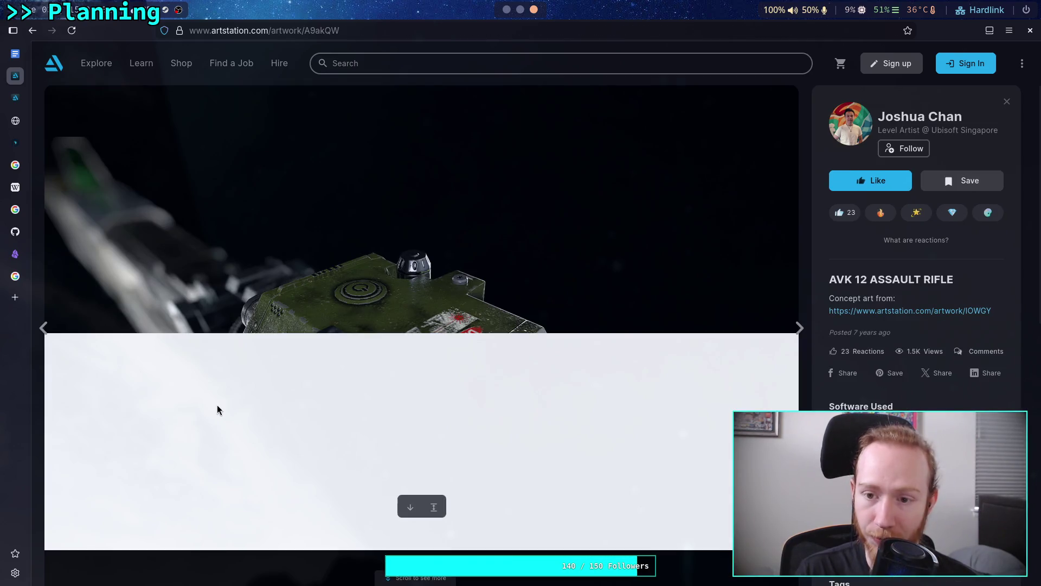
{"action": "scroll", "coordinate": [209, 390], "scroll_direction": "down", "scroll_amount": 10}
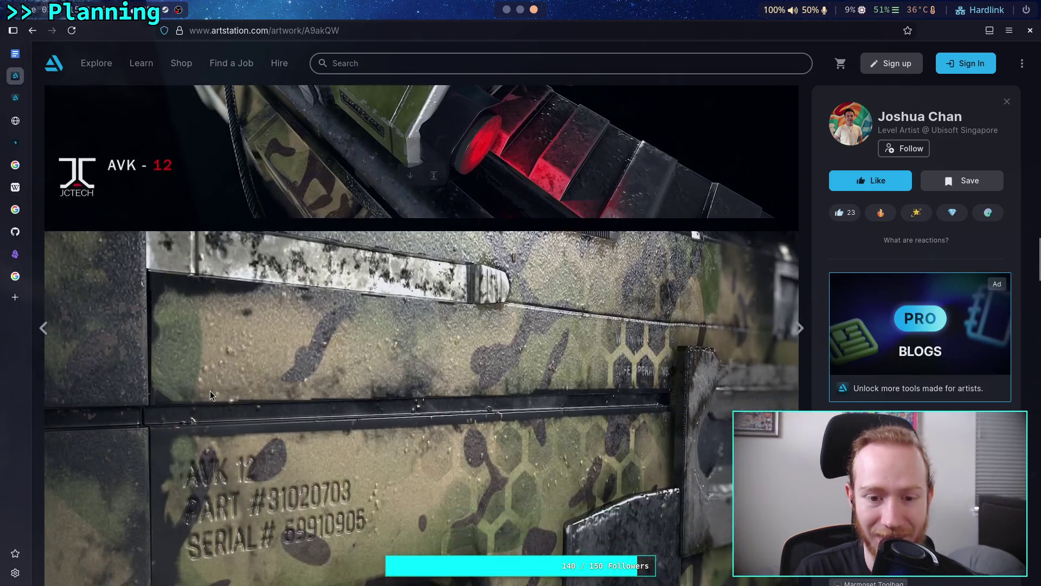
{"action": "scroll", "coordinate": [211, 390], "scroll_direction": "down", "scroll_amount": 10}
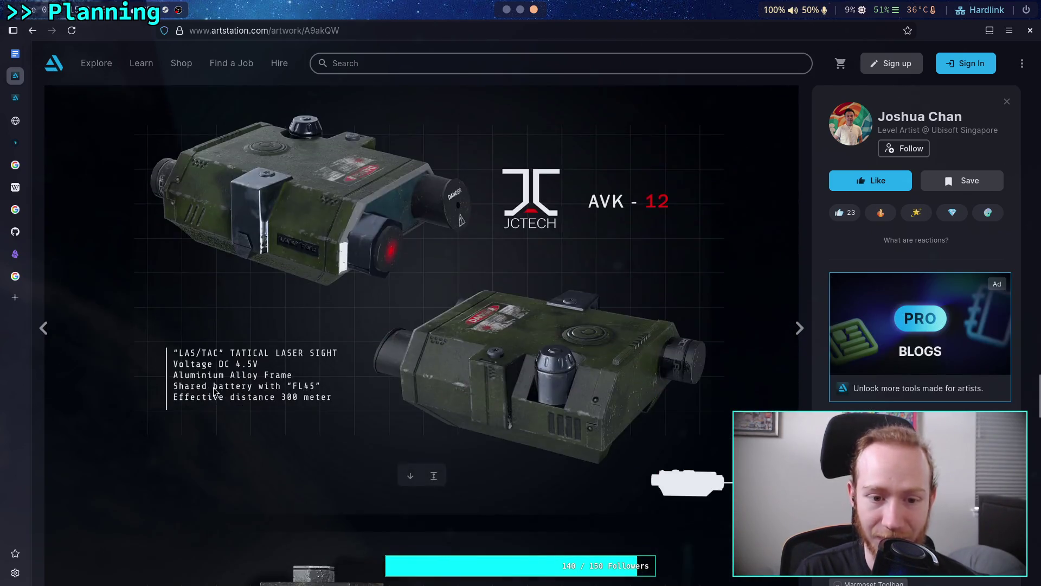
{"action": "scroll", "coordinate": [213, 387], "scroll_direction": "down", "scroll_amount": 10}
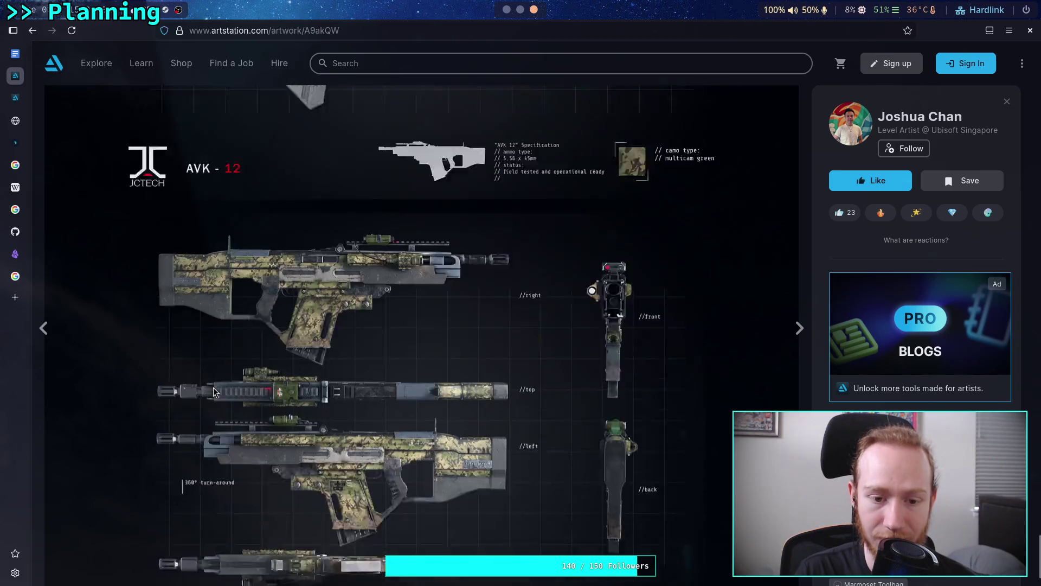
{"action": "scroll", "coordinate": [213, 387], "scroll_direction": "down", "scroll_amount": 10}
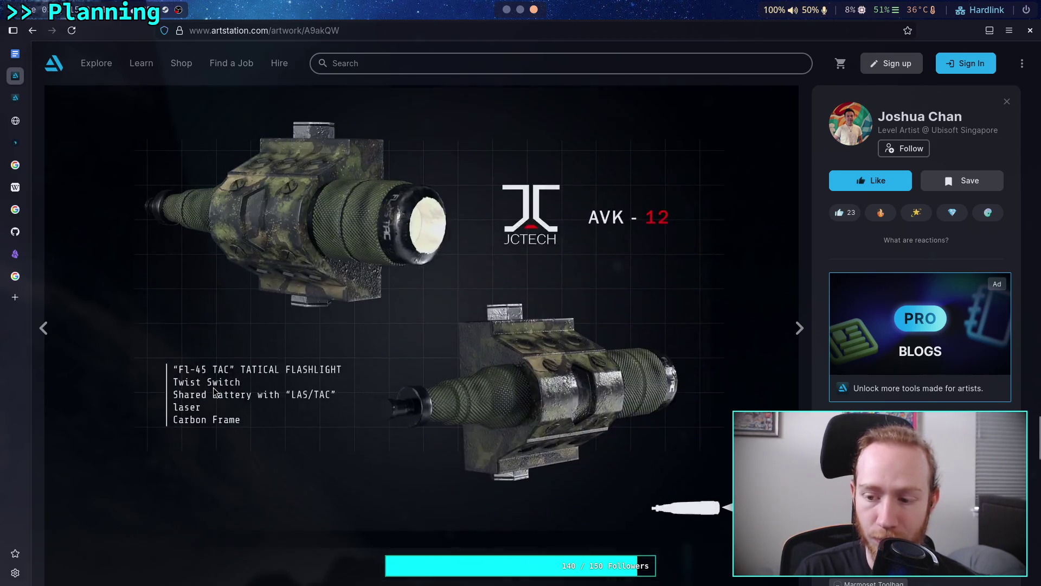
{"action": "scroll", "coordinate": [214, 387], "scroll_direction": "up", "scroll_amount": 15}
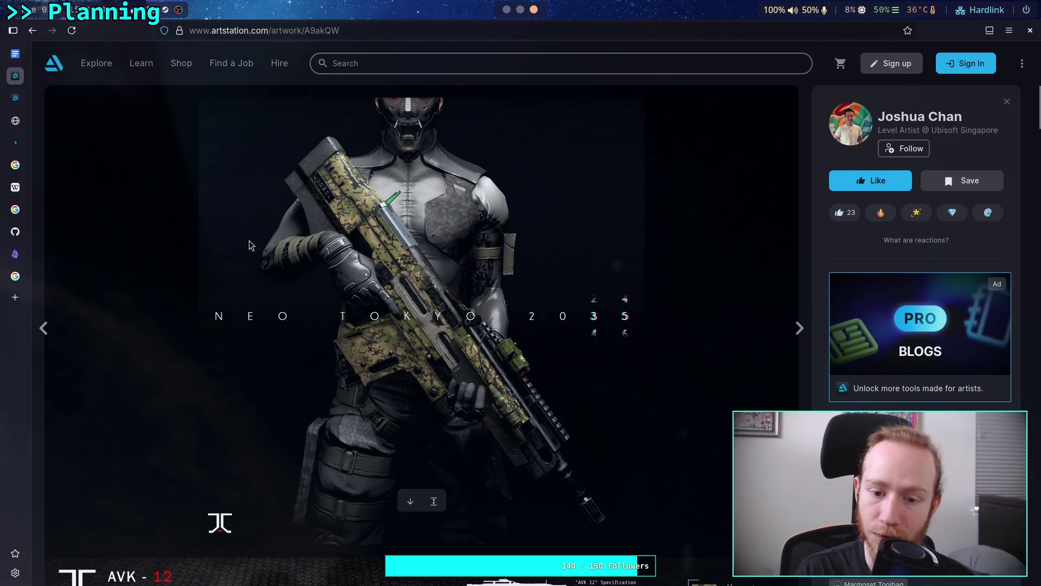
{"action": "left_click", "coordinate": [32, 36]}
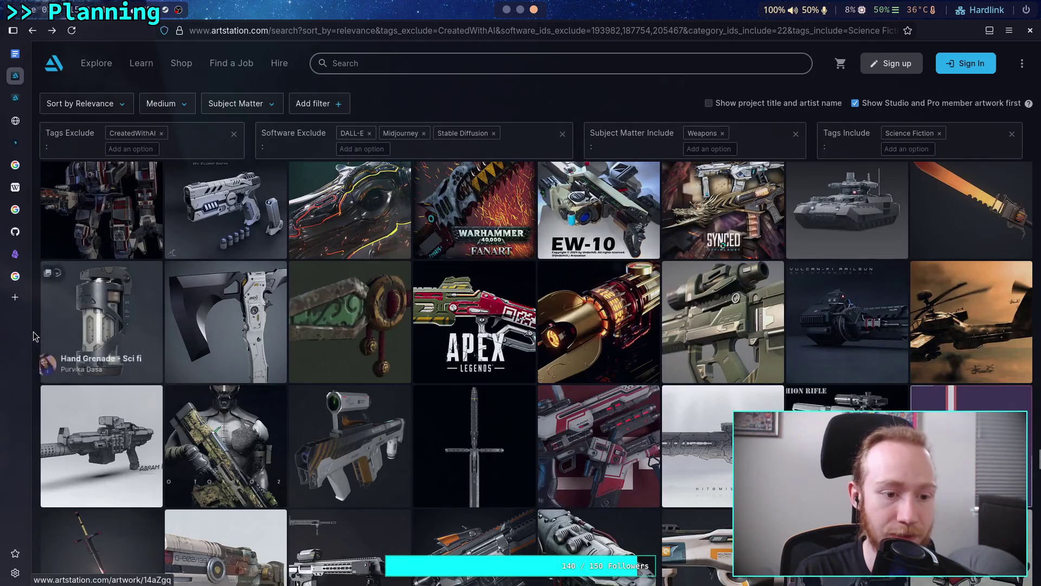
{"action": "scroll", "coordinate": [34, 335], "scroll_direction": "down", "scroll_amount": 3}
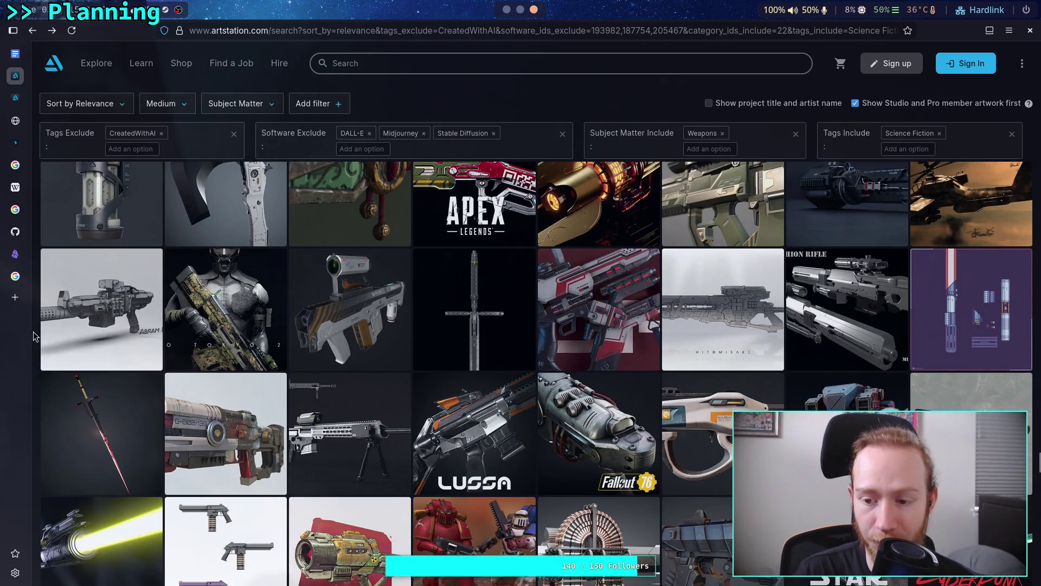
{"action": "scroll", "coordinate": [34, 336], "scroll_direction": "down", "scroll_amount": 5}
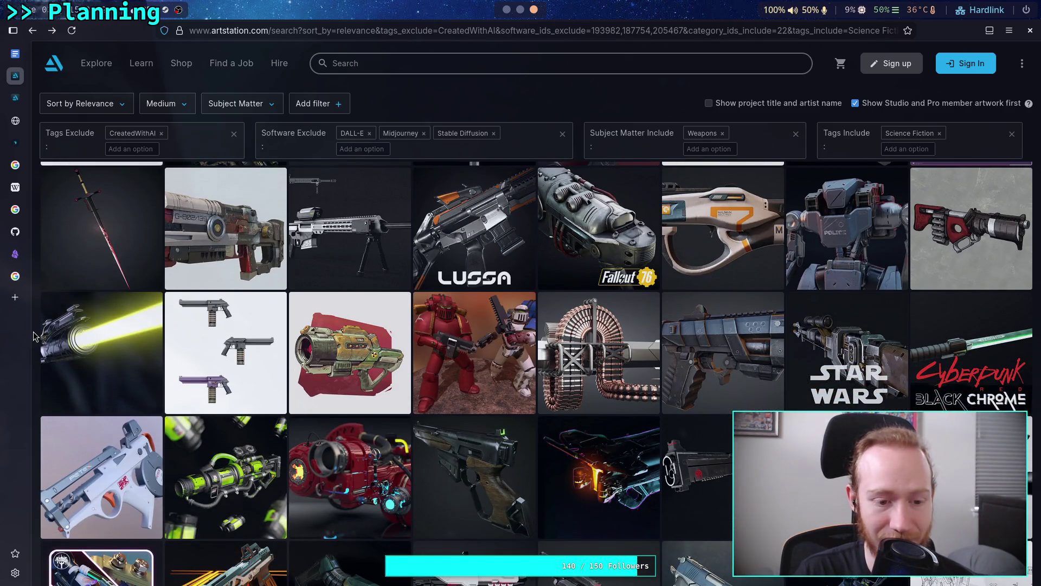
{"action": "scroll", "coordinate": [33, 335], "scroll_direction": "down", "scroll_amount": 5}
{"action": "scroll", "coordinate": [33, 336], "scroll_direction": "down", "scroll_amount": 2}
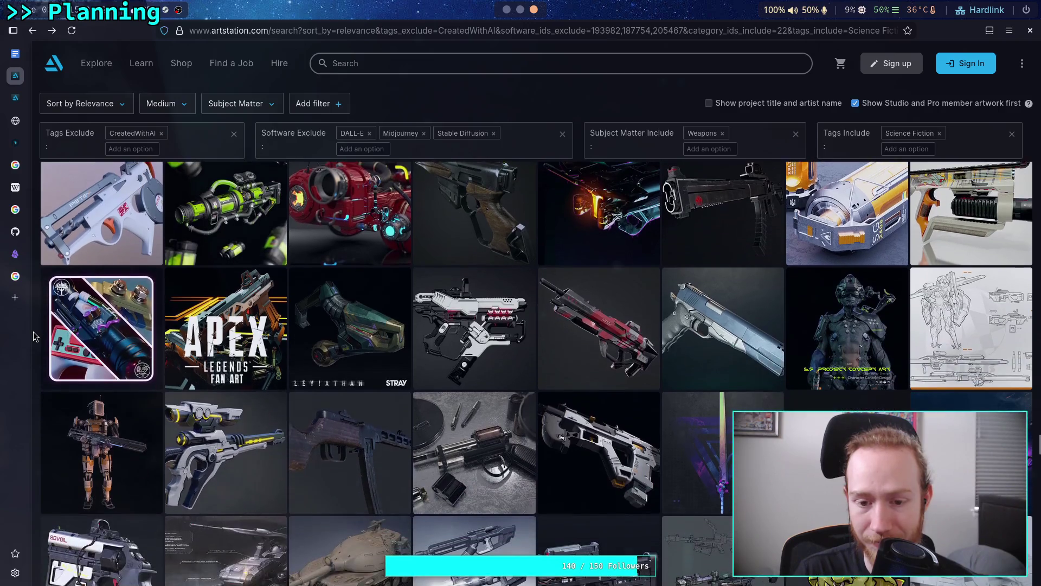
{"action": "scroll", "coordinate": [33, 336], "scroll_direction": "down", "scroll_amount": 6}
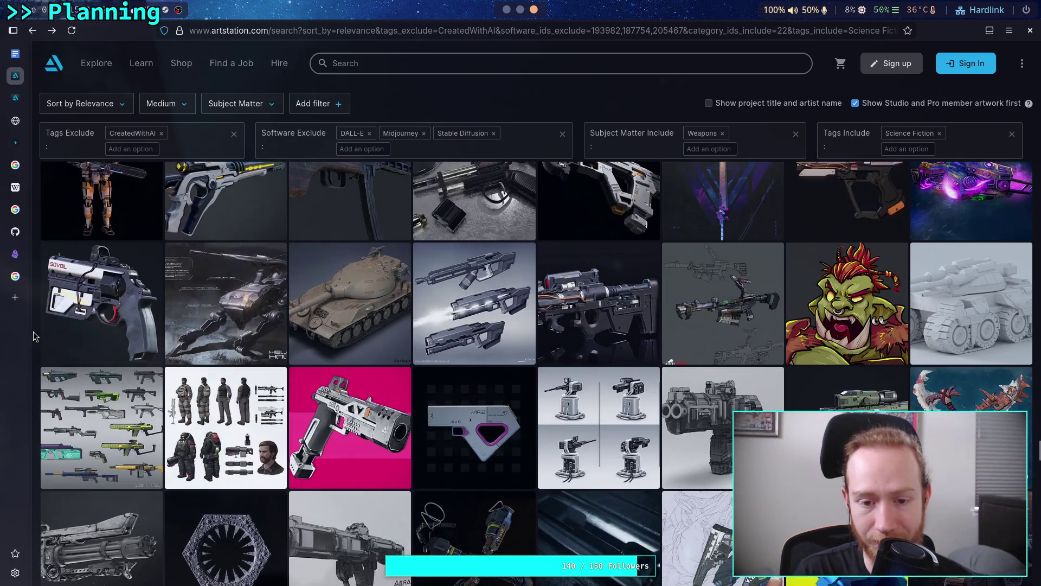
{"action": "scroll", "coordinate": [34, 336], "scroll_direction": "down", "scroll_amount": 5}
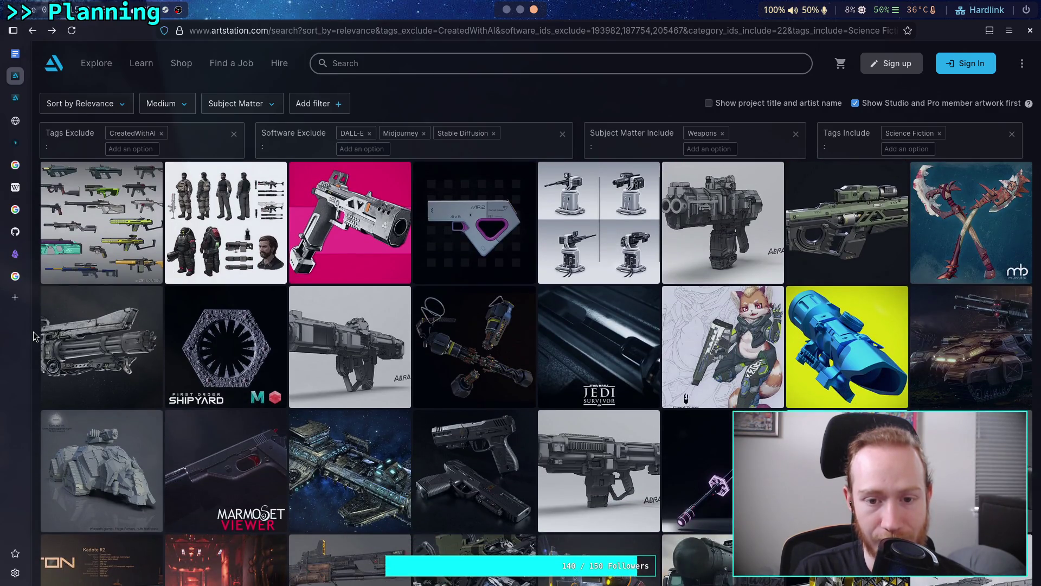
{"action": "scroll", "coordinate": [33, 336], "scroll_direction": "down", "scroll_amount": 5}
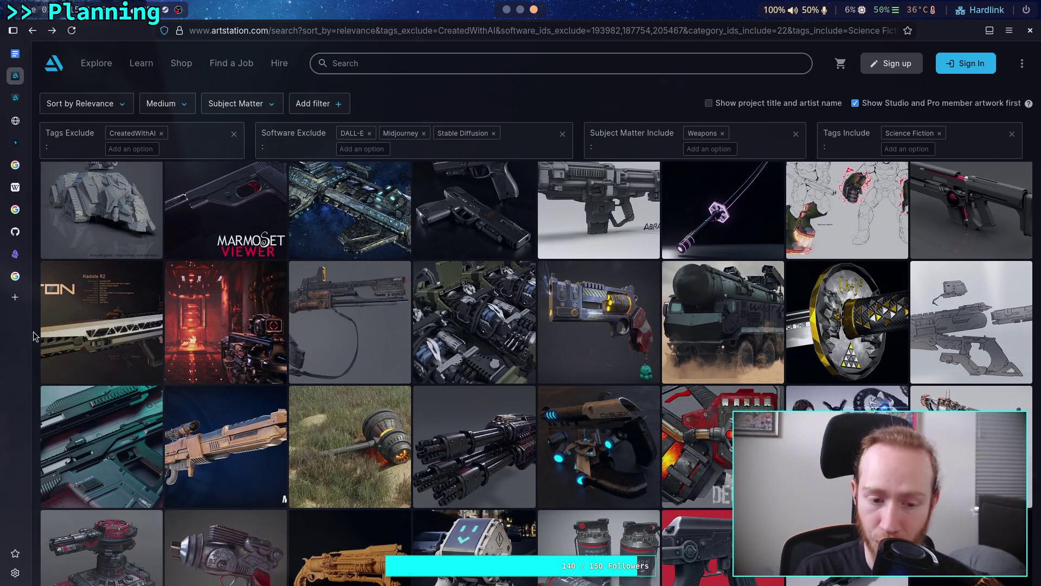
{"action": "scroll", "coordinate": [34, 336], "scroll_direction": "down", "scroll_amount": 2}
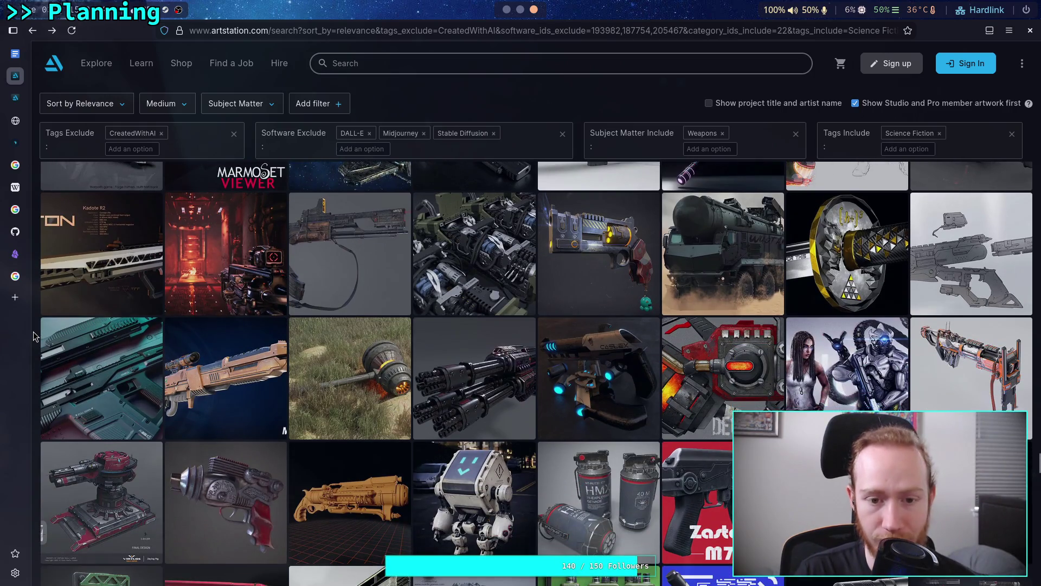
{"action": "left_click", "coordinate": [121, 369]}
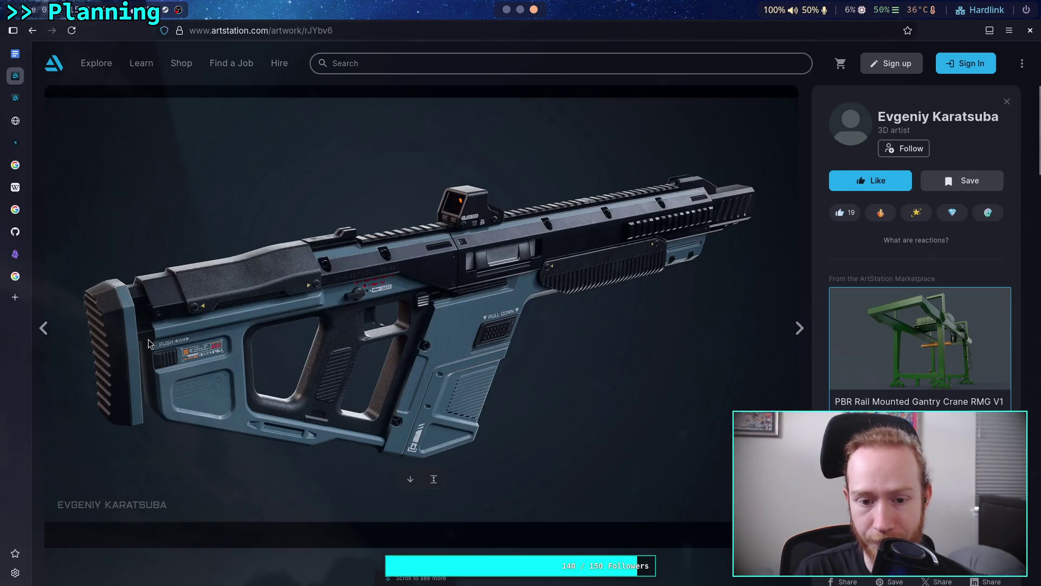
{"action": "scroll", "coordinate": [153, 336], "scroll_direction": "down", "scroll_amount": 10}
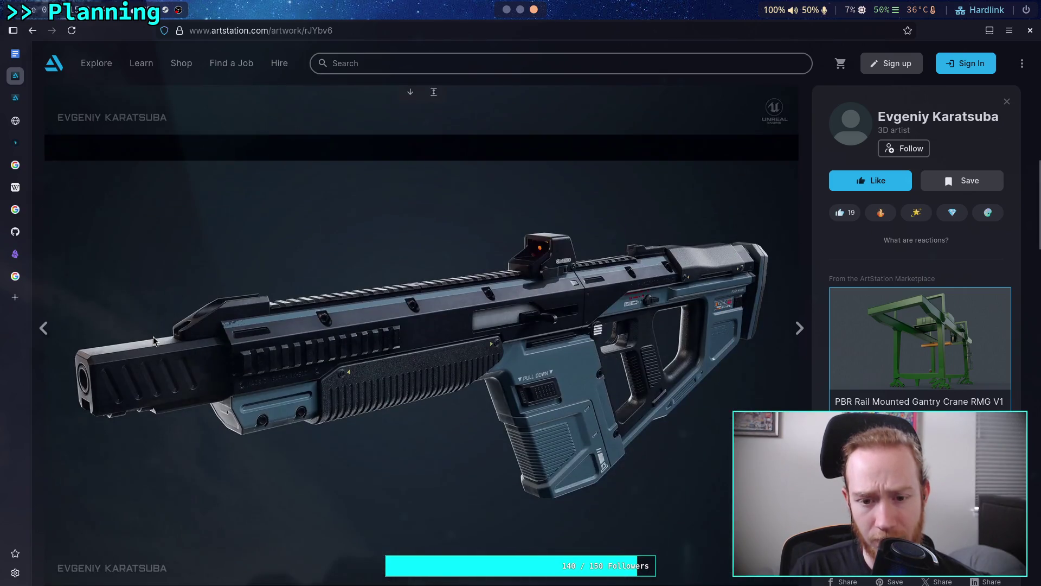
{"action": "scroll", "coordinate": [153, 337], "scroll_direction": "down", "scroll_amount": 7}
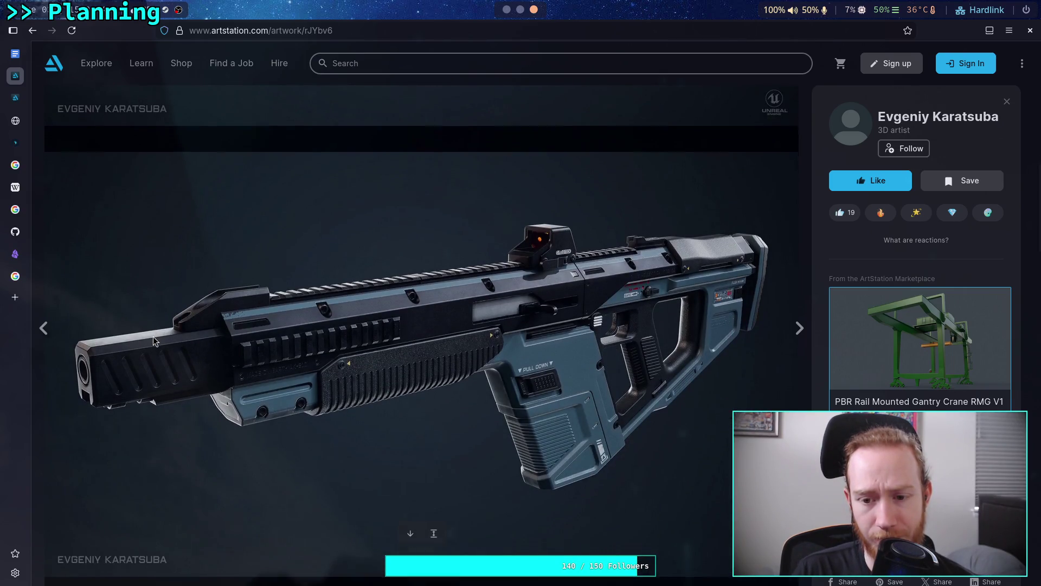
{"action": "scroll", "coordinate": [154, 340], "scroll_direction": "down", "scroll_amount": 20}
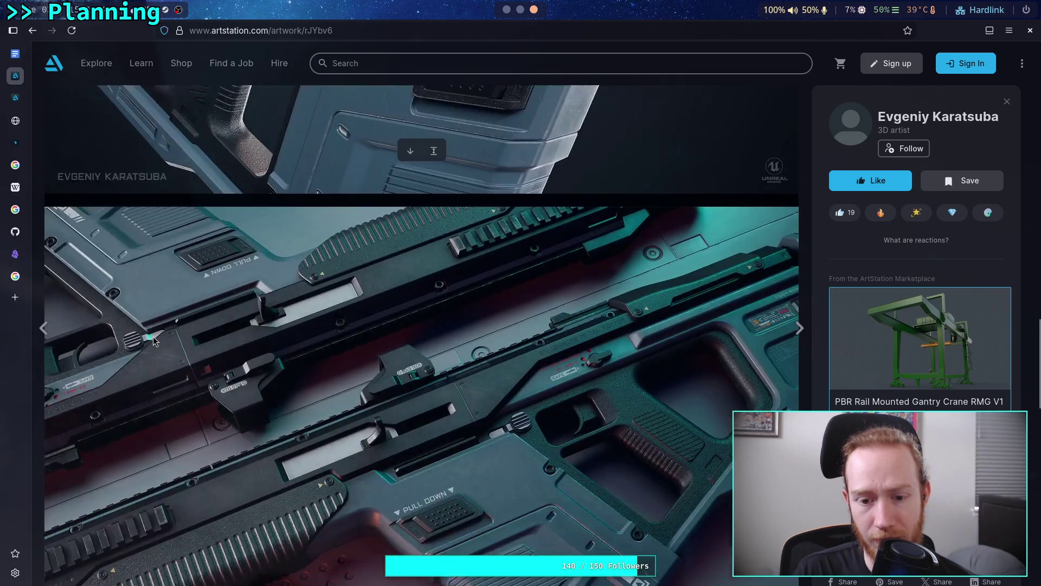
{"action": "scroll", "coordinate": [157, 339], "scroll_direction": "down", "scroll_amount": 20}
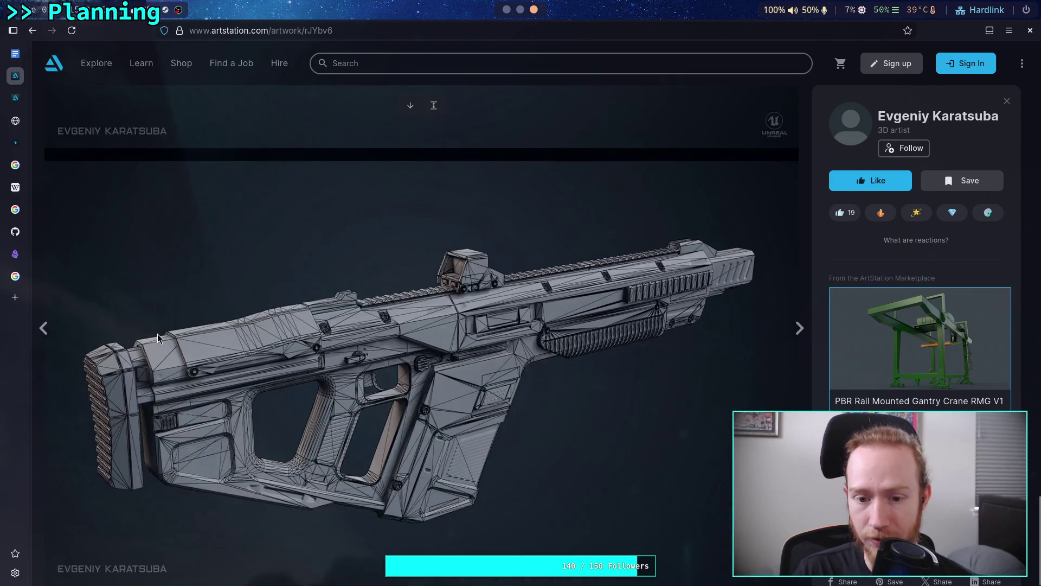
{"action": "scroll", "coordinate": [158, 339], "scroll_direction": "up", "scroll_amount": 20}
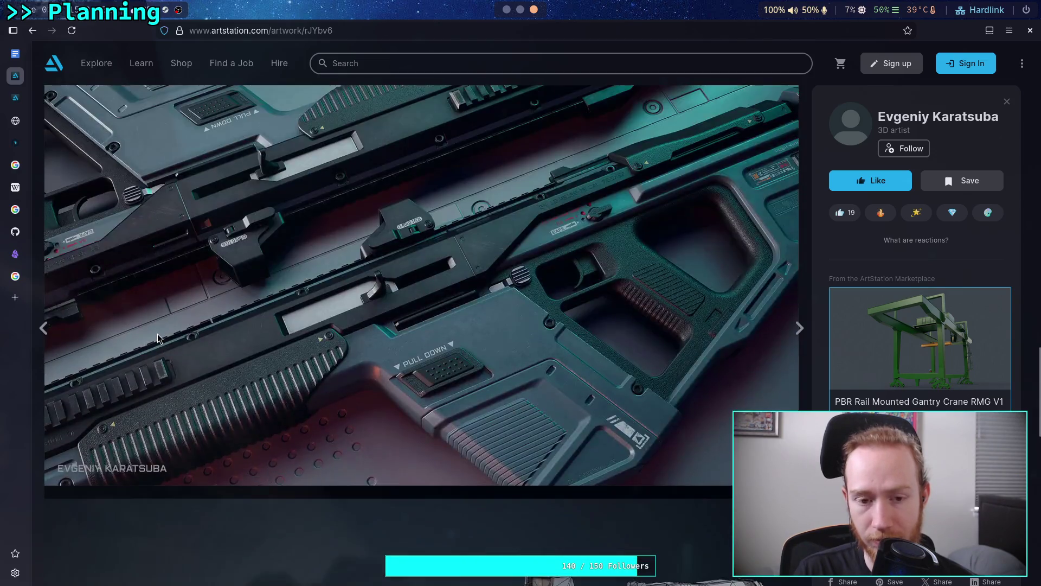
{"action": "scroll", "coordinate": [157, 339], "scroll_direction": "up", "scroll_amount": 5}
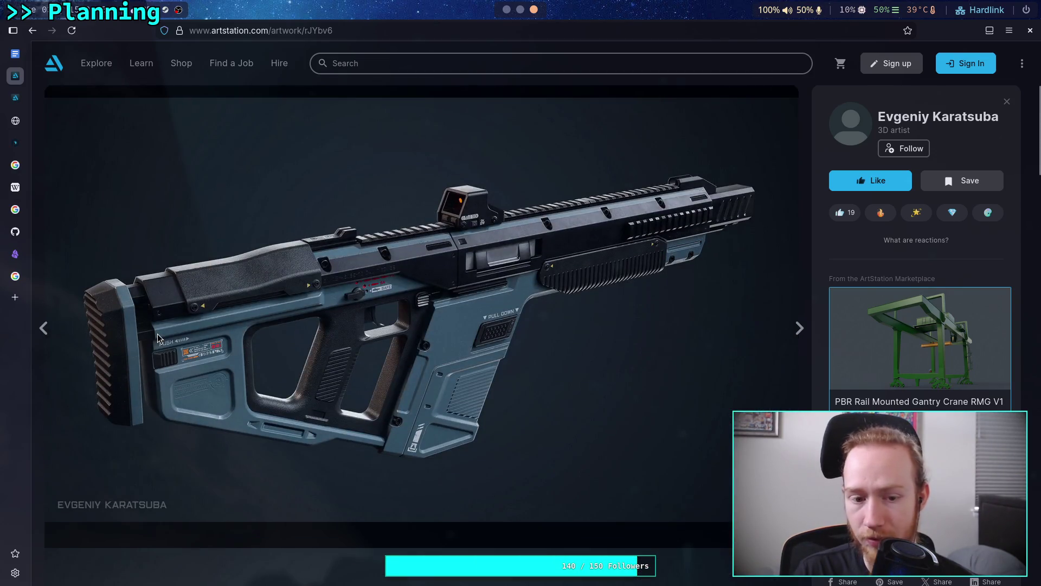
{"action": "scroll", "coordinate": [157, 338], "scroll_direction": "up", "scroll_amount": 9}
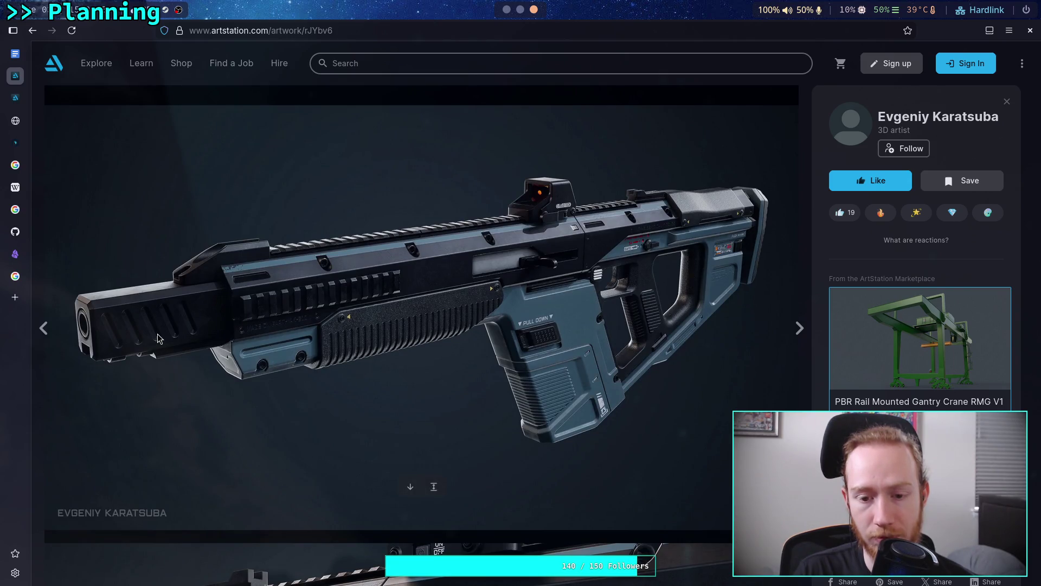
{"action": "scroll", "coordinate": [158, 337], "scroll_direction": "up", "scroll_amount": 8}
{"action": "scroll", "coordinate": [158, 338], "scroll_direction": "down", "scroll_amount": 6}
{"action": "scroll", "coordinate": [157, 334], "scroll_direction": "down", "scroll_amount": 4}
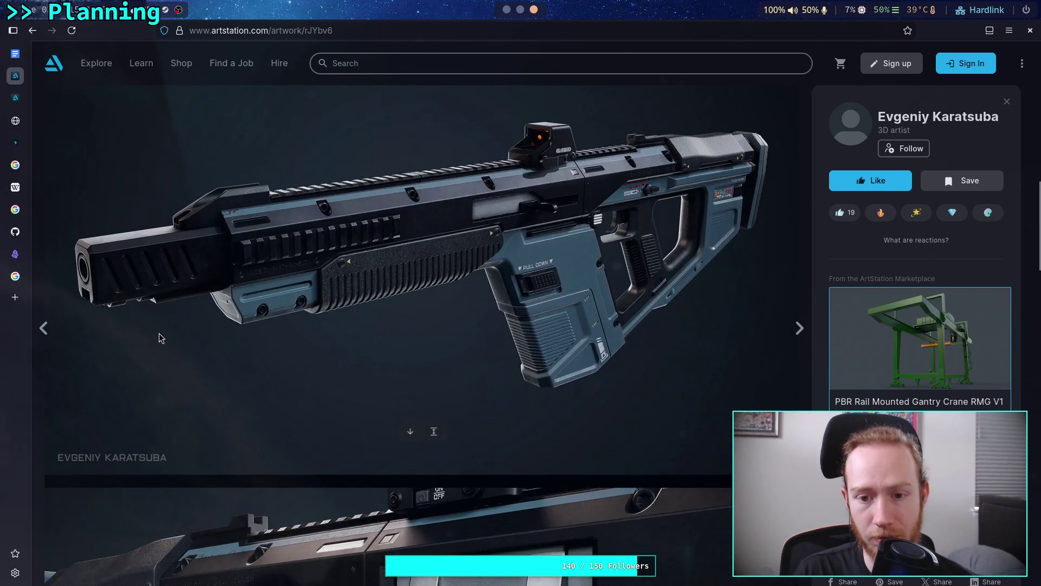
{"action": "scroll", "coordinate": [158, 333], "scroll_direction": "up", "scroll_amount": 7}
{"action": "scroll", "coordinate": [158, 333], "scroll_direction": "up", "scroll_amount": 2}
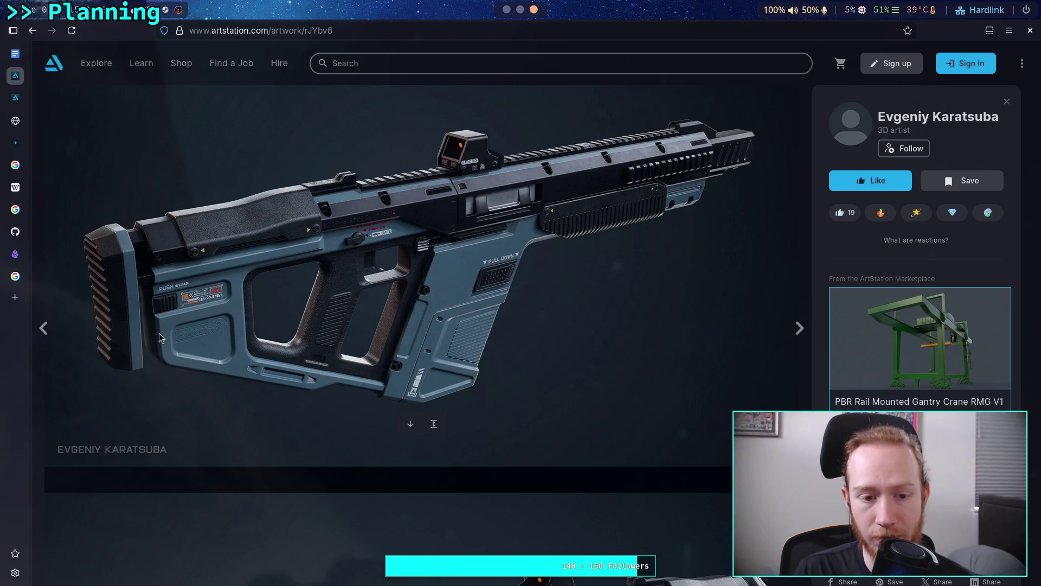
{"action": "scroll", "coordinate": [158, 333], "scroll_direction": "down", "scroll_amount": 6}
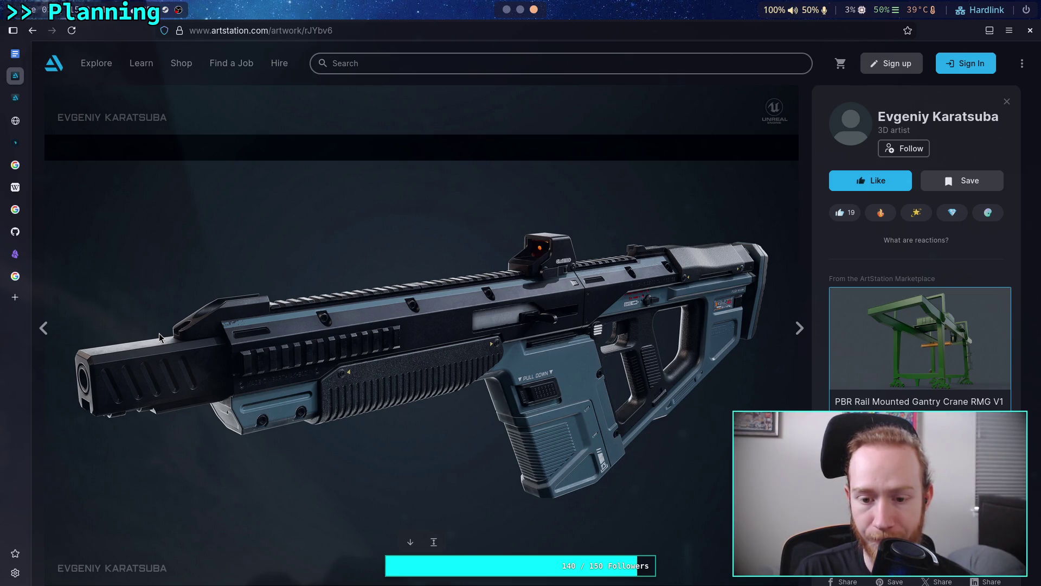
{"action": "scroll", "coordinate": [159, 338], "scroll_direction": "down", "scroll_amount": 10}
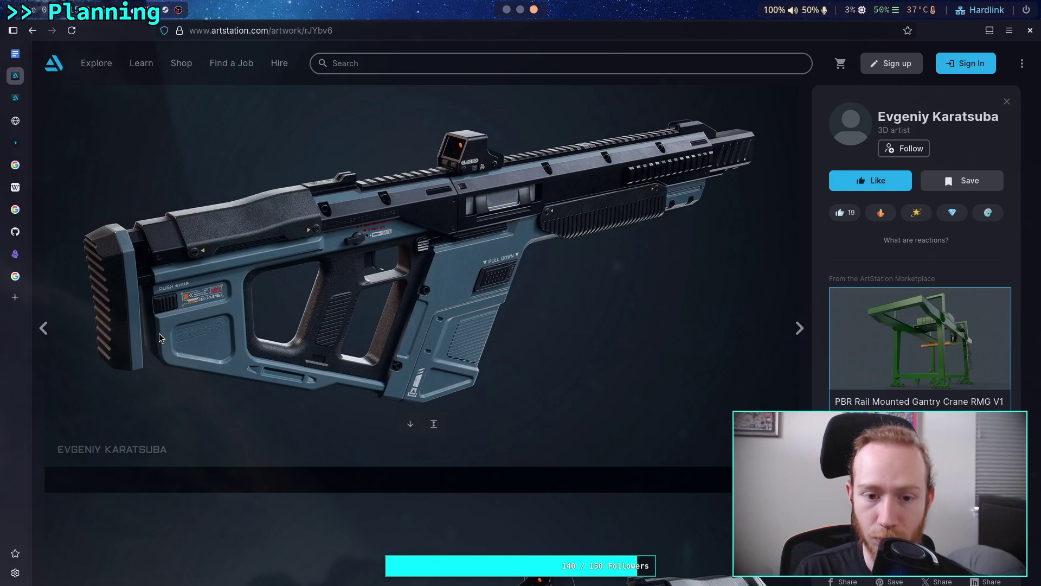
{"action": "scroll", "coordinate": [158, 337], "scroll_direction": "up", "scroll_amount": 2}
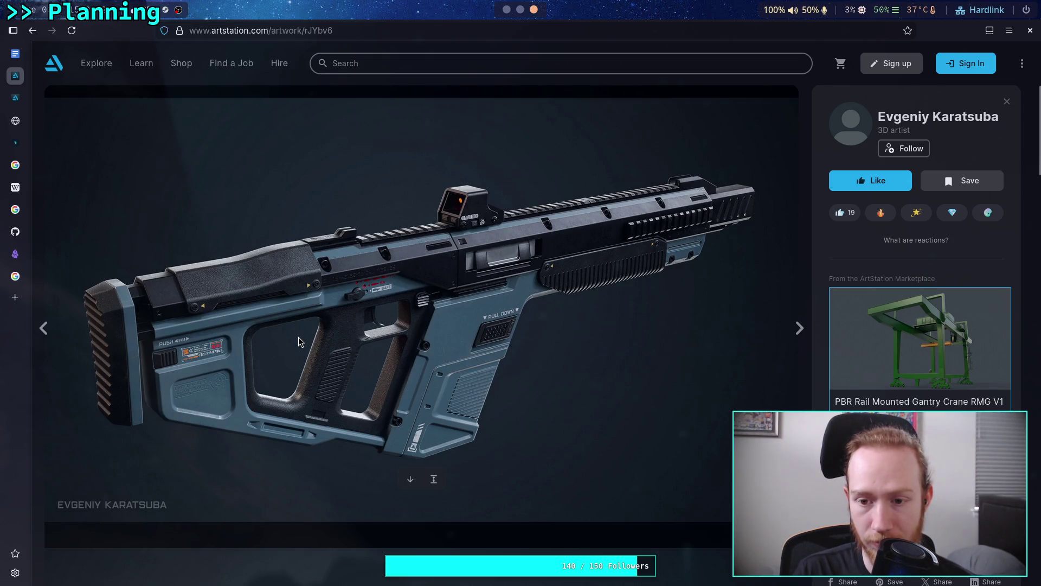
{"action": "scroll", "coordinate": [298, 337], "scroll_direction": "down", "scroll_amount": 5}
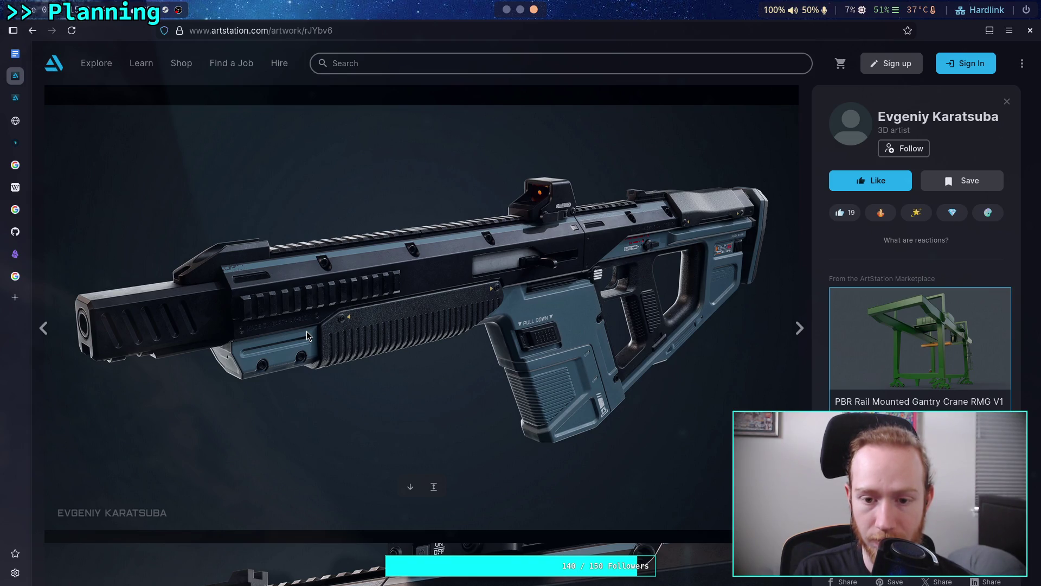
- Copy the blue-and-black front-view assault rifle render and check its description in the info panel
{"action": "right_click", "coordinate": [392, 329]}
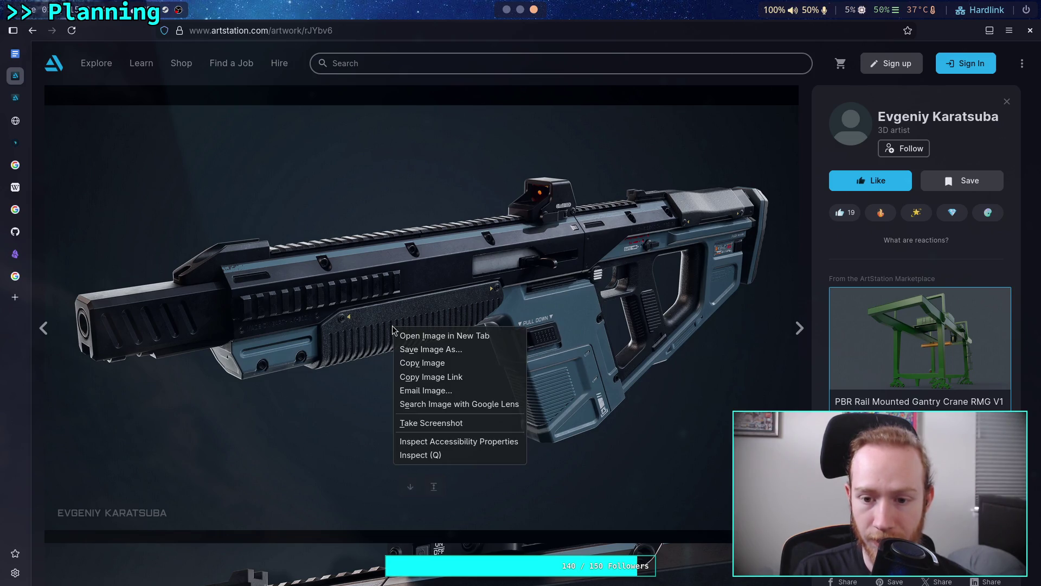
{"action": "left_click", "coordinate": [445, 363]}
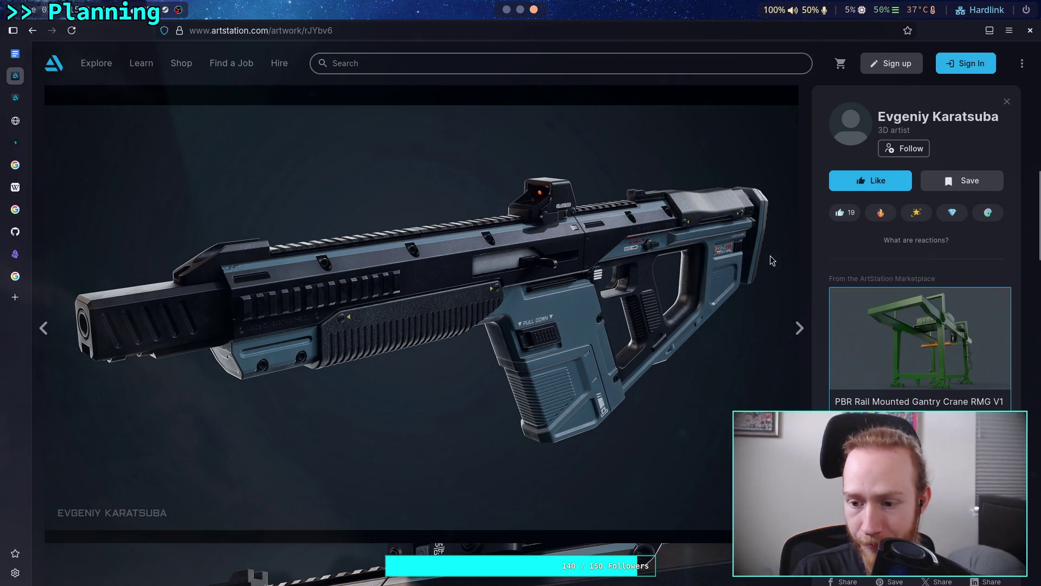
{"action": "scroll", "coordinate": [885, 288], "scroll_direction": "down", "scroll_amount": 10}
{"action": "scroll", "coordinate": [884, 288], "scroll_direction": "up", "scroll_amount": 6}
{"action": "scroll", "coordinate": [884, 288], "scroll_direction": "up", "scroll_amount": 1}
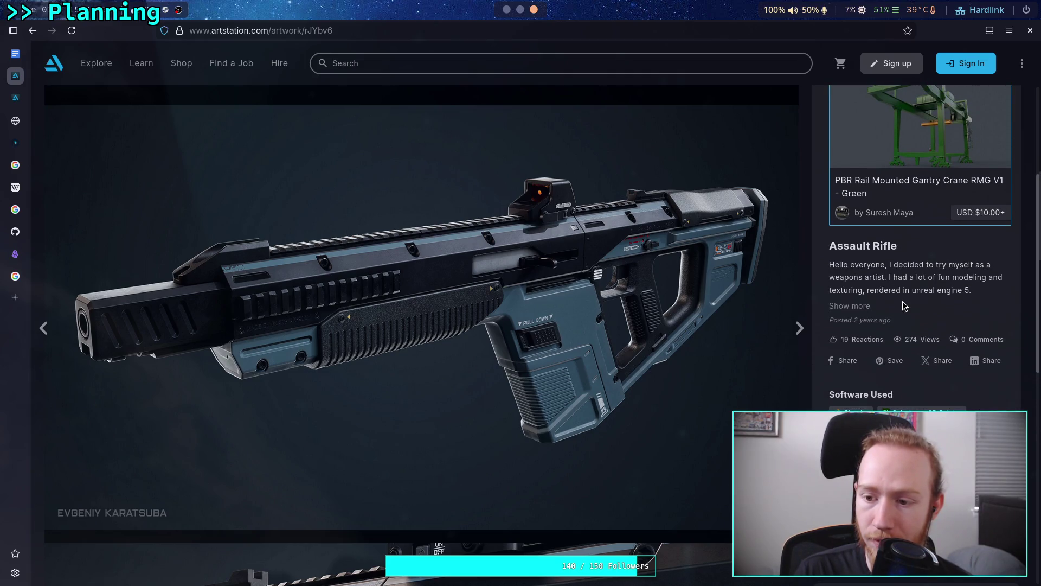
{"action": "scroll", "coordinate": [903, 302], "scroll_direction": "down", "scroll_amount": 6}
{"action": "scroll", "coordinate": [902, 303], "scroll_direction": "up", "scroll_amount": 3}
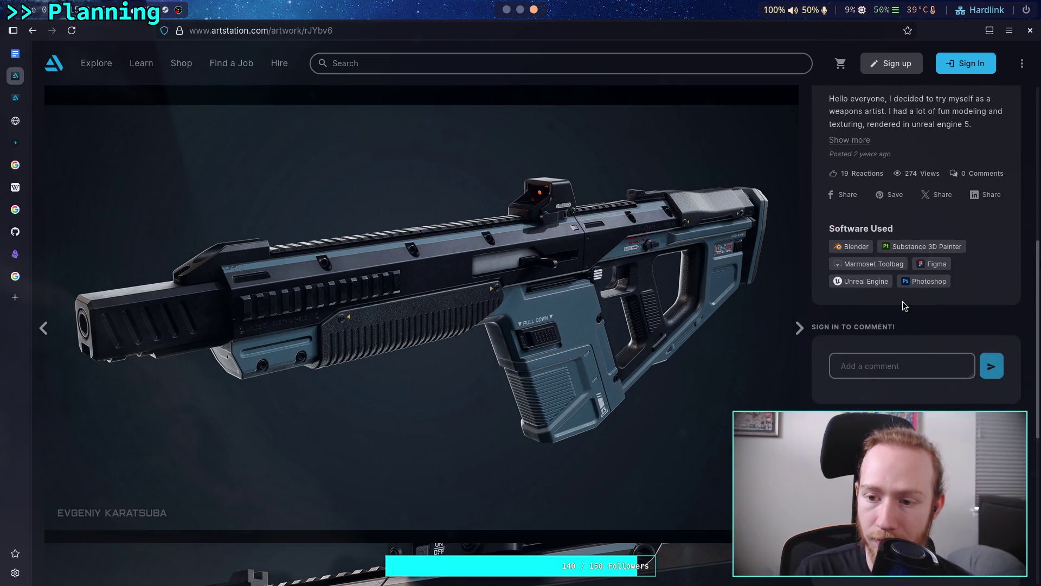
{"action": "scroll", "coordinate": [902, 301], "scroll_direction": "up", "scroll_amount": 4}
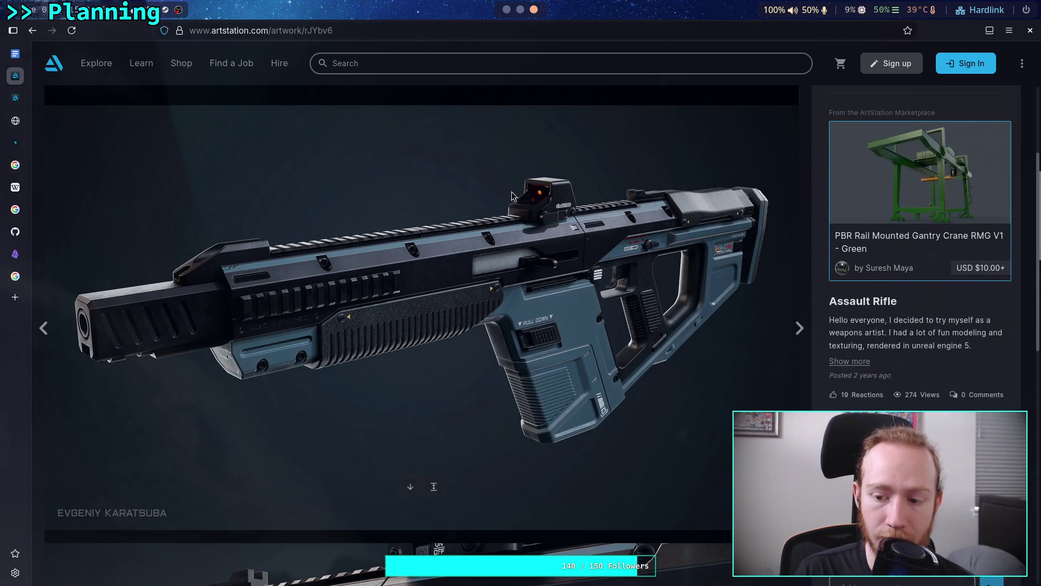
{"action": "left_click", "coordinate": [507, 10]}
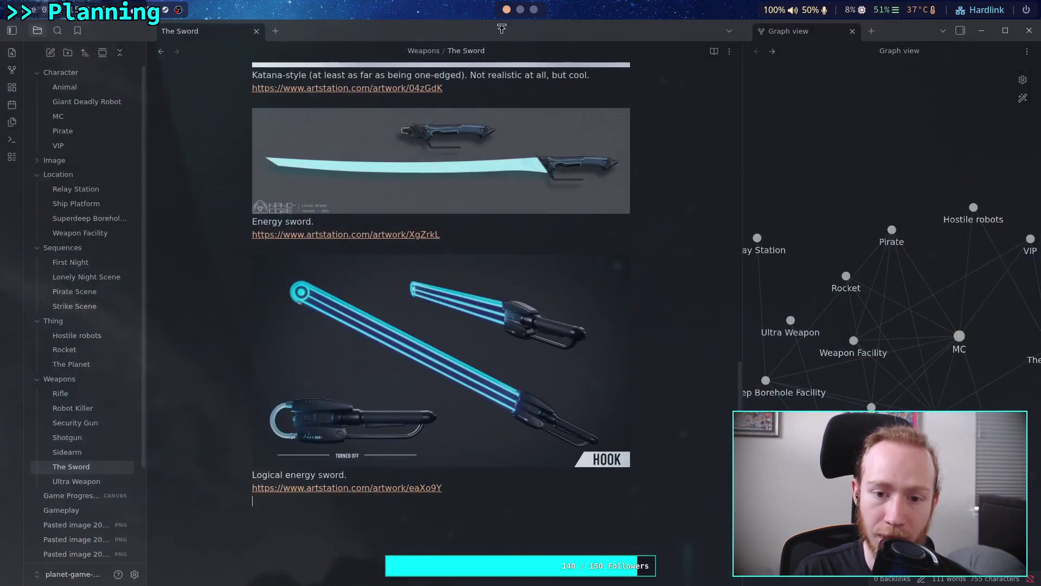
- Paste the blue rifle render into the Rifle note below the first image's link, followed by an empty line
{"action": "left_click", "coordinate": [81, 393]}
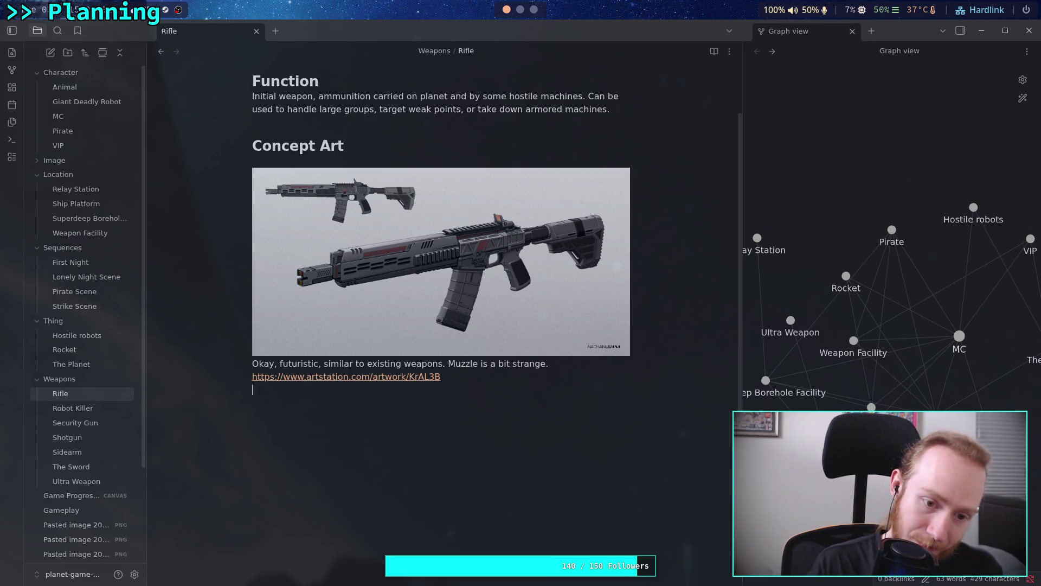
{"action": "key", "text": "ctrl+v"}
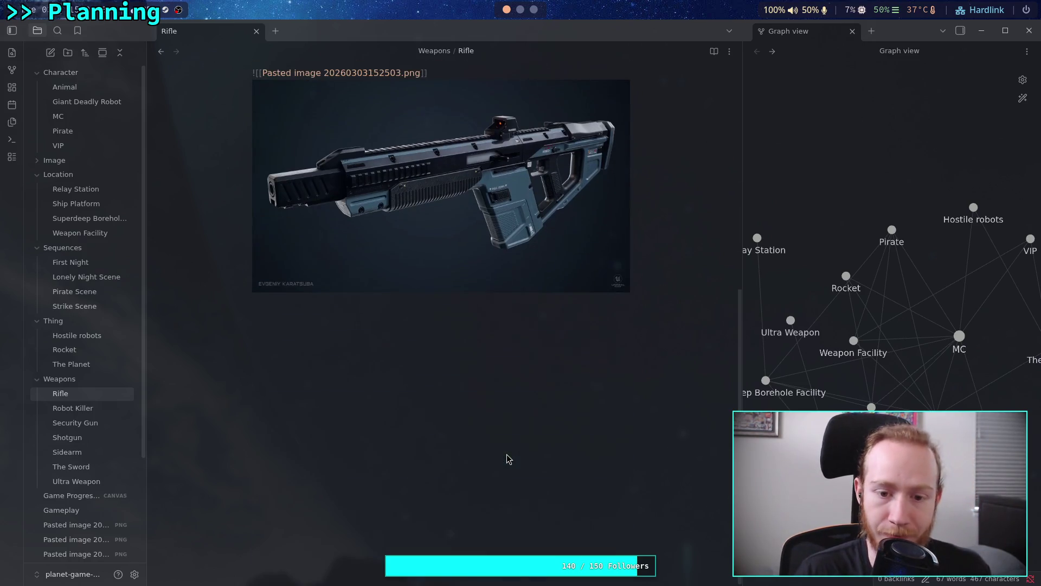
{"action": "key", "text": "Return"}
{"action": "scroll", "coordinate": [520, 491], "scroll_direction": "up", "scroll_amount": 5}
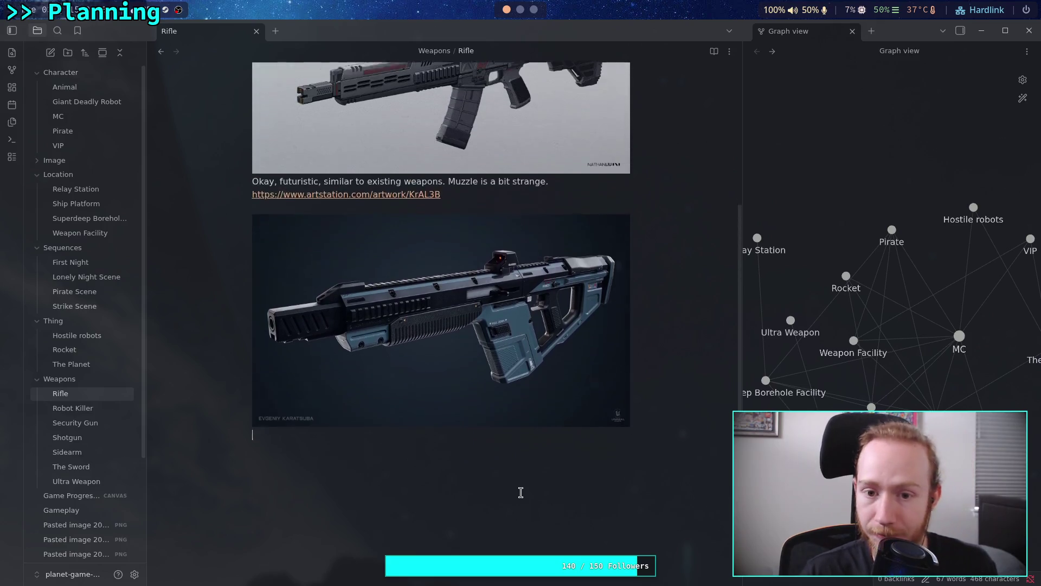
- Write a comment listing the selector switch, mag release, stock, rail, grip, charge handle, mostly-plastic build, and liked colour
{"action": "type", "text": "Very logical"}
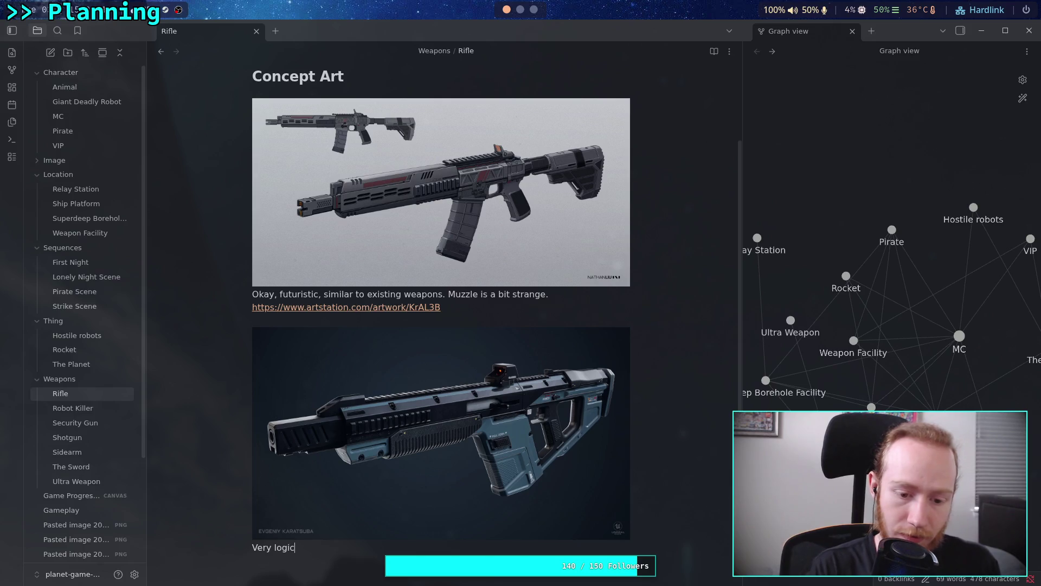
{"action": "type", "text": ","}
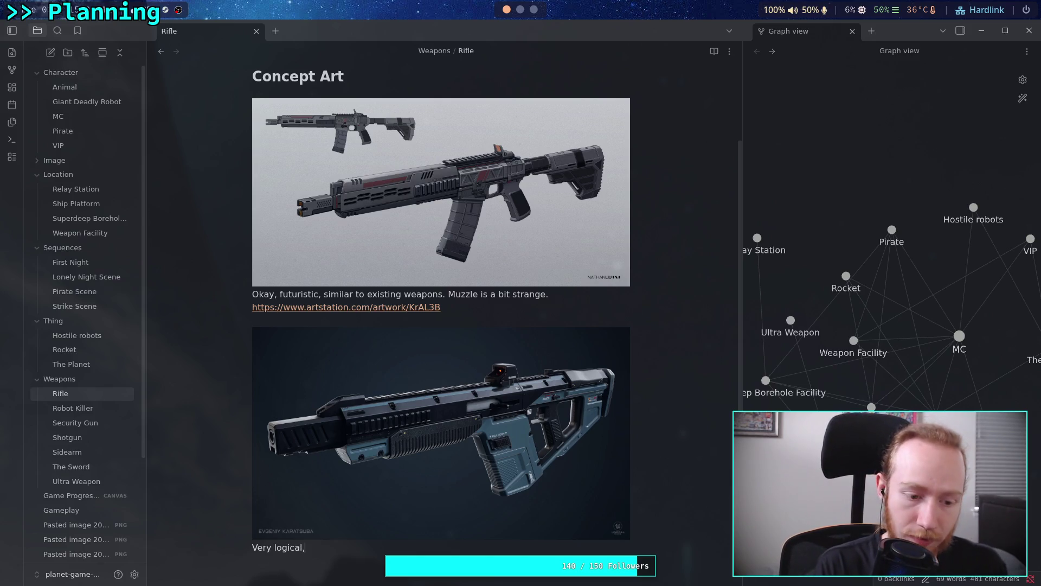
{"action": "key", "text": "BackSpace"}
{"action": "type", "text": " weapon,"}
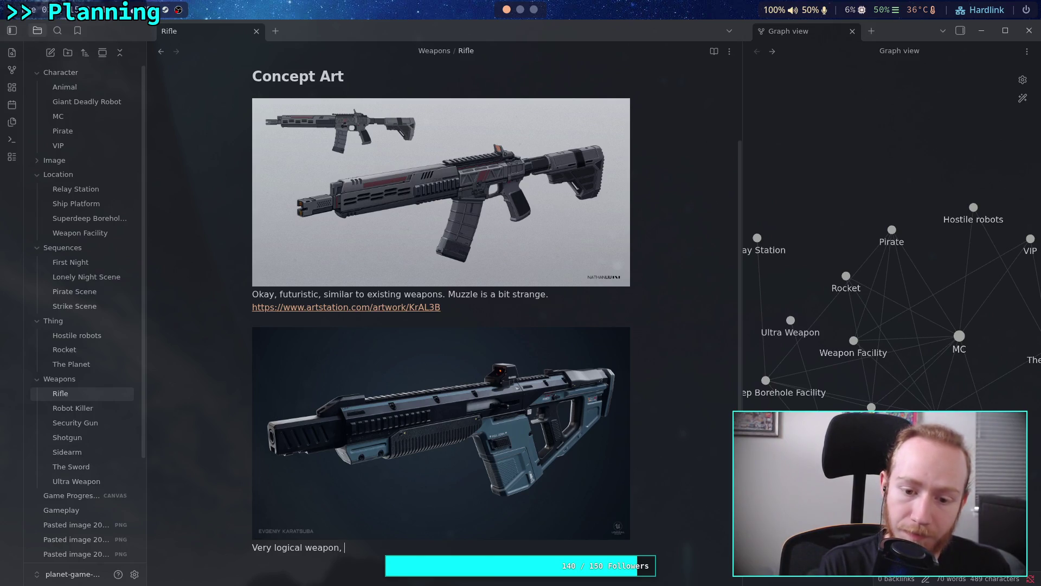
{"action": "type", "text": "selec"}
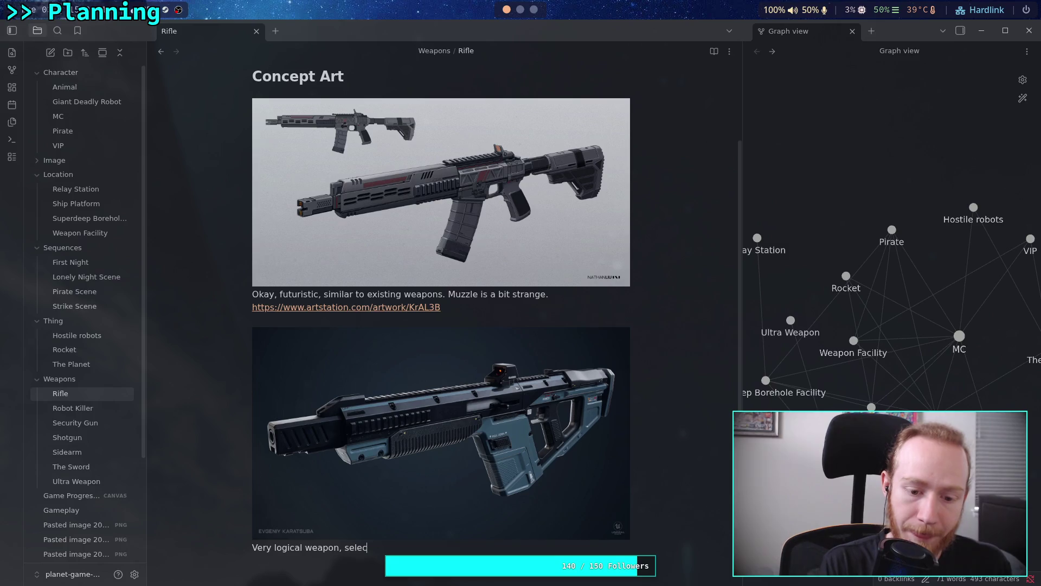
{"action": "type", "text": "tor switch, mag "}
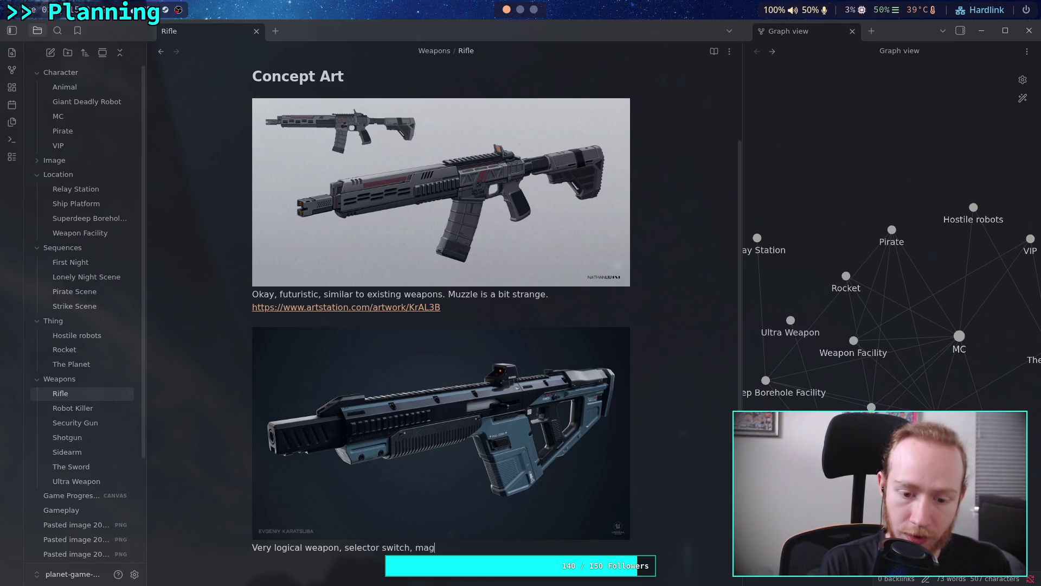
{"action": "type", "text": "release,"}
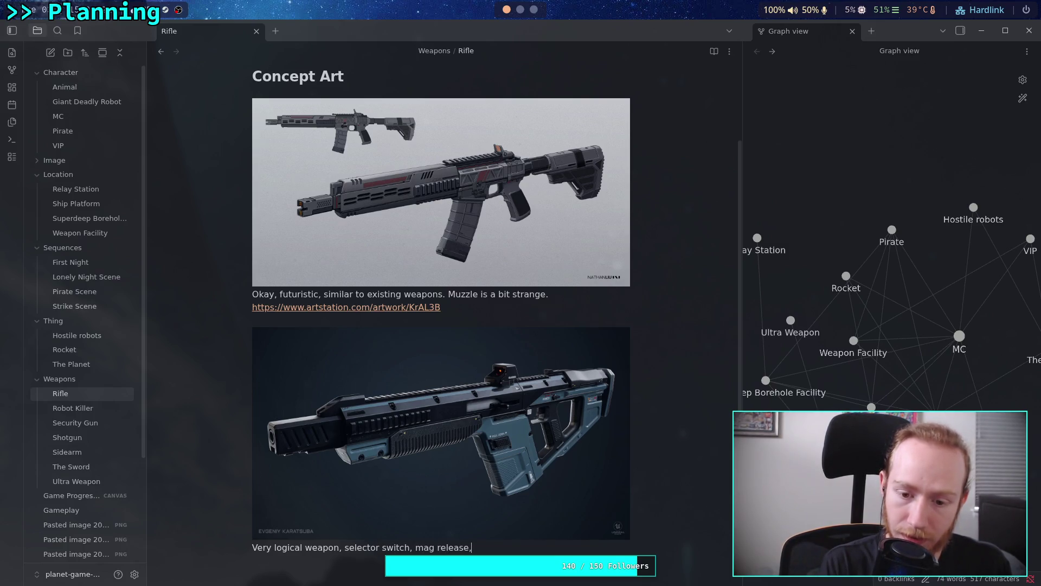
{"action": "type", "text": " e"}
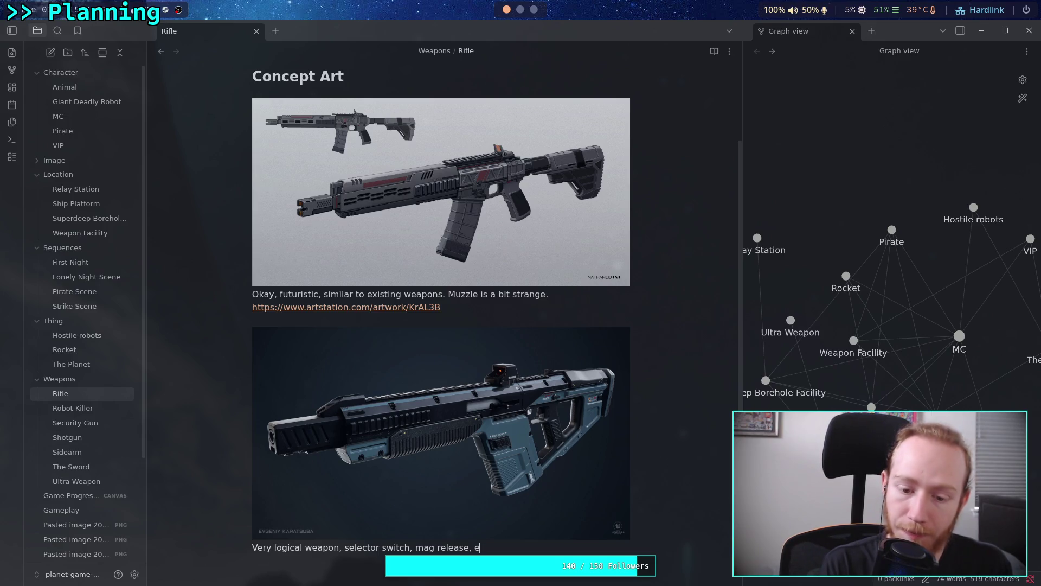
{"action": "type", "text": "xtend"}
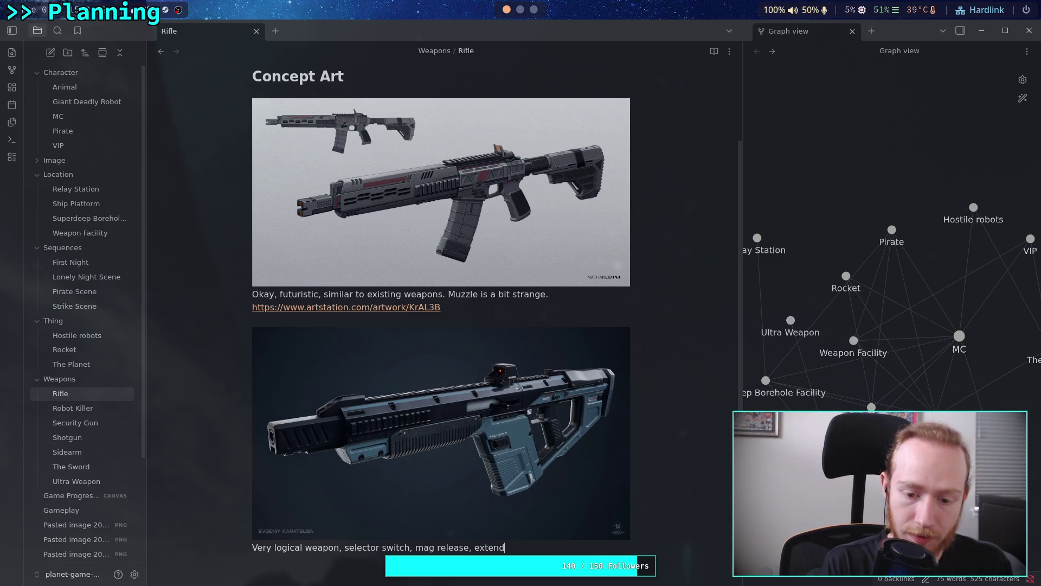
{"action": "type", "text": "able stock"}
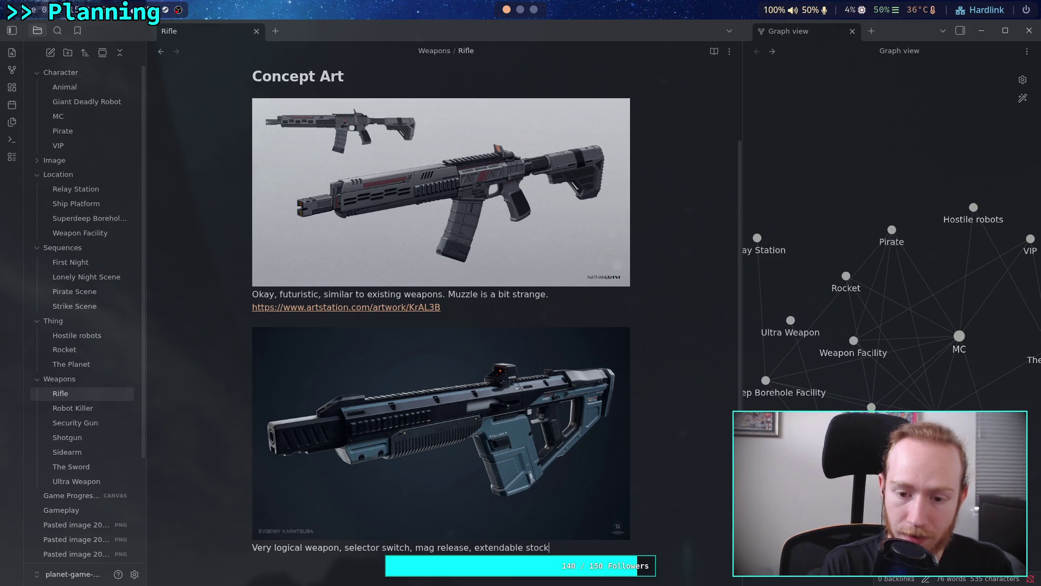
{"action": "type", "text": ", rail"}
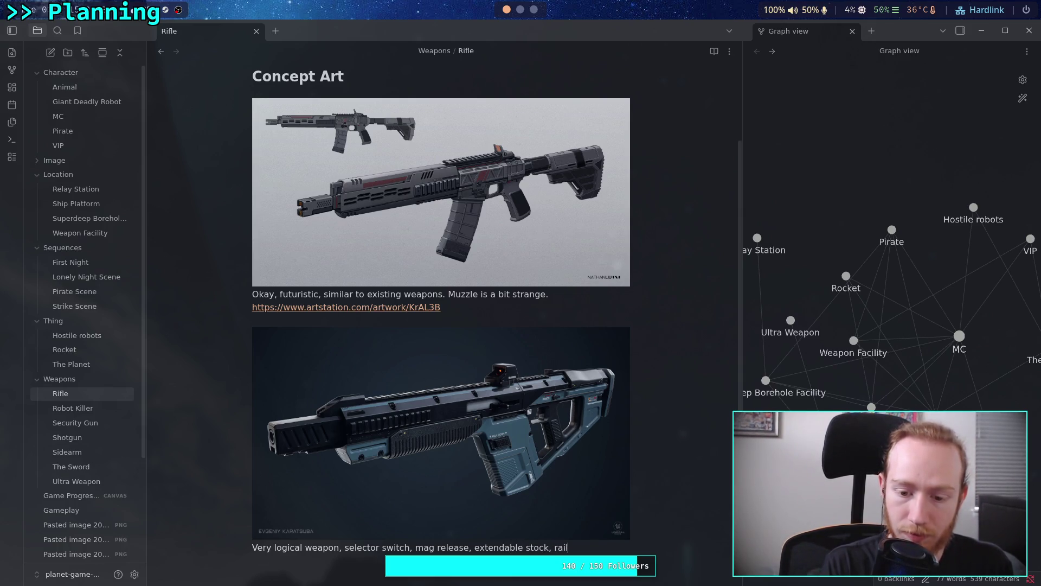
{"action": "type", "text": ",bolt"}
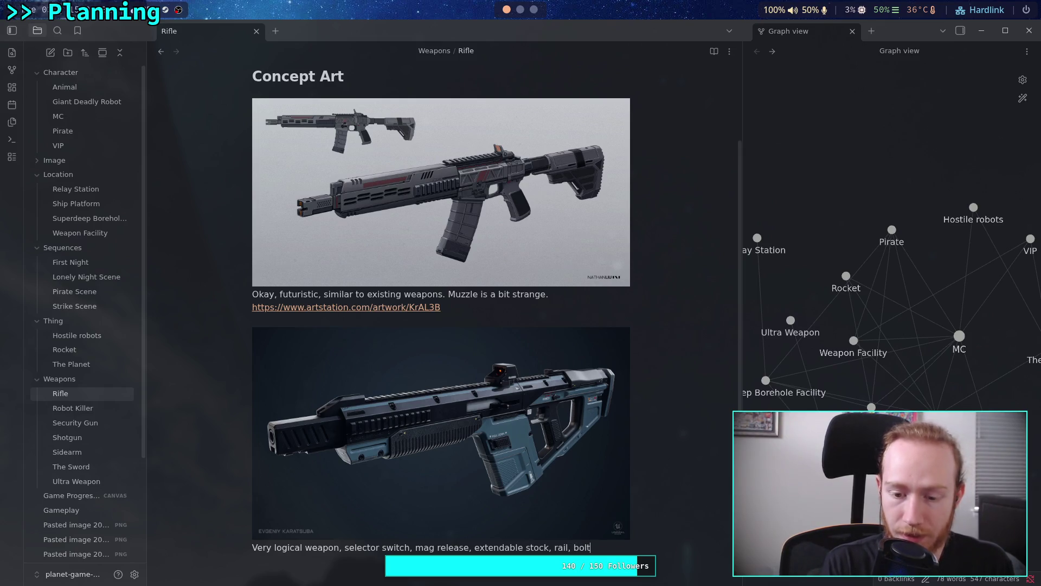
{"action": "type", "text": "ed on gra"}
{"action": "key", "text": "BackSpace"}
{"action": "type", "text": "ip"}
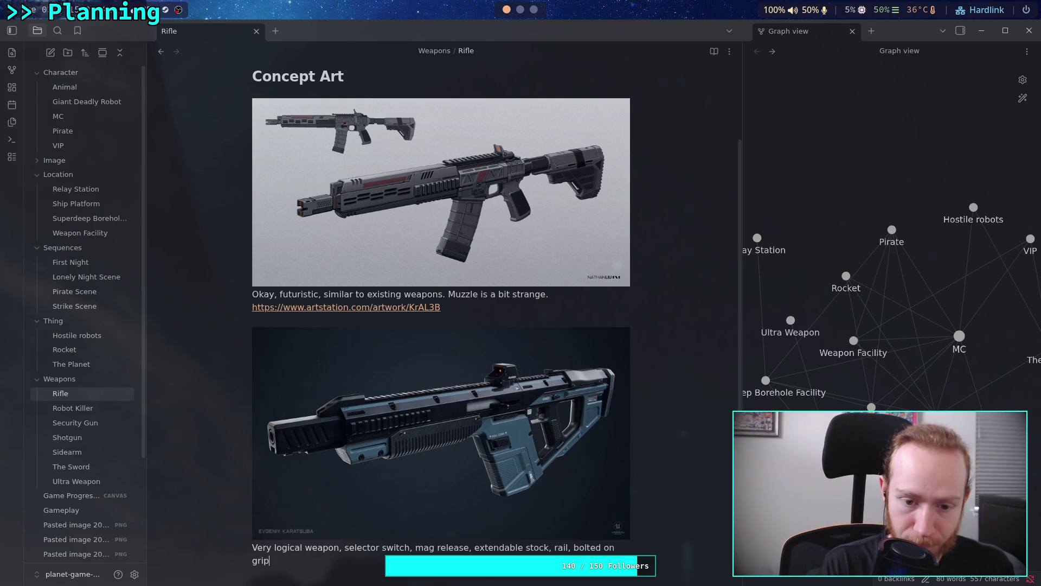
{"action": "type", "text": ". "}
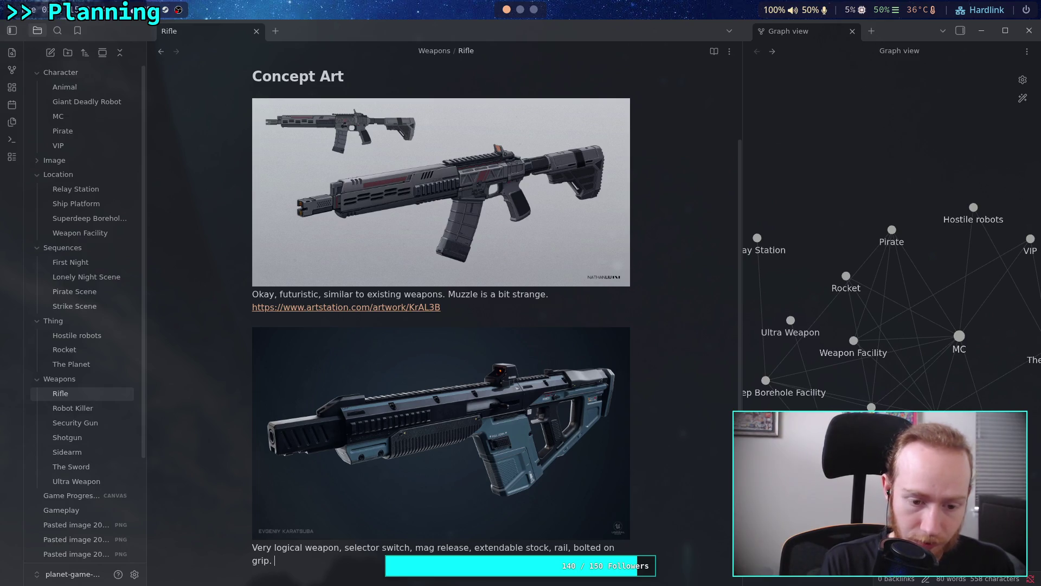
{"action": "type", "text": "Charge handle, ex"}
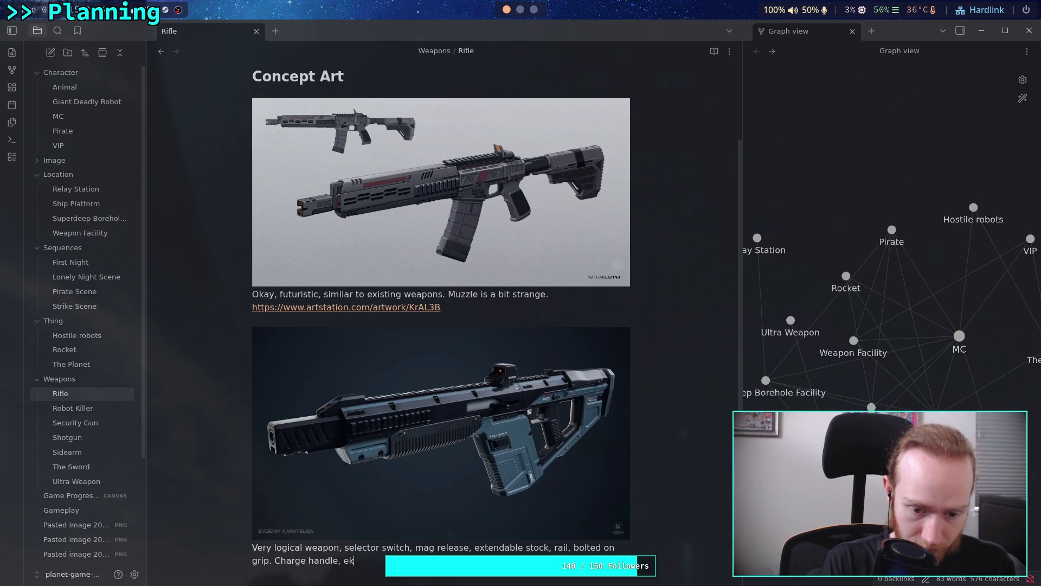
{"action": "key", "text": "BackSpace"}
{"action": "type", "text": "jector po"}
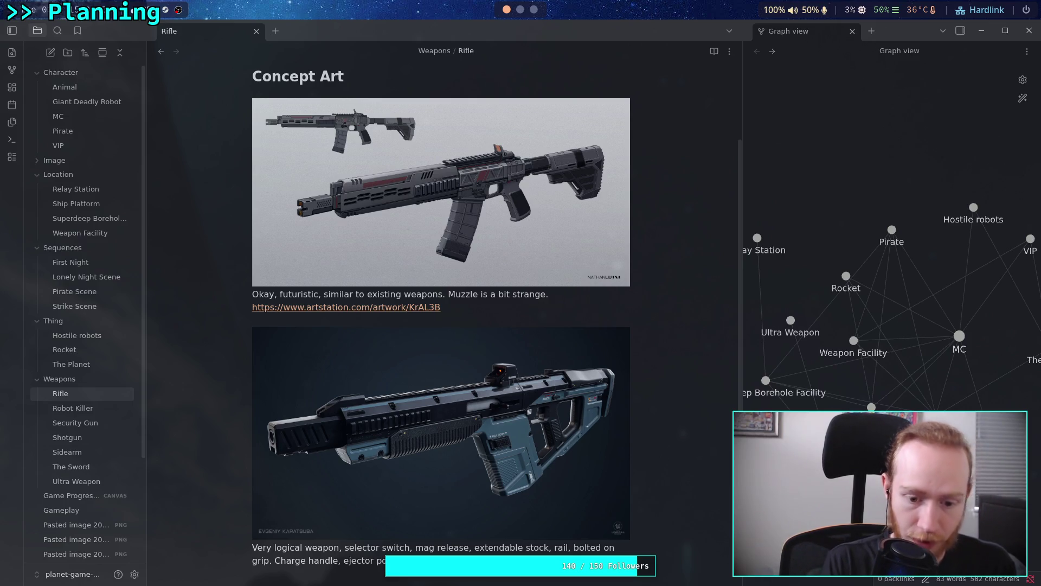
{"action": "type", "text": " fo"}
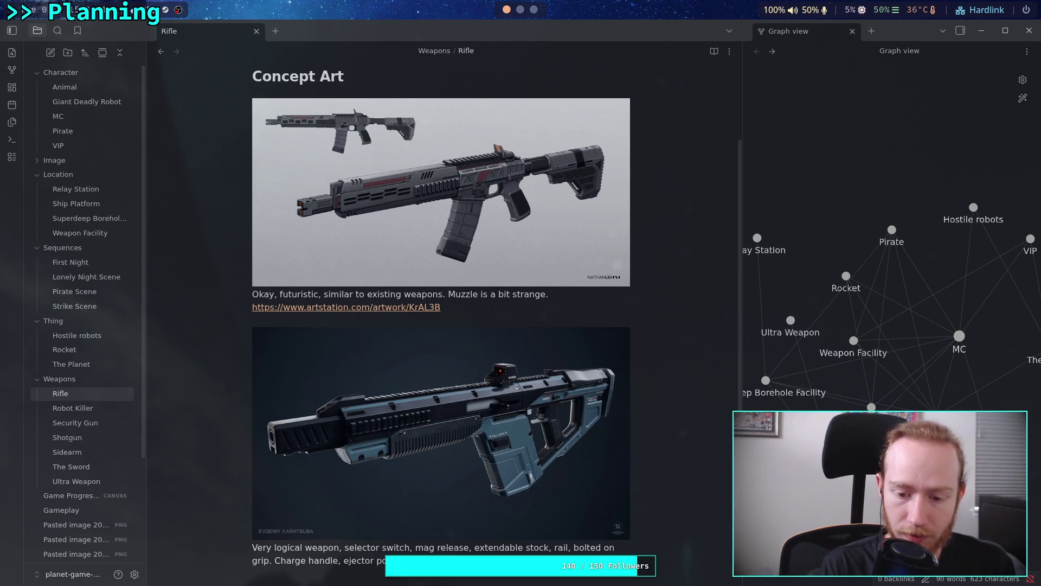
{"action": "type", "text": "ing and t"}
{"action": "scroll", "coordinate": [568, 515], "scroll_direction": "down", "scroll_amount": 2}
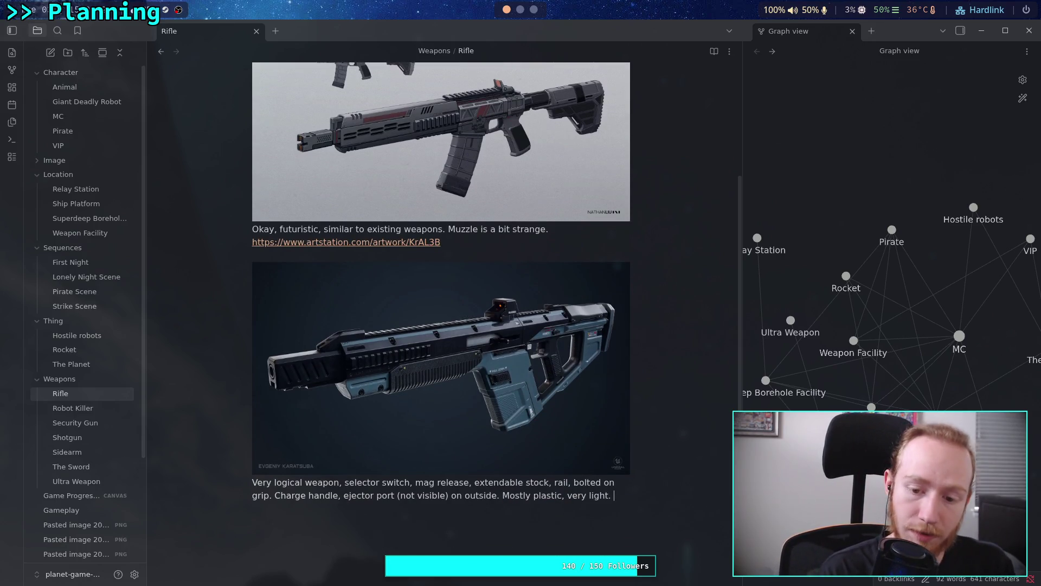
{"action": "type", "text": "I do like the color."}
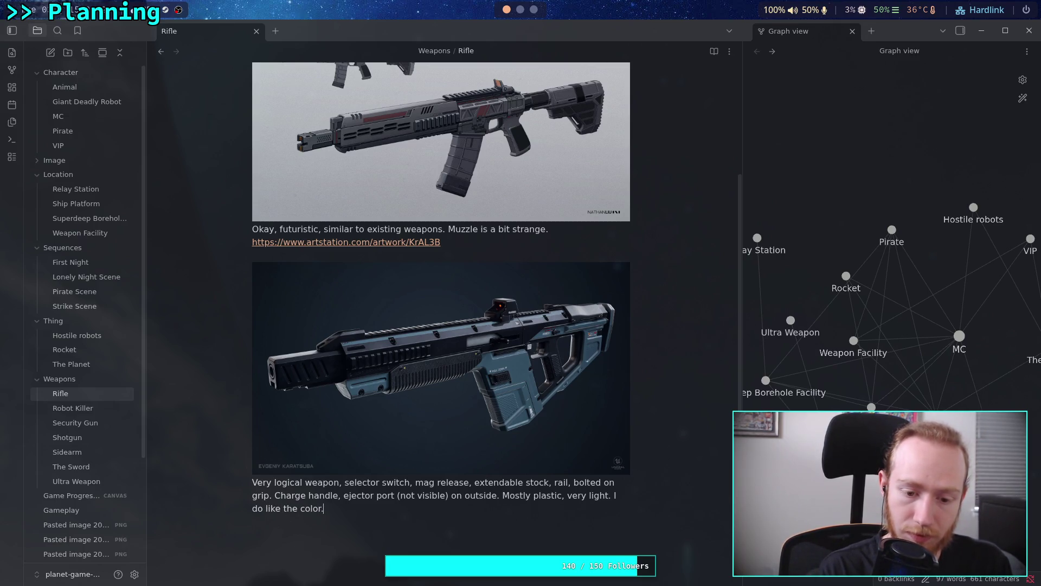
{"action": "key", "text": "super+3"}
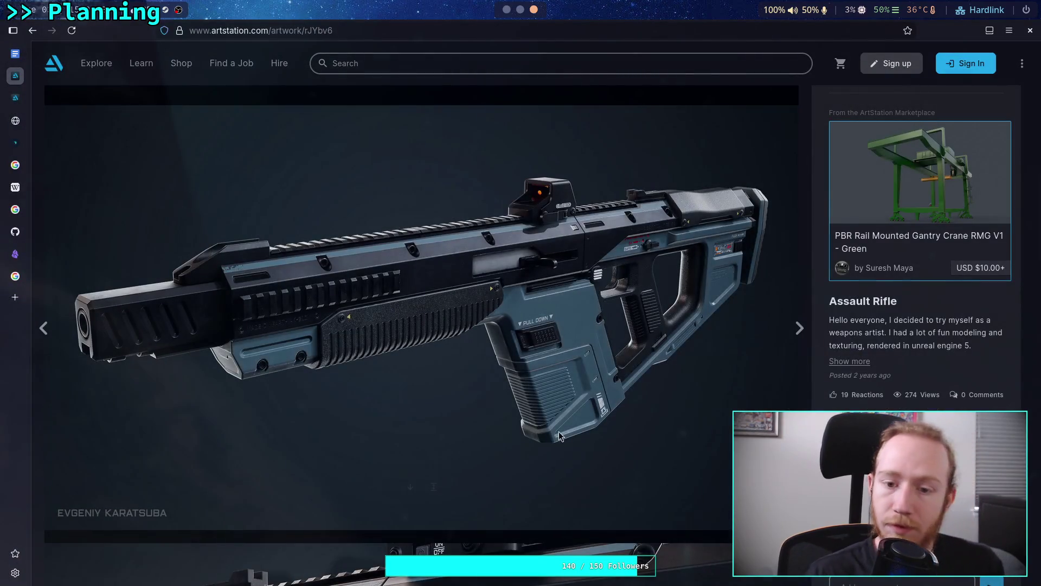
- Paste the blue rifle artwork's URL under its comment in the Rifle note
{"action": "left_click", "coordinate": [440, 30]}
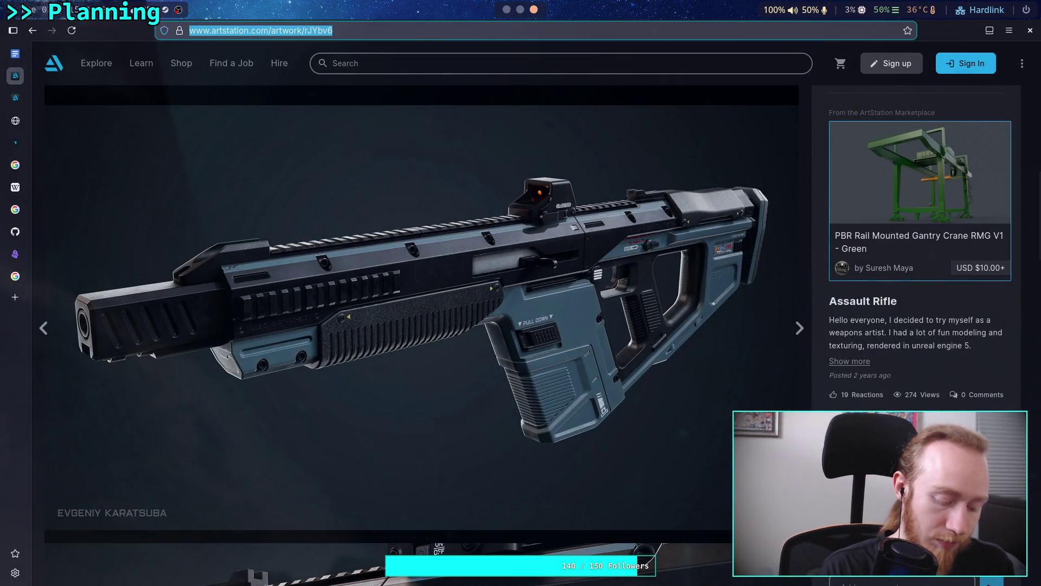
{"action": "key", "text": "super+1"}
{"action": "type", "text": "https://www.artstation.com/artwork/rJYbv6"}
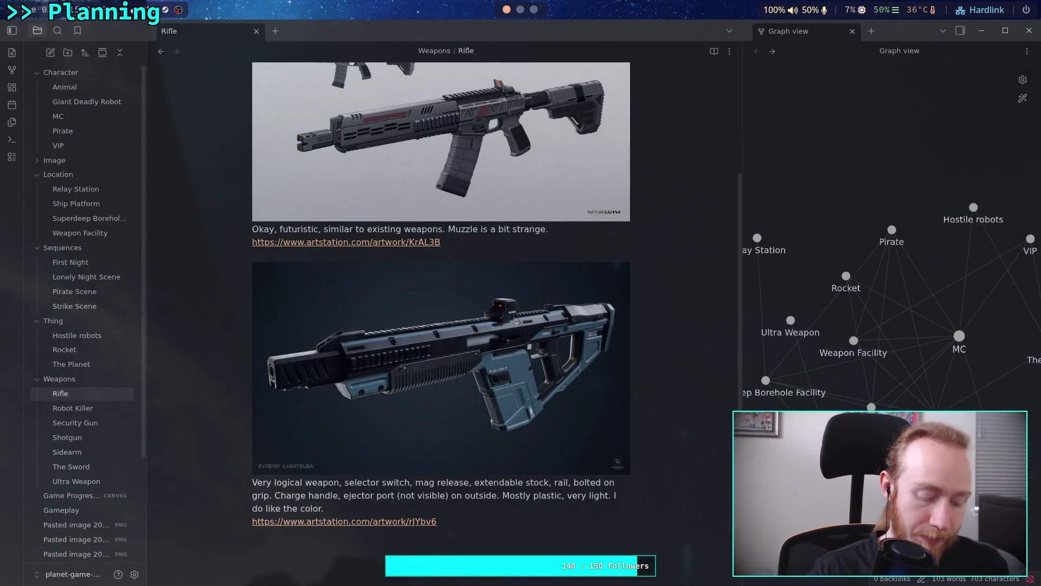
- Scroll the rifle artwork page, then return to the filtered weapon search results
{"action": "key", "text": "super+3"}
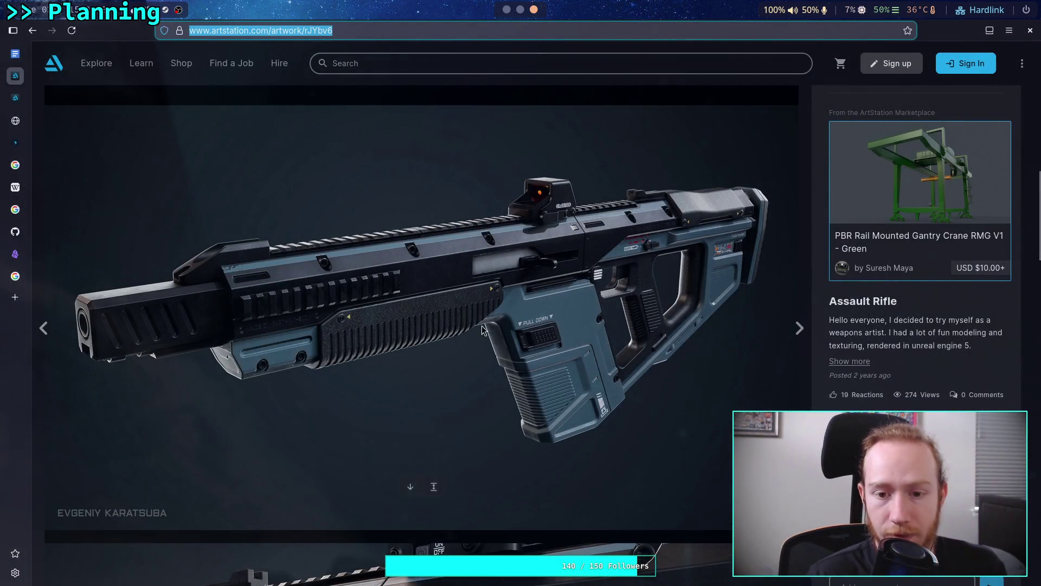
{"action": "scroll", "coordinate": [482, 325], "scroll_direction": "down", "scroll_amount": 8}
{"action": "scroll", "coordinate": [445, 332], "scroll_direction": "down", "scroll_amount": 7}
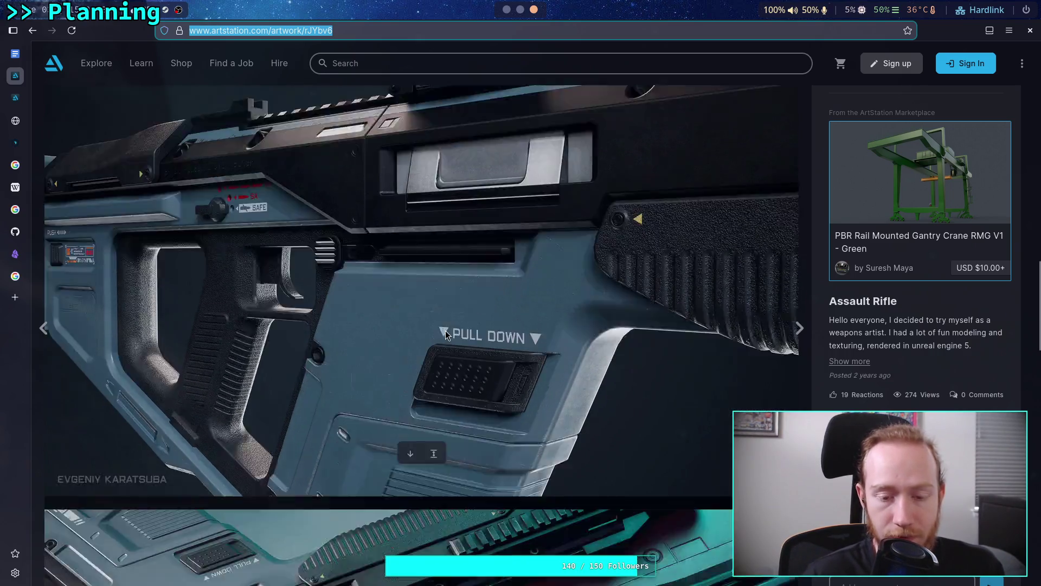
{"action": "scroll", "coordinate": [445, 331], "scroll_direction": "down", "scroll_amount": 13}
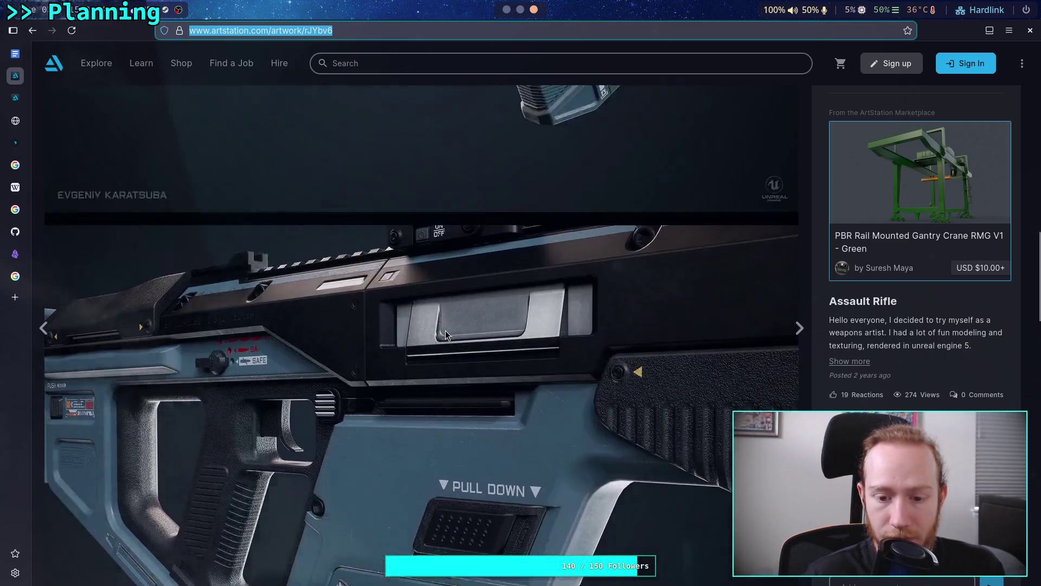
{"action": "key", "text": "alt+Left"}
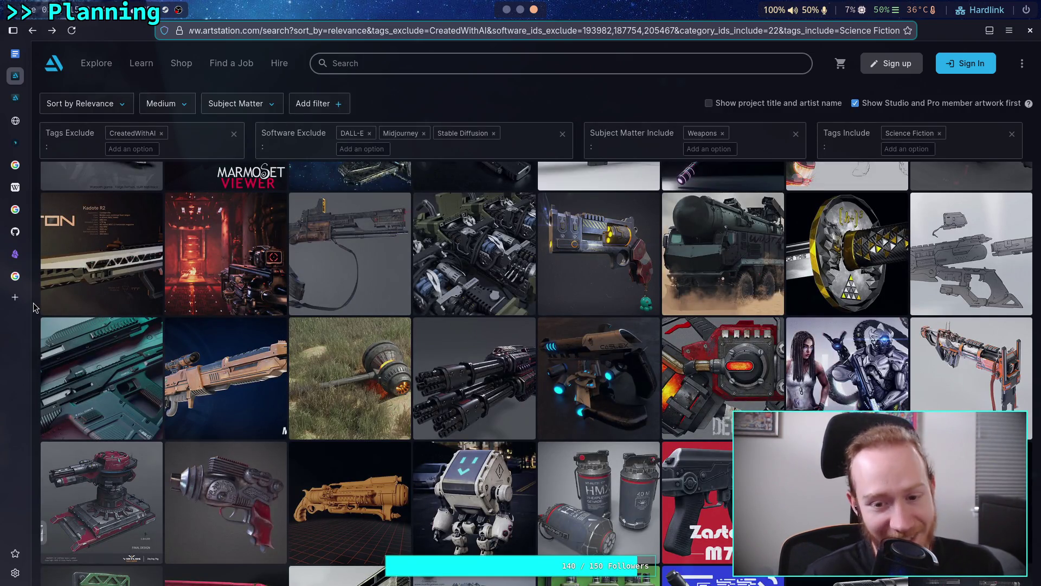
- Preview the gatling cannon and tan MLR Tiger rifle artworks from the results
{"action": "left_click", "coordinate": [440, 385]}
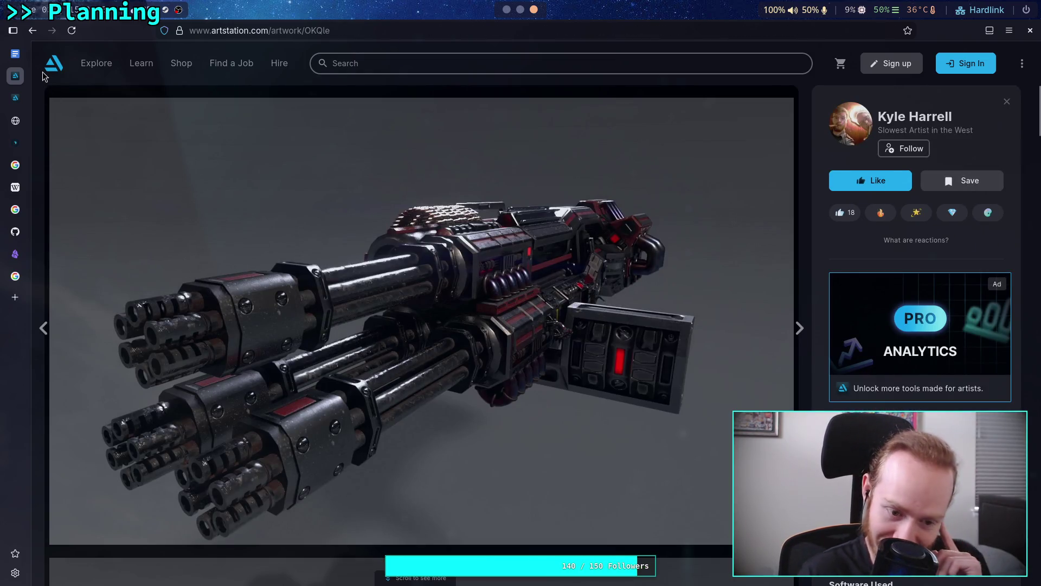
{"action": "left_click", "coordinate": [32, 31]}
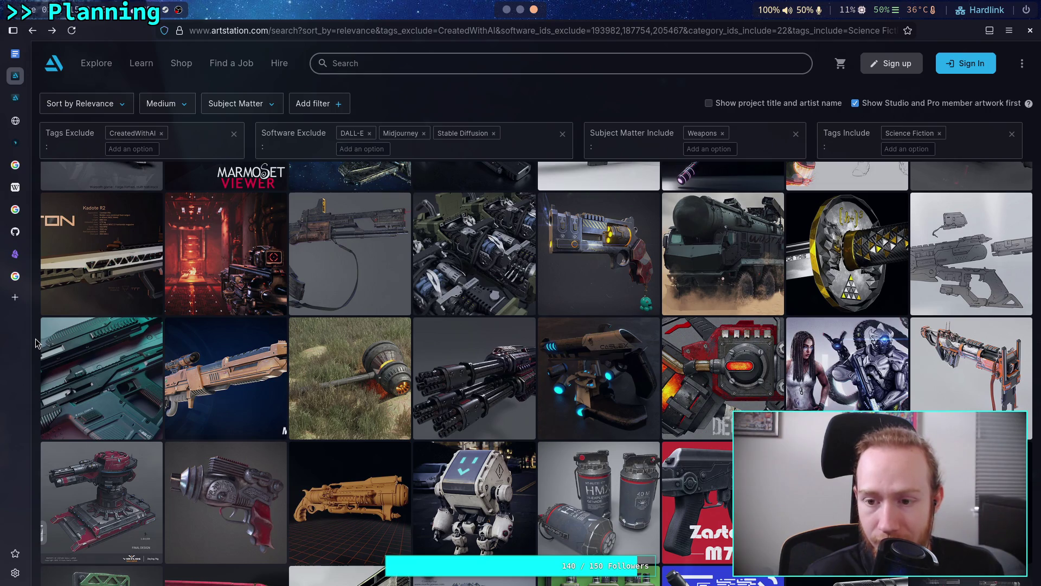
{"action": "left_click", "coordinate": [179, 378]}
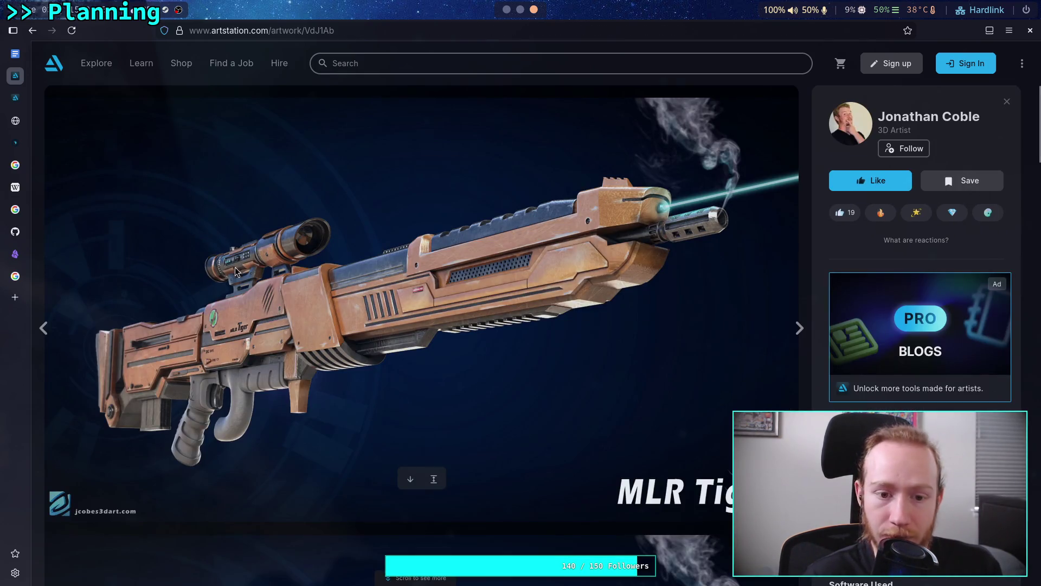
{"action": "left_click", "coordinate": [32, 30]}
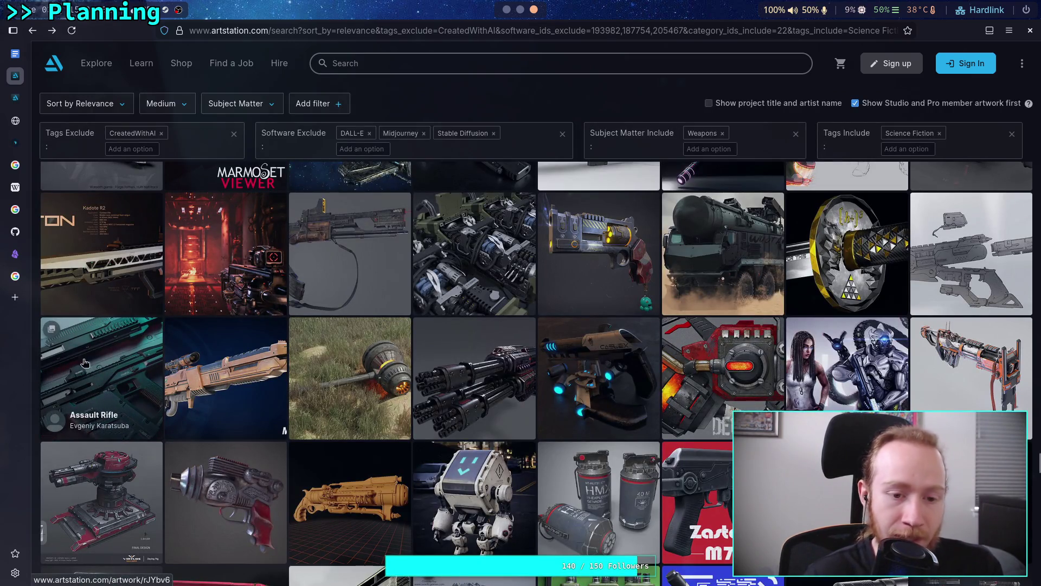
- Open the Triton Kadote R2 combat rifle artwork page
{"action": "left_click", "coordinate": [124, 258]}
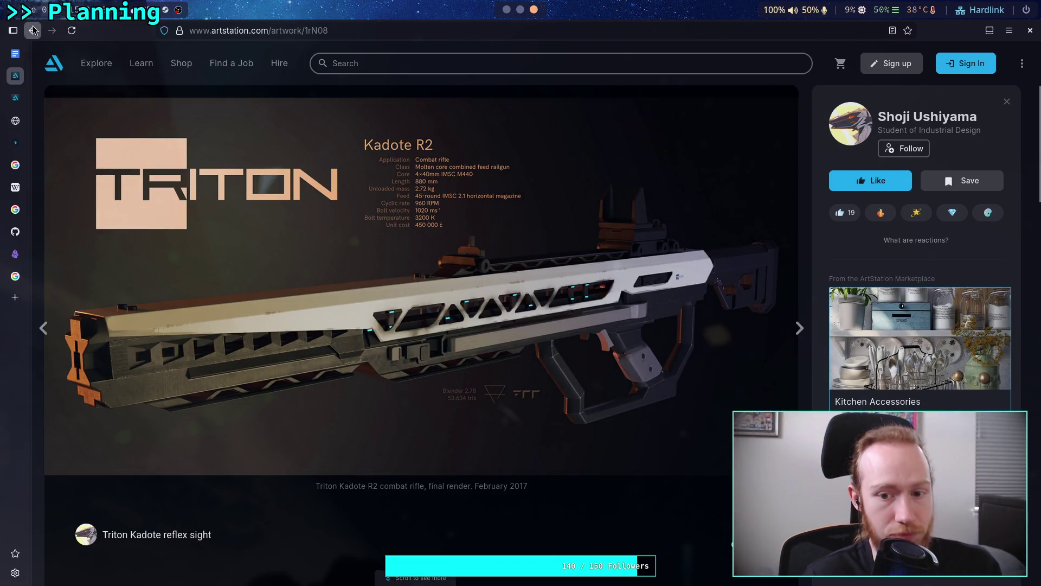
{"action": "key", "text": "alt+Left"}
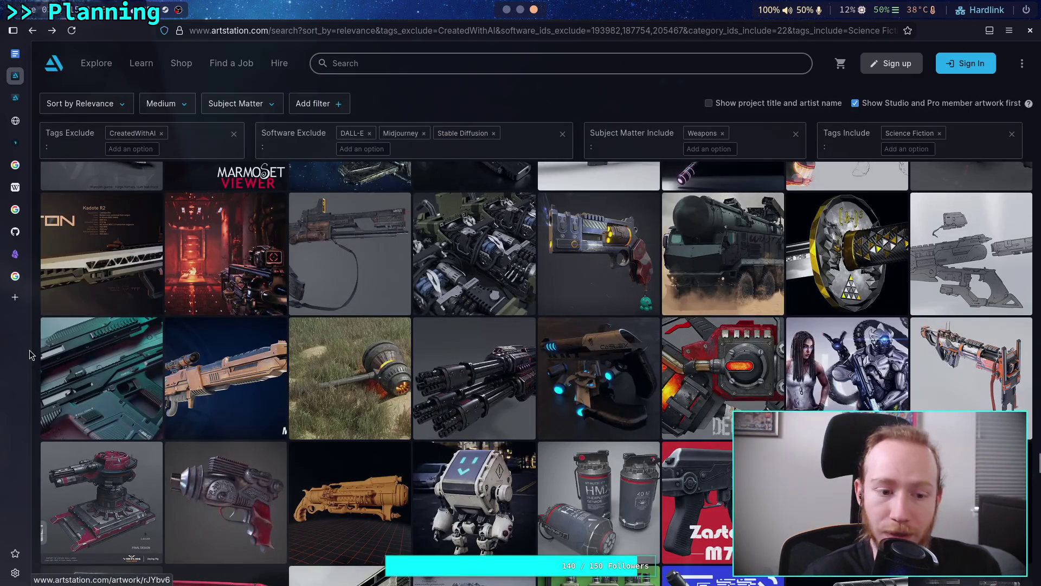
{"action": "scroll", "coordinate": [31, 347], "scroll_direction": "down", "scroll_amount": 3}
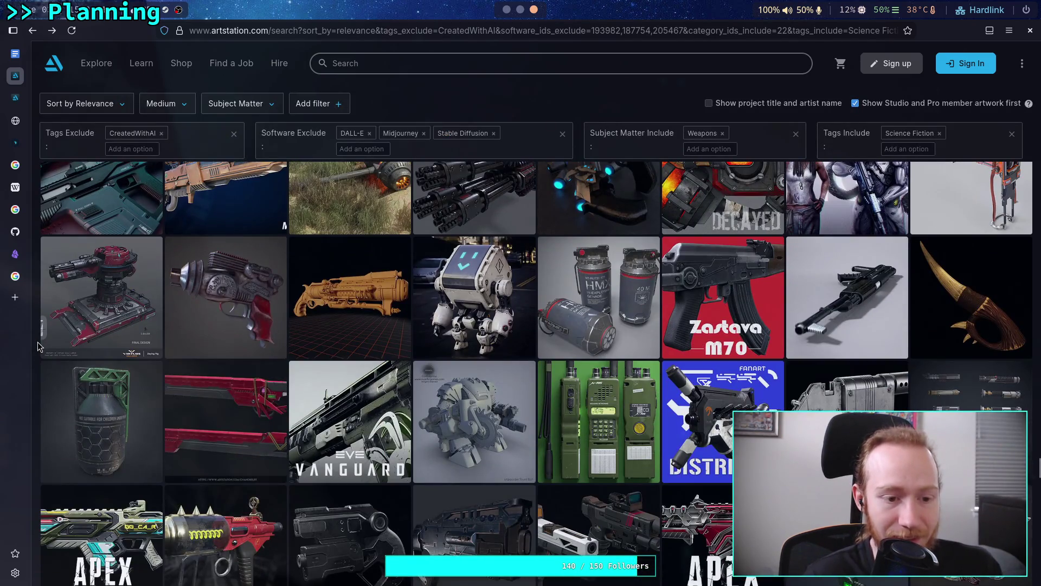
{"action": "scroll", "coordinate": [37, 347], "scroll_direction": "up", "scroll_amount": 3}
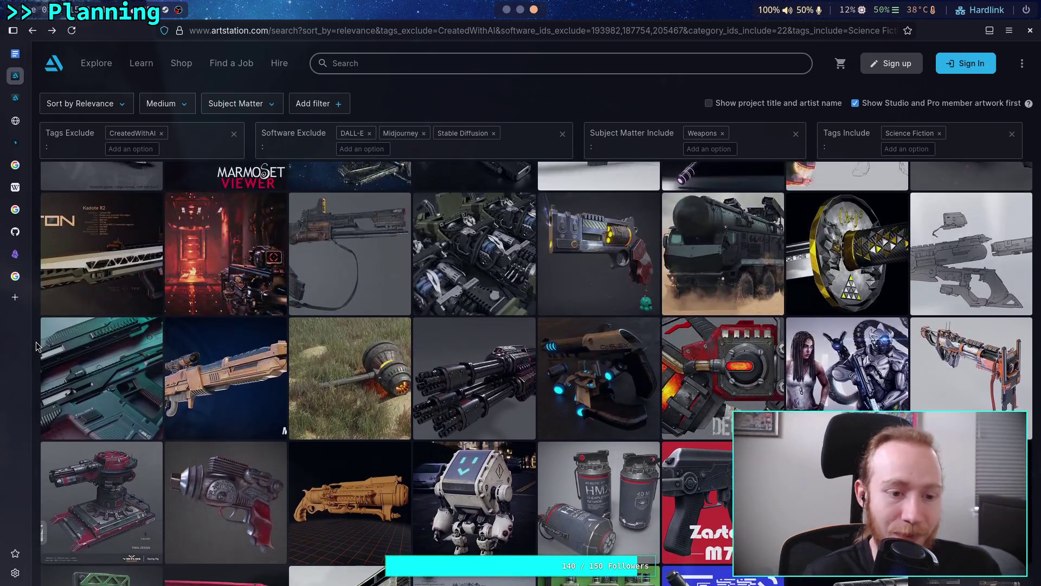
{"action": "left_click", "coordinate": [136, 252]}
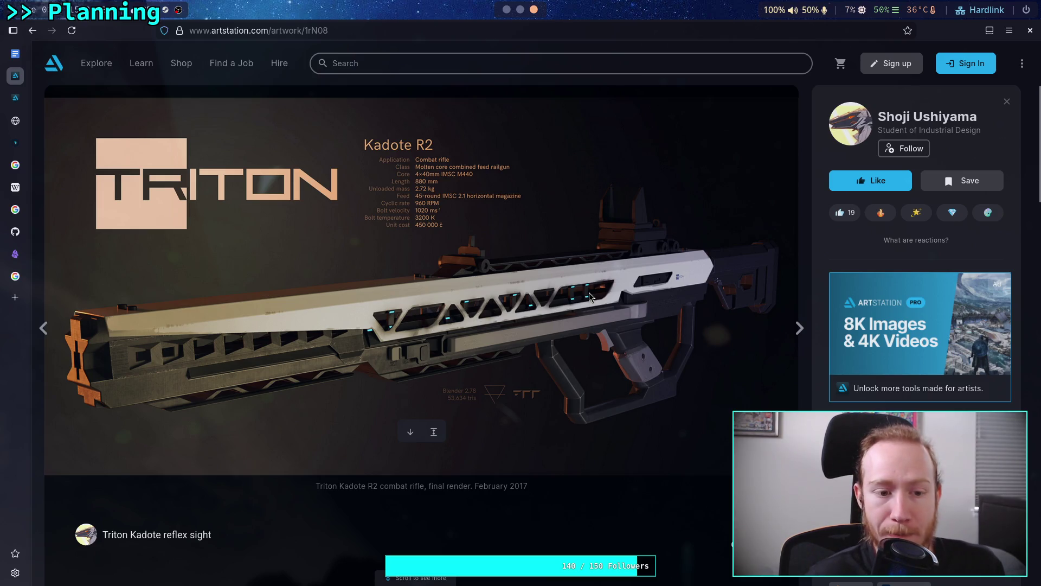
- Scroll through the Triton Kadote R2 renders, including its ergonomics diagram, then return to the results
{"action": "scroll", "coordinate": [590, 297], "scroll_direction": "down", "scroll_amount": 5}
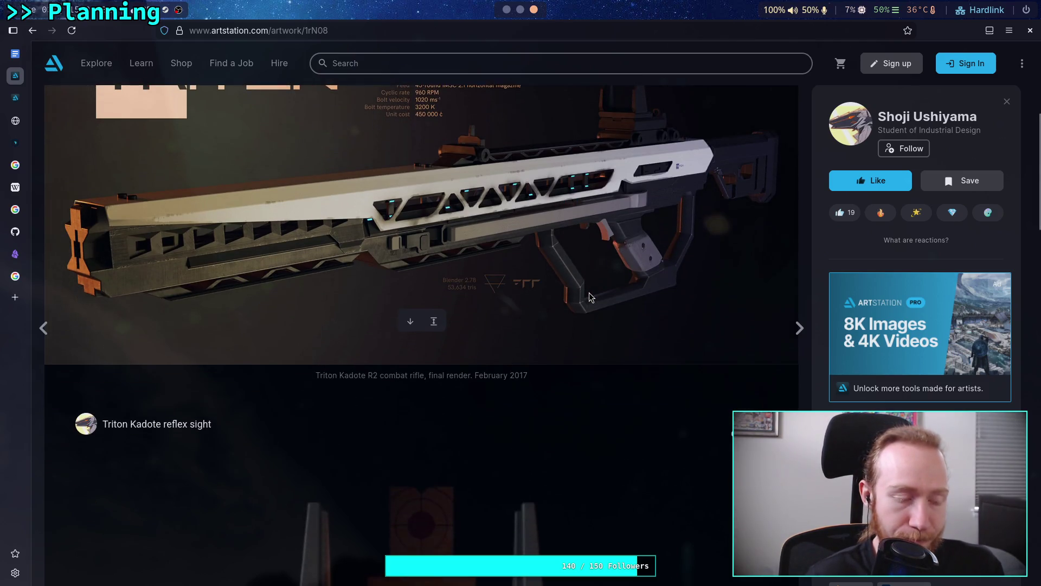
{"action": "scroll", "coordinate": [590, 297], "scroll_direction": "down", "scroll_amount": 10}
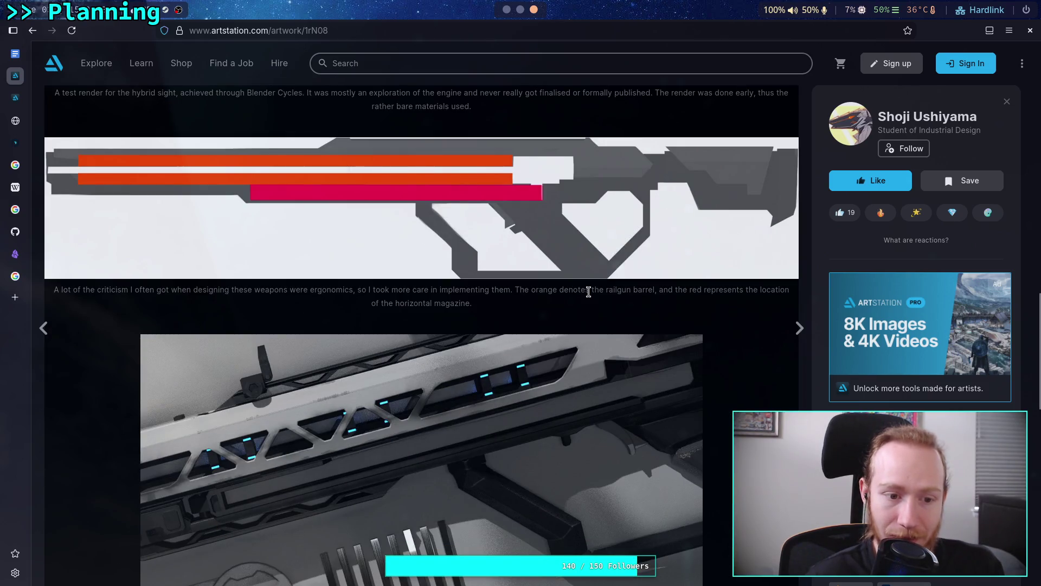
{"action": "scroll", "coordinate": [589, 292], "scroll_direction": "down", "scroll_amount": 13}
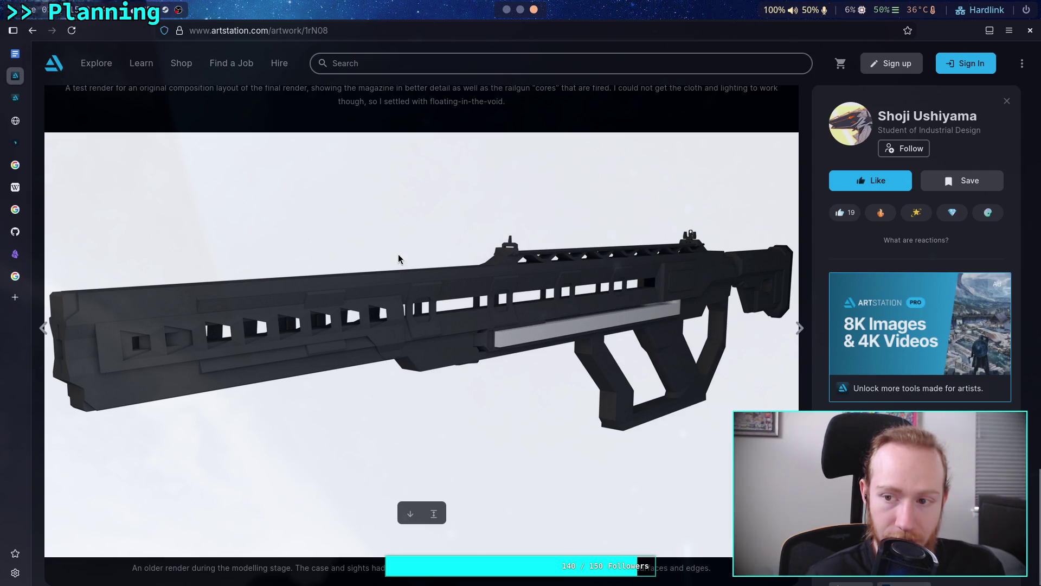
{"action": "scroll", "coordinate": [347, 239], "scroll_direction": "down", "scroll_amount": 10}
{"action": "scroll", "coordinate": [108, 135], "scroll_direction": "up", "scroll_amount": 3}
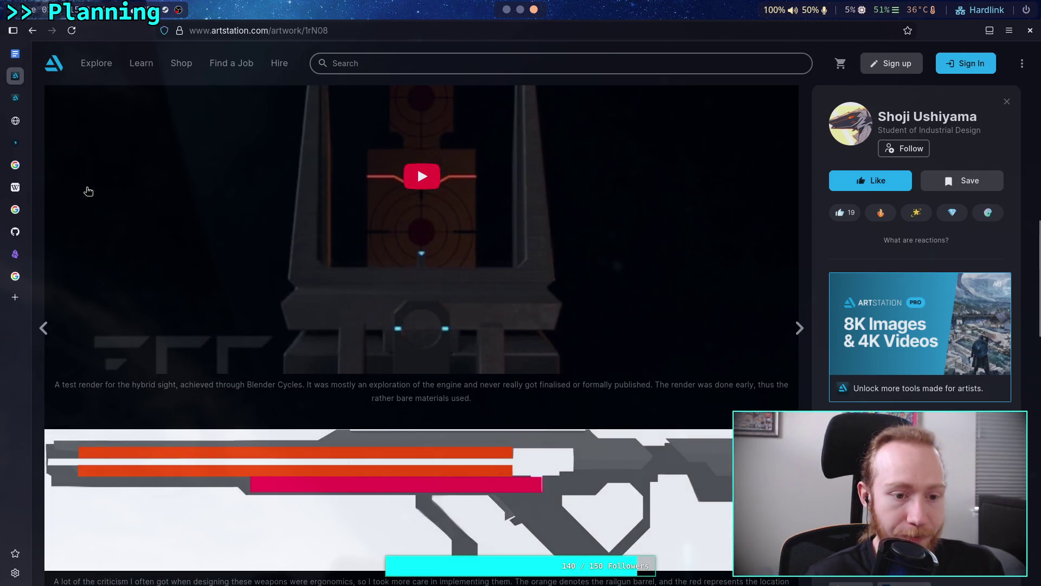
{"action": "left_click", "coordinate": [32, 31]}
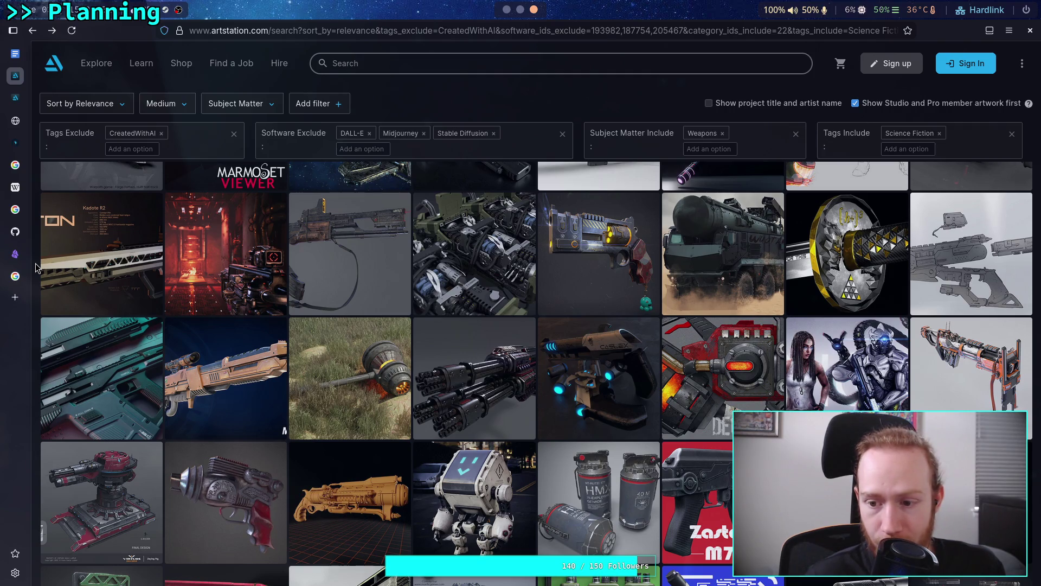
- View the red-and-black Mecha Sword artwork, then go back to the weapon search results
{"action": "scroll", "coordinate": [35, 267], "scroll_direction": "down", "scroll_amount": 3}
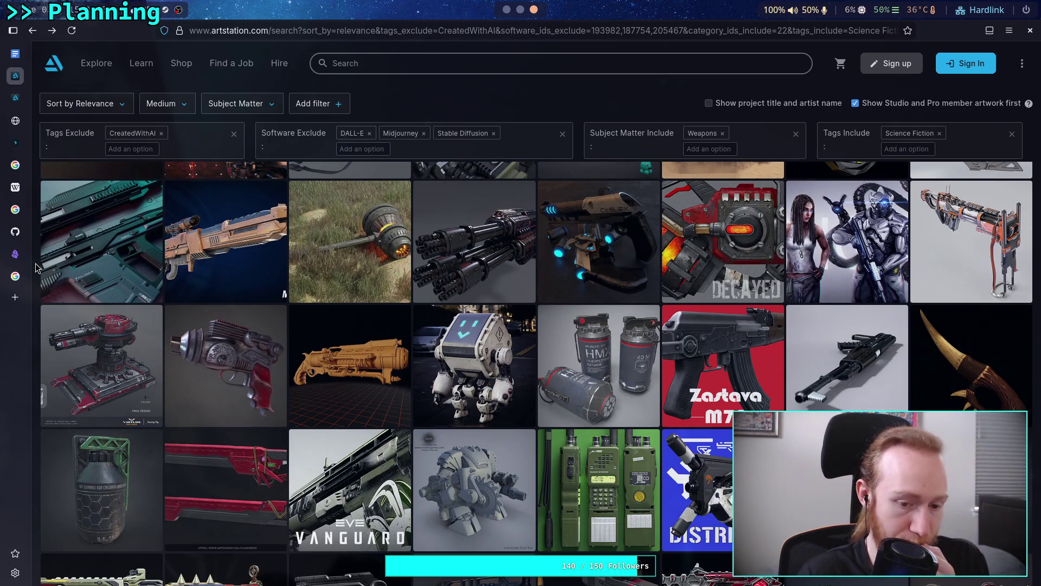
{"action": "scroll", "coordinate": [35, 267], "scroll_direction": "down", "scroll_amount": 3}
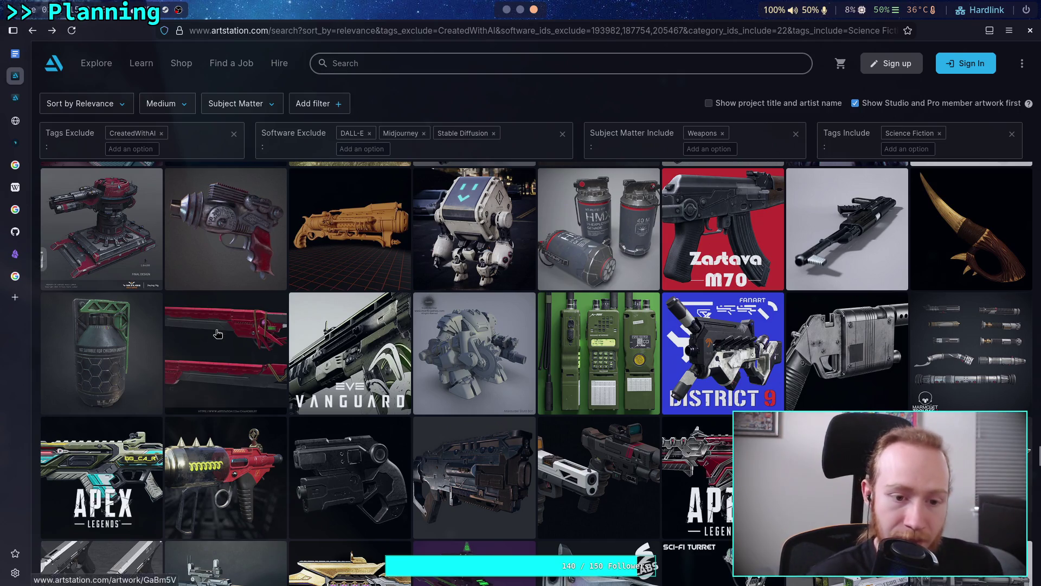
{"action": "left_click", "coordinate": [218, 334]}
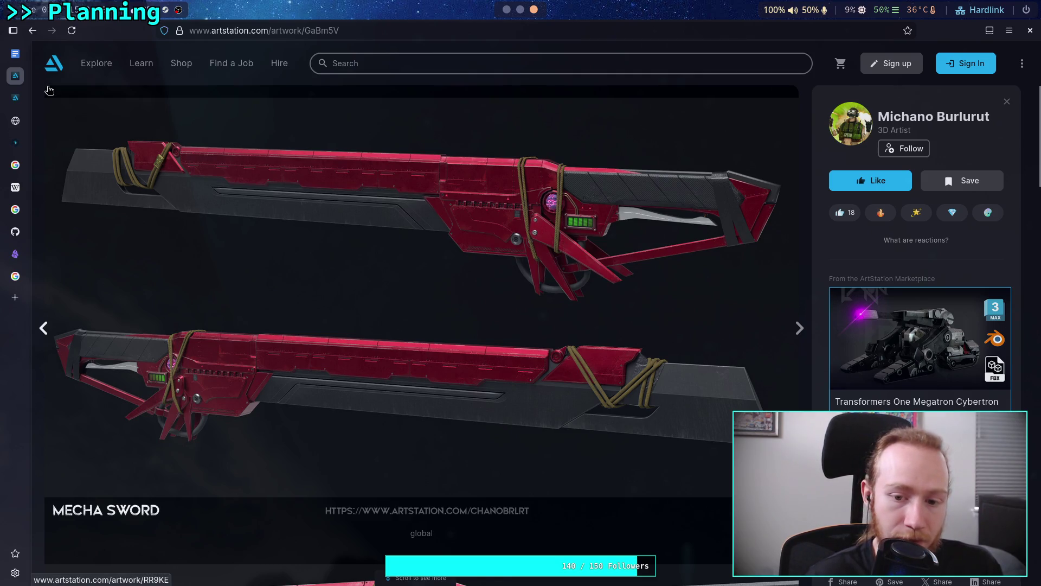
{"action": "left_click", "coordinate": [37, 37]}
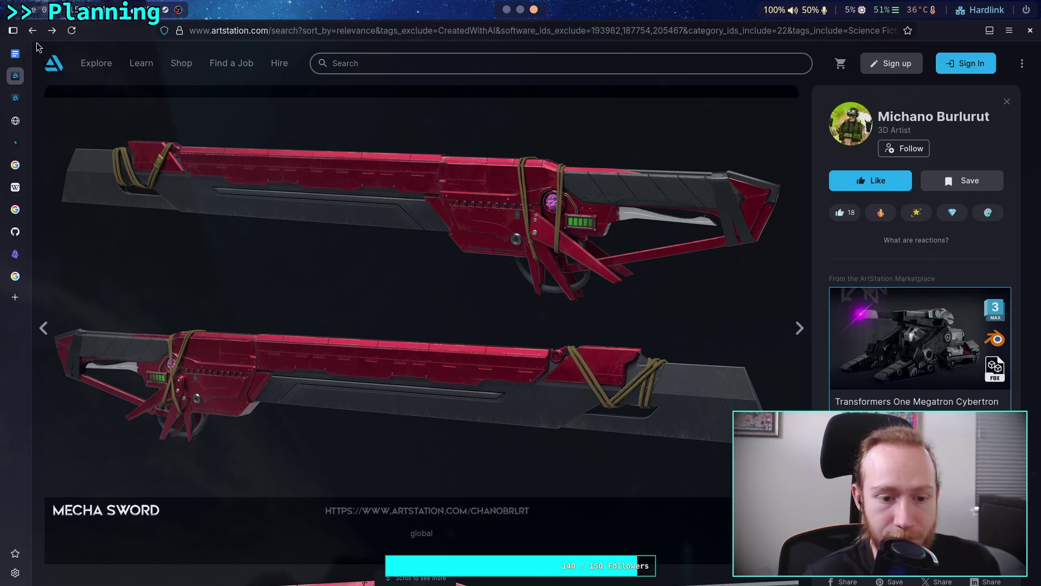
{"action": "left_click", "coordinate": [238, 333]}
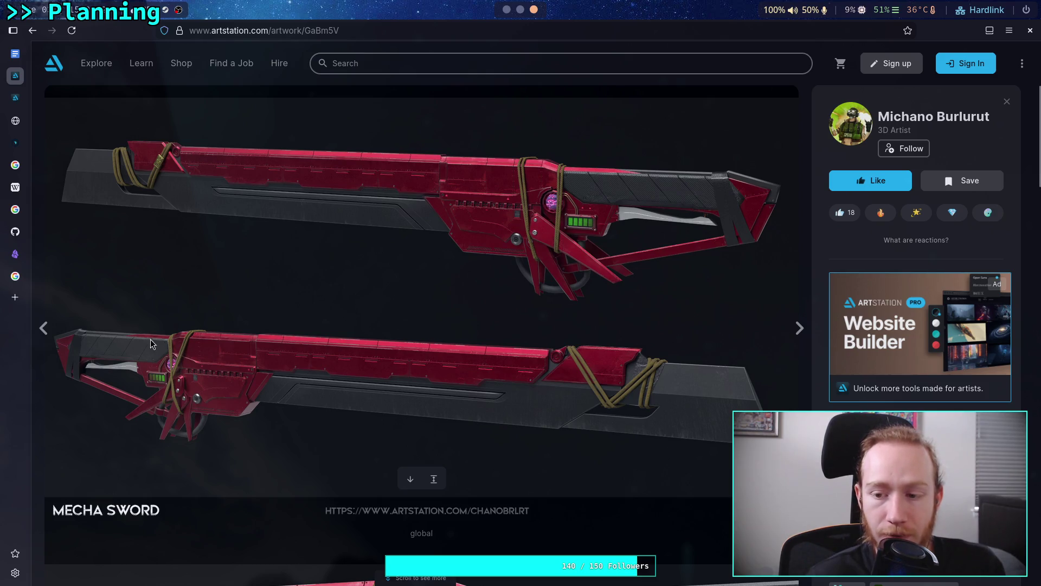
{"action": "scroll", "coordinate": [122, 207], "scroll_direction": "down", "scroll_amount": 5}
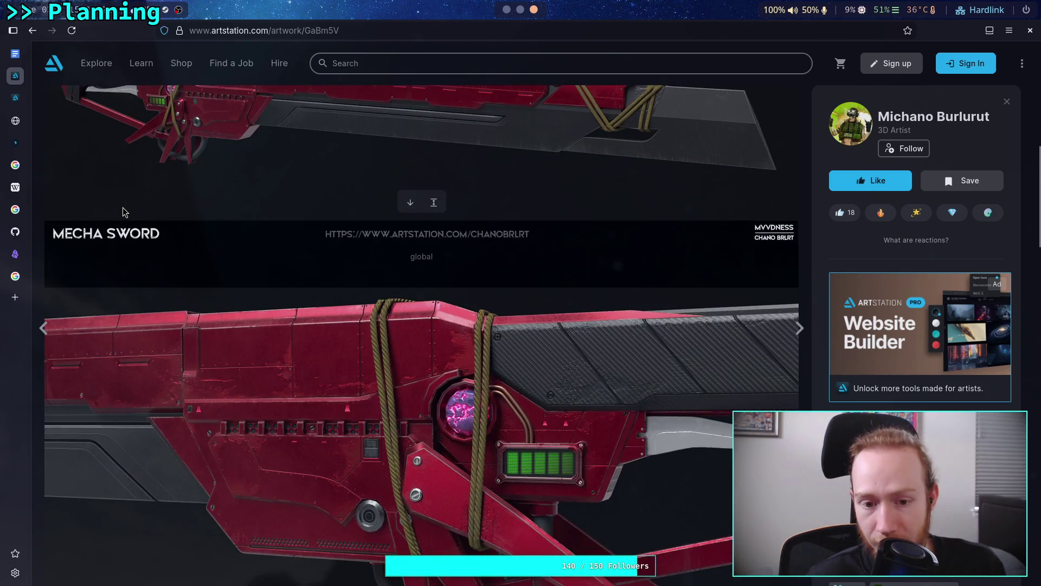
{"action": "scroll", "coordinate": [123, 210], "scroll_direction": "up", "scroll_amount": 5}
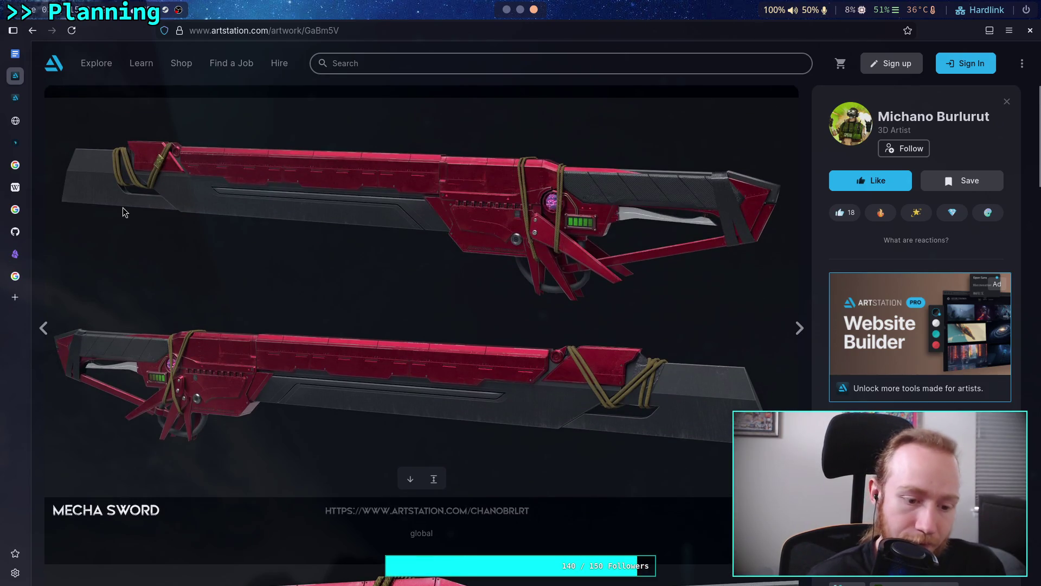
{"action": "left_click", "coordinate": [31, 33]}
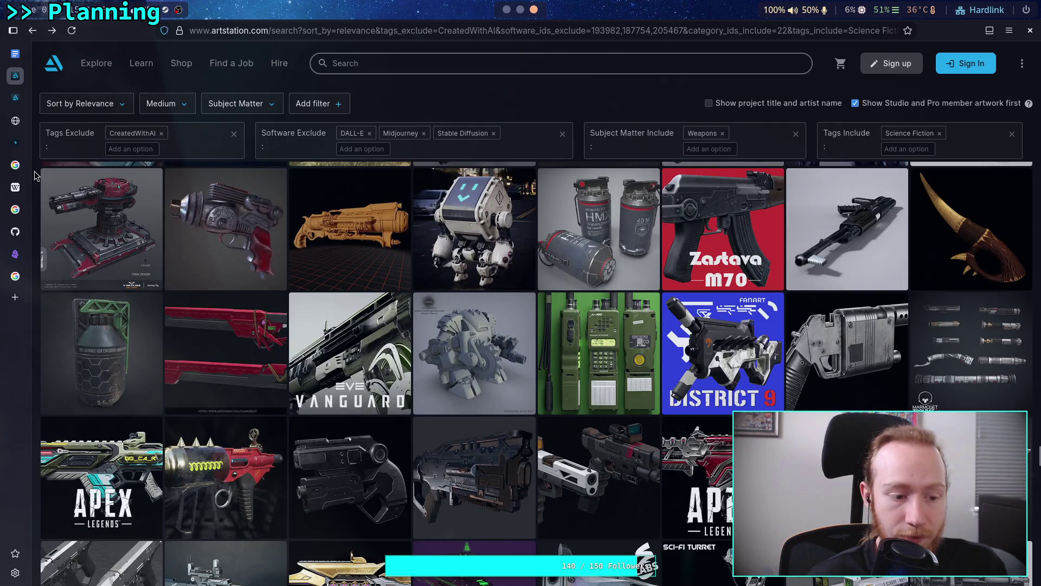
{"action": "scroll", "coordinate": [34, 176], "scroll_direction": "down", "scroll_amount": 3}
{"action": "scroll", "coordinate": [34, 176], "scroll_direction": "down", "scroll_amount": 2}
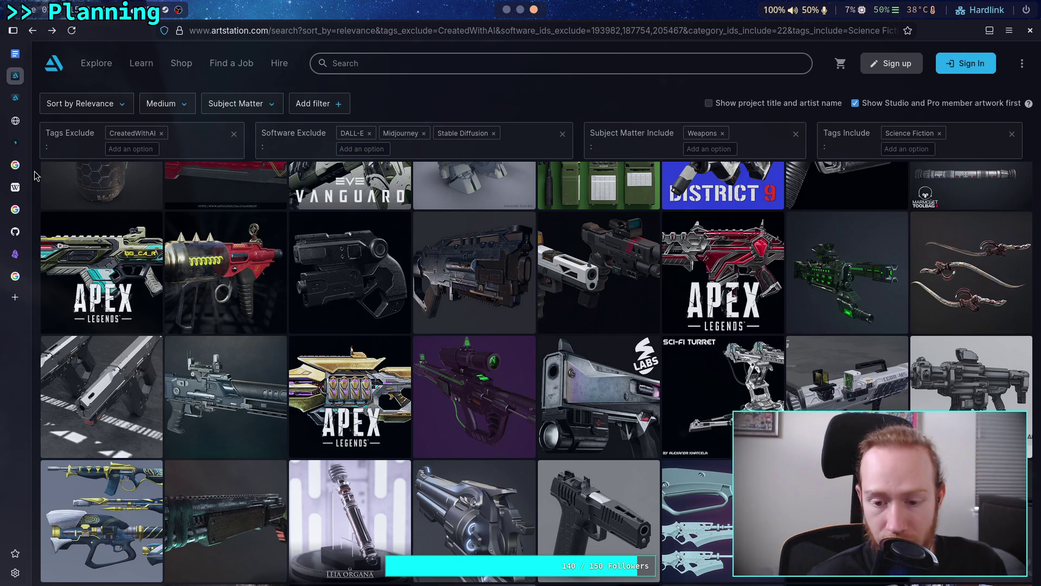
{"action": "scroll", "coordinate": [34, 176], "scroll_direction": "down", "scroll_amount": 2}
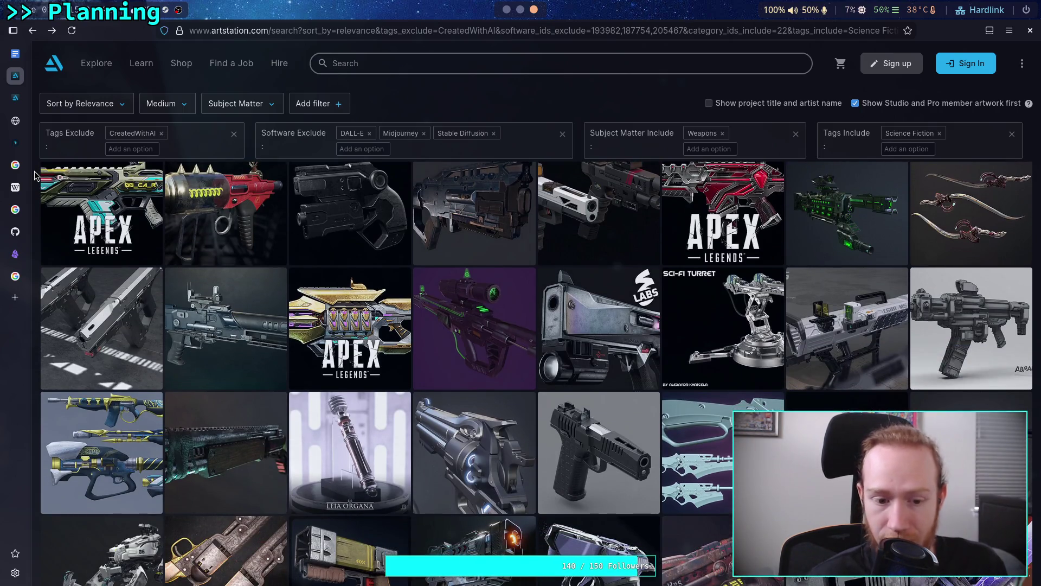
{"action": "scroll", "coordinate": [34, 175], "scroll_direction": "down", "scroll_amount": 2}
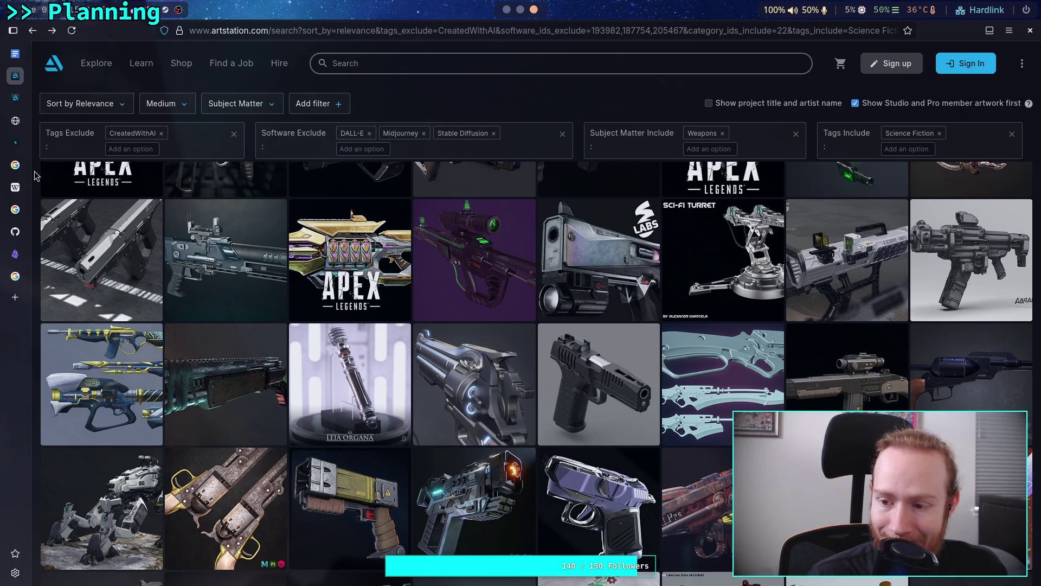
{"action": "scroll", "coordinate": [34, 175], "scroll_direction": "down", "scroll_amount": 4}
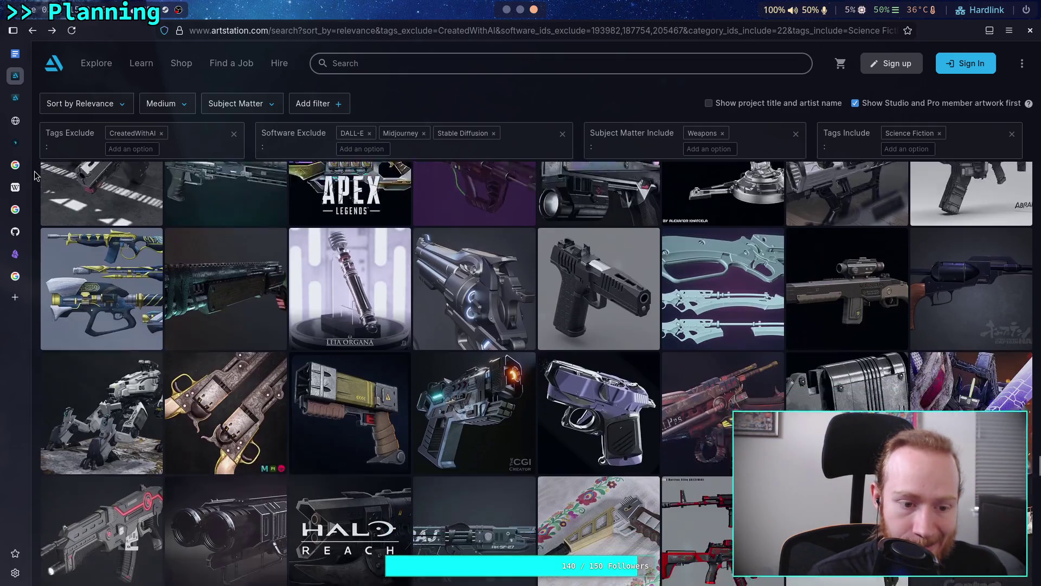
{"action": "scroll", "coordinate": [34, 175], "scroll_direction": "down", "scroll_amount": 1}
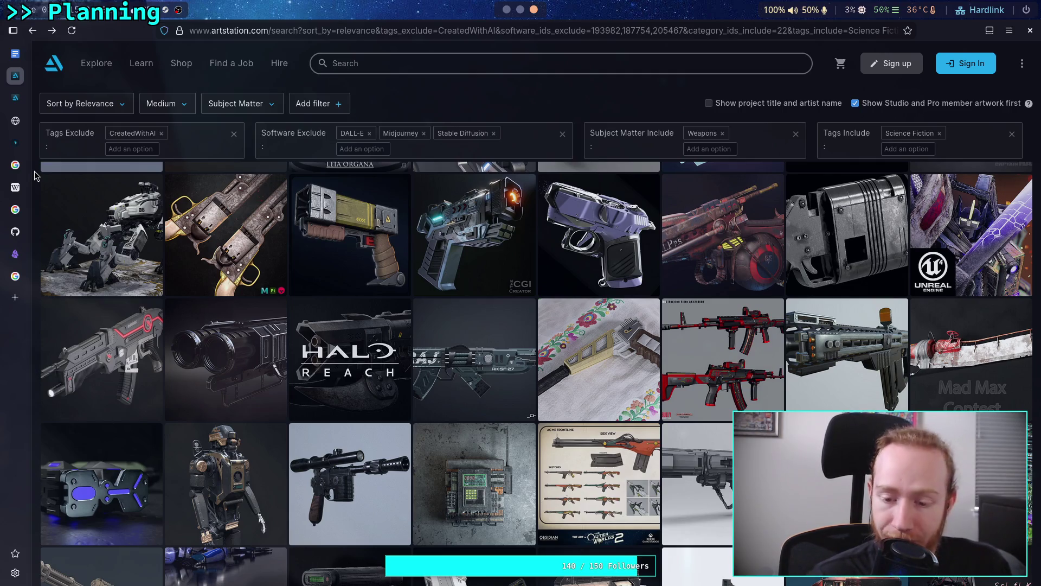
{"action": "scroll", "coordinate": [34, 176], "scroll_direction": "down", "scroll_amount": 3}
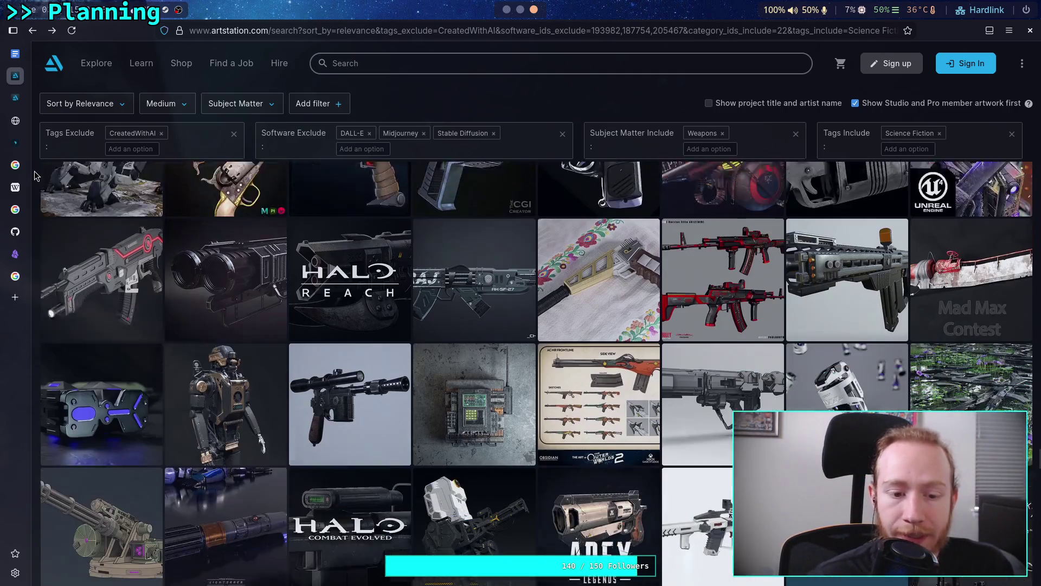
{"action": "scroll", "coordinate": [34, 175], "scroll_direction": "down", "scroll_amount": 1}
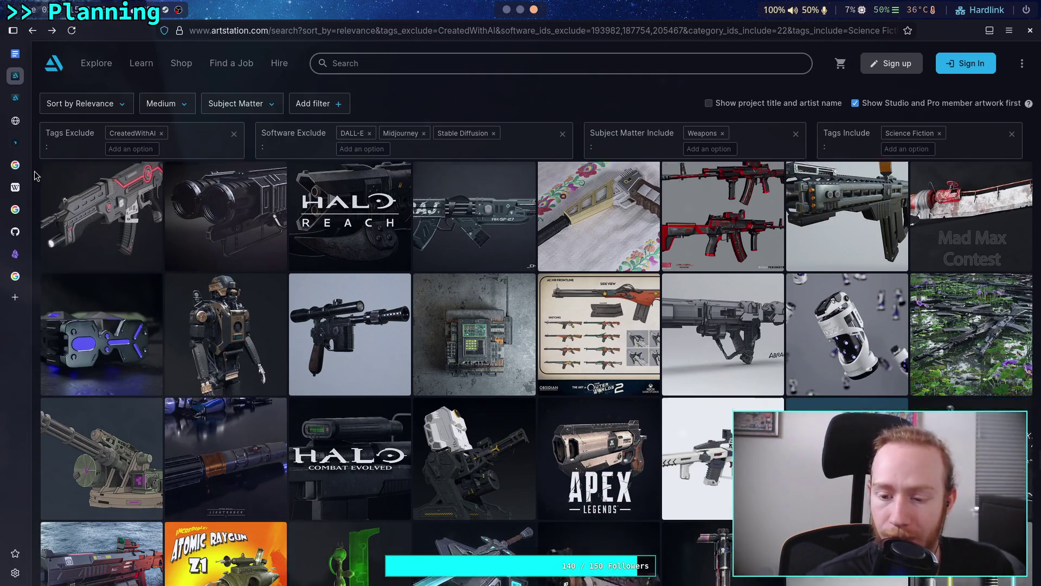
{"action": "scroll", "coordinate": [34, 175], "scroll_direction": "down", "scroll_amount": 3}
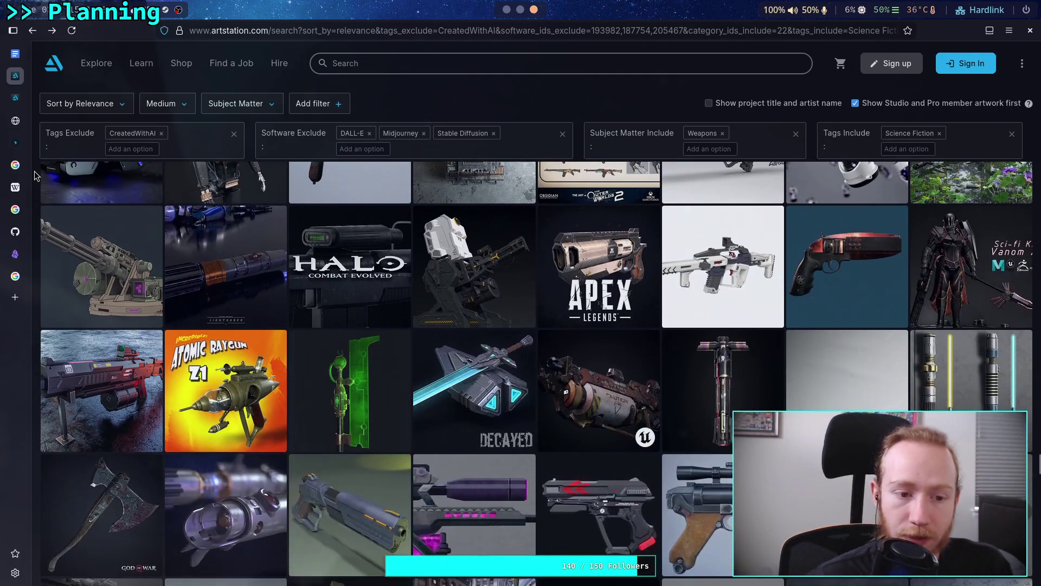
{"action": "scroll", "coordinate": [34, 175], "scroll_direction": "up", "scroll_amount": 6}
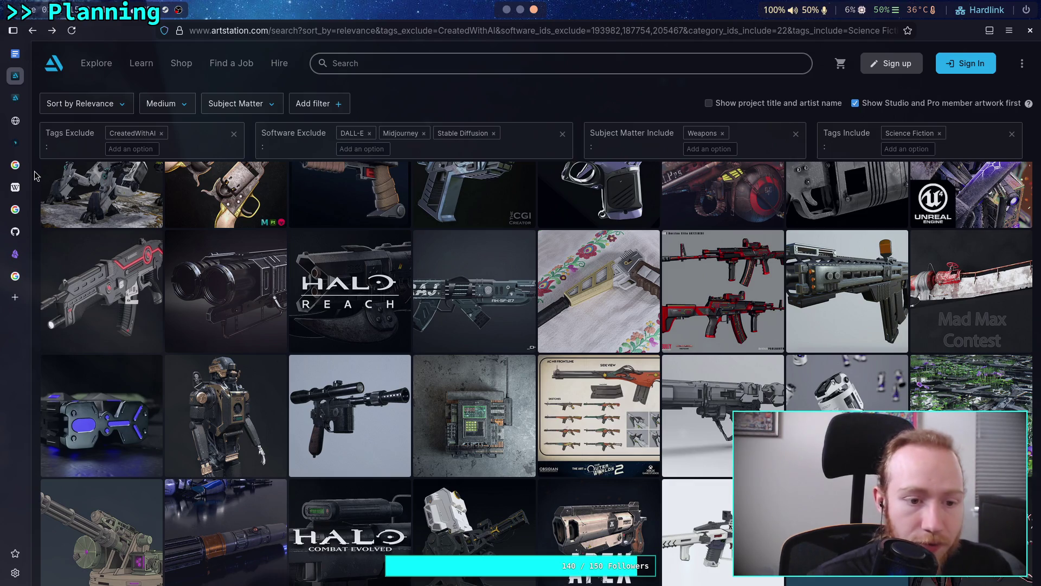
{"action": "scroll", "coordinate": [34, 175], "scroll_direction": "down", "scroll_amount": 1}
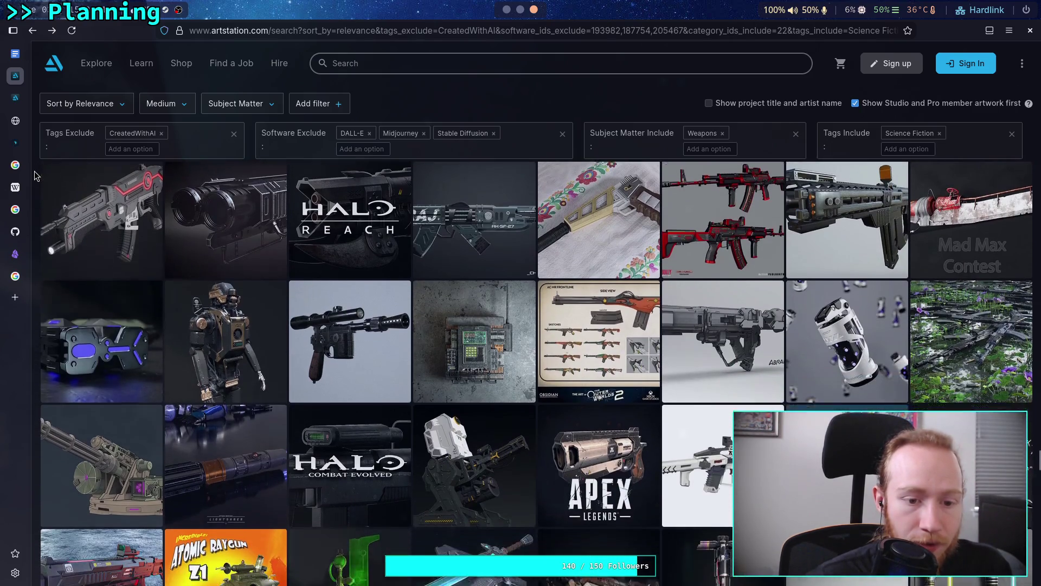
{"action": "scroll", "coordinate": [35, 176], "scroll_direction": "down", "scroll_amount": 4}
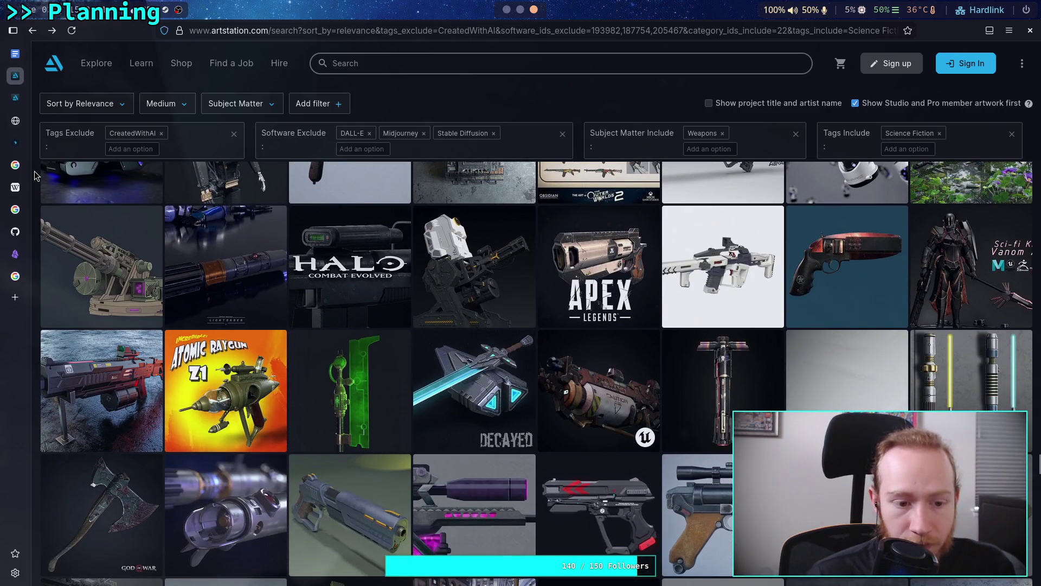
{"action": "scroll", "coordinate": [34, 175], "scroll_direction": "down", "scroll_amount": 3}
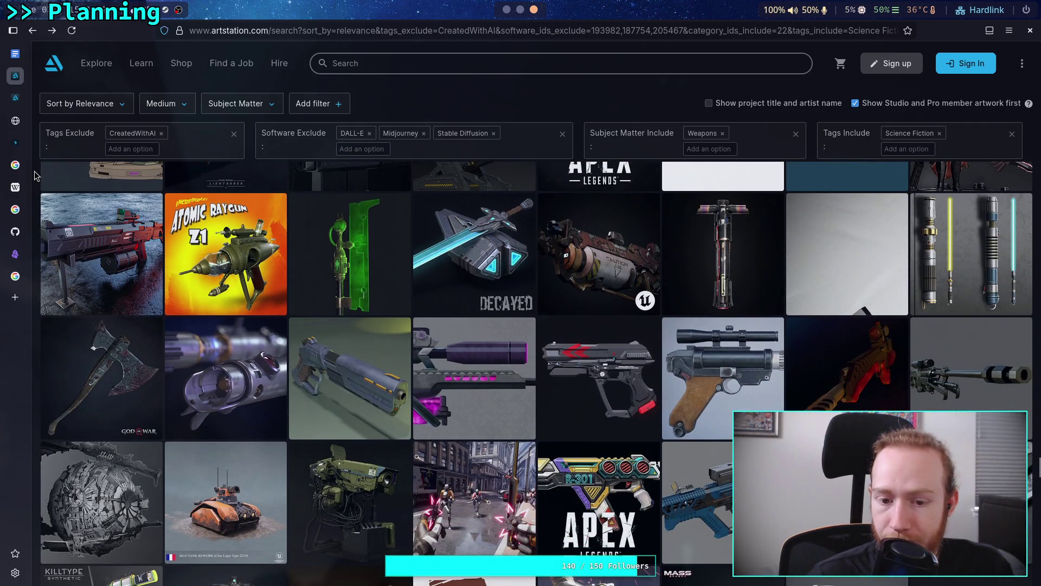
{"action": "scroll", "coordinate": [34, 175], "scroll_direction": "down", "scroll_amount": 2}
{"action": "left_click", "coordinate": [520, 11]}
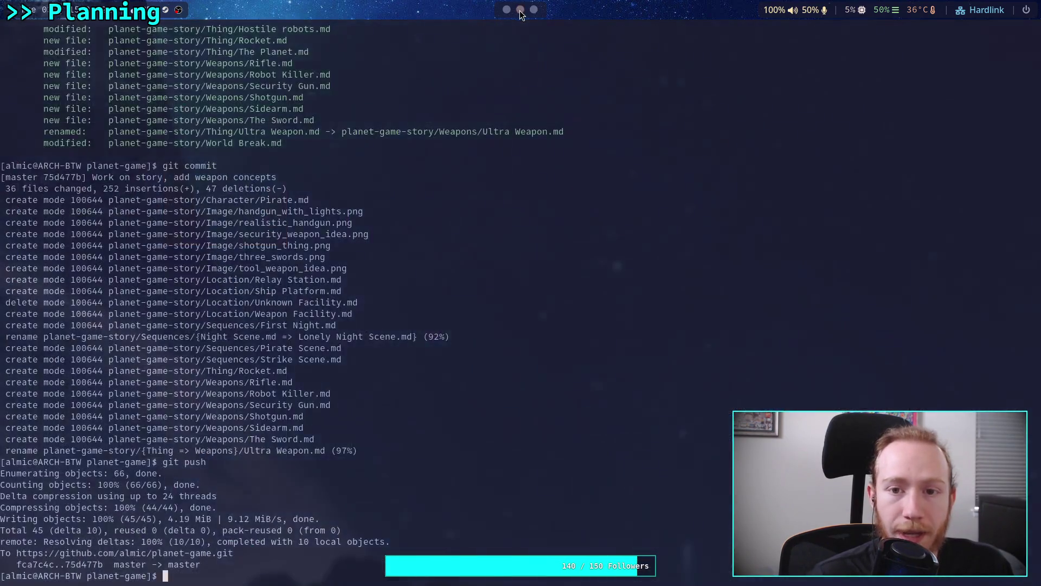
{"action": "left_click", "coordinate": [507, 10]}
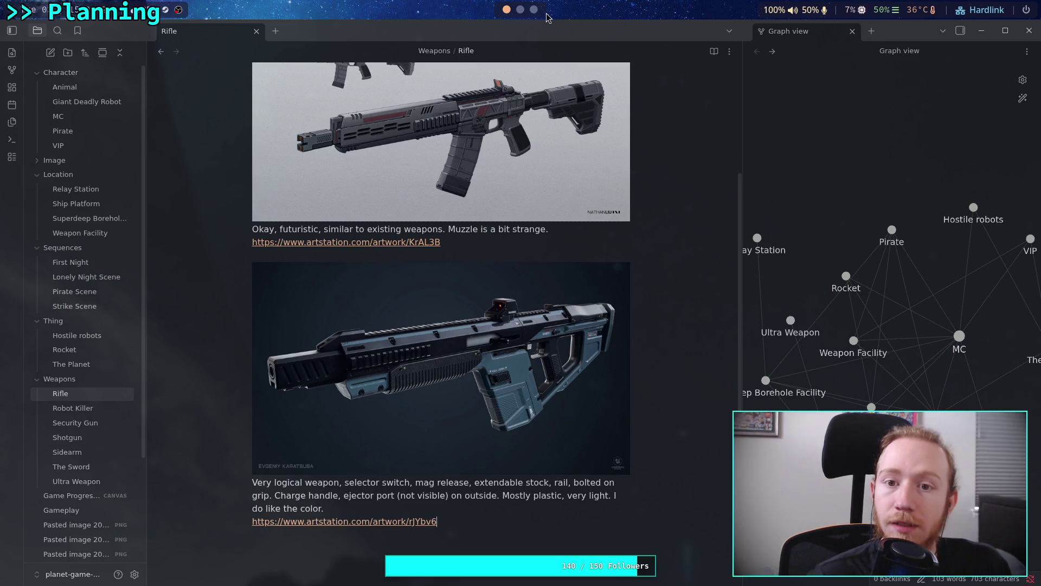
{"action": "left_click", "coordinate": [521, 10]}
{"action": "left_click", "coordinate": [534, 9]}
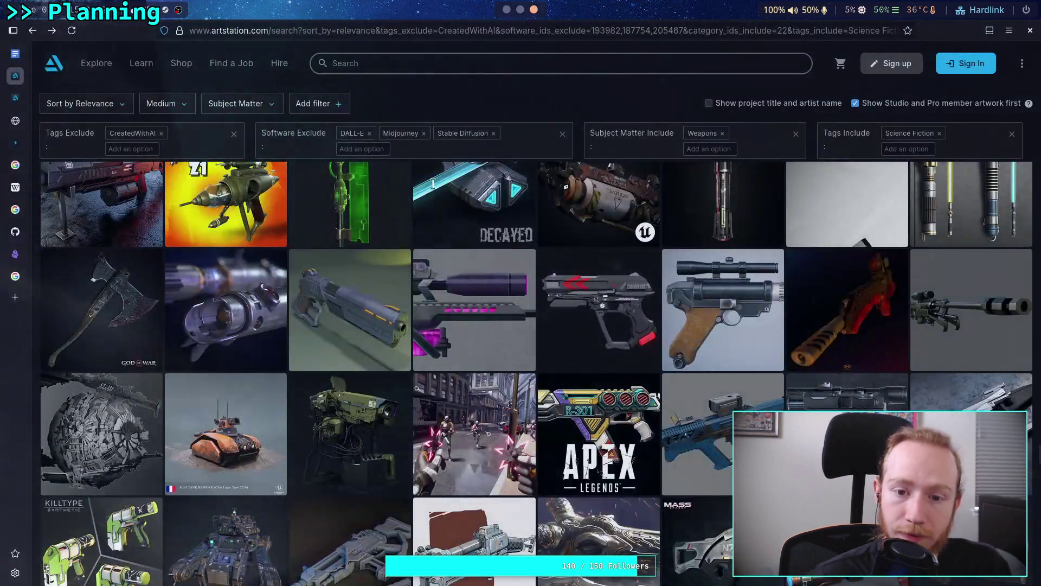
{"action": "scroll", "coordinate": [39, 282], "scroll_direction": "down", "scroll_amount": 1}
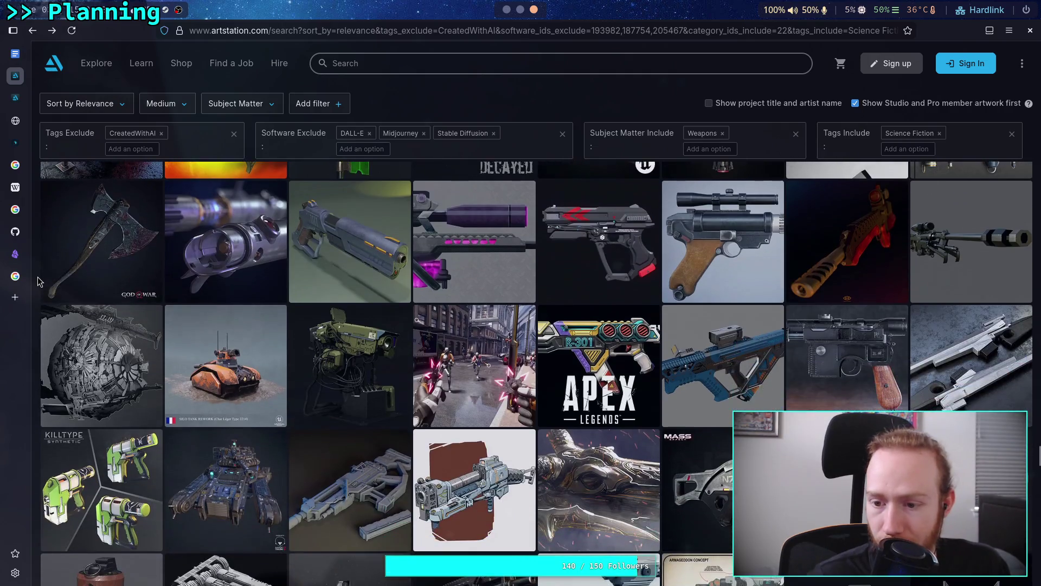
{"action": "scroll", "coordinate": [39, 281], "scroll_direction": "down", "scroll_amount": 1}
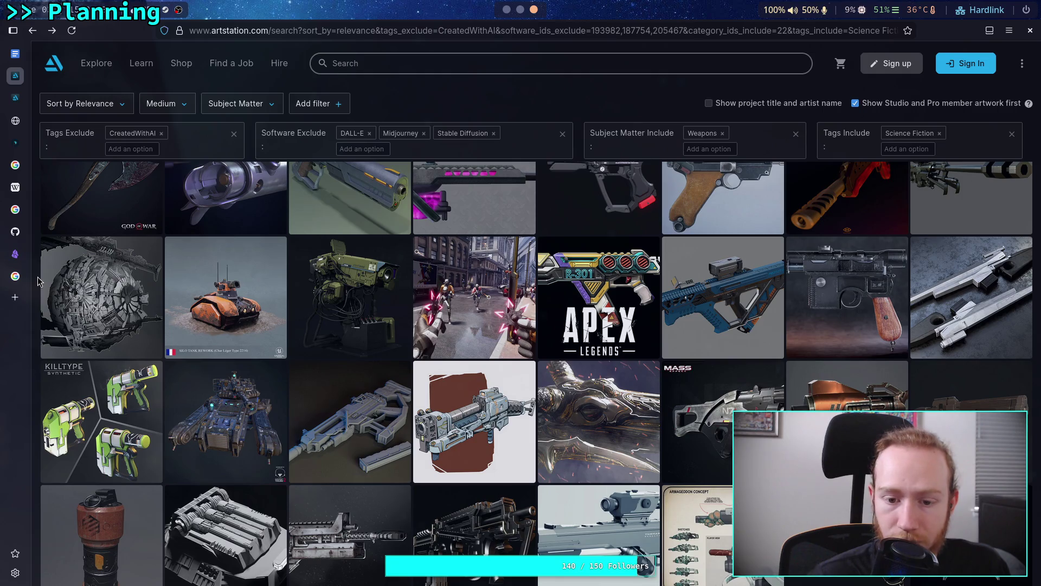
{"action": "scroll", "coordinate": [39, 282], "scroll_direction": "down", "scroll_amount": 1}
{"action": "scroll", "coordinate": [38, 281], "scroll_direction": "down", "scroll_amount": 1}
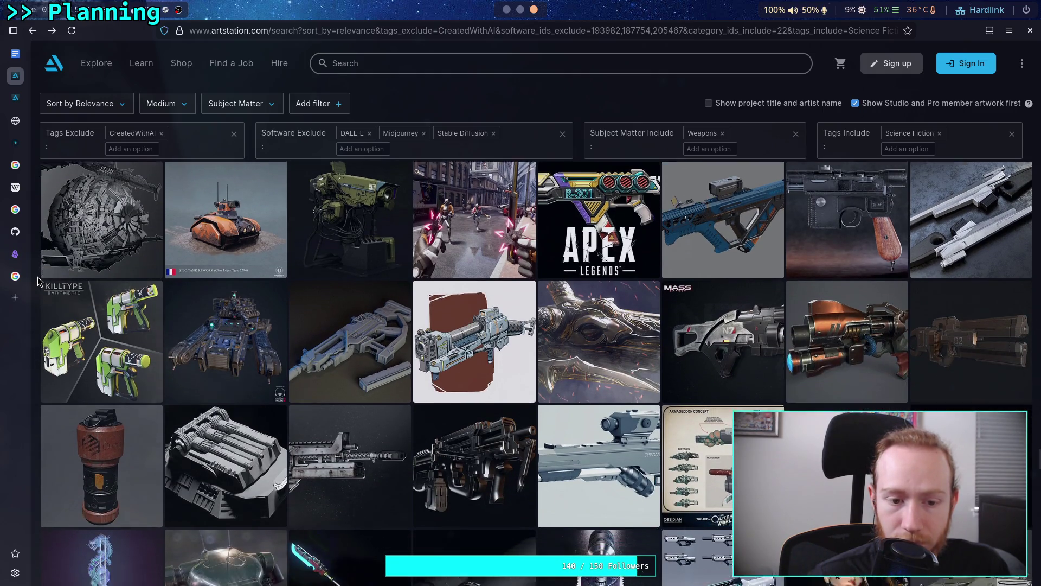
{"action": "scroll", "coordinate": [38, 281], "scroll_direction": "down", "scroll_amount": 2}
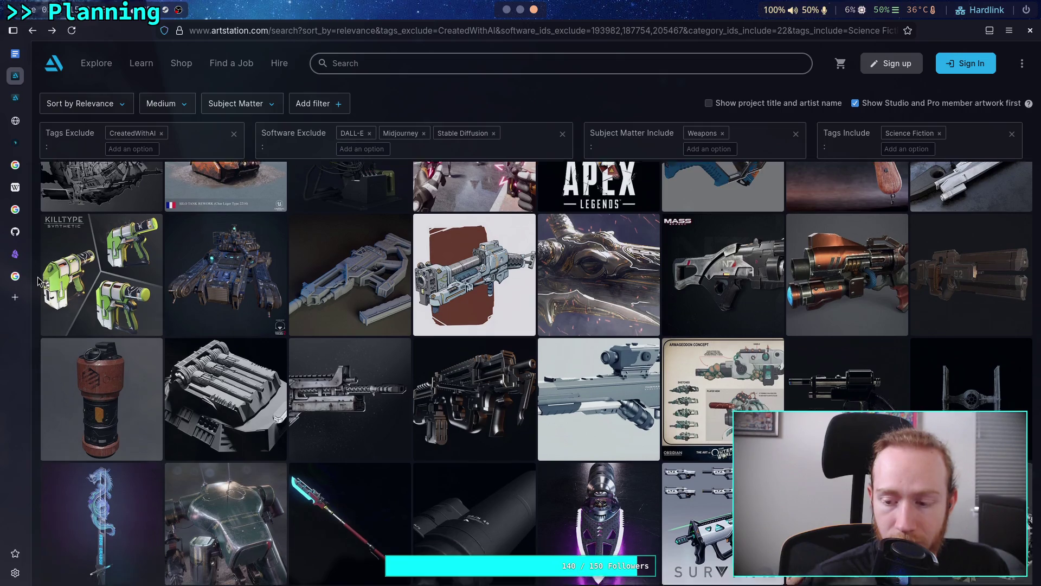
{"action": "scroll", "coordinate": [38, 281], "scroll_direction": "down", "scroll_amount": 2}
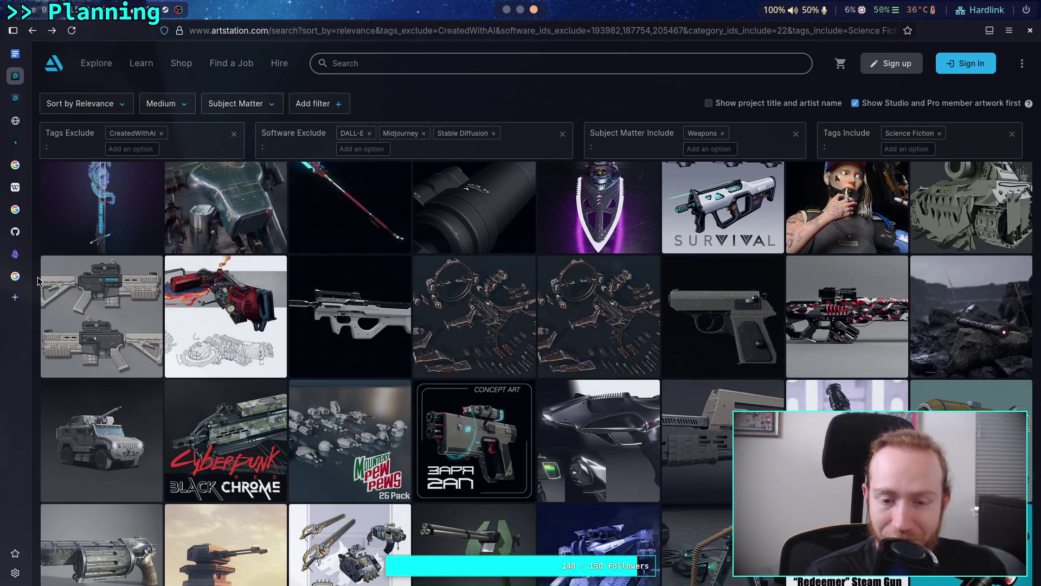
{"action": "scroll", "coordinate": [39, 281], "scroll_direction": "down", "scroll_amount": 2}
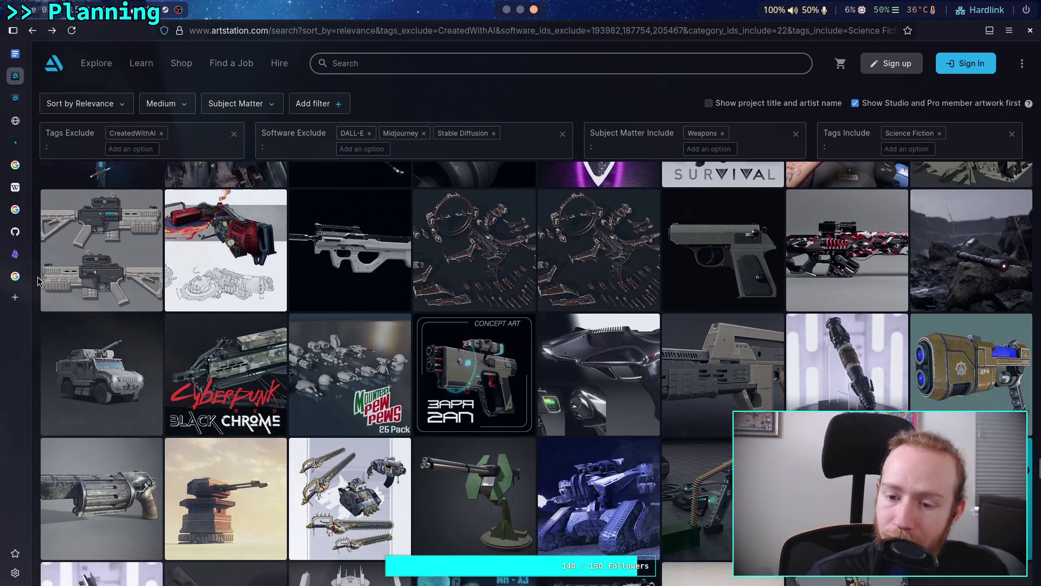
{"action": "scroll", "coordinate": [38, 281], "scroll_direction": "down", "scroll_amount": 3}
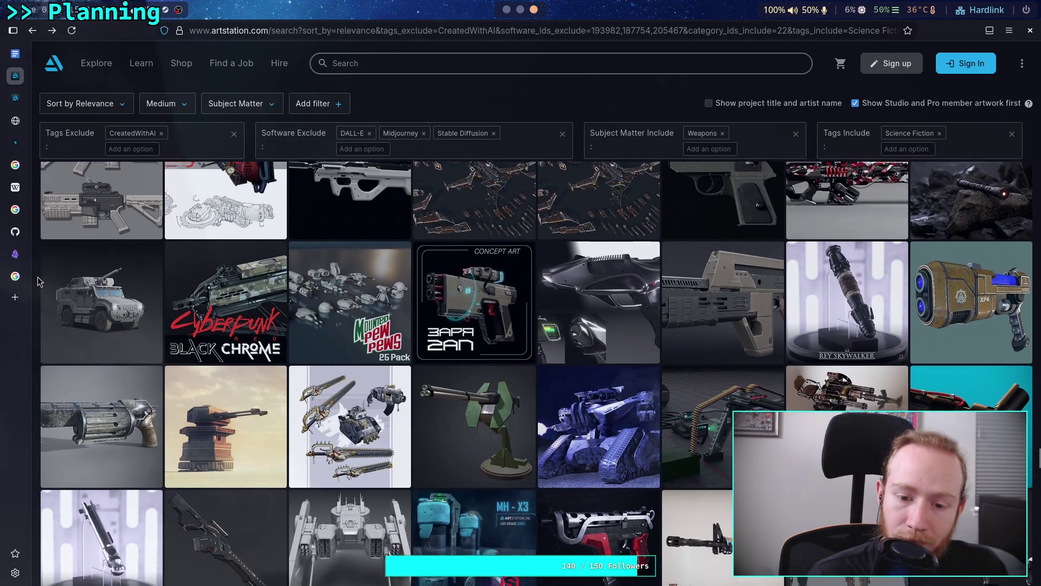
{"action": "scroll", "coordinate": [38, 281], "scroll_direction": "down", "scroll_amount": 2}
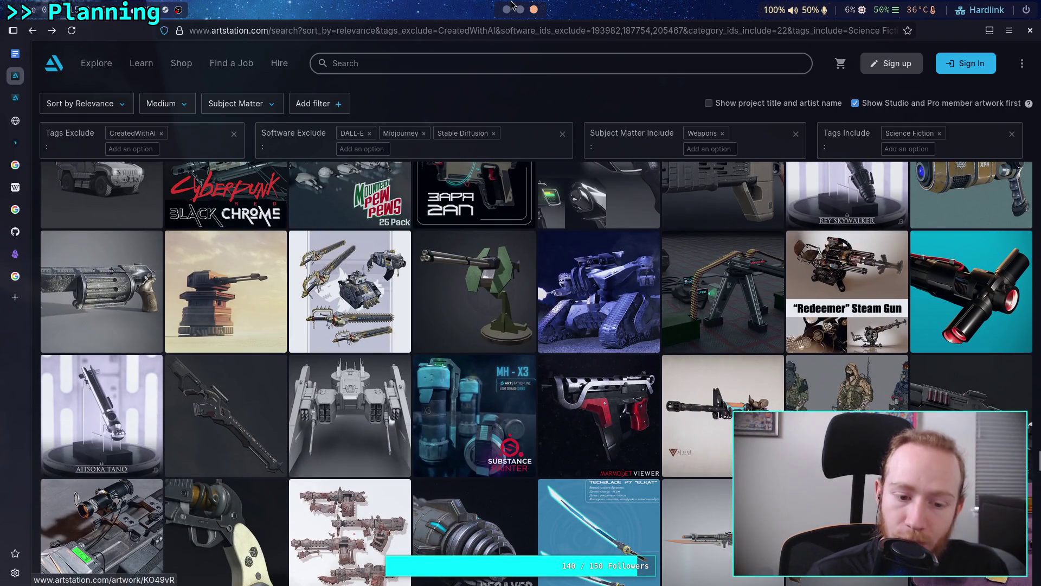
{"action": "left_click", "coordinate": [522, 11]}
{"action": "left_click", "coordinate": [507, 10]}
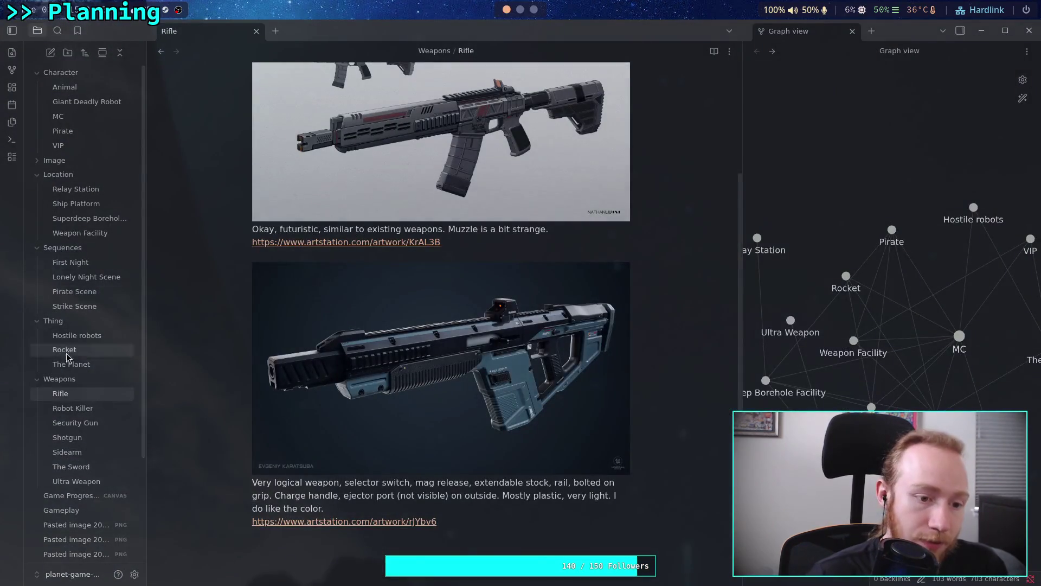
{"action": "left_click", "coordinate": [86, 409]}
{"action": "left_click", "coordinate": [93, 427]}
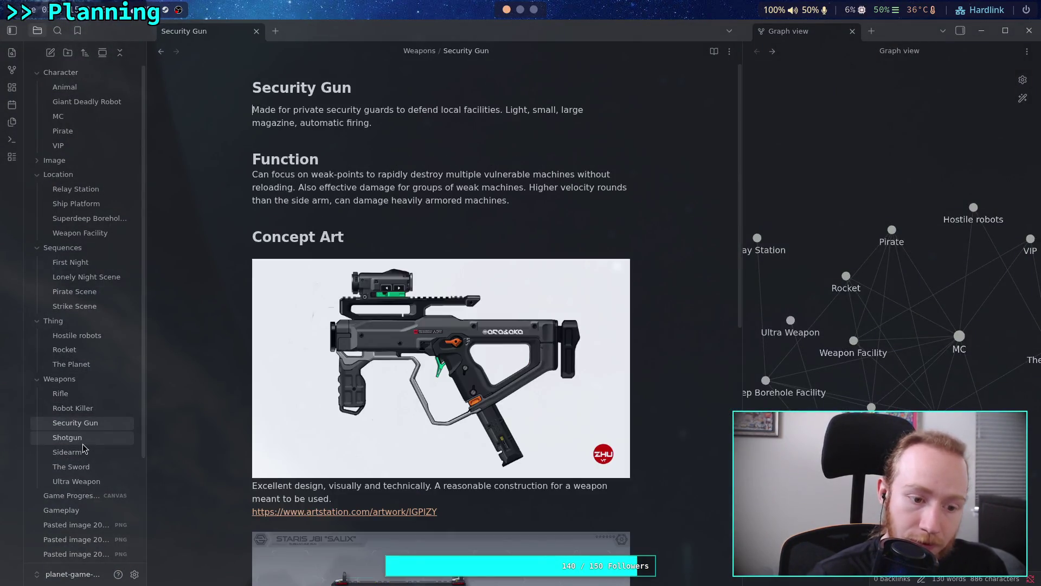
{"action": "left_click", "coordinate": [87, 439]}
{"action": "left_click", "coordinate": [86, 452]}
{"action": "left_click", "coordinate": [90, 467]}
{"action": "left_click", "coordinate": [76, 481]}
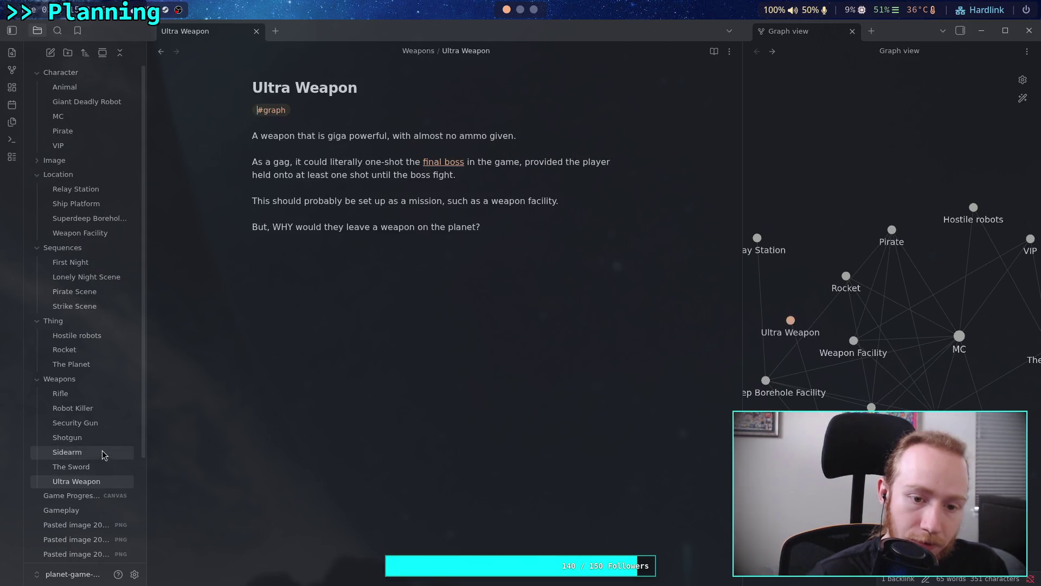
{"action": "left_click", "coordinate": [534, 9]}
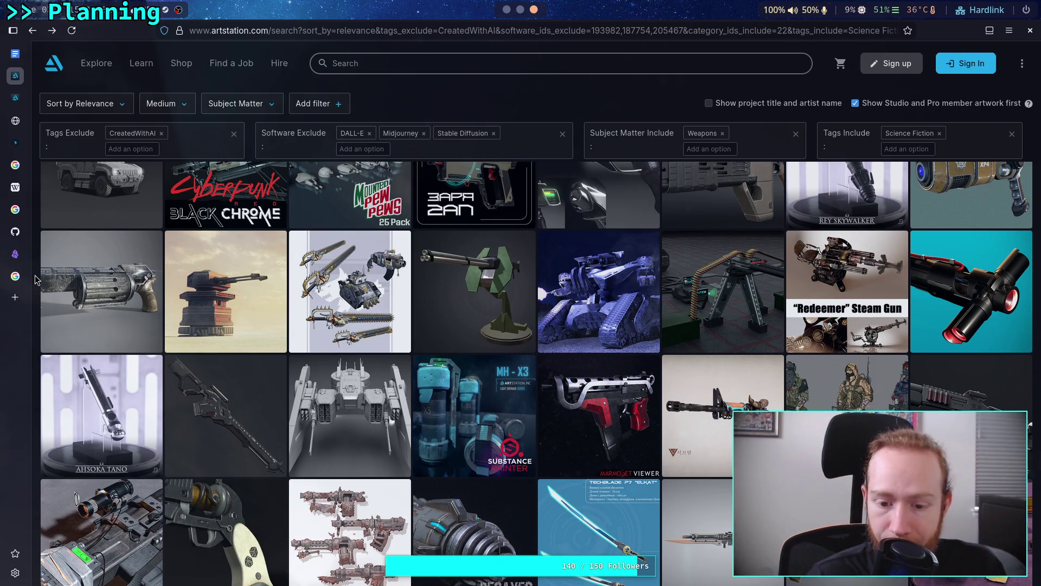
- Scroll further down the weapon results and open the white-and-grey 'Battle Rifle: BR-70' concept
{"action": "scroll", "coordinate": [34, 279], "scroll_direction": "down", "scroll_amount": 2}
{"action": "scroll", "coordinate": [35, 279], "scroll_direction": "down", "scroll_amount": 8}
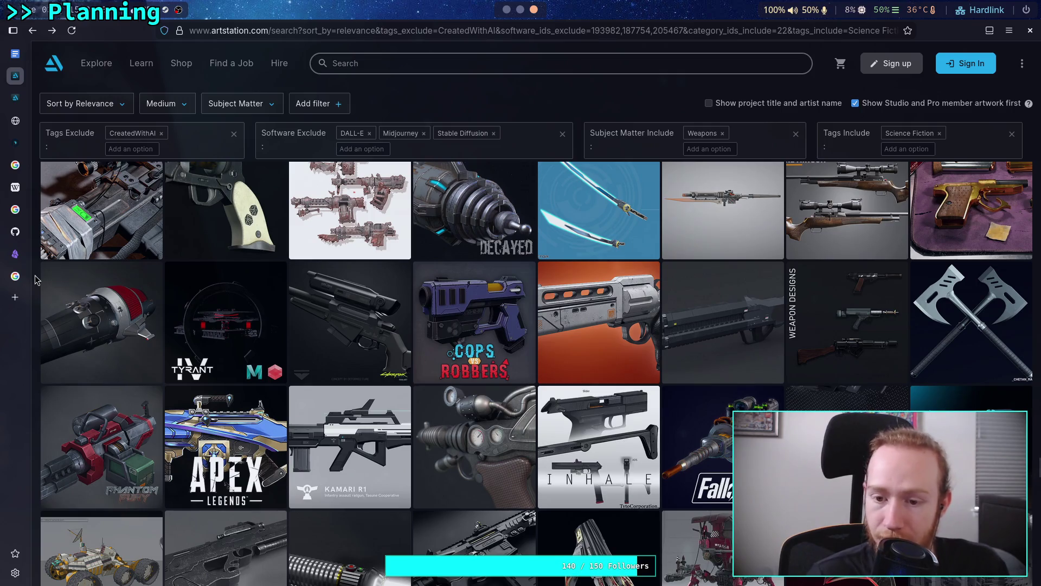
{"action": "scroll", "coordinate": [34, 280], "scroll_direction": "down", "scroll_amount": 4}
{"action": "scroll", "coordinate": [34, 279], "scroll_direction": "down", "scroll_amount": 8}
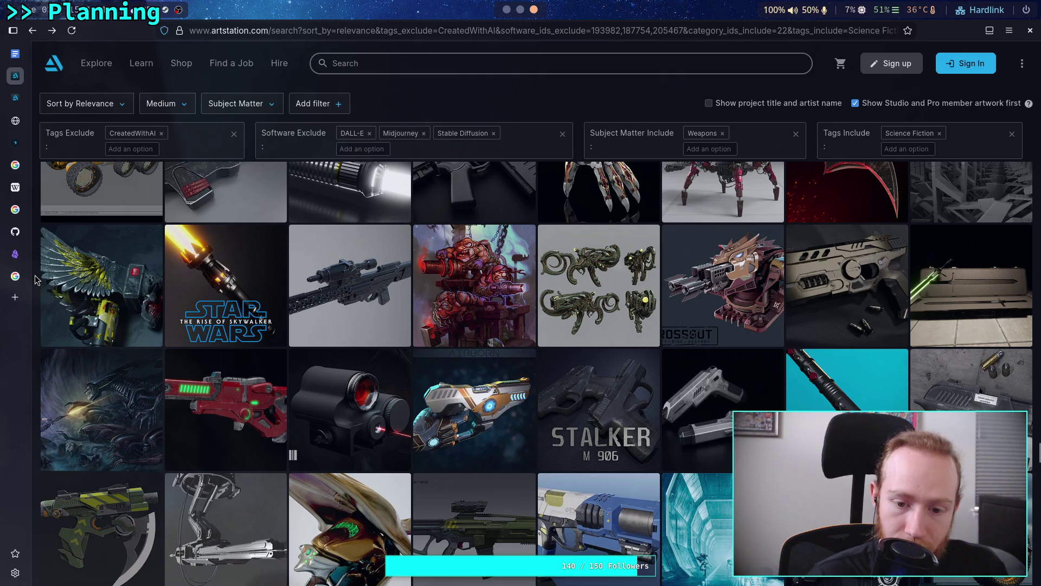
{"action": "scroll", "coordinate": [35, 279], "scroll_direction": "down", "scroll_amount": 2}
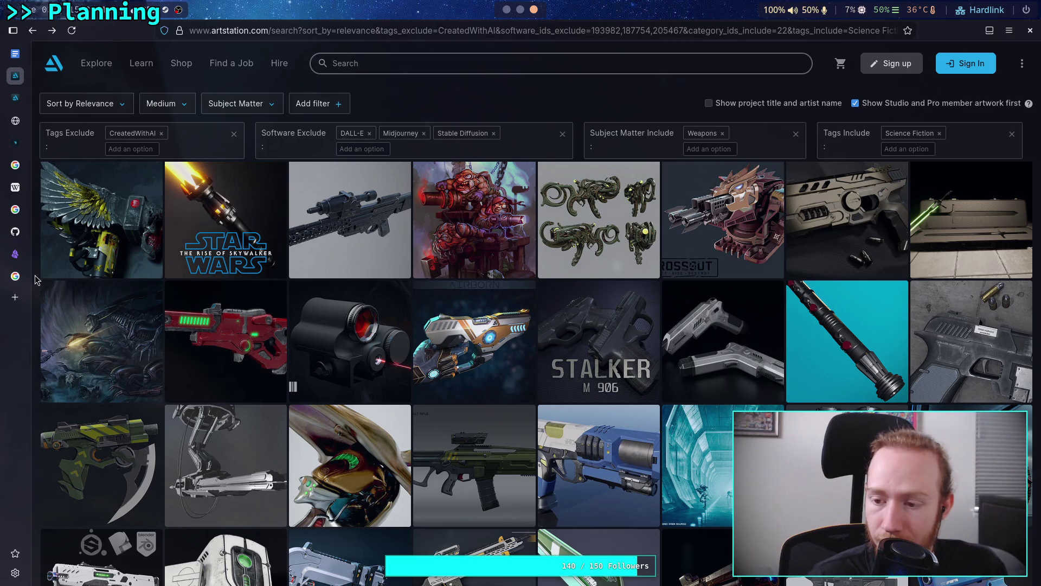
{"action": "scroll", "coordinate": [34, 279], "scroll_direction": "down", "scroll_amount": 2}
{"action": "scroll", "coordinate": [35, 279], "scroll_direction": "down", "scroll_amount": 2}
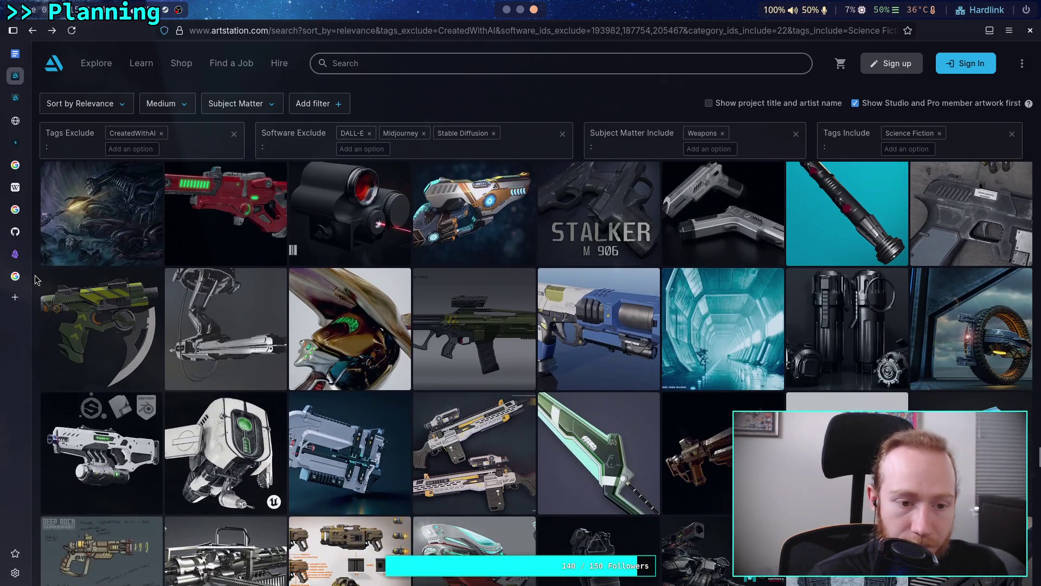
{"action": "scroll", "coordinate": [35, 279], "scroll_direction": "down", "scroll_amount": 6}
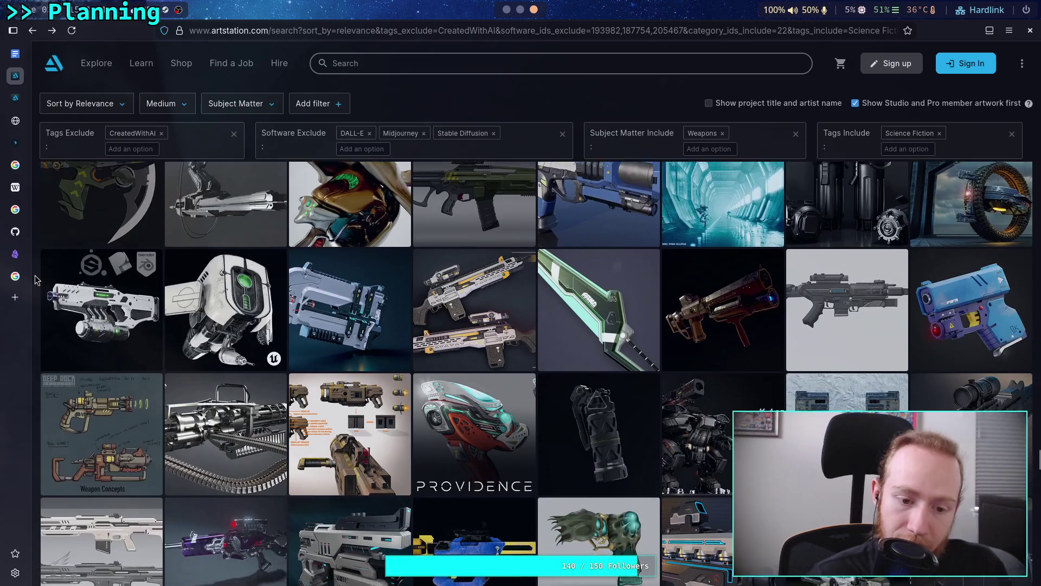
{"action": "scroll", "coordinate": [35, 279], "scroll_direction": "down", "scroll_amount": 2}
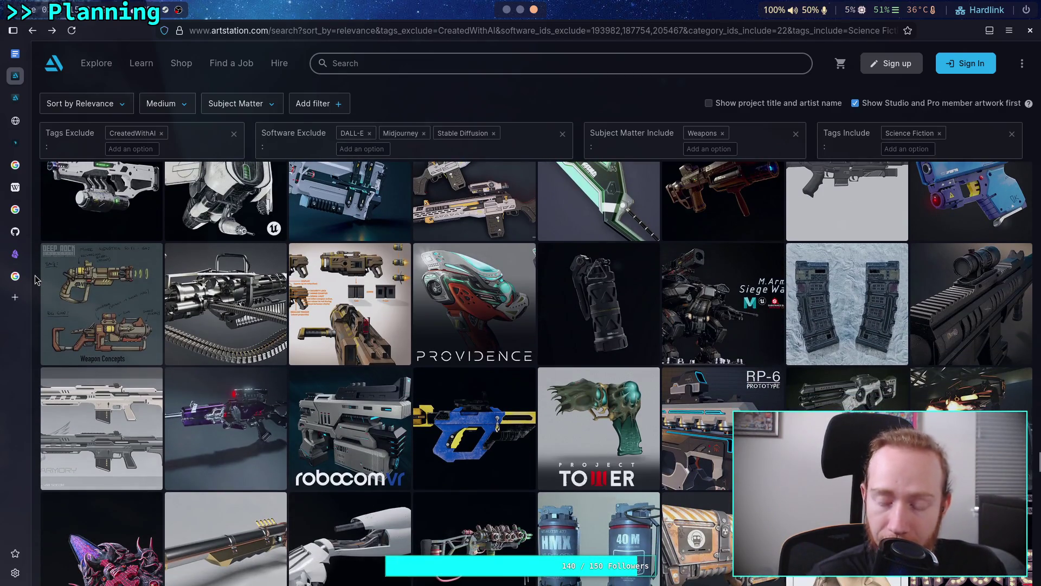
{"action": "scroll", "coordinate": [35, 279], "scroll_direction": "down", "scroll_amount": 4}
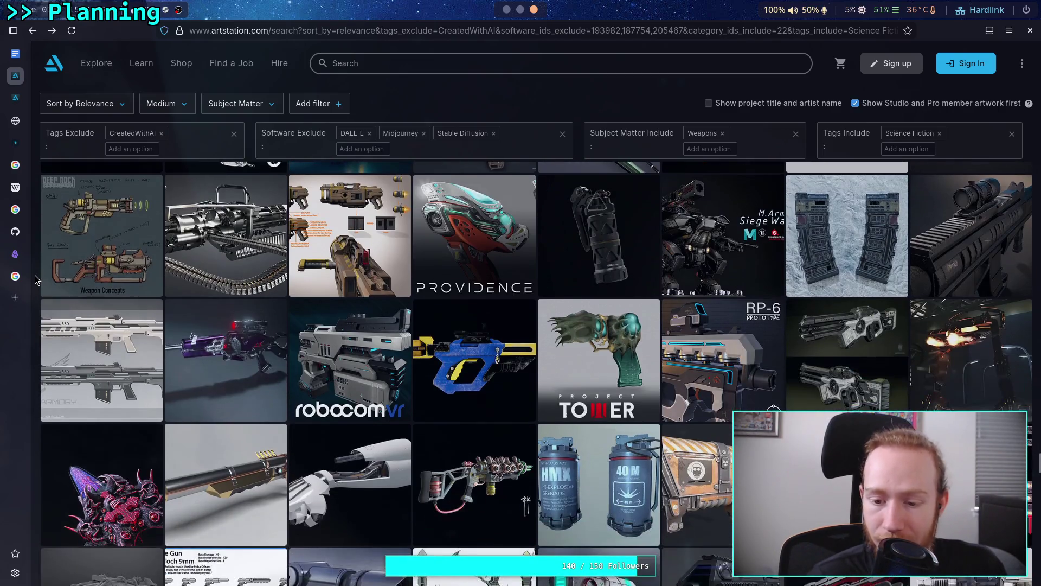
{"action": "scroll", "coordinate": [34, 279], "scroll_direction": "down", "scroll_amount": 2}
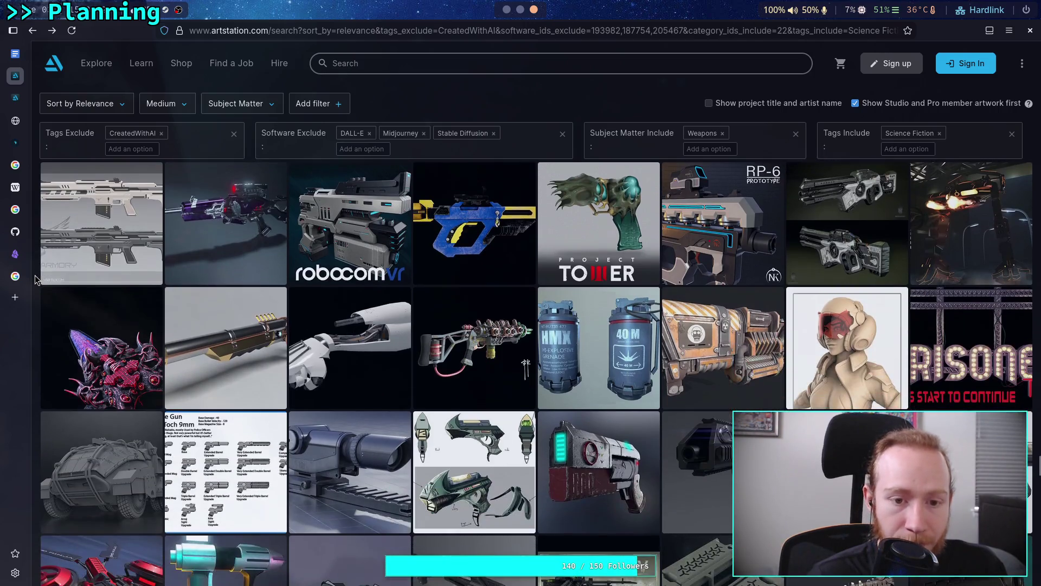
{"action": "left_click", "coordinate": [105, 222]}
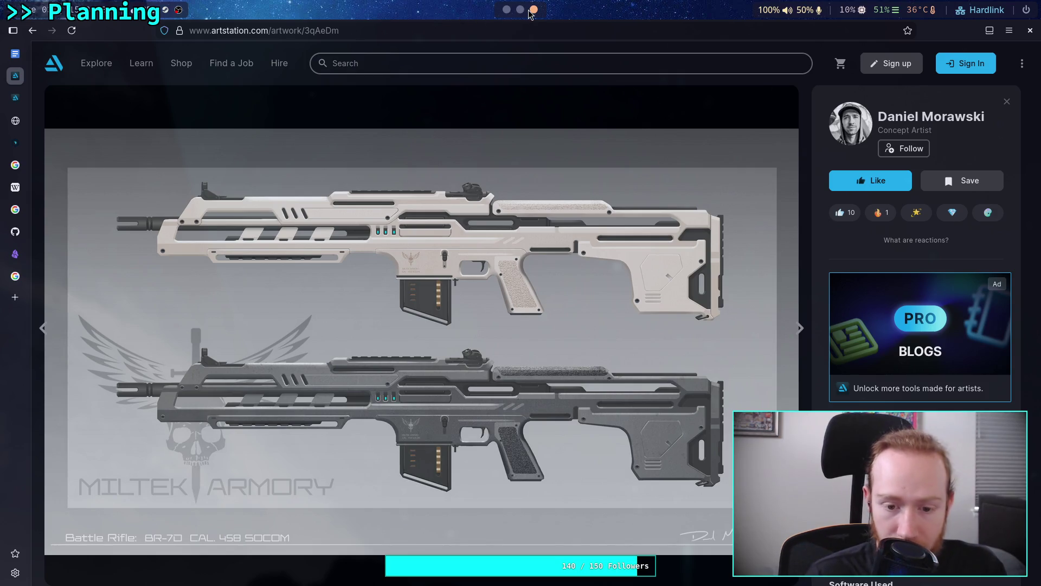
- Scroll back up on the Battle Rifle BR-70 artwork page
{"action": "scroll", "coordinate": [531, 13], "scroll_direction": "up", "scroll_amount": 2}
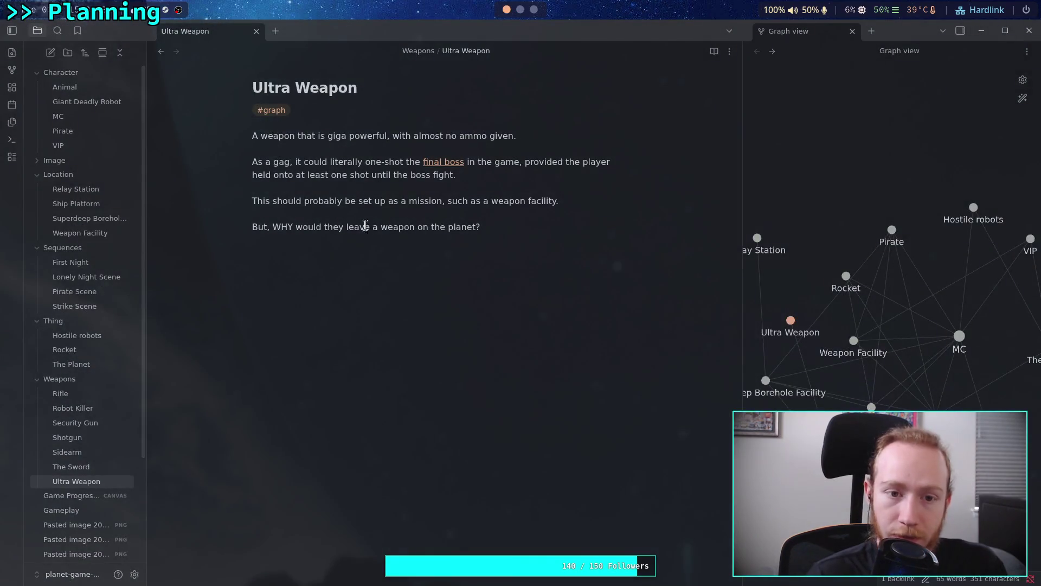
- Copy the ArtStation source link under the Rifle note's second rifle image
{"action": "left_click", "coordinate": [108, 394]}
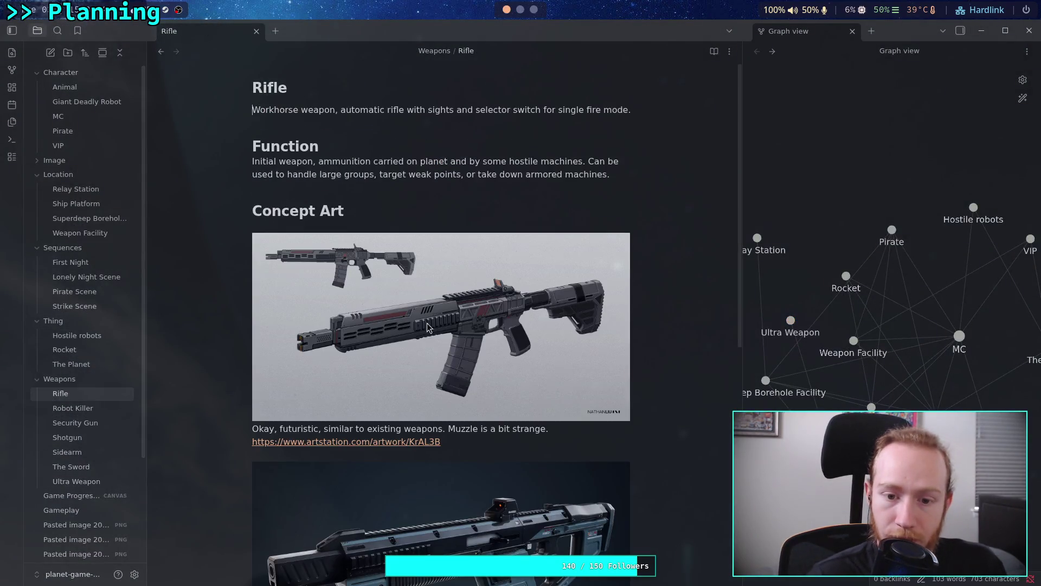
{"action": "scroll", "coordinate": [428, 327], "scroll_direction": "down", "scroll_amount": 8}
{"action": "scroll", "coordinate": [429, 328], "scroll_direction": "up", "scroll_amount": 2}
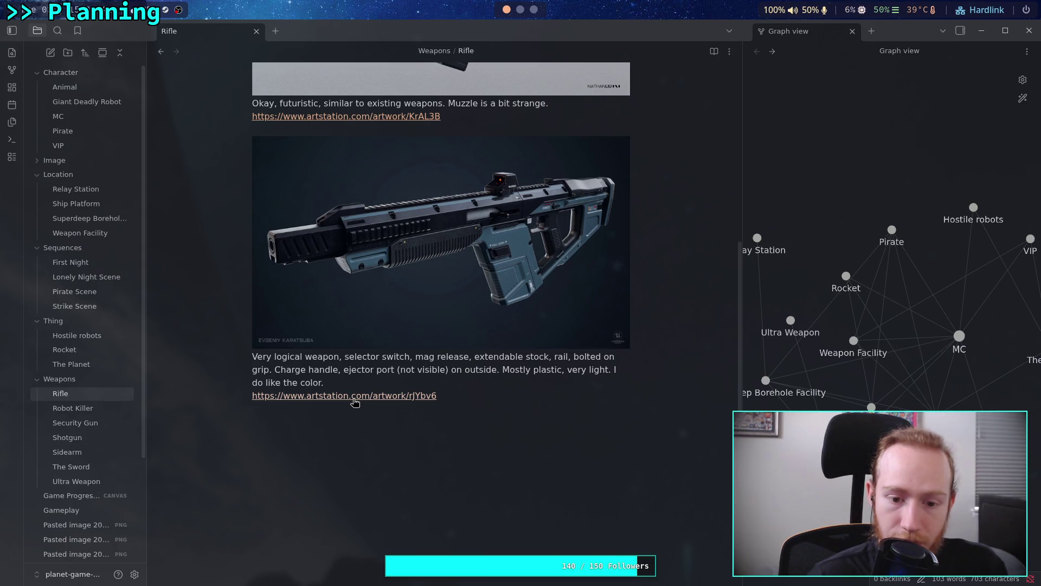
{"action": "right_click", "coordinate": [361, 402]}
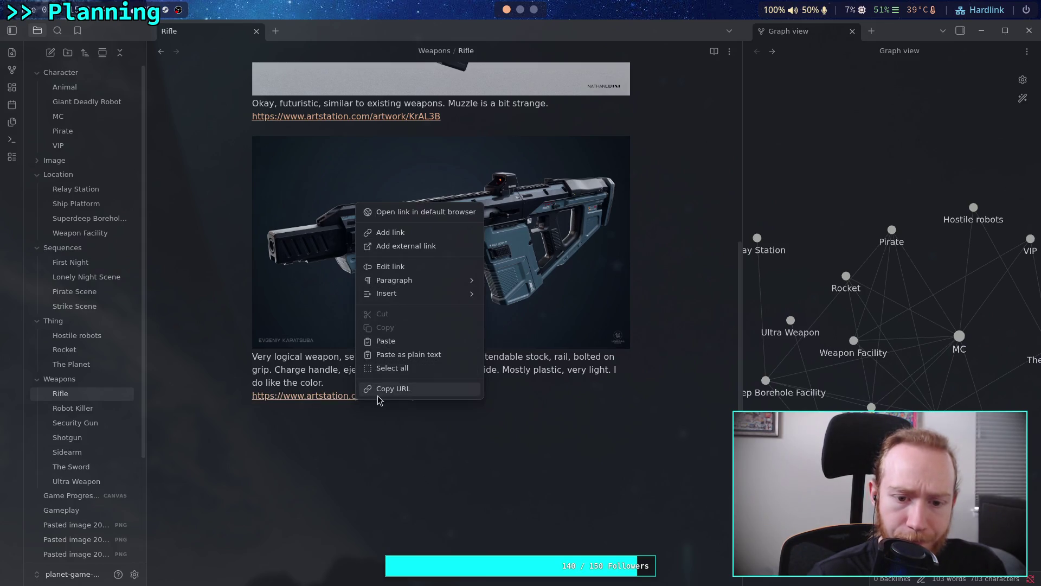
{"action": "left_click", "coordinate": [380, 390]}
- Open a new browser tab holding the copied artwork/rJYbv6 link in its address bar
{"action": "left_click", "coordinate": [521, 9]}
{"action": "left_click", "coordinate": [535, 9]}
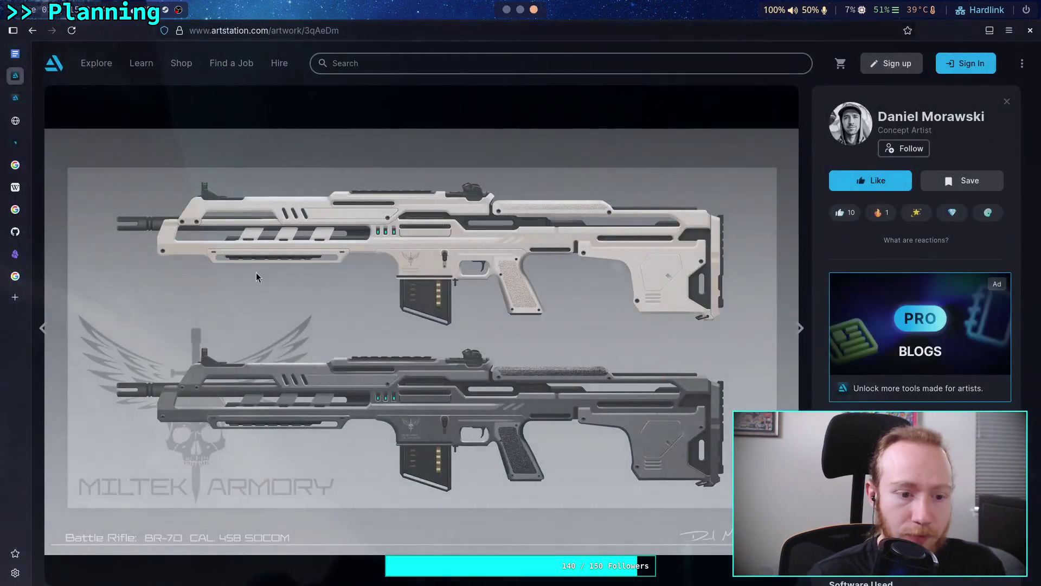
{"action": "left_click", "coordinate": [23, 294]}
{"action": "key", "text": "ctrl+v"}
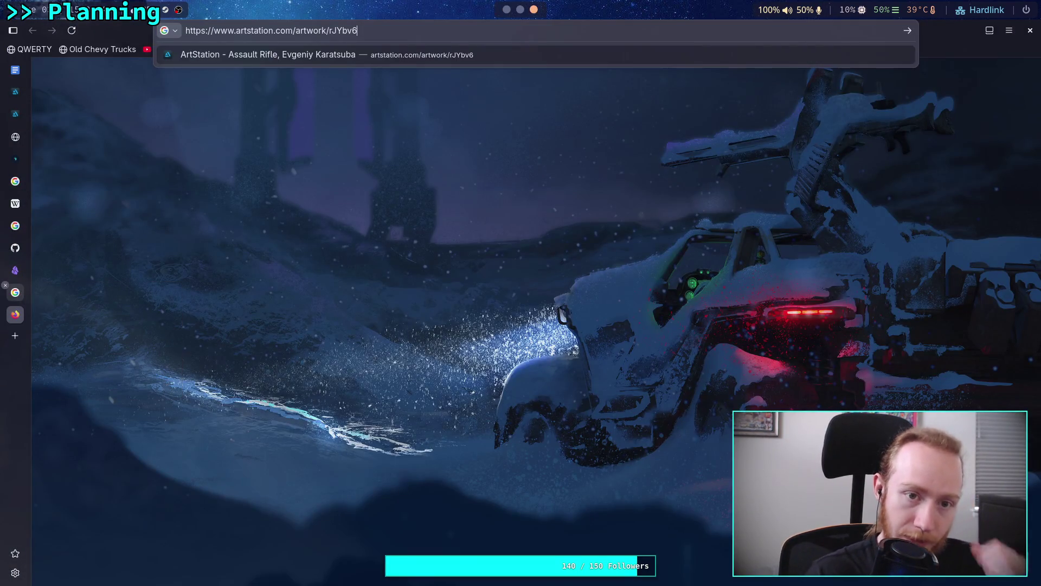
{"action": "key", "text": "Return"}
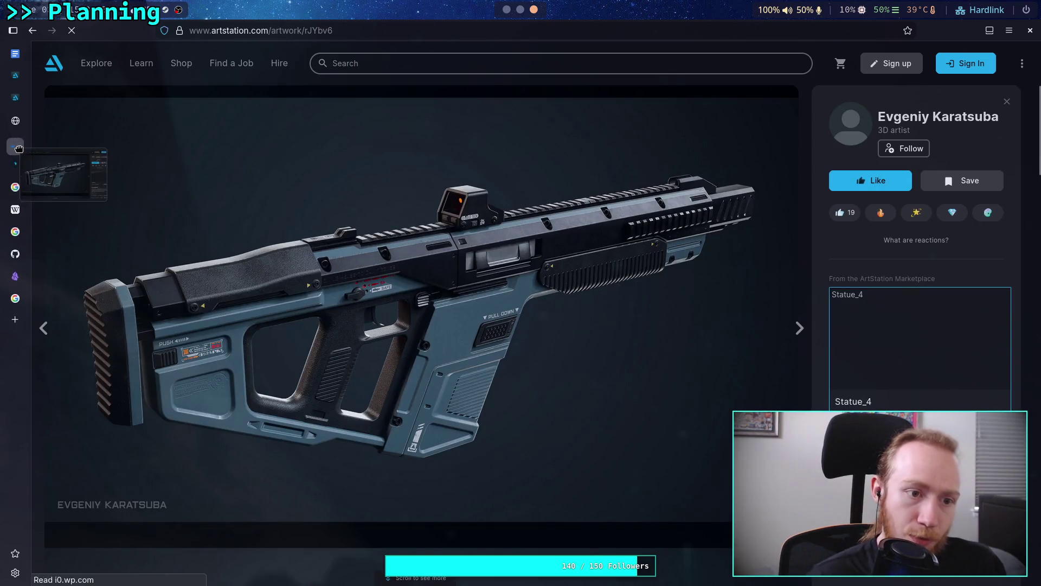
{"action": "left_click", "coordinate": [944, 117]}
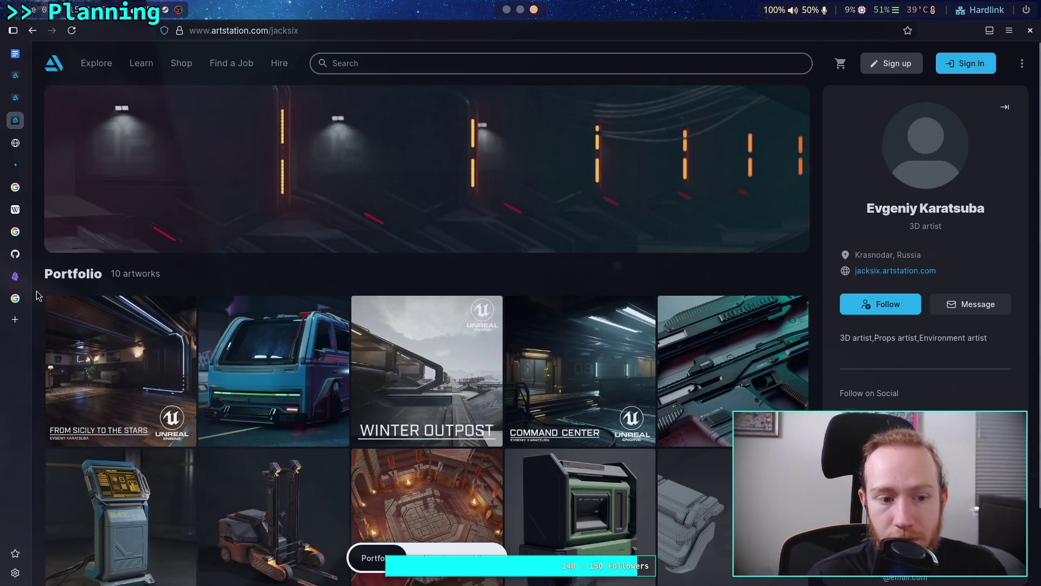
{"action": "scroll", "coordinate": [37, 295], "scroll_direction": "down", "scroll_amount": 5}
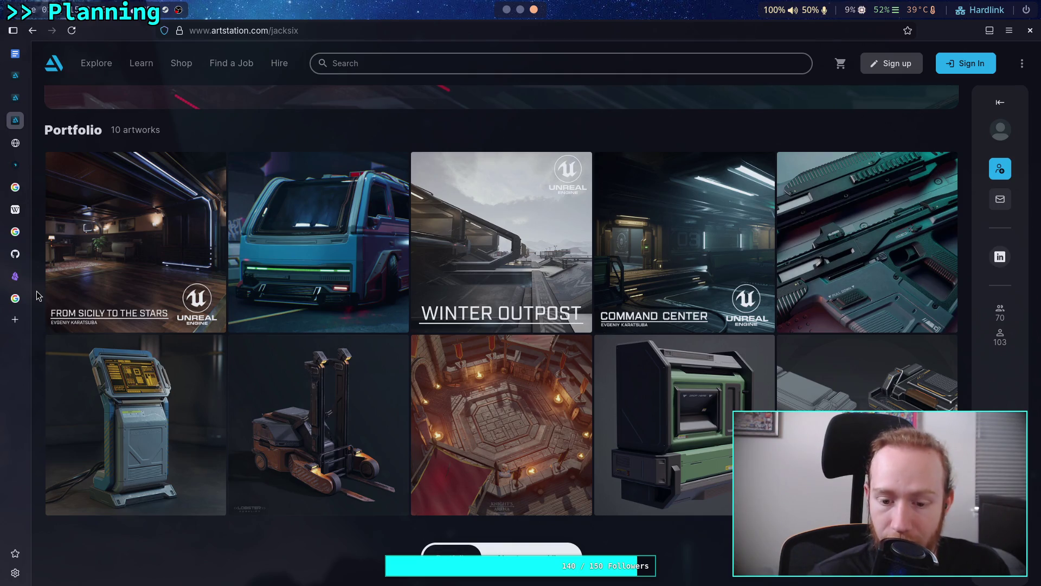
{"action": "scroll", "coordinate": [36, 295], "scroll_direction": "up", "scroll_amount": 5}
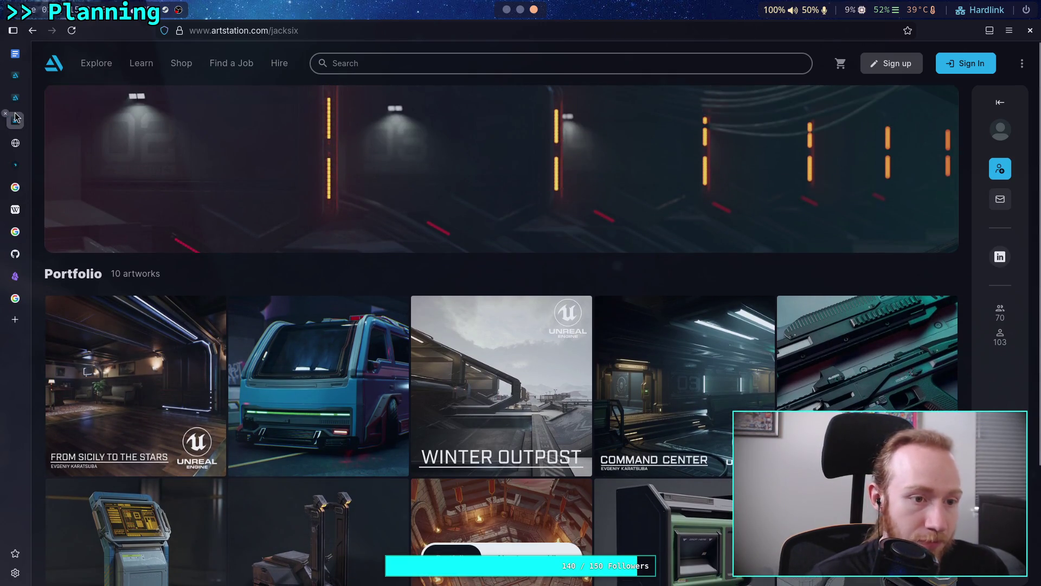
{"action": "left_click", "coordinate": [5, 113]}
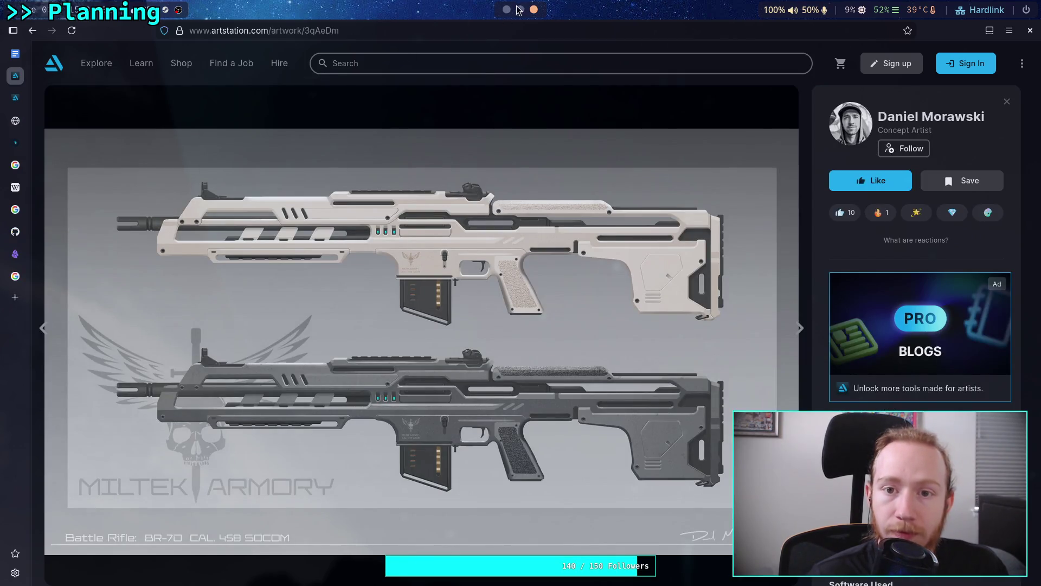
{"action": "scroll", "coordinate": [518, 10], "scroll_direction": "up", "scroll_amount": 2}
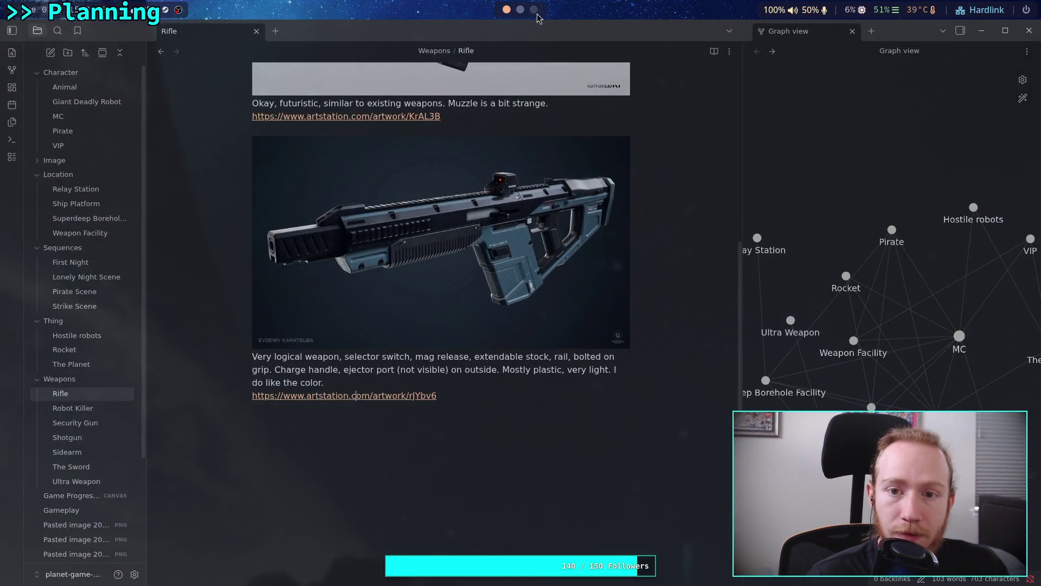
{"action": "scroll", "coordinate": [538, 15], "scroll_direction": "down", "scroll_amount": 2}
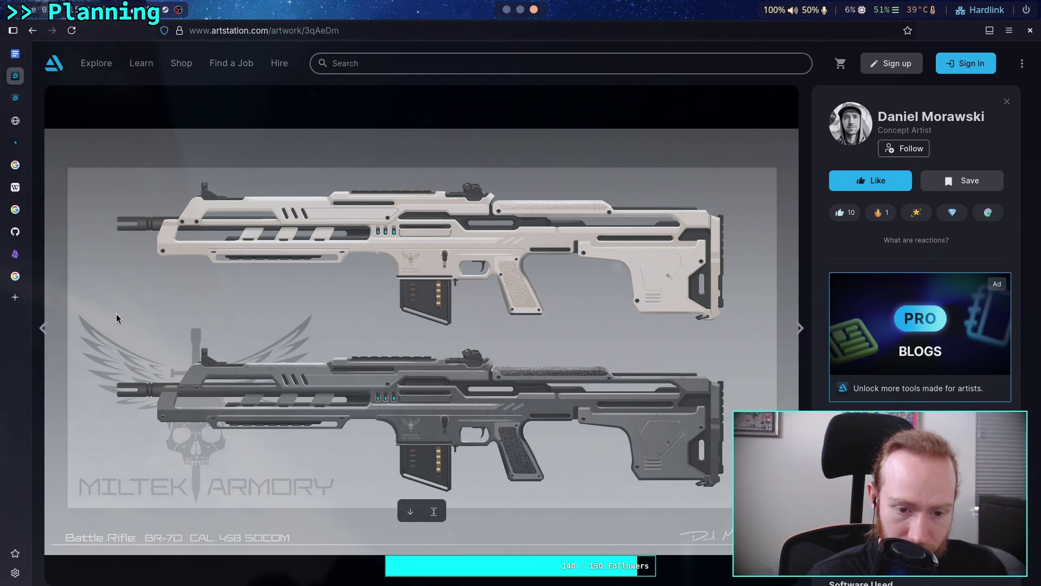
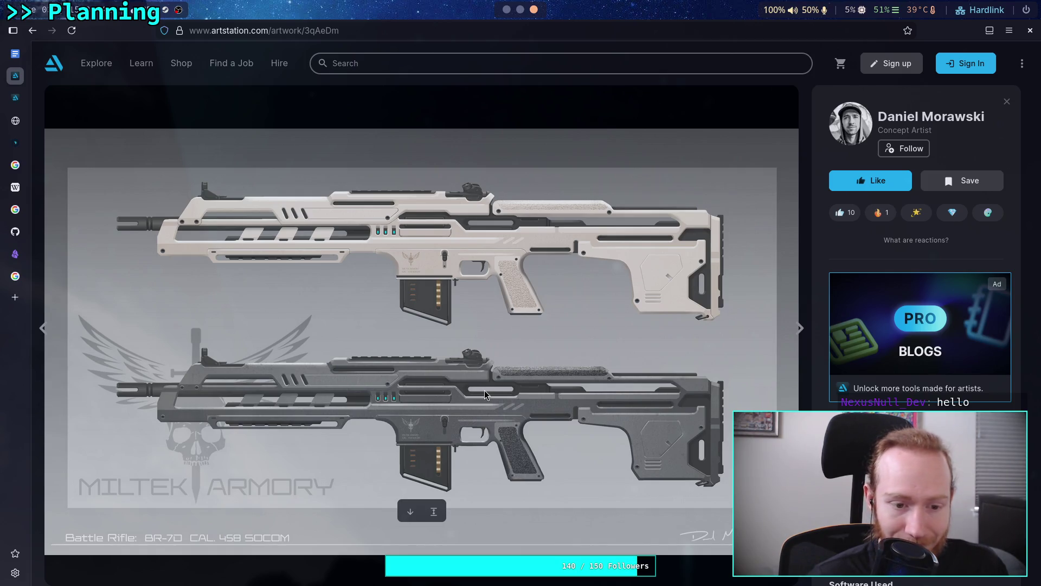
- Return from the battle rifle to the filtered sci-fi weapons results and scroll far down the grid
{"action": "left_click", "coordinate": [32, 39]}
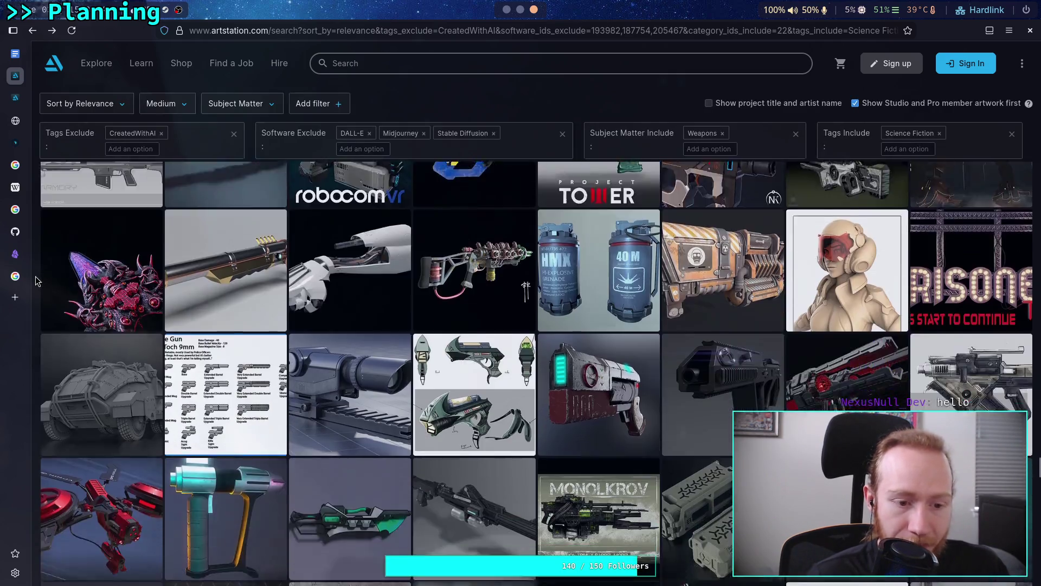
{"action": "scroll", "coordinate": [35, 281], "scroll_direction": "down", "scroll_amount": 3}
{"action": "scroll", "coordinate": [35, 281], "scroll_direction": "down", "scroll_amount": 1}
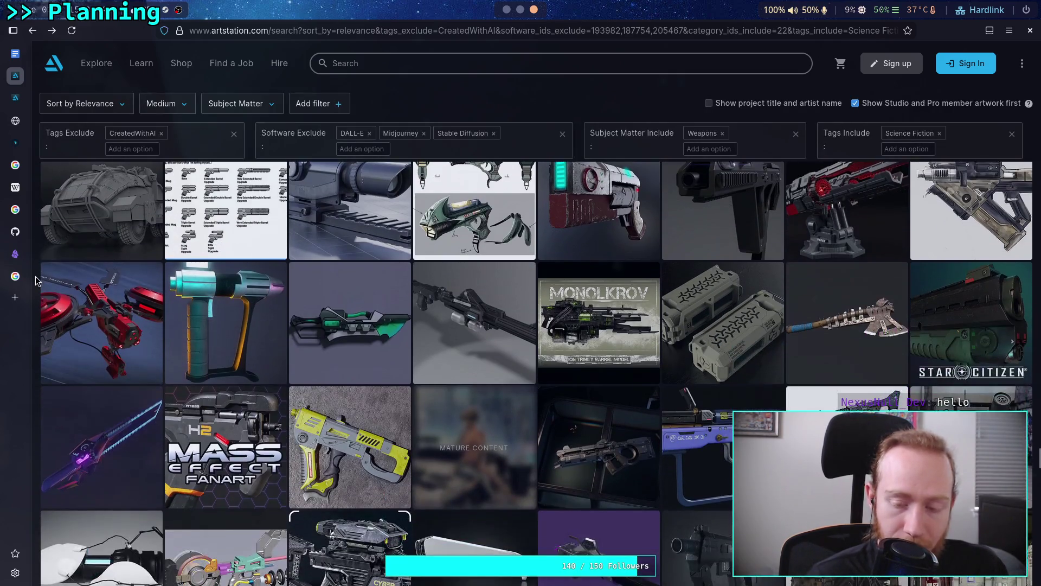
{"action": "scroll", "coordinate": [36, 281], "scroll_direction": "down", "scroll_amount": 1}
{"action": "scroll", "coordinate": [36, 280], "scroll_direction": "down", "scroll_amount": 1}
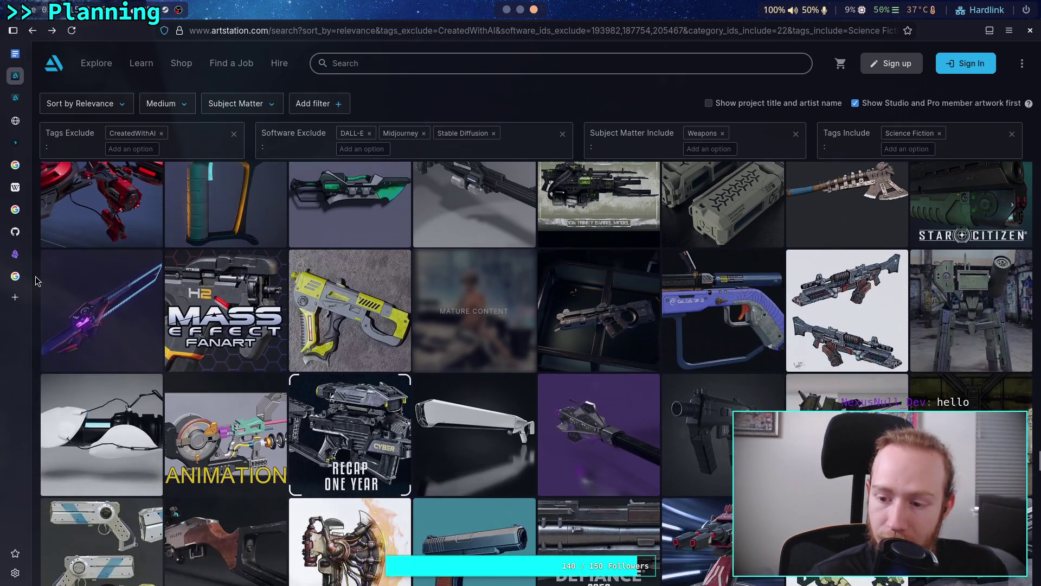
{"action": "scroll", "coordinate": [36, 280], "scroll_direction": "down", "scroll_amount": 1}
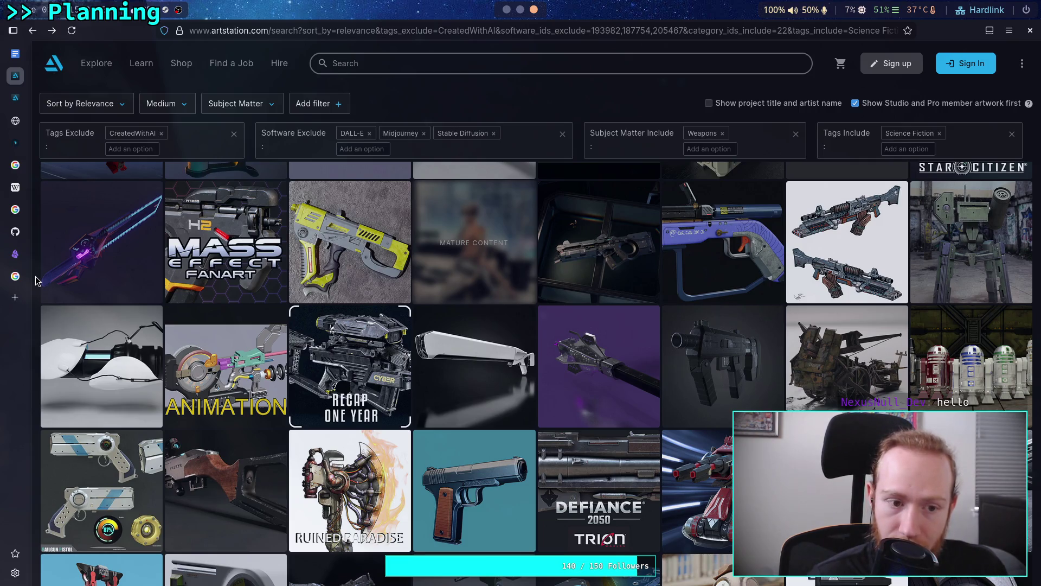
{"action": "scroll", "coordinate": [35, 280], "scroll_direction": "down", "scroll_amount": 2}
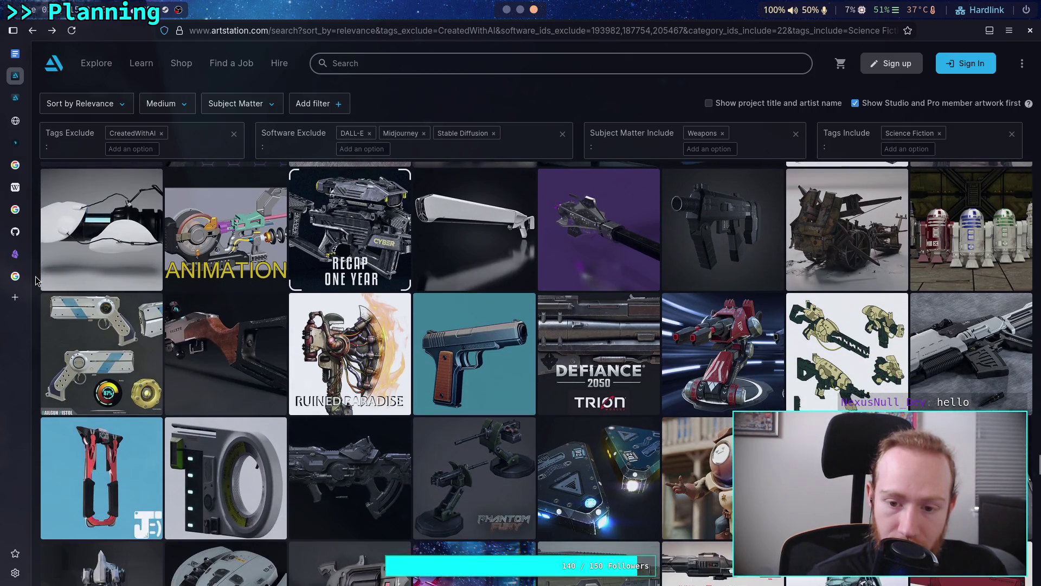
{"action": "scroll", "coordinate": [35, 280], "scroll_direction": "down", "scroll_amount": 1}
{"action": "scroll", "coordinate": [35, 280], "scroll_direction": "down", "scroll_amount": 2}
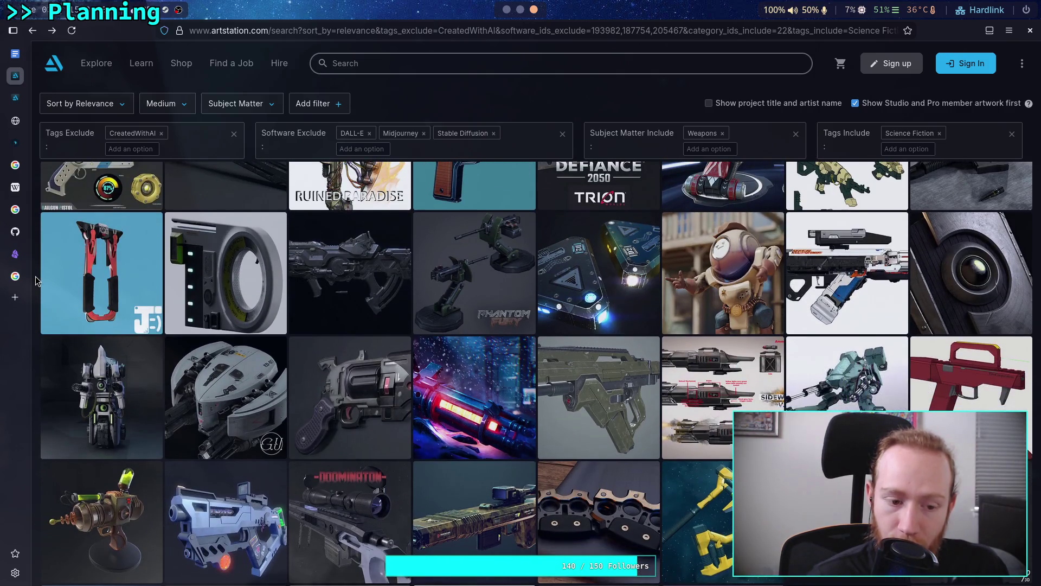
{"action": "scroll", "coordinate": [36, 280], "scroll_direction": "down", "scroll_amount": 1}
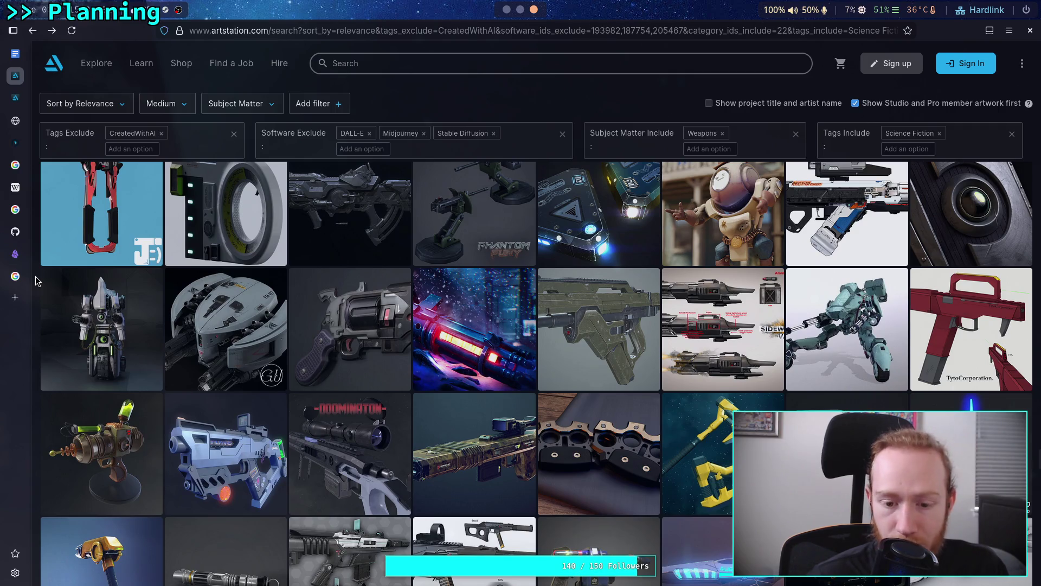
{"action": "scroll", "coordinate": [35, 280], "scroll_direction": "down", "scroll_amount": 1}
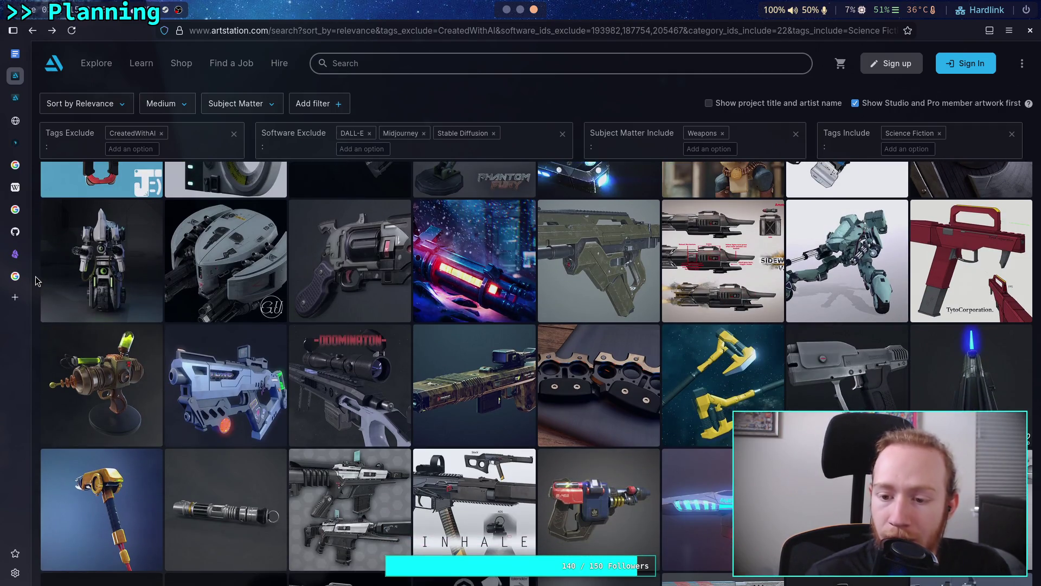
{"action": "scroll", "coordinate": [35, 280], "scroll_direction": "down", "scroll_amount": 1}
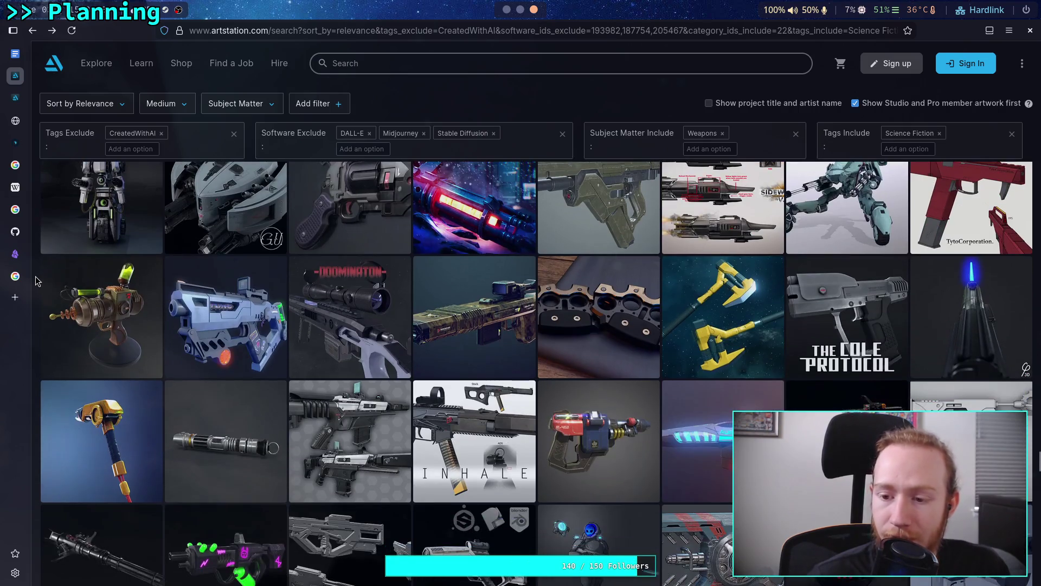
{"action": "scroll", "coordinate": [35, 280], "scroll_direction": "down", "scroll_amount": 1}
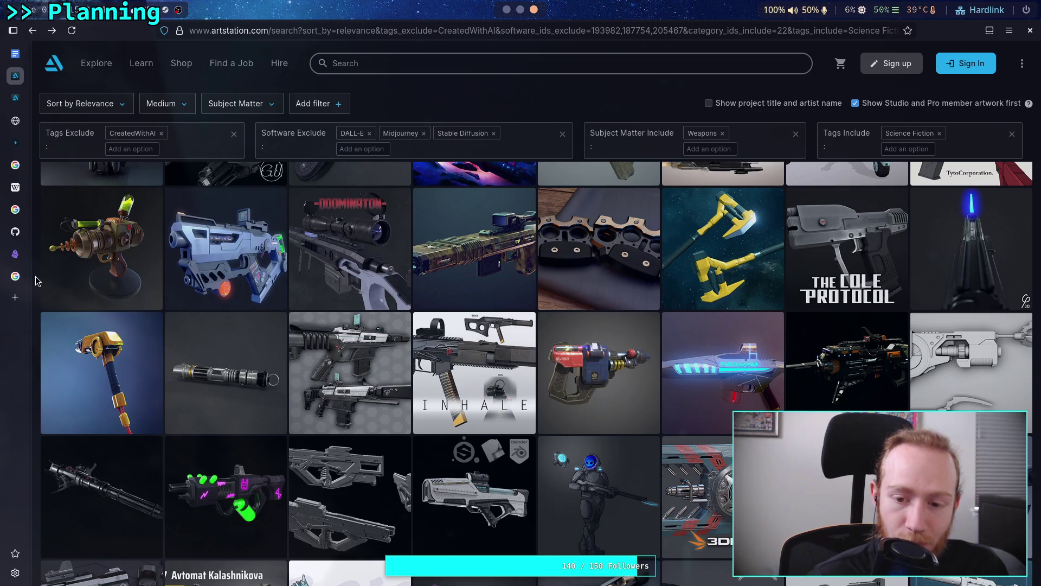
{"action": "scroll", "coordinate": [35, 280], "scroll_direction": "down", "scroll_amount": 1}
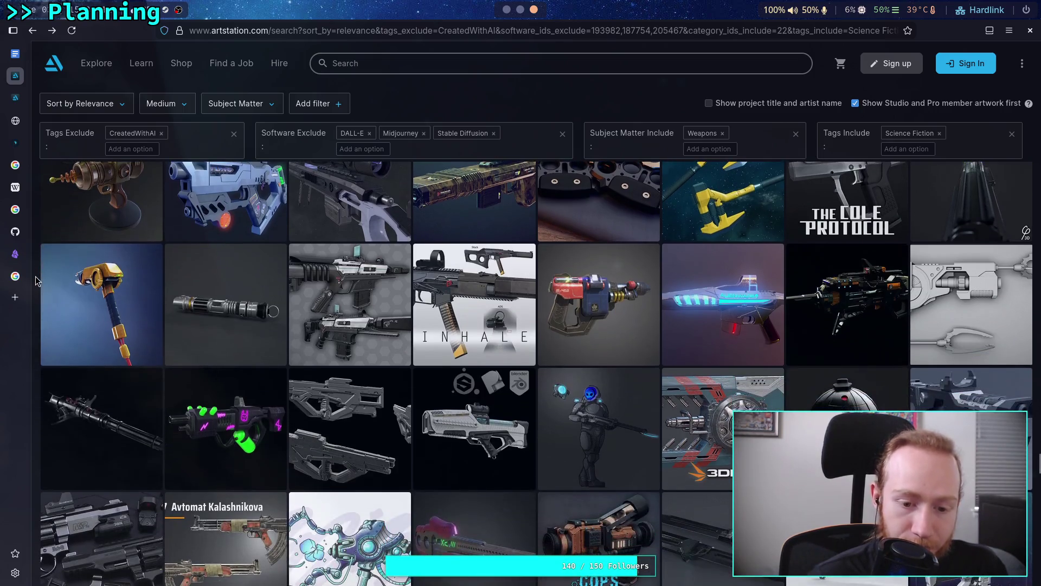
{"action": "scroll", "coordinate": [35, 281], "scroll_direction": "down", "scroll_amount": 1}
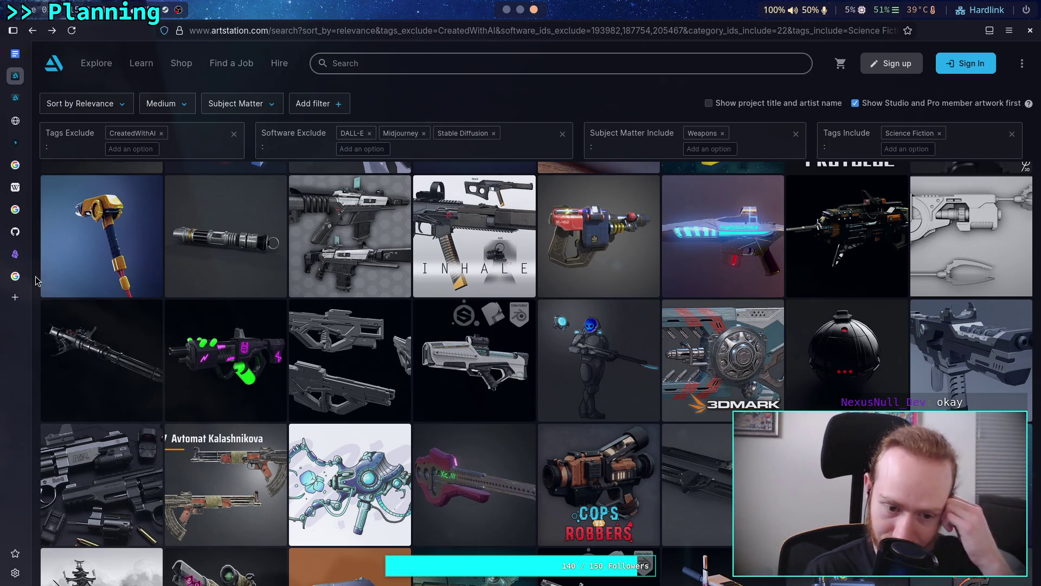
{"action": "scroll", "coordinate": [35, 280], "scroll_direction": "down", "scroll_amount": 2}
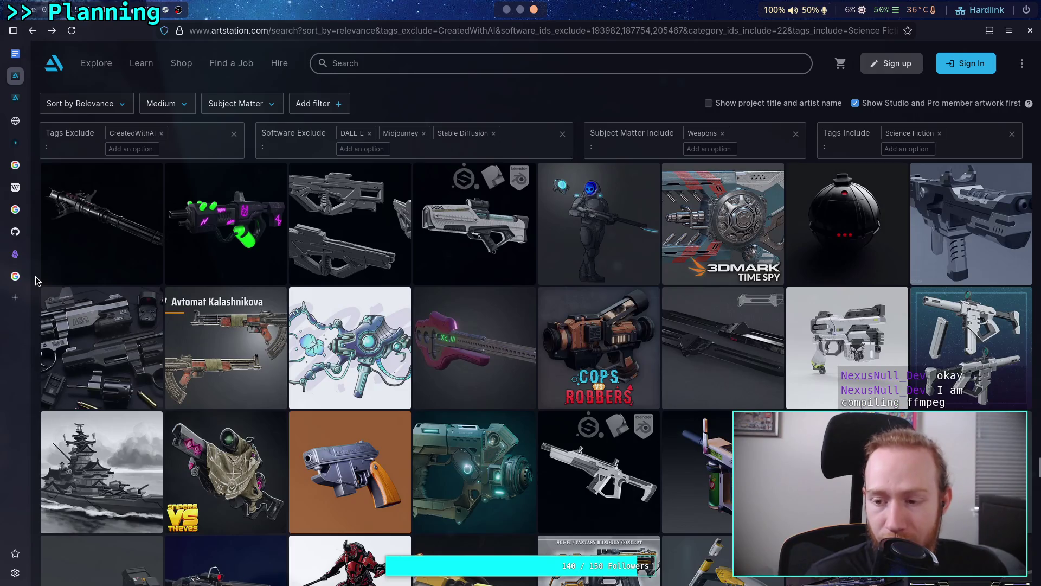
{"action": "scroll", "coordinate": [36, 281], "scroll_direction": "down", "scroll_amount": 1}
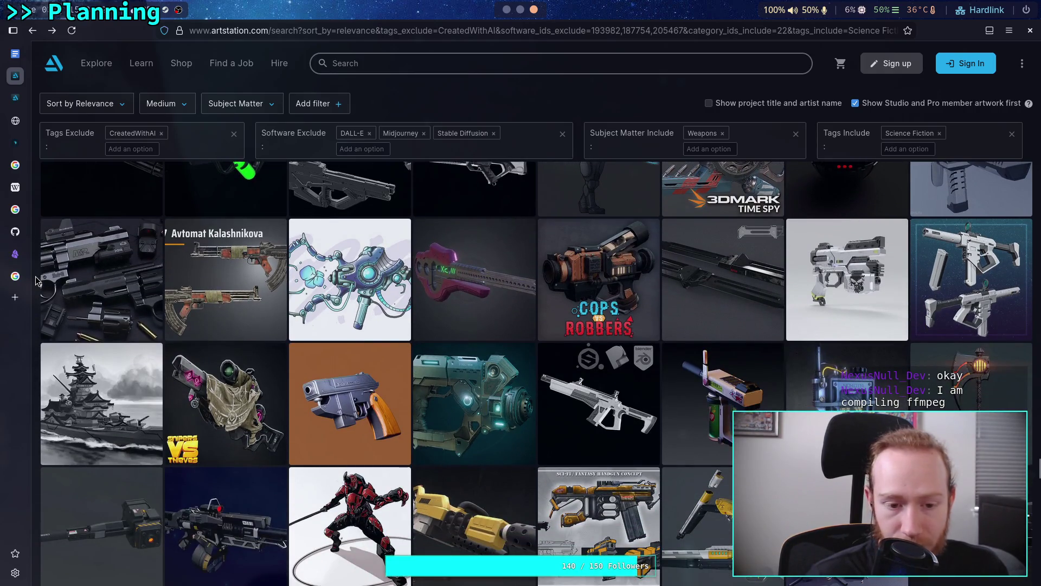
{"action": "scroll", "coordinate": [35, 280], "scroll_direction": "down", "scroll_amount": 2}
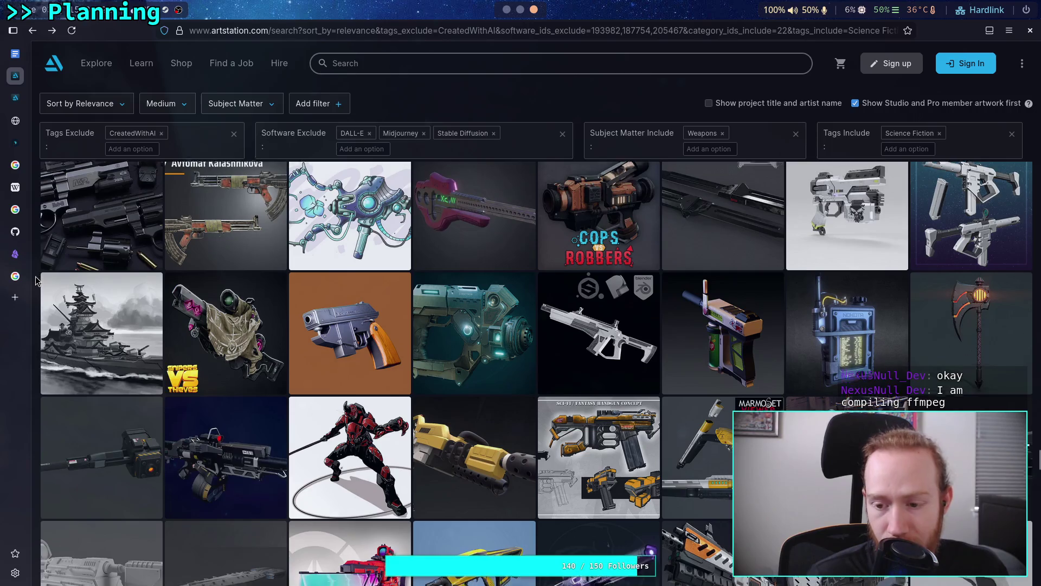
{"action": "scroll", "coordinate": [35, 281], "scroll_direction": "down", "scroll_amount": 2}
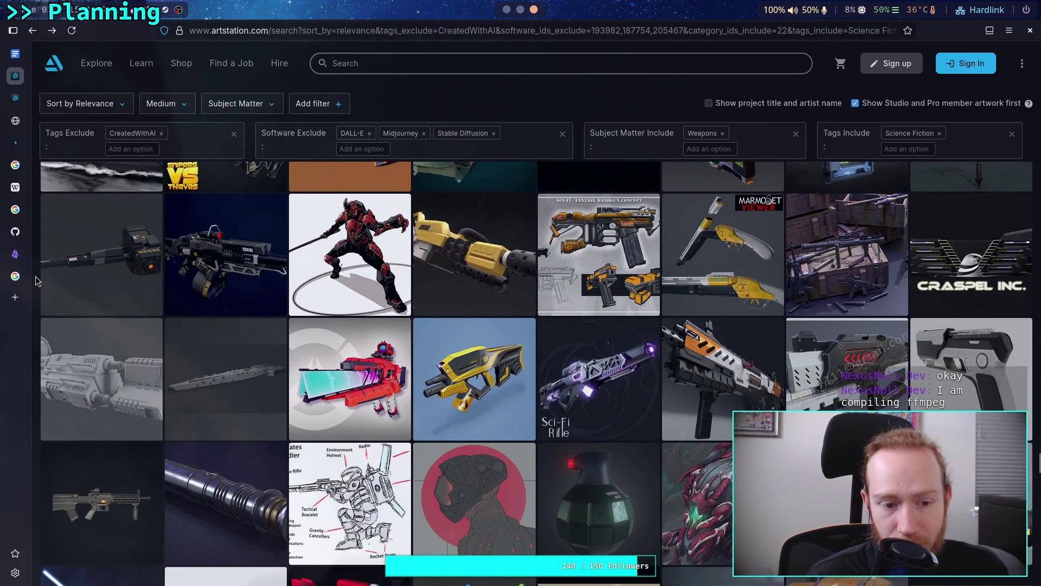
{"action": "scroll", "coordinate": [35, 281], "scroll_direction": "down", "scroll_amount": 2}
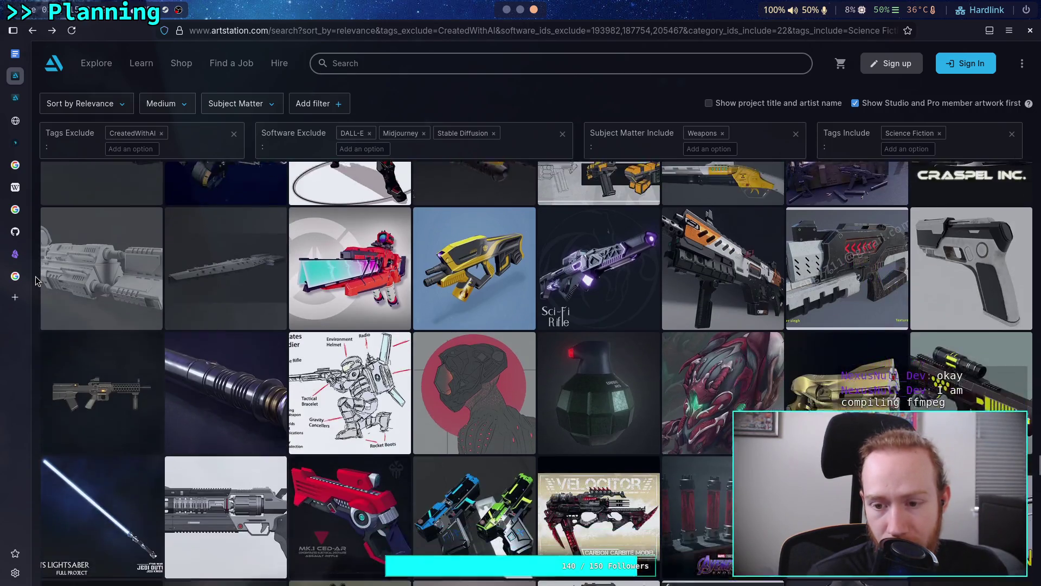
{"action": "scroll", "coordinate": [35, 281], "scroll_direction": "down", "scroll_amount": 5}
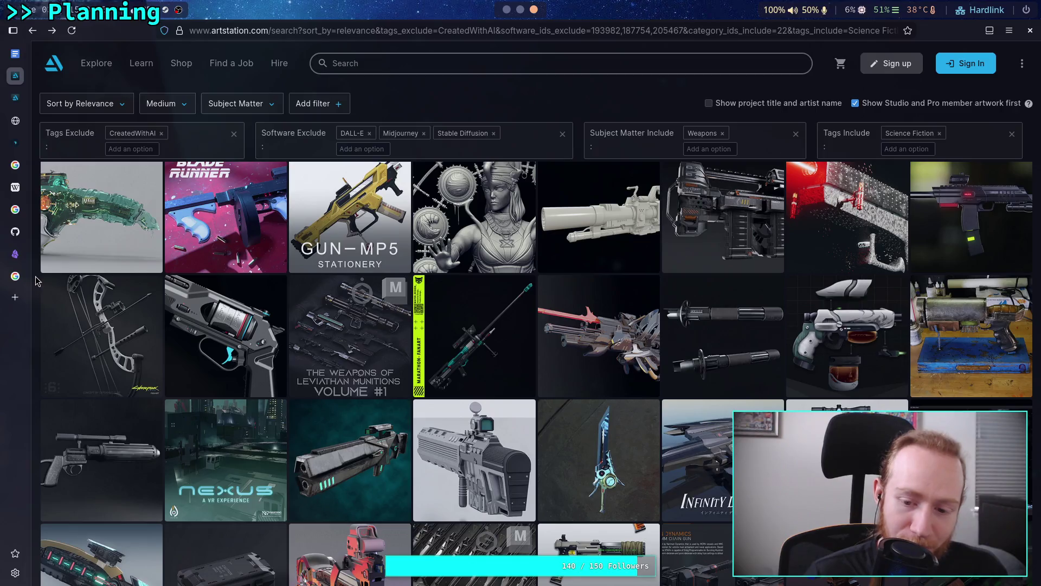
{"action": "scroll", "coordinate": [35, 281], "scroll_direction": "down", "scroll_amount": 2}
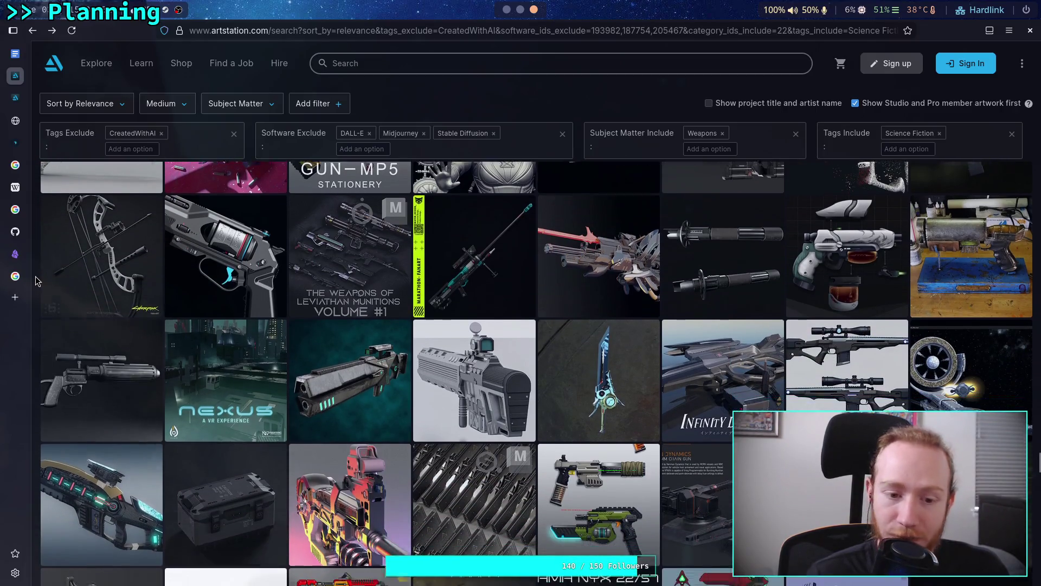
{"action": "scroll", "coordinate": [35, 281], "scroll_direction": "down", "scroll_amount": 2}
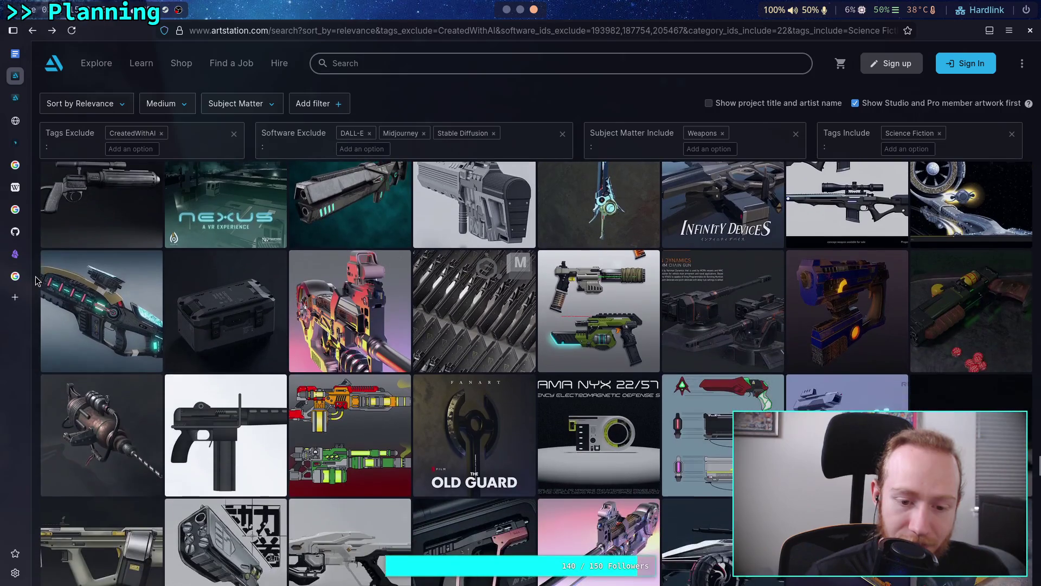
{"action": "scroll", "coordinate": [36, 281], "scroll_direction": "down", "scroll_amount": 2}
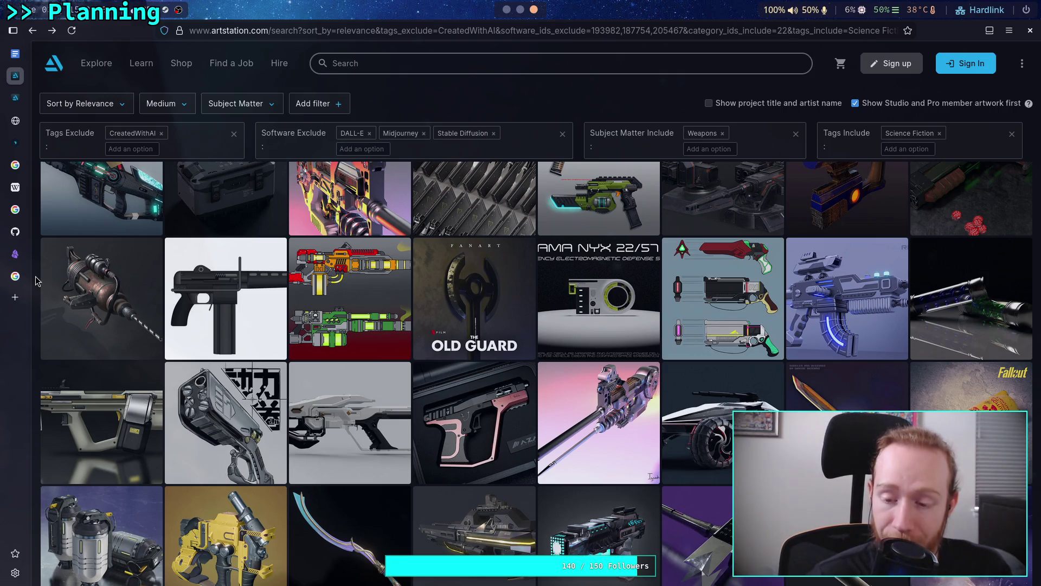
{"action": "scroll", "coordinate": [35, 281], "scroll_direction": "down", "scroll_amount": 1}
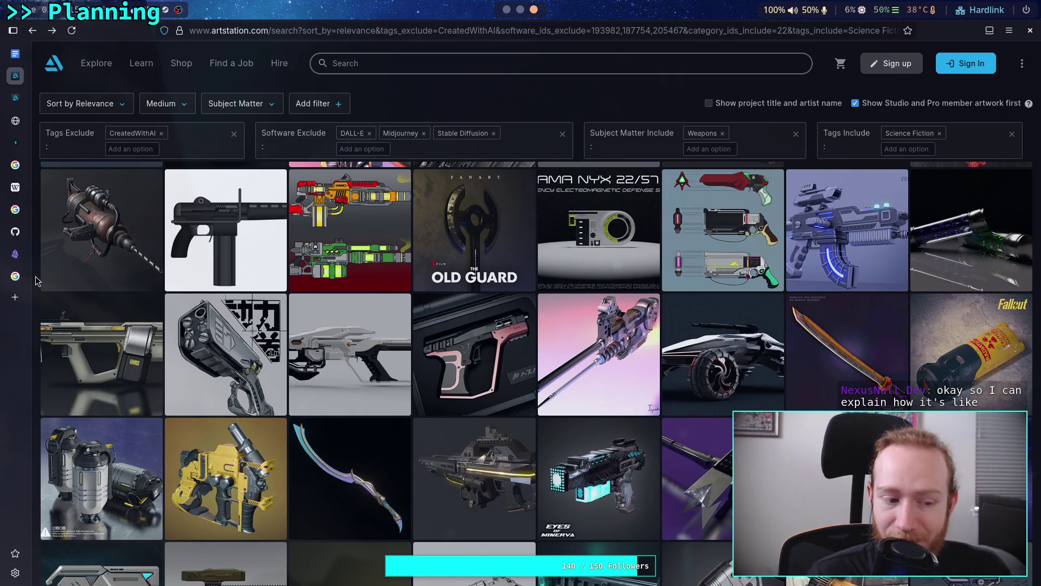
{"action": "scroll", "coordinate": [35, 281], "scroll_direction": "down", "scroll_amount": 1}
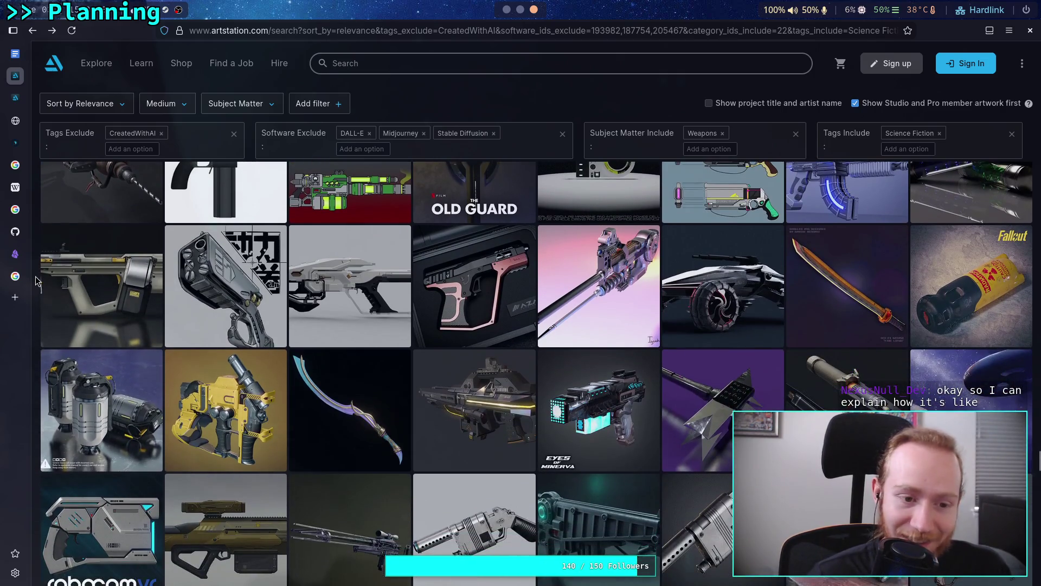
{"action": "scroll", "coordinate": [35, 281], "scroll_direction": "up", "scroll_amount": 1}
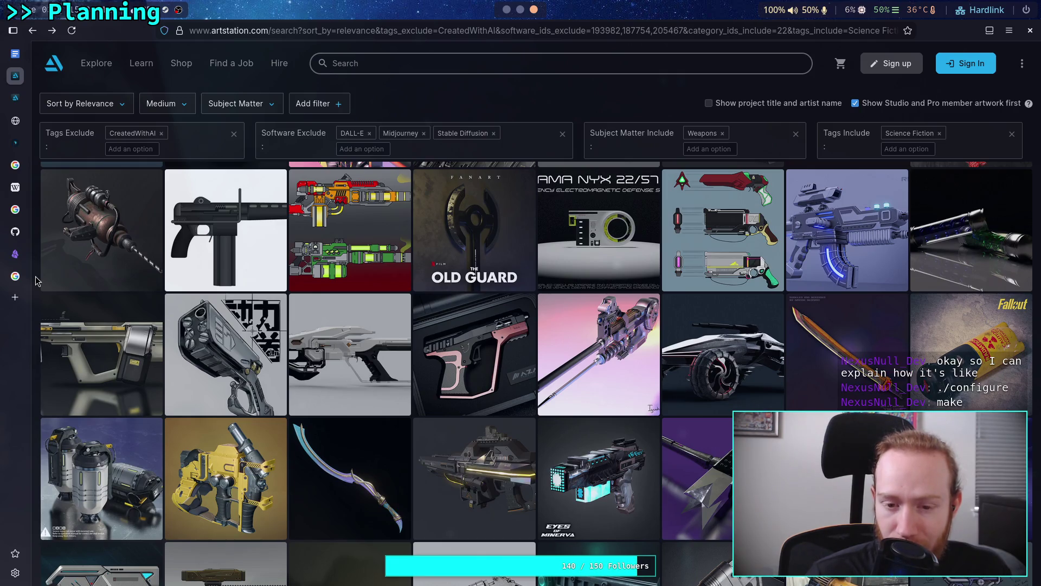
- Open the pink pistol artwork, then look through the Security Gun note in Obsidian
{"action": "left_click", "coordinate": [485, 363]}
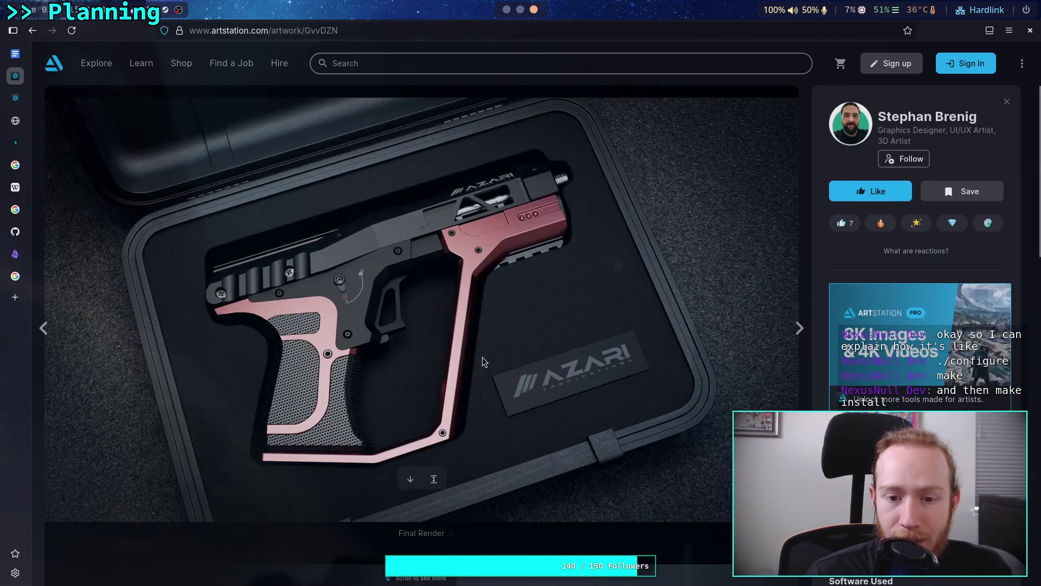
{"action": "left_click", "coordinate": [511, 9]}
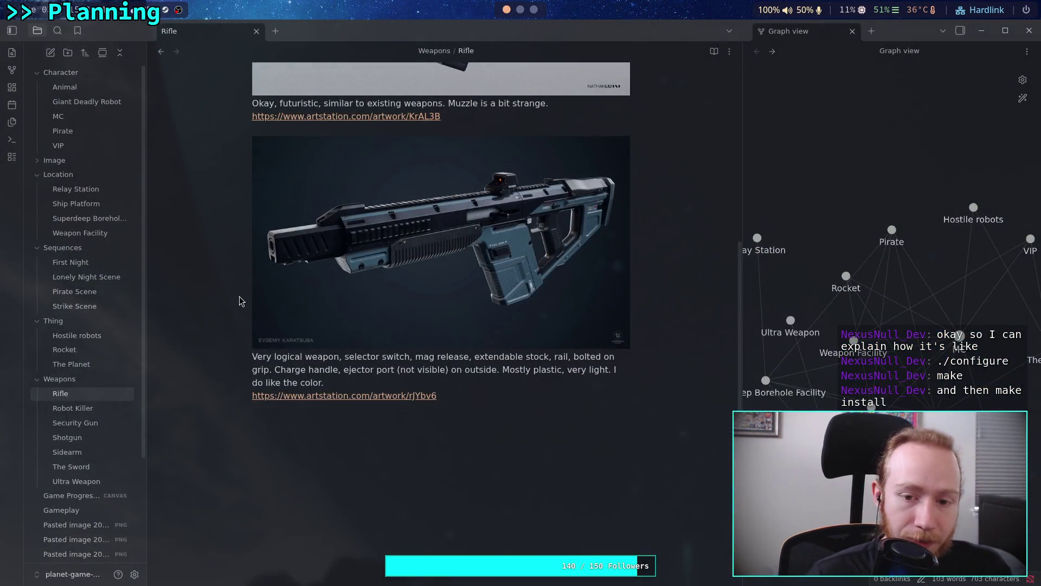
{"action": "scroll", "coordinate": [241, 295], "scroll_direction": "up", "scroll_amount": 6}
{"action": "scroll", "coordinate": [162, 312], "scroll_direction": "down", "scroll_amount": 5}
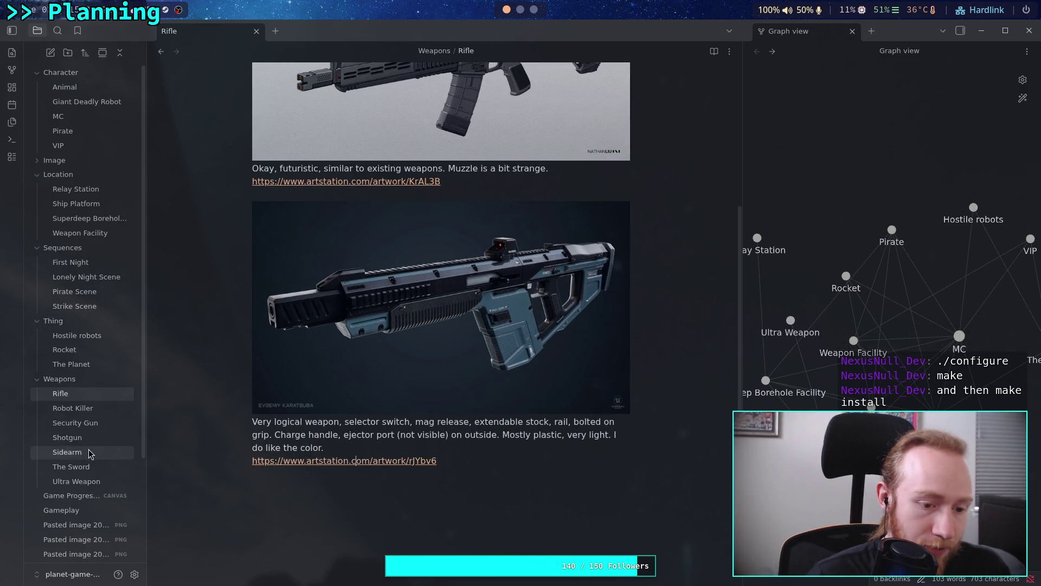
{"action": "left_click", "coordinate": [109, 426]}
{"action": "scroll", "coordinate": [310, 419], "scroll_direction": "down", "scroll_amount": 3}
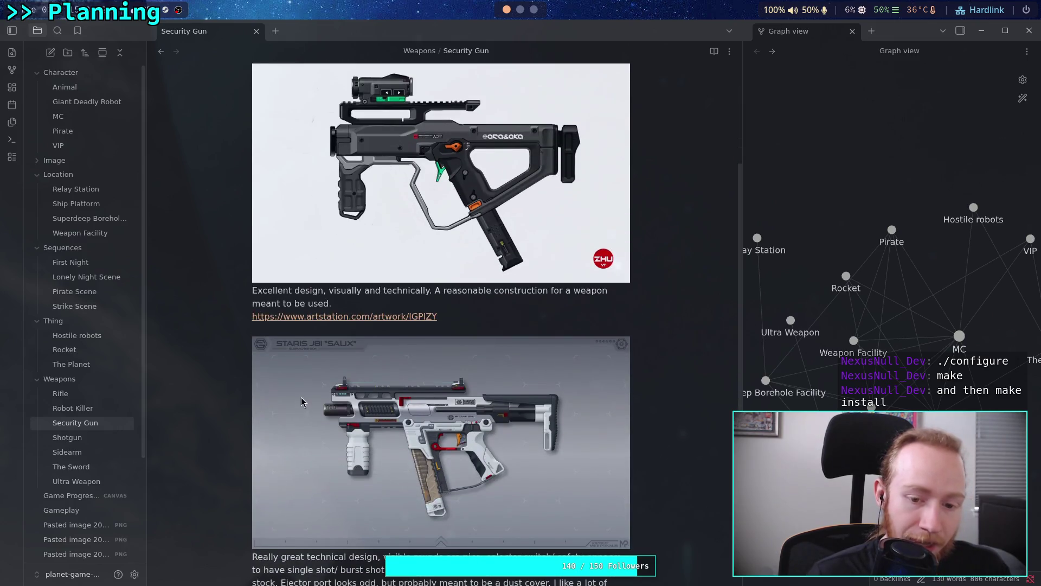
{"action": "scroll", "coordinate": [480, 343], "scroll_direction": "down", "scroll_amount": 2}
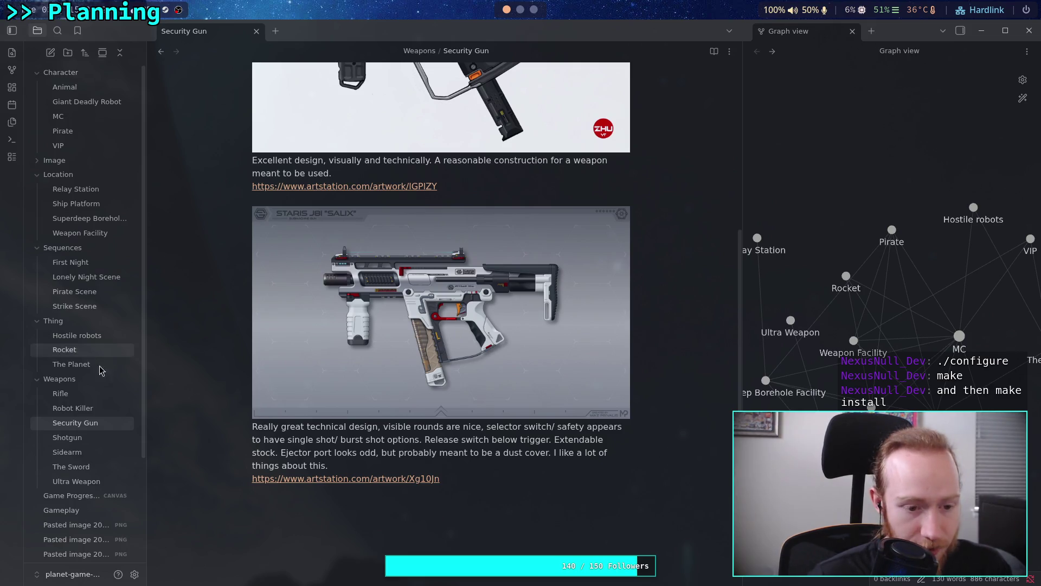
- Open the Sidearm note and follow its ArtStation link to the red AZARI pistol page
{"action": "left_click", "coordinate": [76, 453]}
{"action": "scroll", "coordinate": [325, 401], "scroll_direction": "down", "scroll_amount": 6}
{"action": "scroll", "coordinate": [336, 395], "scroll_direction": "down", "scroll_amount": 5}
{"action": "left_click", "coordinate": [348, 286]}
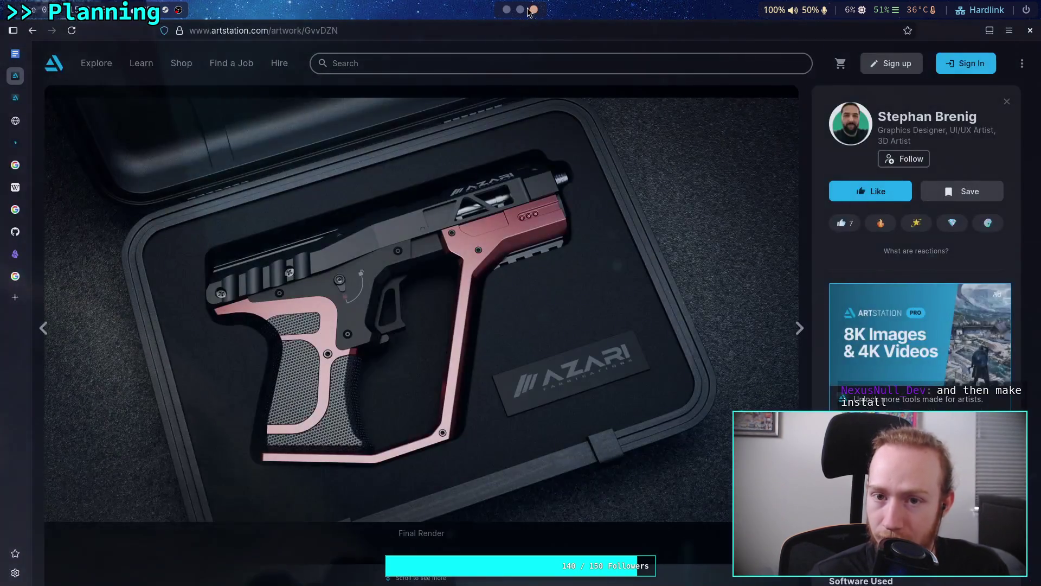
- Scroll through the pistol's final render and sideview wireframe, then show the terminal's git push output
{"action": "scroll", "coordinate": [462, 274], "scroll_direction": "down", "scroll_amount": 5}
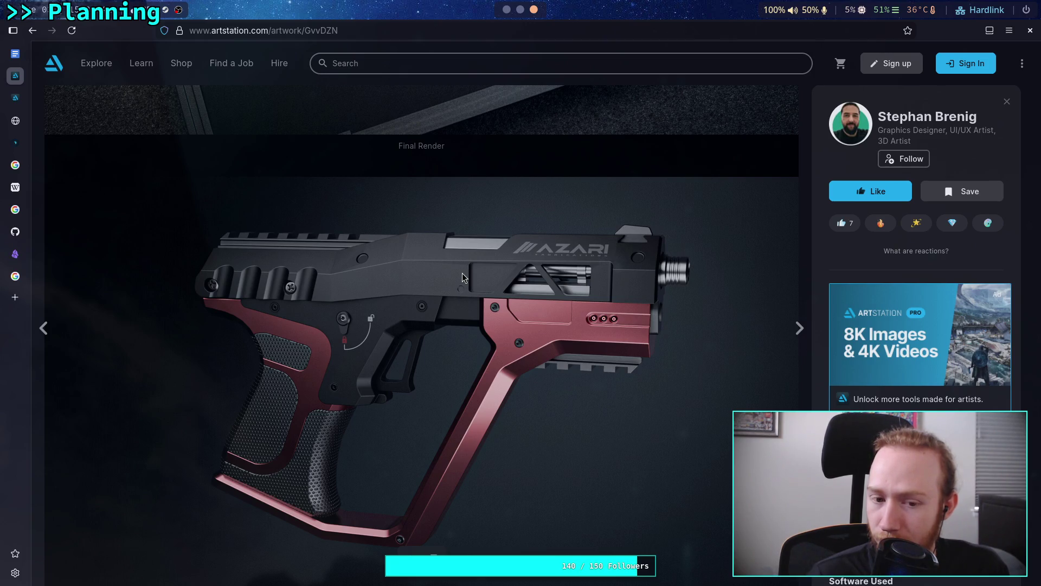
{"action": "scroll", "coordinate": [462, 272], "scroll_direction": "down", "scroll_amount": 7}
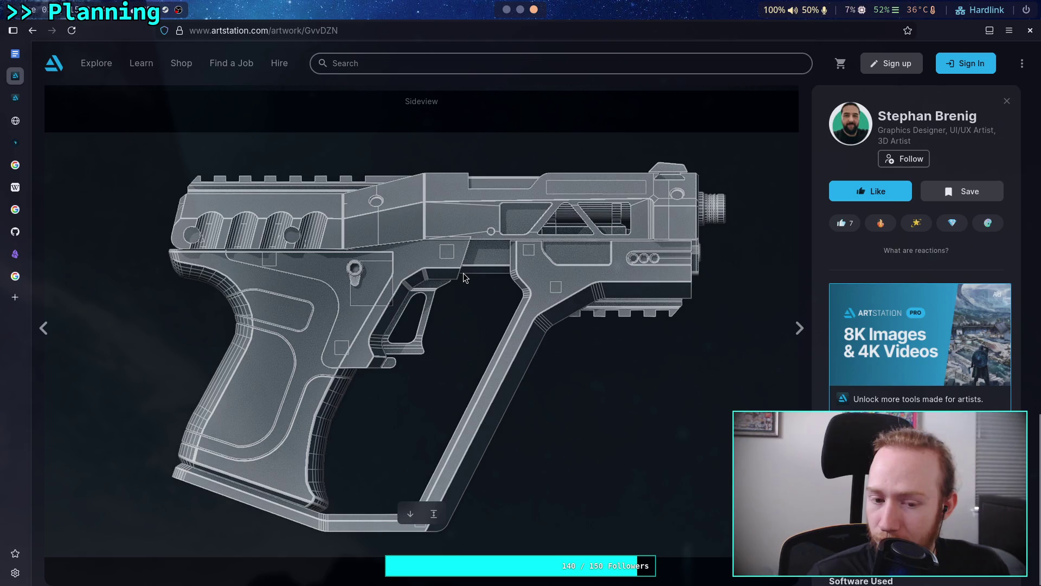
{"action": "scroll", "coordinate": [463, 272], "scroll_direction": "up", "scroll_amount": 12}
{"action": "scroll", "coordinate": [463, 272], "scroll_direction": "down", "scroll_amount": 6}
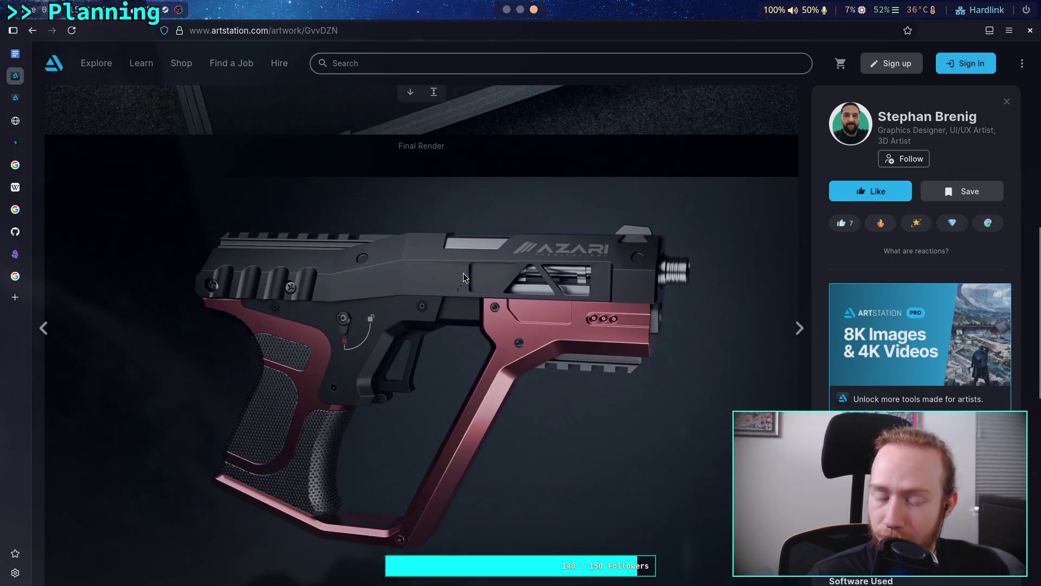
{"action": "scroll", "coordinate": [441, 282], "scroll_direction": "down", "scroll_amount": 1}
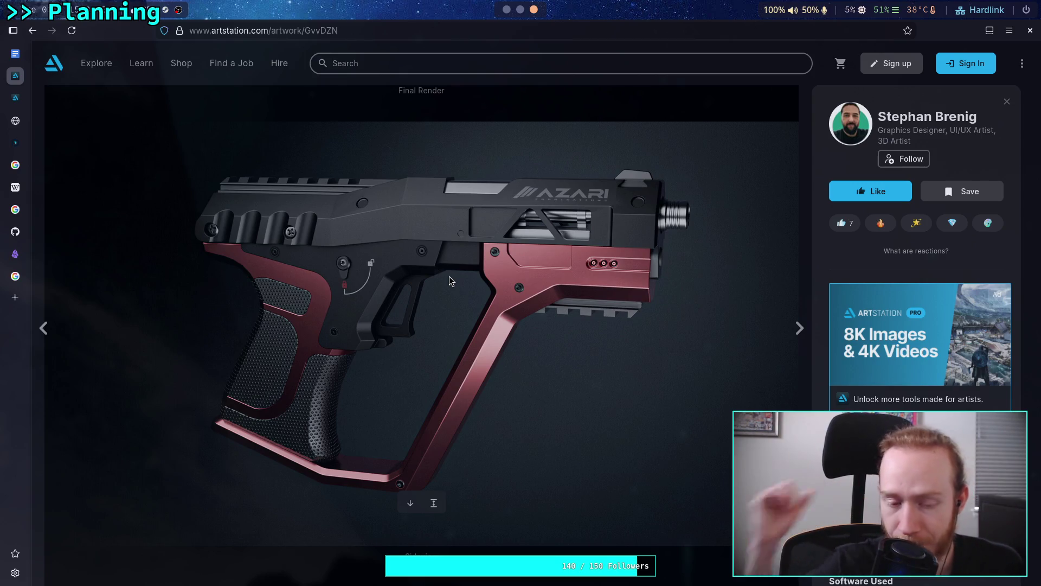
{"action": "left_click", "coordinate": [520, 9]}
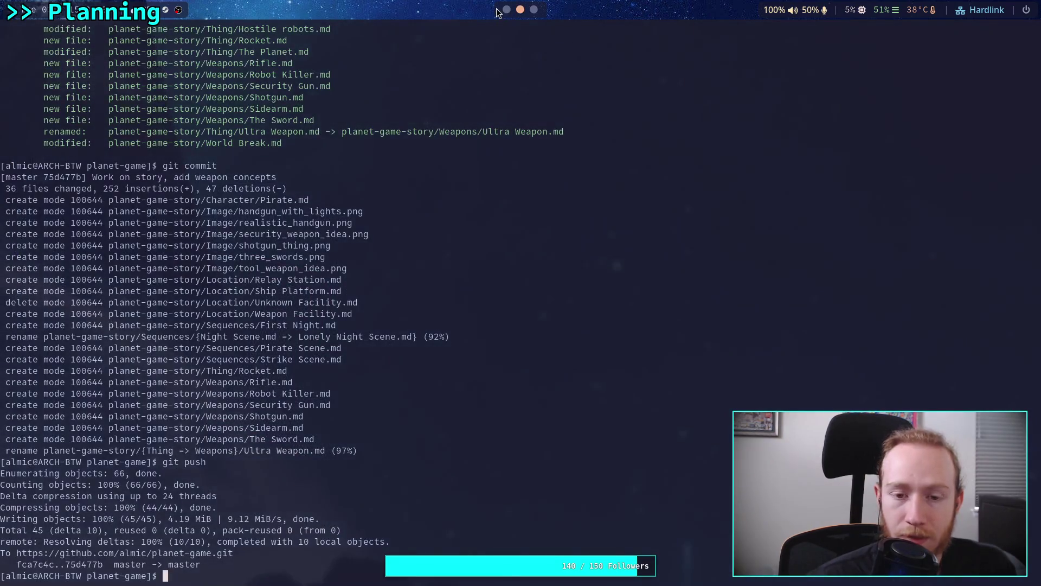
- Review the Sidearm note's Function and Concept Art sections, then return to the red pistol page
{"action": "left_click", "coordinate": [507, 9]}
{"action": "scroll", "coordinate": [520, 229], "scroll_direction": "up", "scroll_amount": 10}
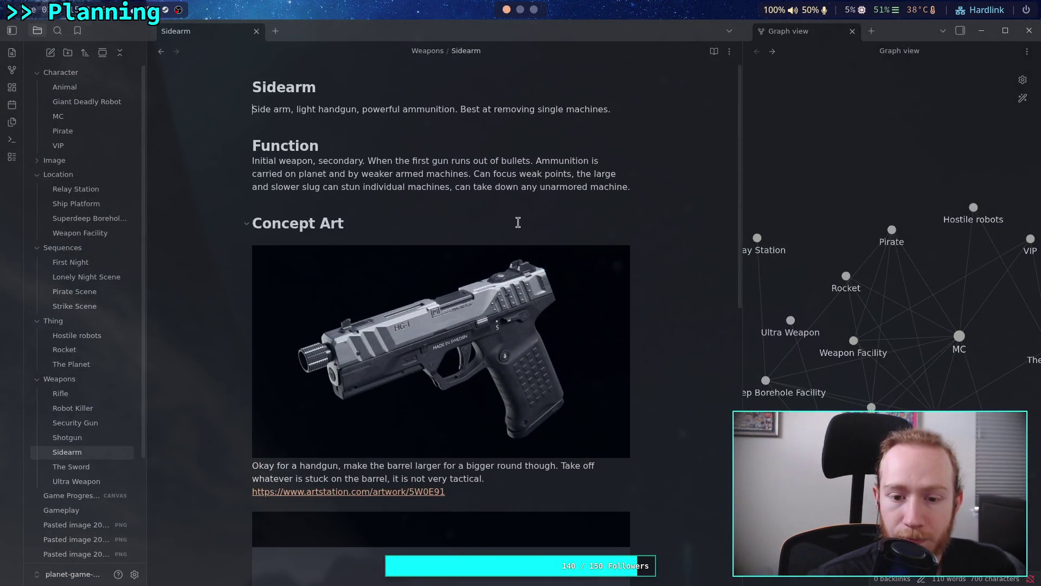
{"action": "scroll", "coordinate": [518, 223], "scroll_direction": "down", "scroll_amount": 8}
{"action": "left_click", "coordinate": [534, 10]}
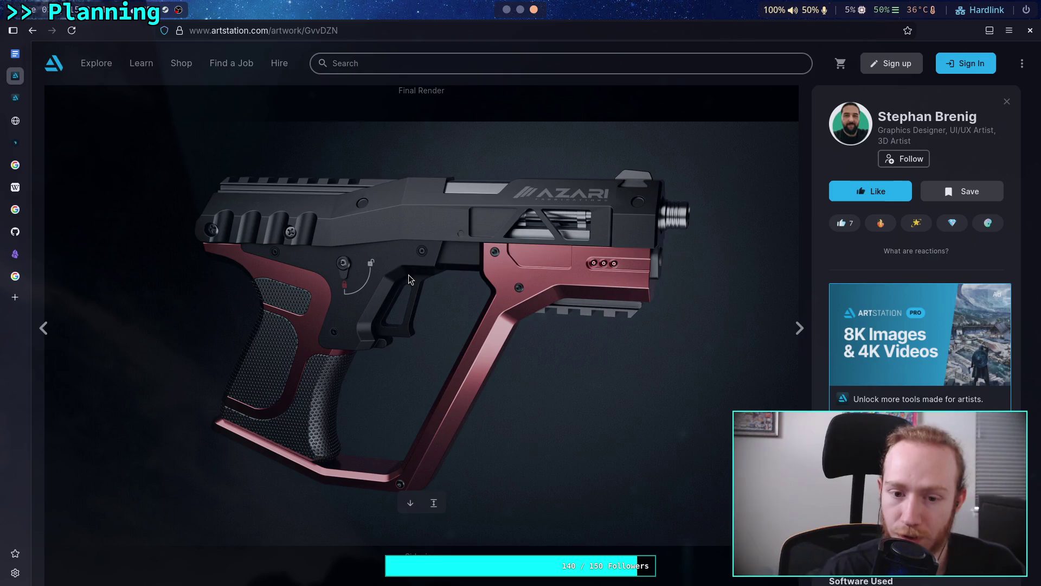
{"action": "left_click", "coordinate": [520, 18]}
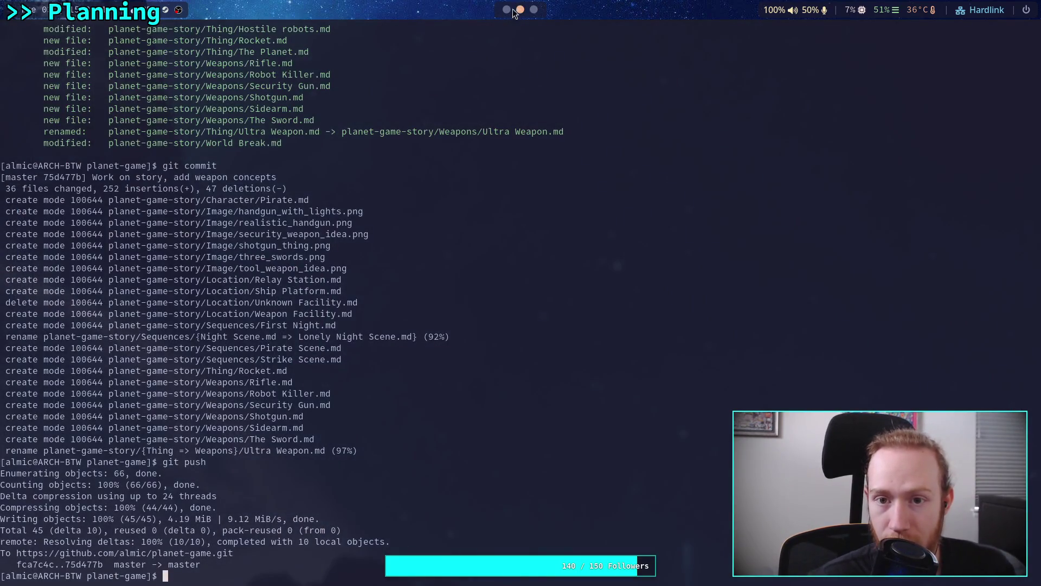
{"action": "left_click", "coordinate": [507, 10]}
{"action": "scroll", "coordinate": [499, 304], "scroll_direction": "up", "scroll_amount": 1}
{"action": "scroll", "coordinate": [499, 302], "scroll_direction": "up", "scroll_amount": 10}
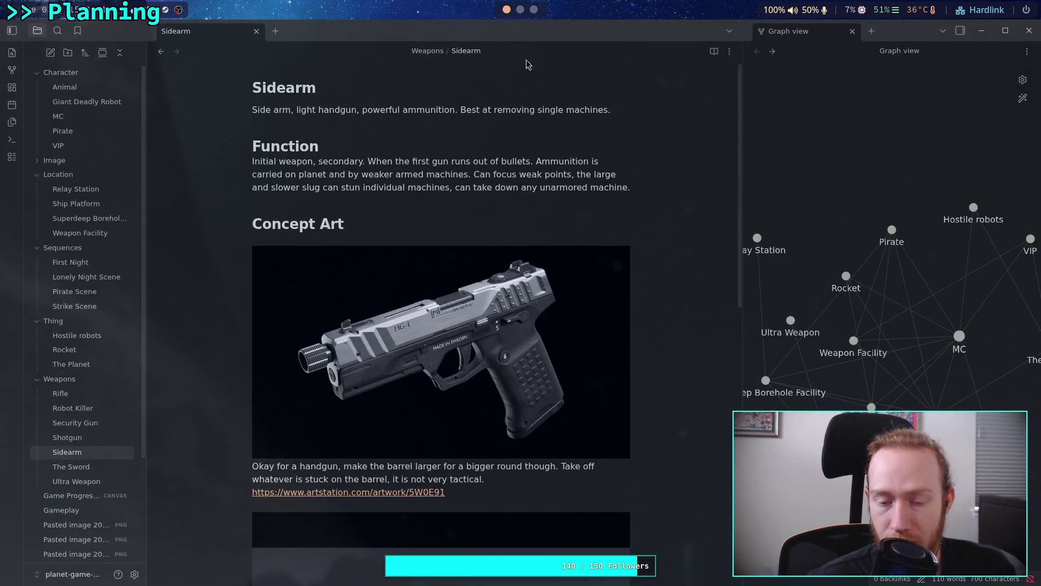
{"action": "left_click", "coordinate": [534, 10]}
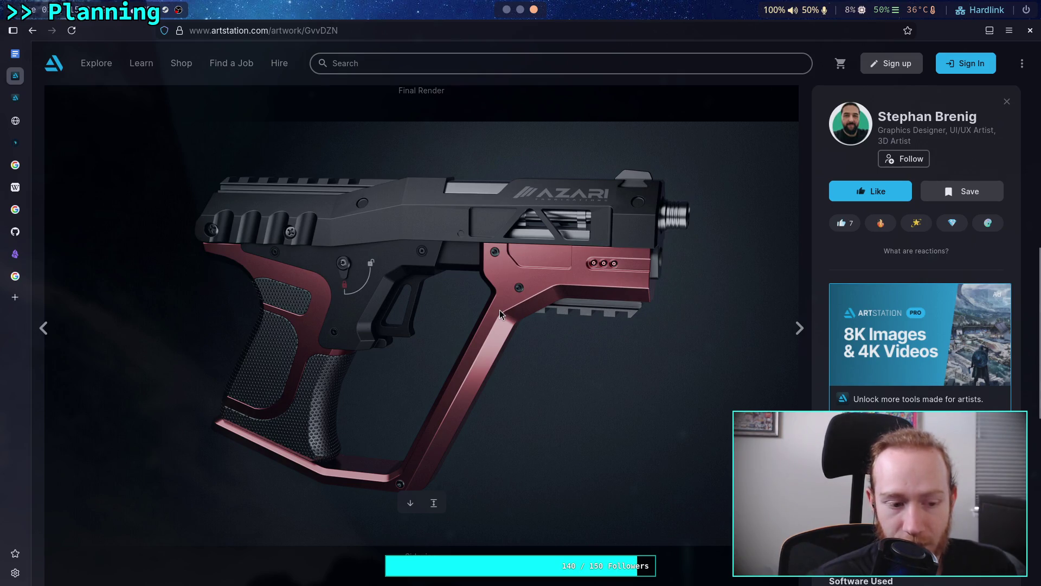
- Copy the red AZARI pistol render image from its ArtStation page
{"action": "right_click", "coordinate": [460, 324]}
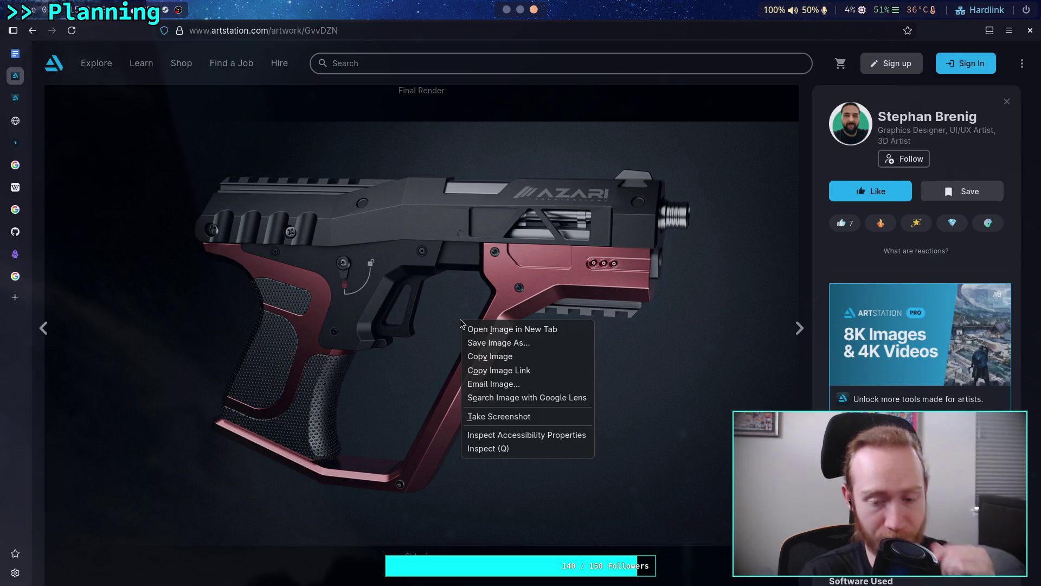
{"action": "left_click", "coordinate": [502, 357]}
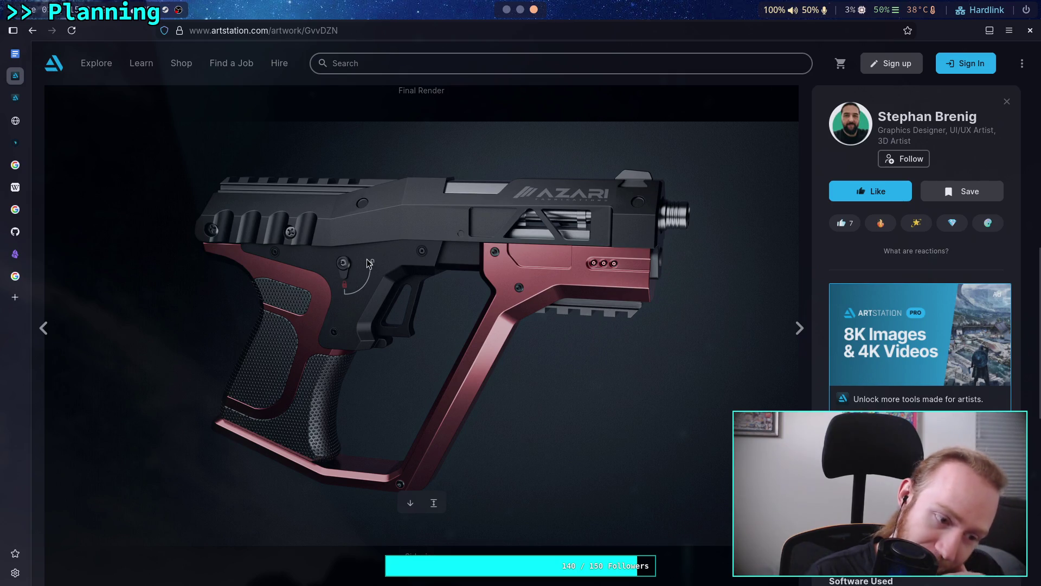
{"action": "right_click", "coordinate": [368, 260]}
{"action": "left_click", "coordinate": [402, 295]}
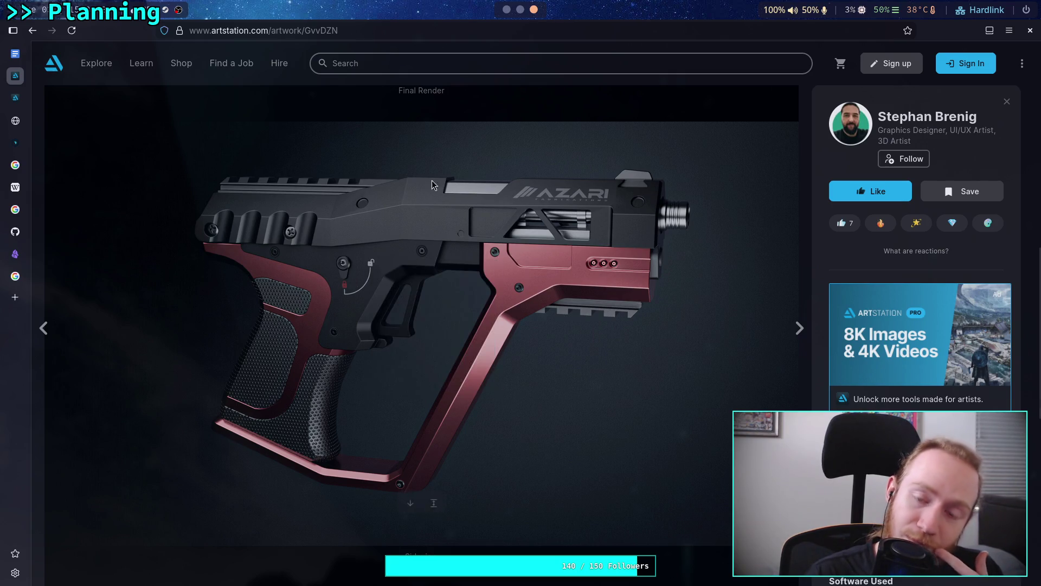
{"action": "key", "text": "super+1"}
- Paste the pistol image and critique it: nice metal, enclosing guard, weird rear rail
{"action": "key", "text": "ctrl+v"}
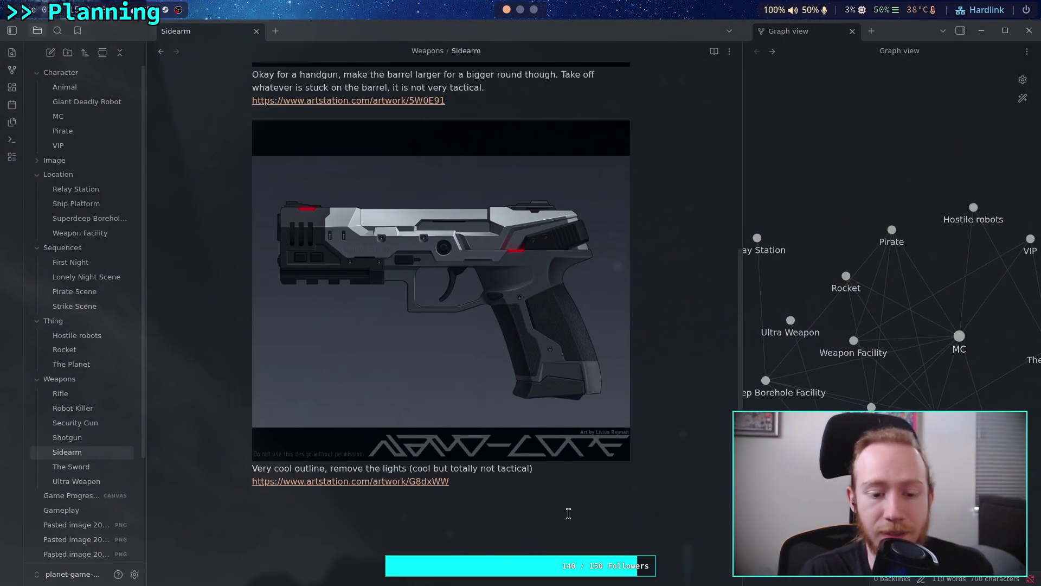
{"action": "scroll", "coordinate": [521, 407], "scroll_direction": "down", "scroll_amount": 3}
{"action": "key", "text": "ctrl+v"}
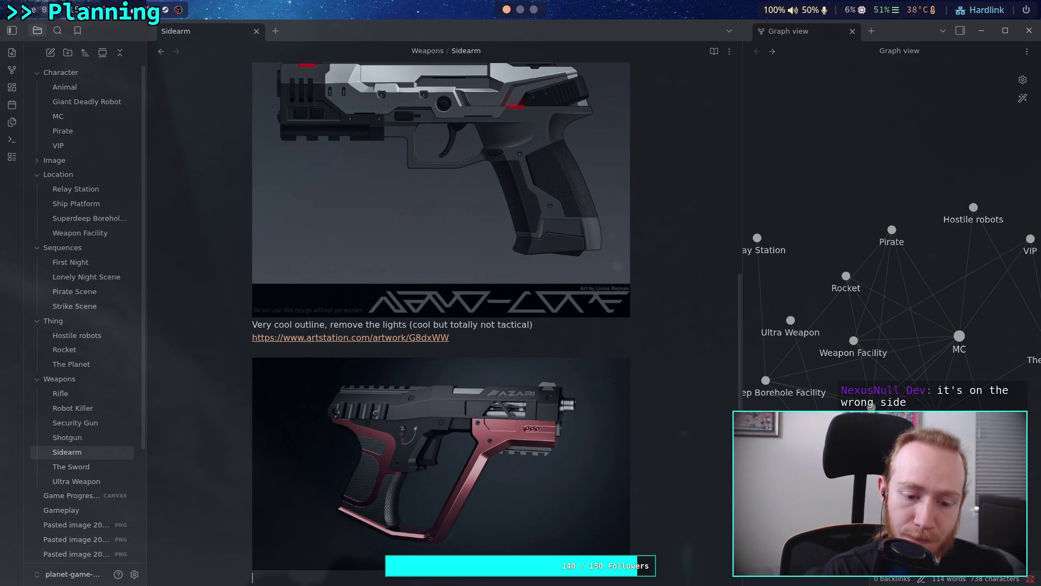
{"action": "type", "text": "Nice met"}
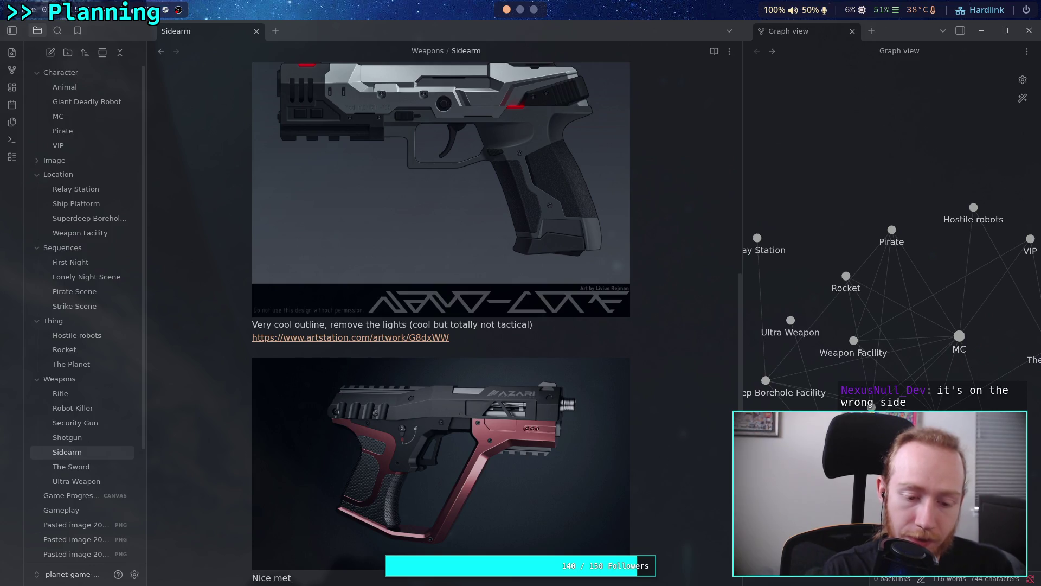
{"action": "type", "text": "al, n"}
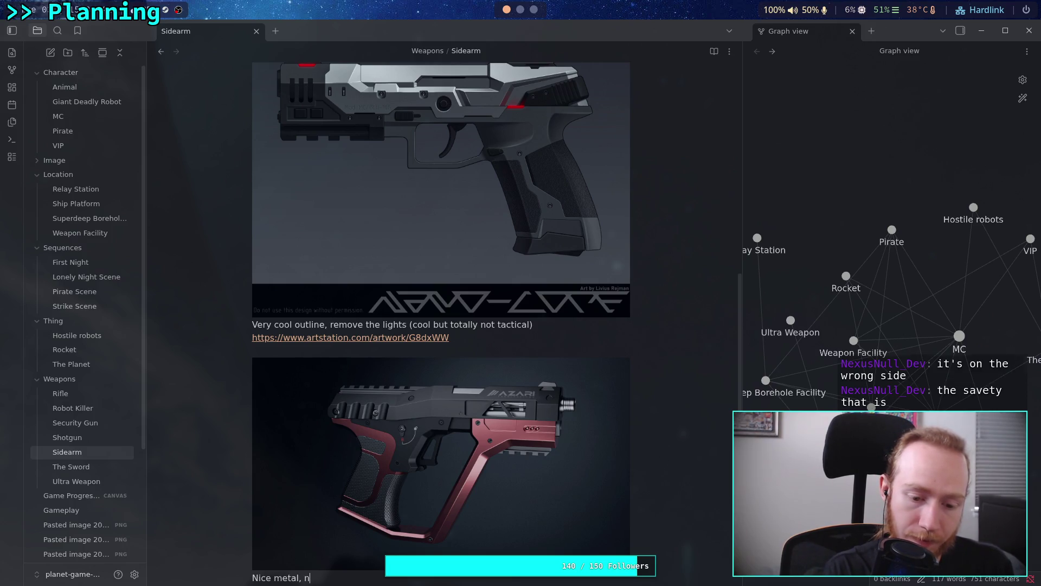
{"action": "type", "text": "gu"}
{"action": "type", "text": "ard "}
{"action": "type", "text": "e"}
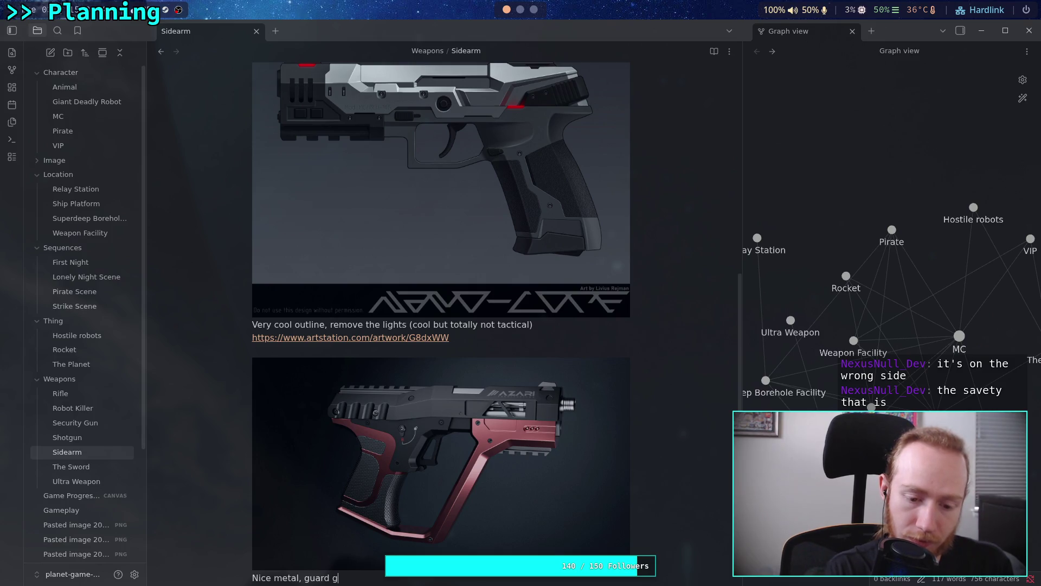
{"action": "type", "text": "ncloses the en"}
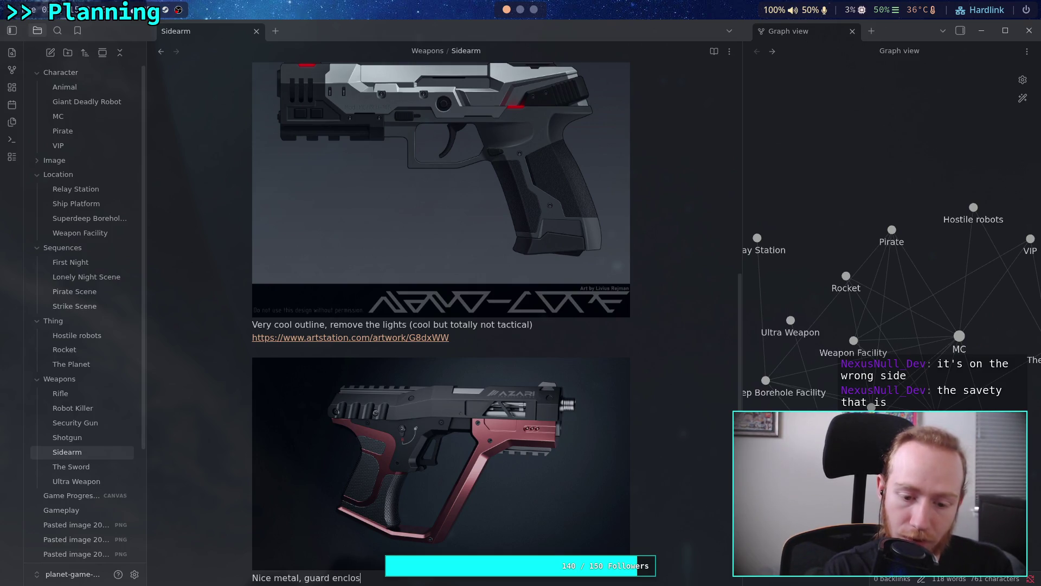
{"action": "type", "text": "tire"}
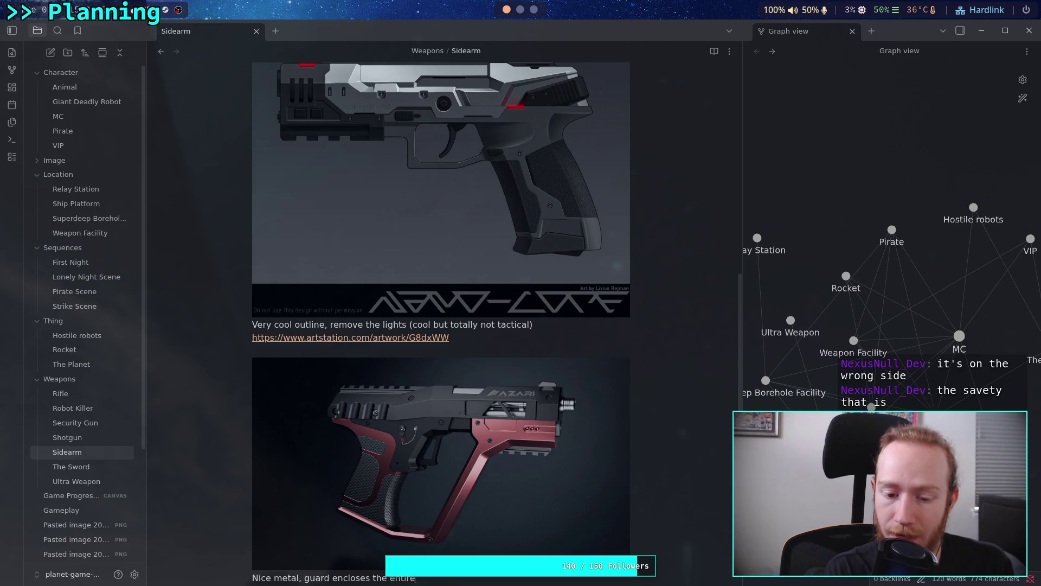
{"action": "type", "text": " hand "}
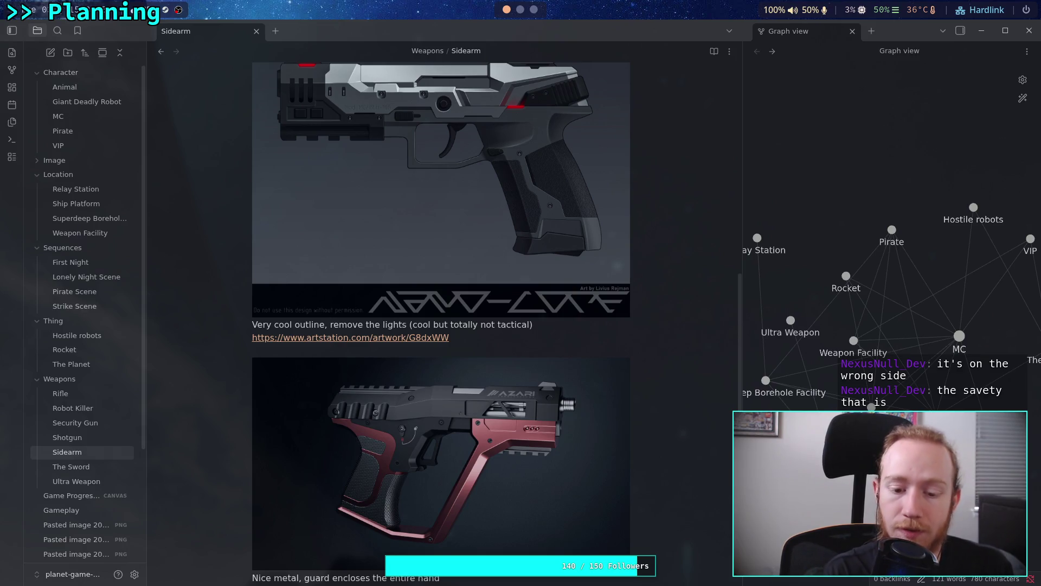
{"action": "type", "text": "(kinda like),"}
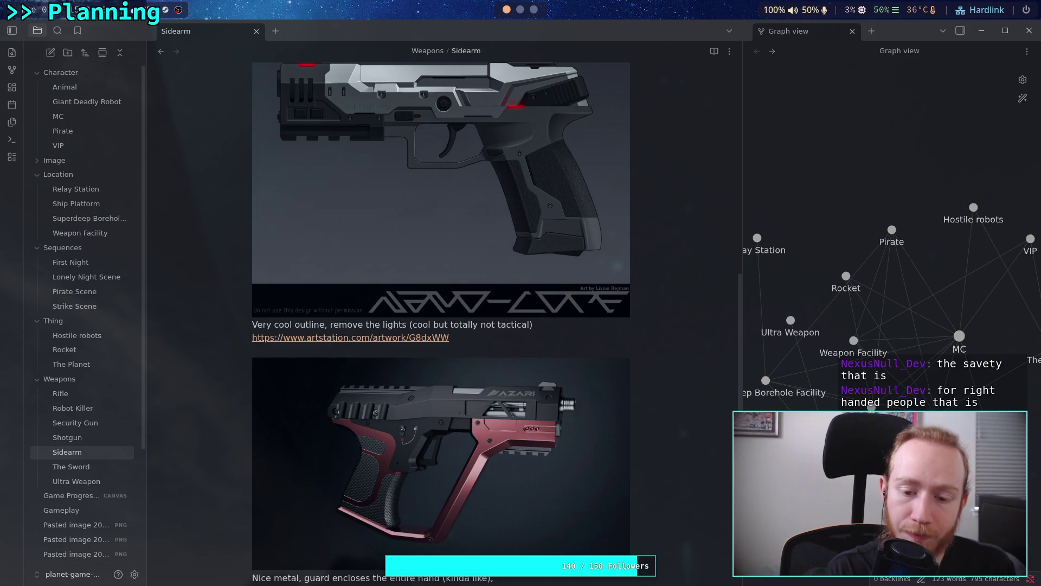
{"action": "type", "text": " the"}
{"action": "type", "text": "rail"}
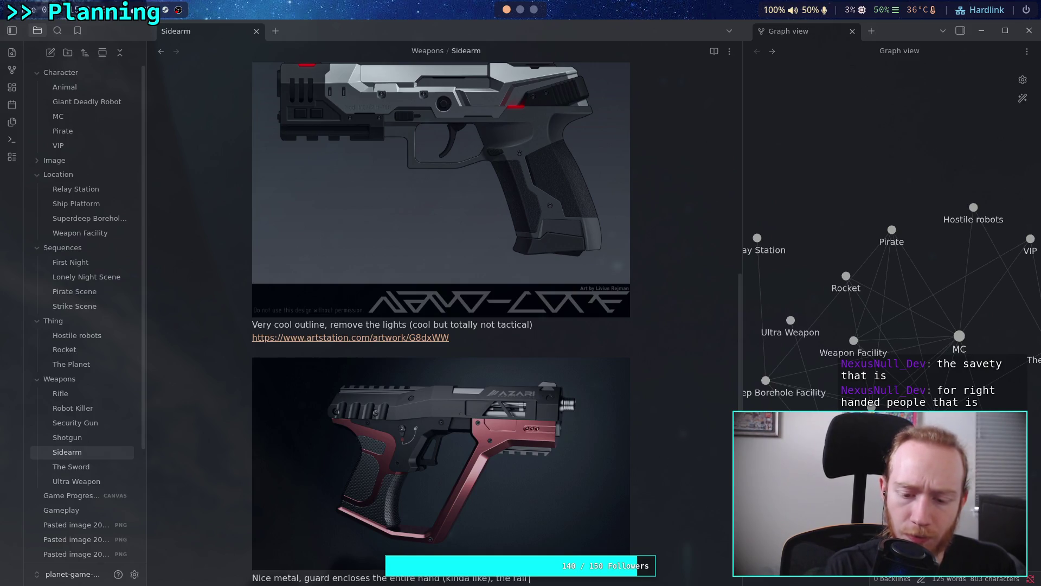
{"action": "type", "text": " on the baqis "}
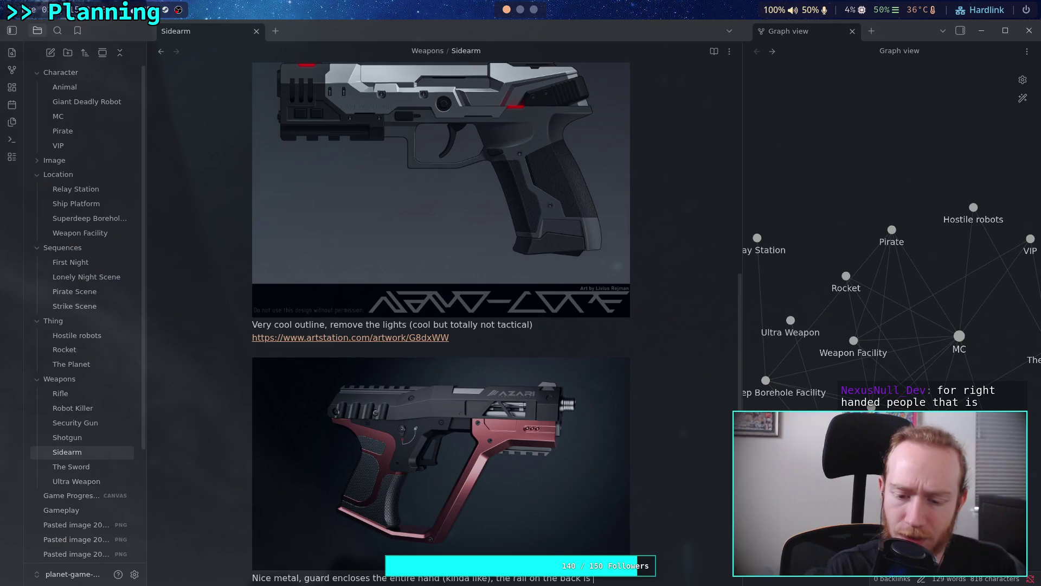
{"action": "type", "text": "weird, but"}
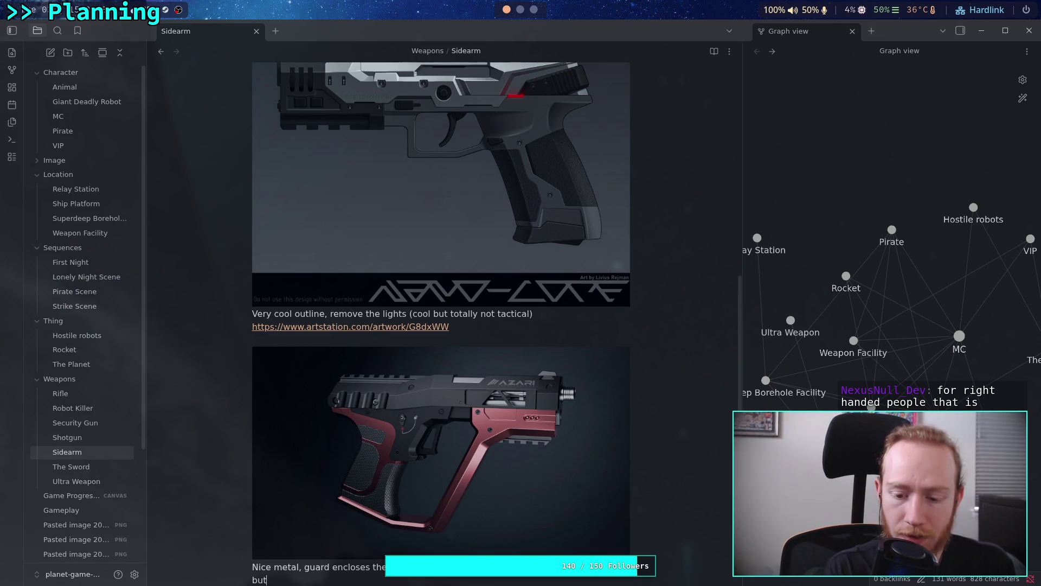
{"action": "type", "text": " the cu"}
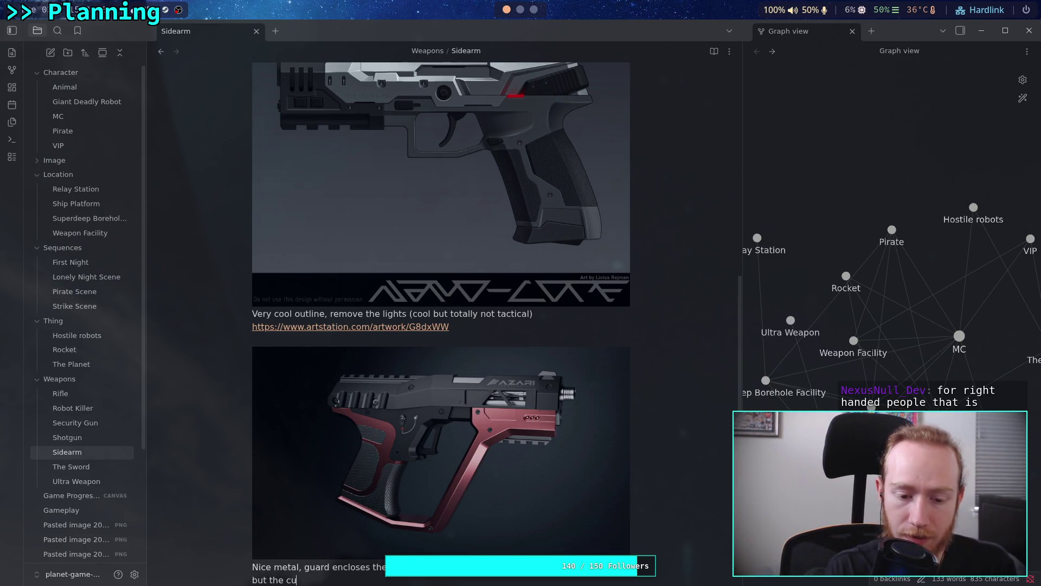
{"action": "key", "text": "BackSpace"}
{"action": "key", "text": "BackSpace"}
{"action": "type", "text": "side "}
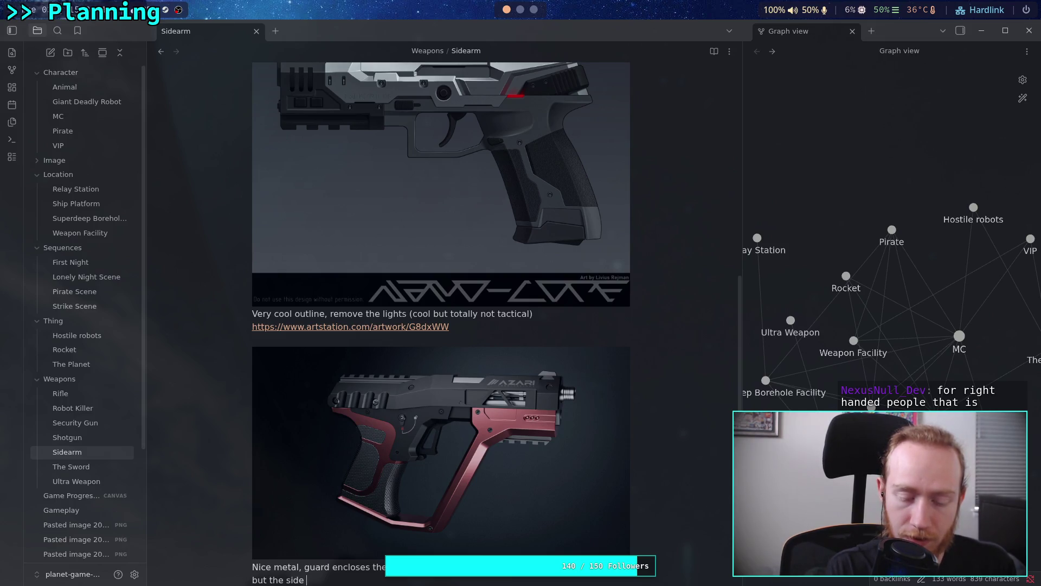
{"action": "type", "text": "cutare p"}
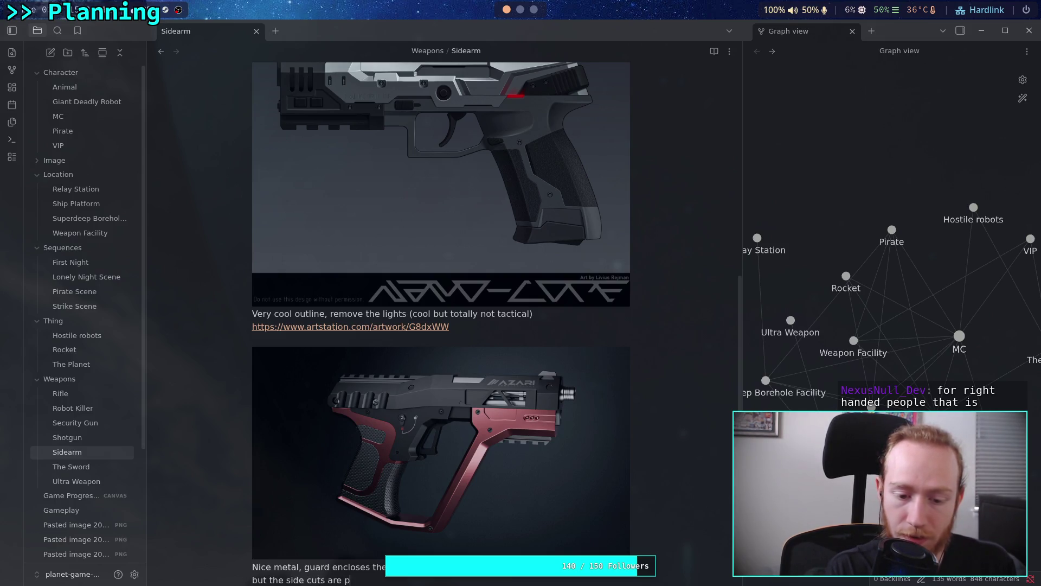
{"action": "type", "text": "rettylogic"}
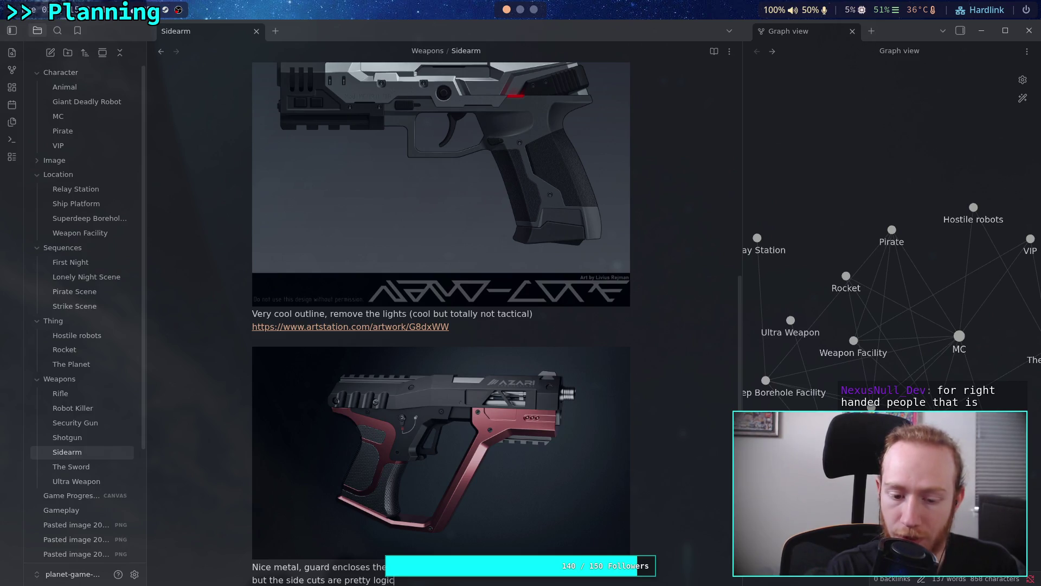
{"action": "type", "text": "al thou"}
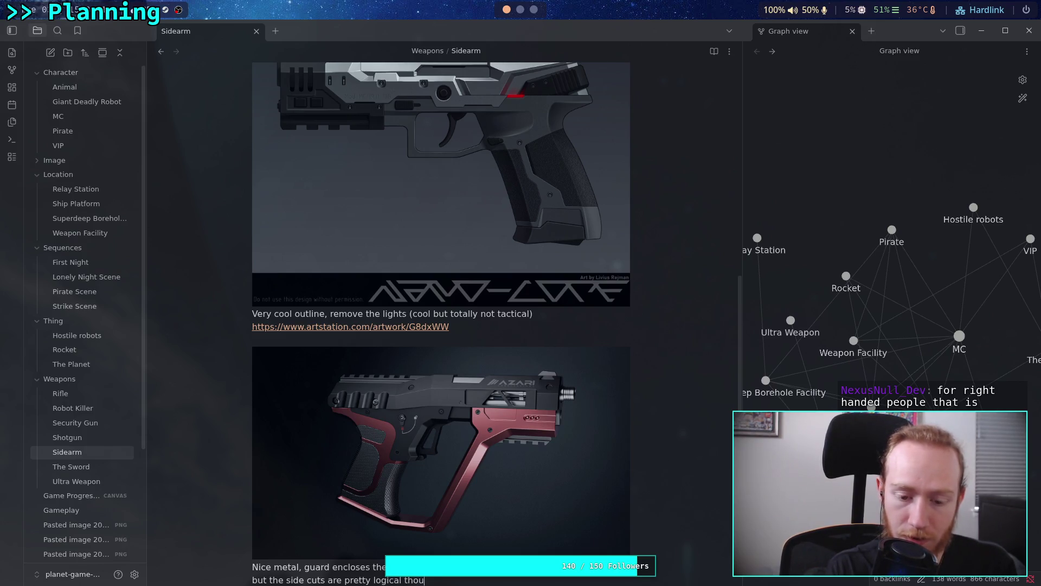
{"action": "type", "text": "gh definitel"}
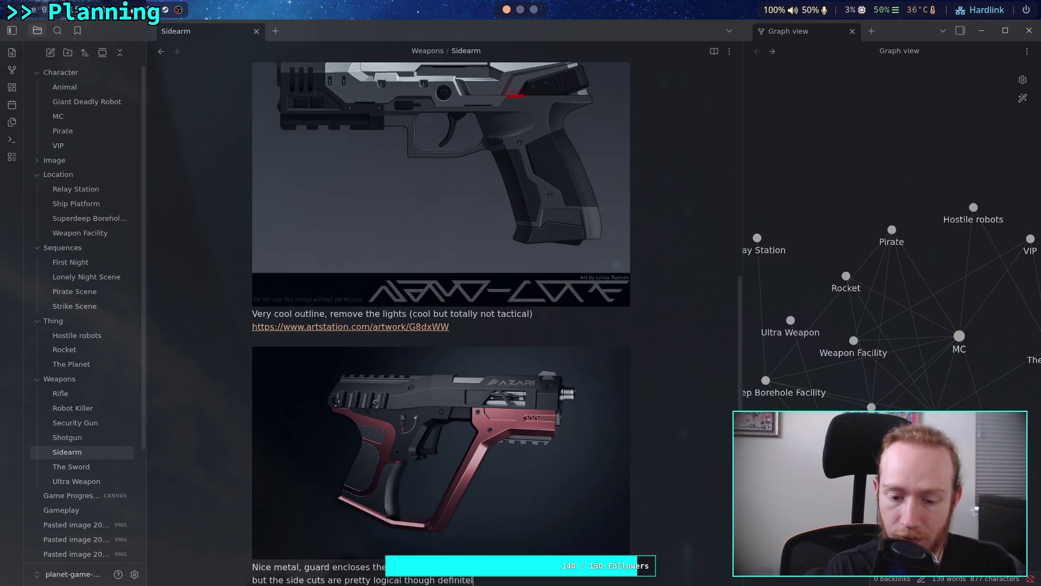
{"action": "type", "text": "difficult and prob"}
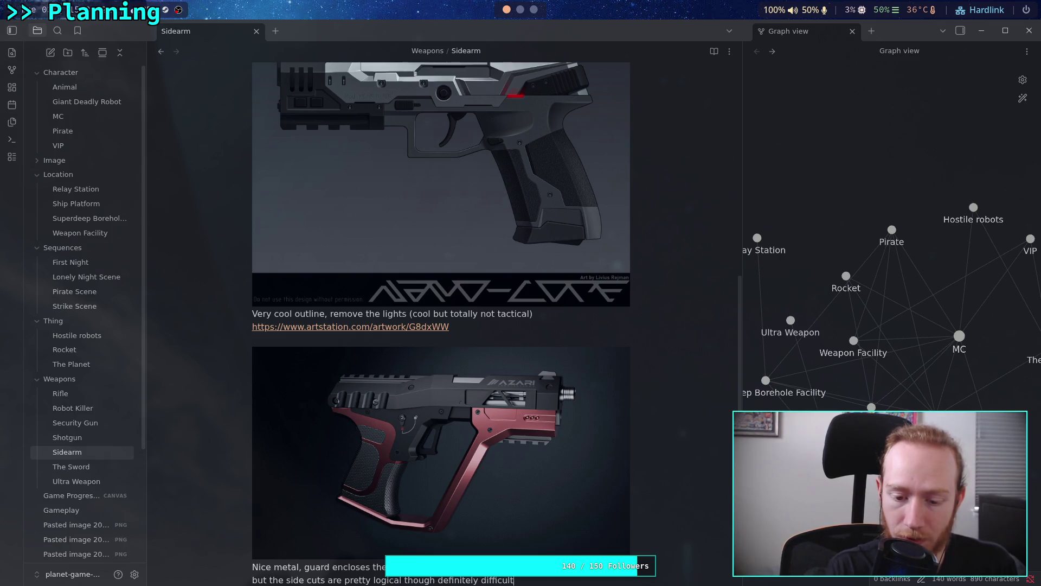
{"action": "type", "text": "ablypainful to use."}
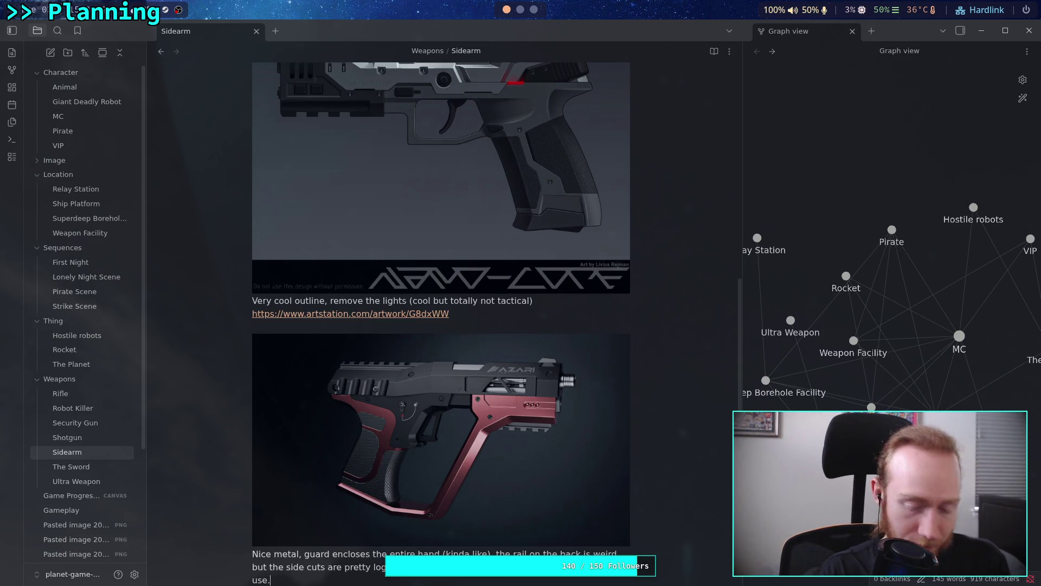
{"action": "key", "text": "Return"}
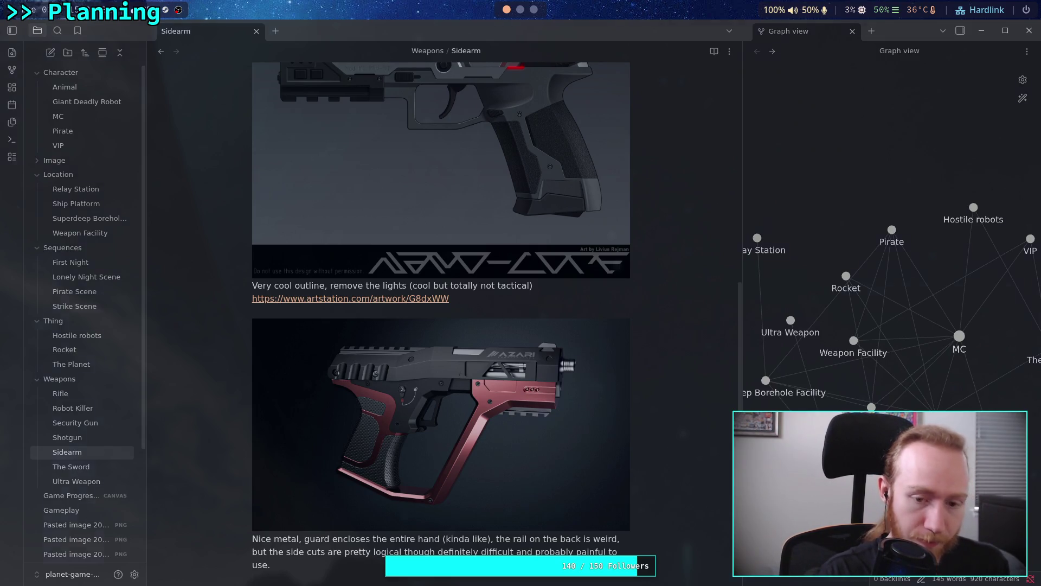
- Copy the pistol artwork's URL from the browser and paste it below the critique
{"action": "key", "text": "super+3"}
{"action": "left_click", "coordinate": [408, 29]}
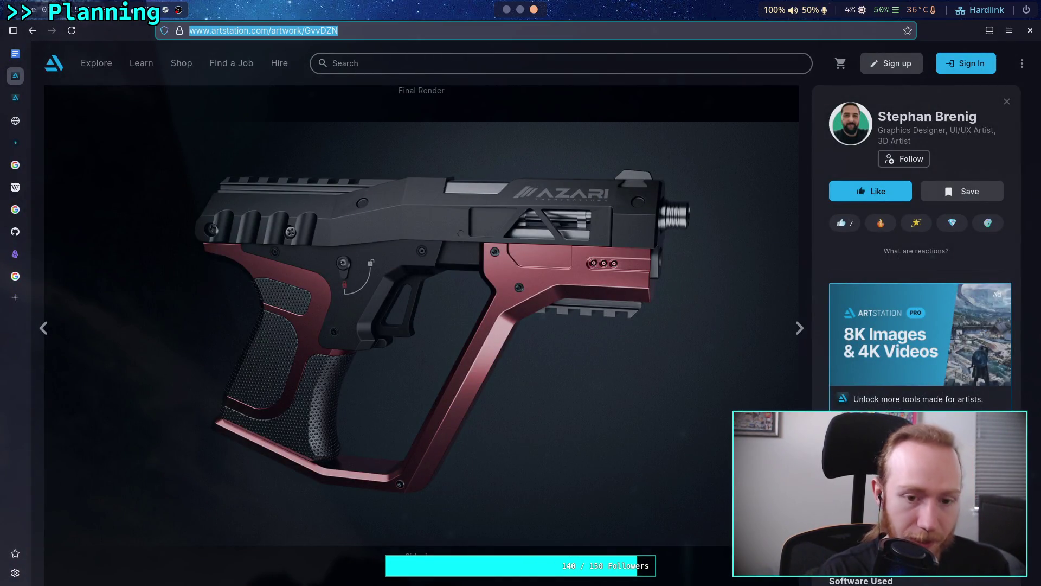
{"action": "key", "text": "super+1"}
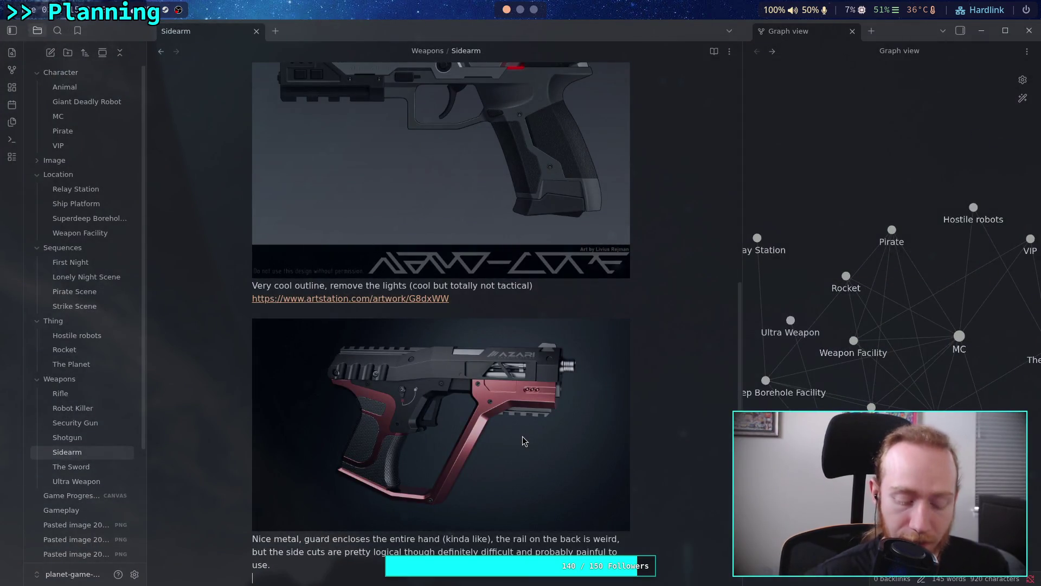
{"action": "type", "text": "https://www.artstation.com/artwork/GvVDZN"}
- Put the GvvDZN artwork link on its own line under the critique and check the note
{"action": "key", "text": "Return"}
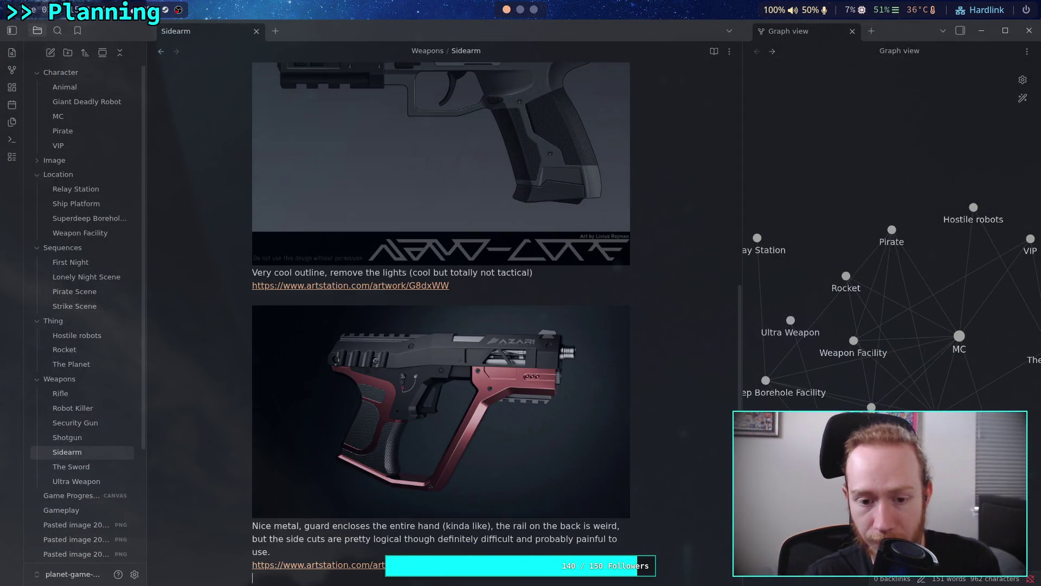
{"action": "scroll", "coordinate": [480, 458], "scroll_direction": "down", "scroll_amount": 4}
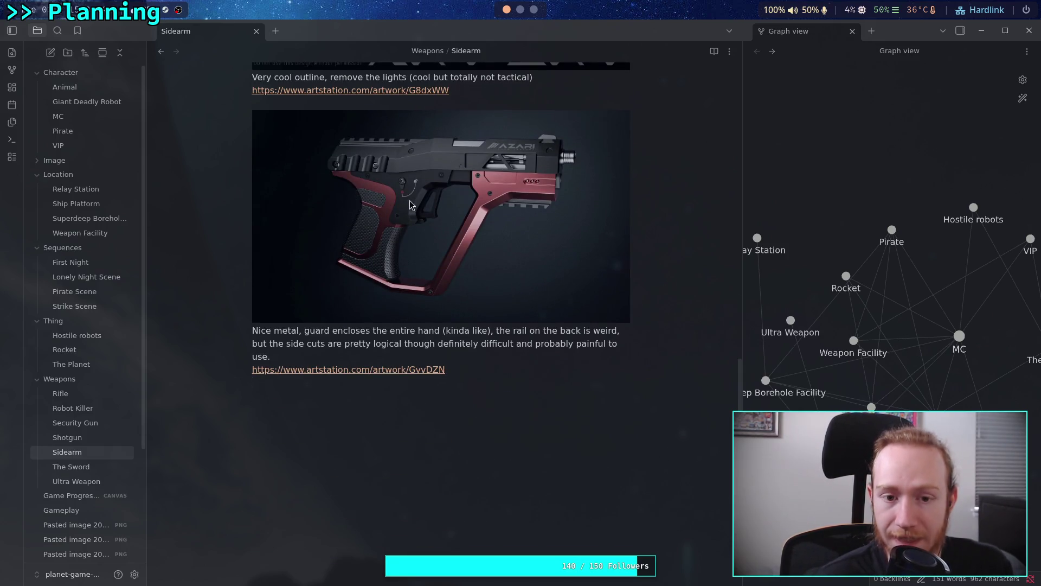
{"action": "scroll", "coordinate": [504, 423], "scroll_direction": "up", "scroll_amount": 3}
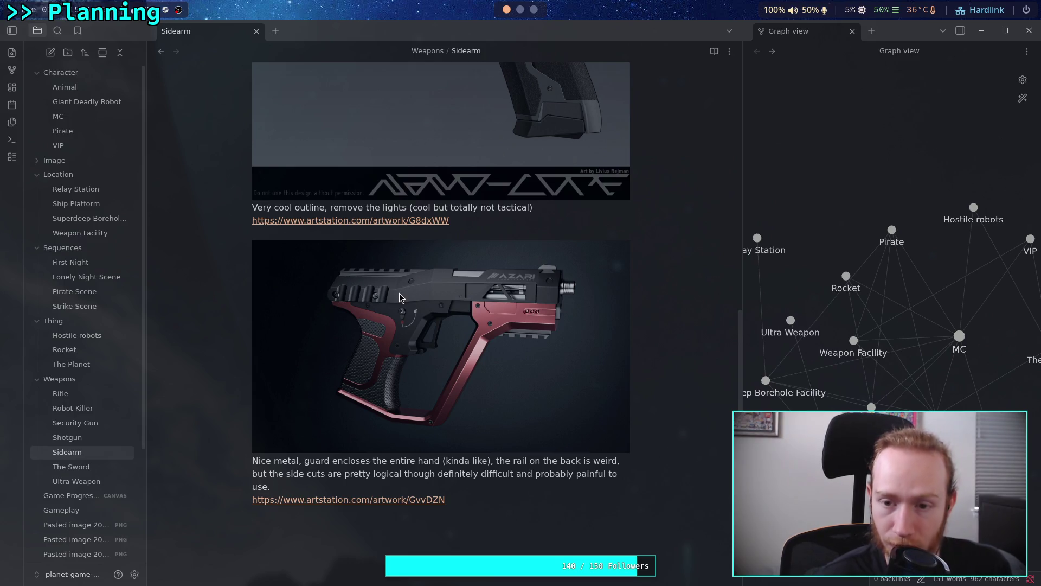
{"action": "key", "text": "super+3"}
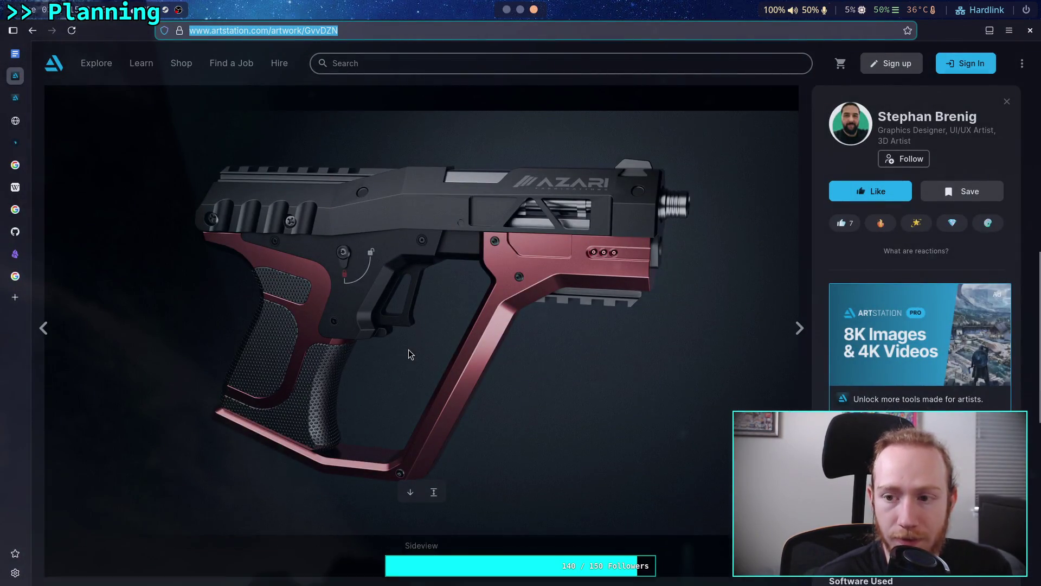
- Open the pistol artist's profile in a new tab and view it
{"action": "scroll", "coordinate": [755, 210], "scroll_direction": "down", "scroll_amount": 7}
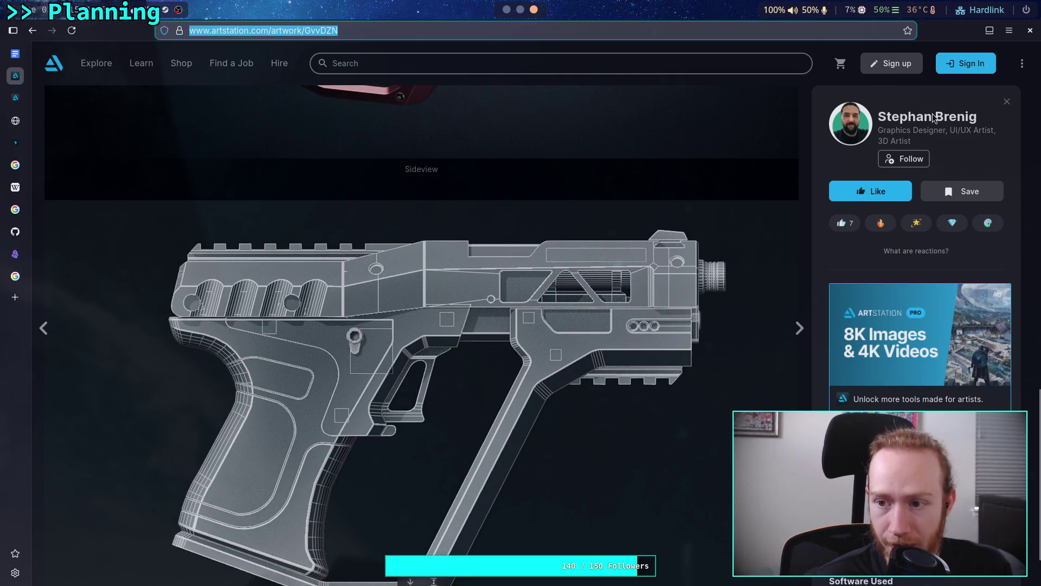
{"action": "scroll", "coordinate": [700, 217], "scroll_direction": "up", "scroll_amount": 10}
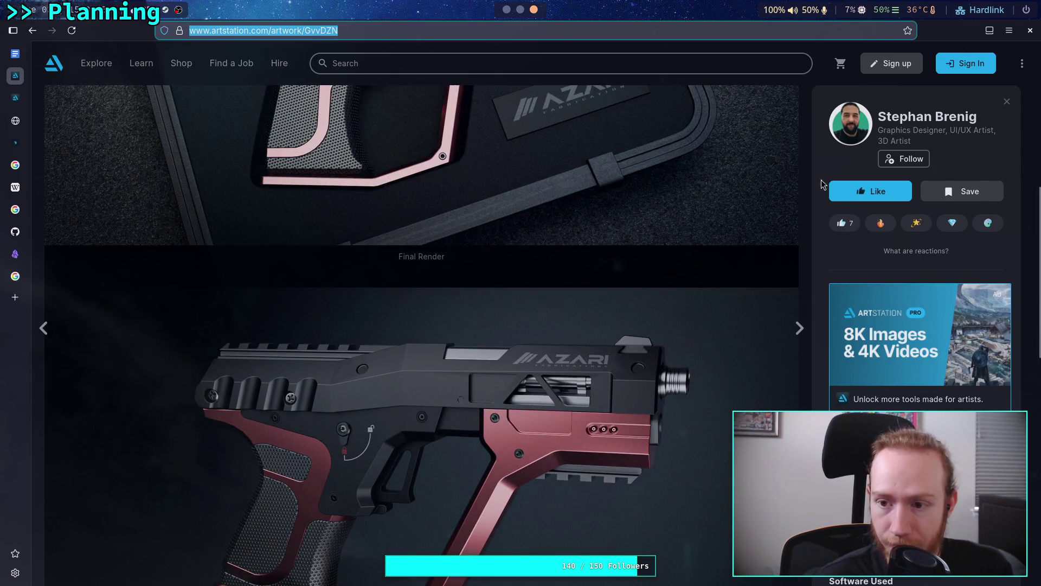
{"action": "right_click", "coordinate": [890, 120]}
{"action": "left_click", "coordinate": [816, 127]}
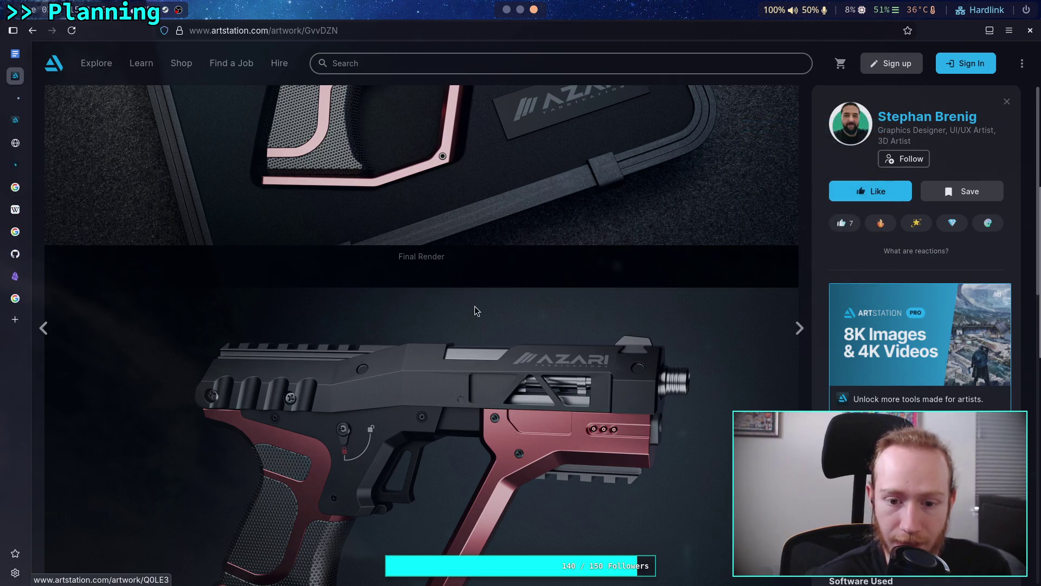
{"action": "scroll", "coordinate": [278, 405], "scroll_direction": "up", "scroll_amount": 2}
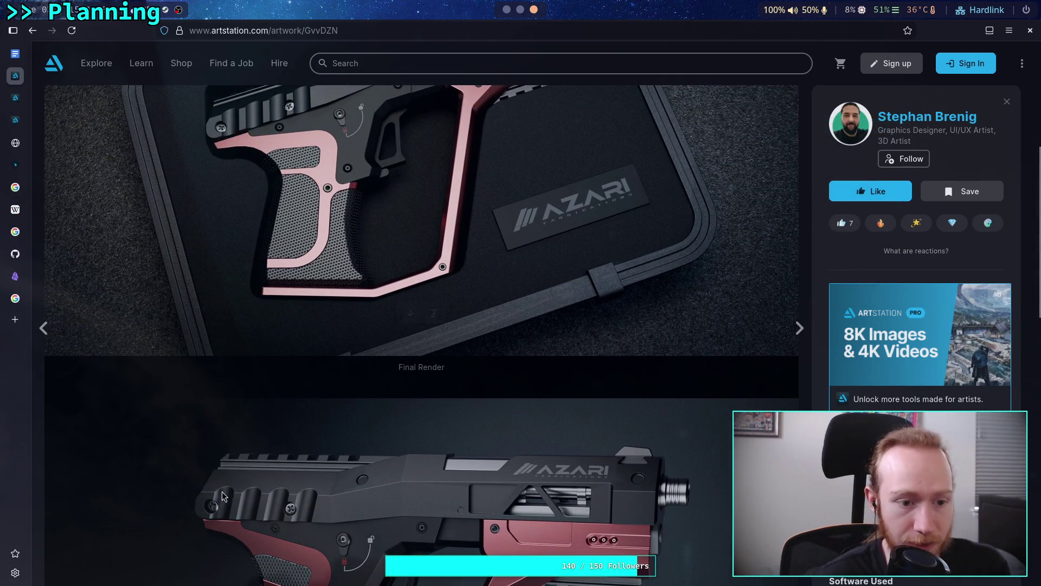
{"action": "left_click", "coordinate": [22, 99]}
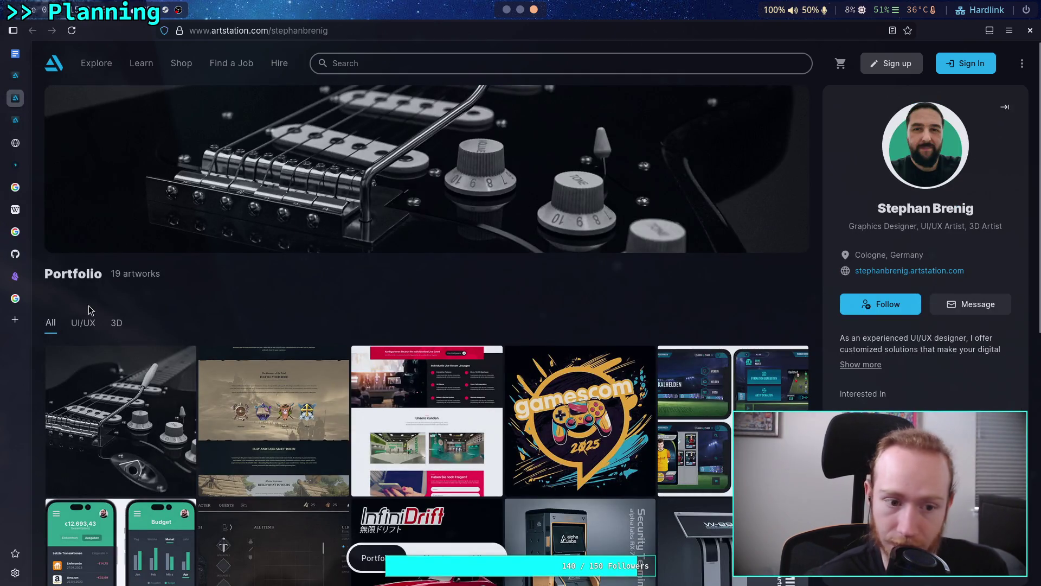
- Browse the artist's portfolio, close that tab, and return to the pistol artwork
{"action": "scroll", "coordinate": [35, 307], "scroll_direction": "down", "scroll_amount": 5}
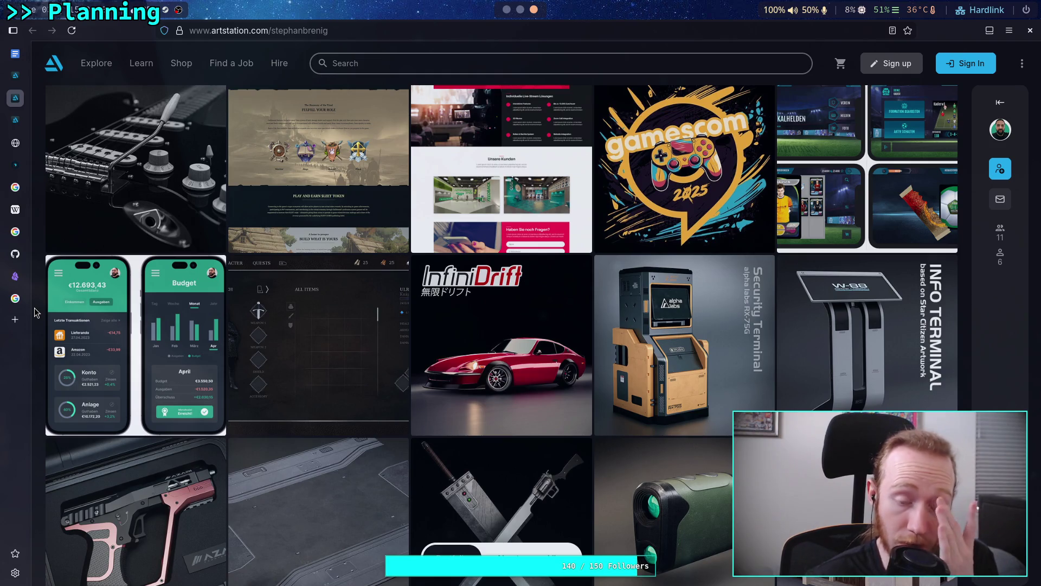
{"action": "scroll", "coordinate": [35, 313], "scroll_direction": "down", "scroll_amount": 2}
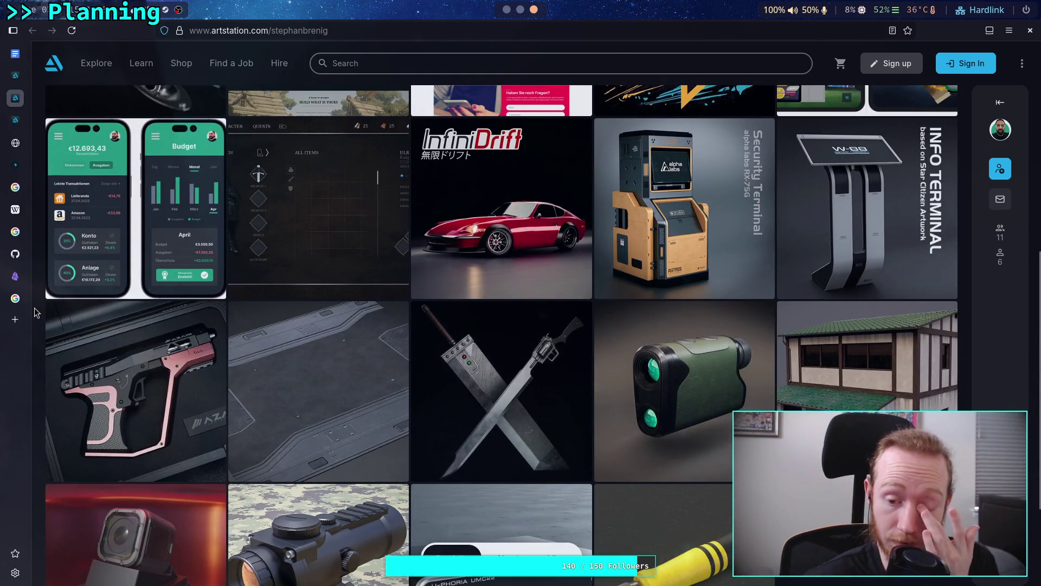
{"action": "scroll", "coordinate": [34, 313], "scroll_direction": "down", "scroll_amount": 3}
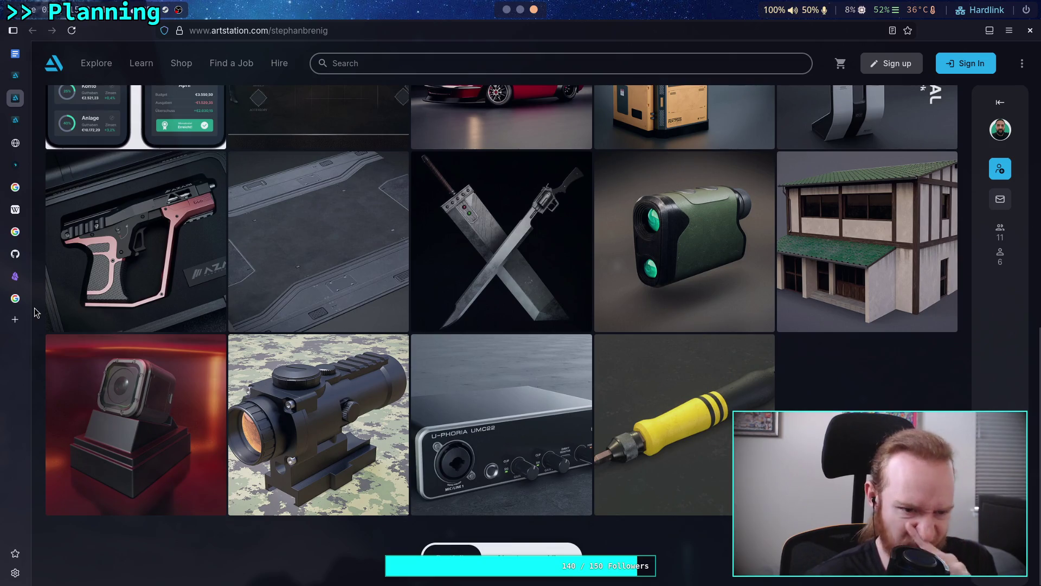
{"action": "scroll", "coordinate": [35, 313], "scroll_direction": "up", "scroll_amount": 3}
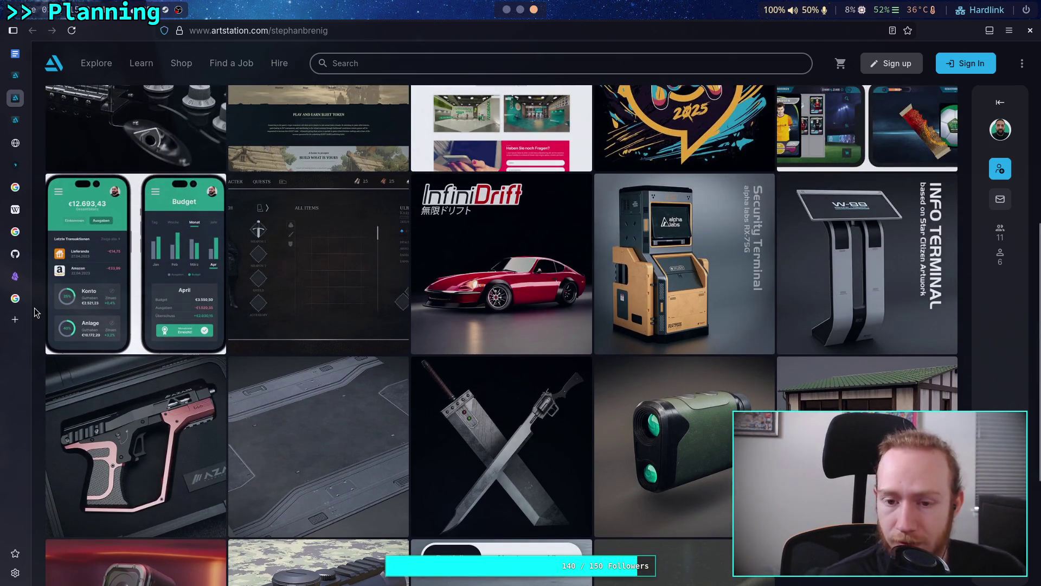
{"action": "scroll", "coordinate": [34, 312], "scroll_direction": "up", "scroll_amount": 2}
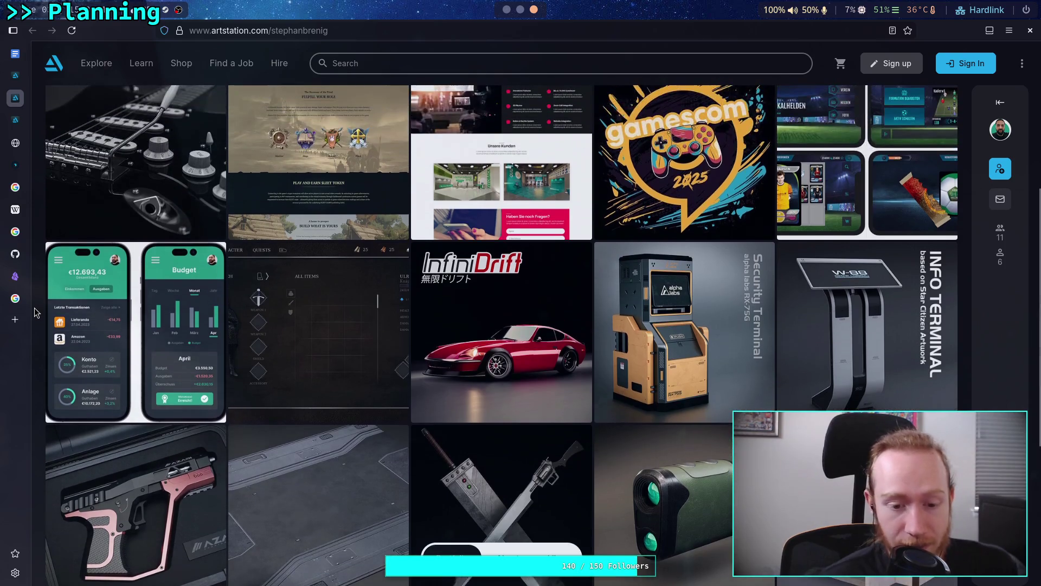
{"action": "scroll", "coordinate": [34, 312], "scroll_direction": "down", "scroll_amount": 5}
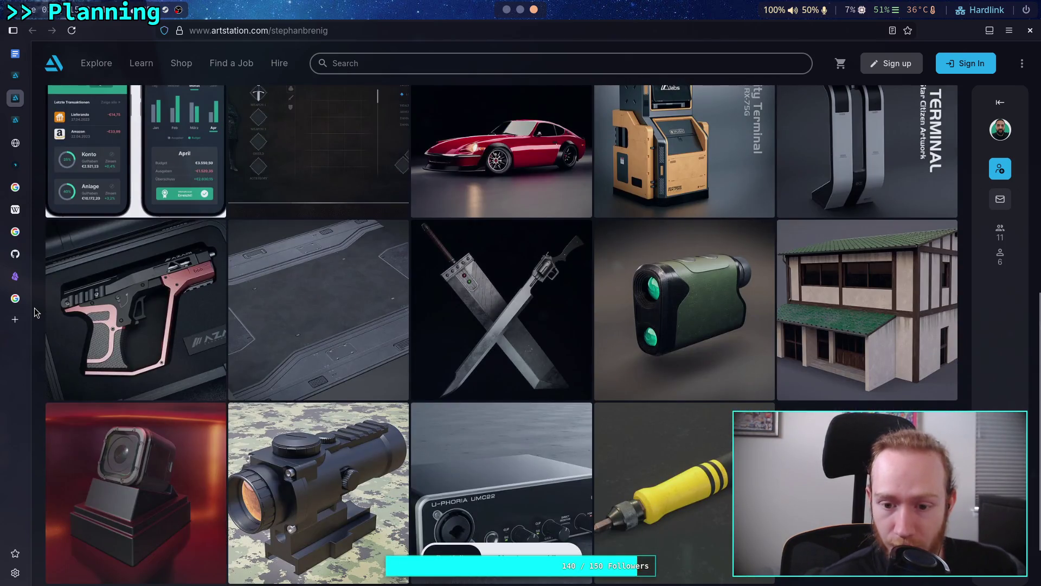
{"action": "scroll", "coordinate": [35, 313], "scroll_direction": "up", "scroll_amount": 7}
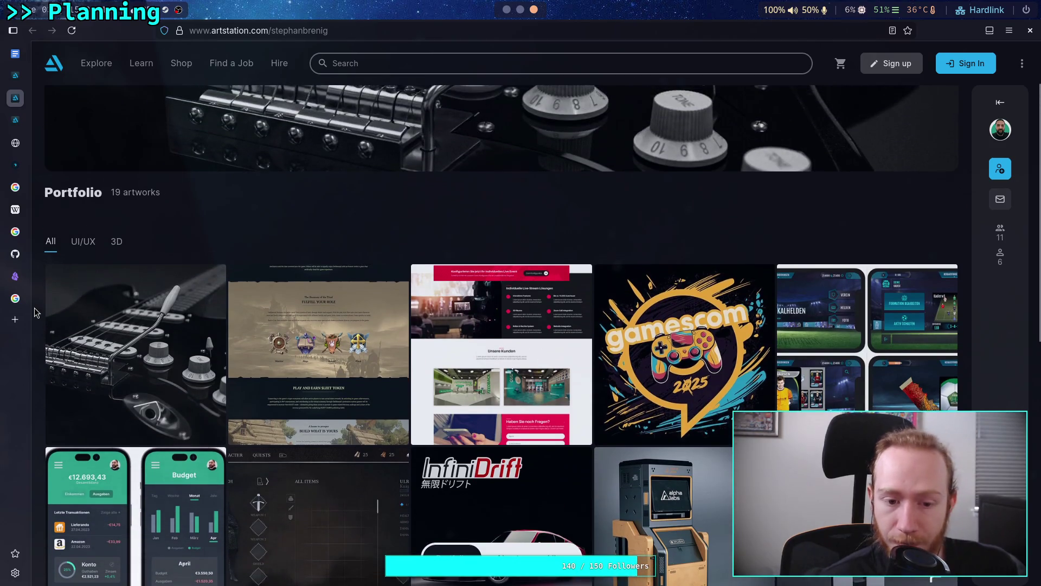
{"action": "scroll", "coordinate": [34, 308], "scroll_direction": "up", "scroll_amount": 1}
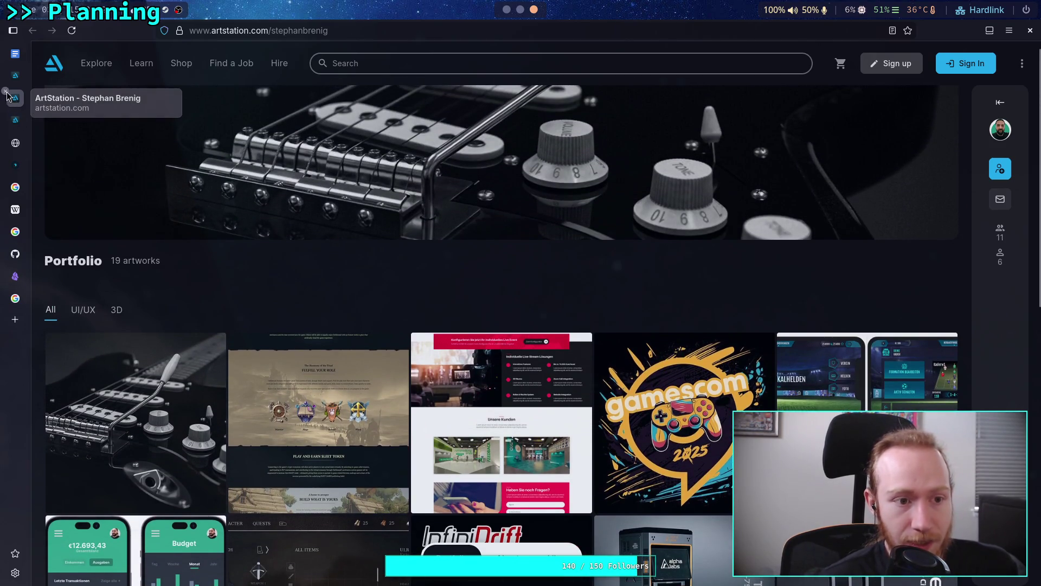
{"action": "left_click", "coordinate": [6, 92]}
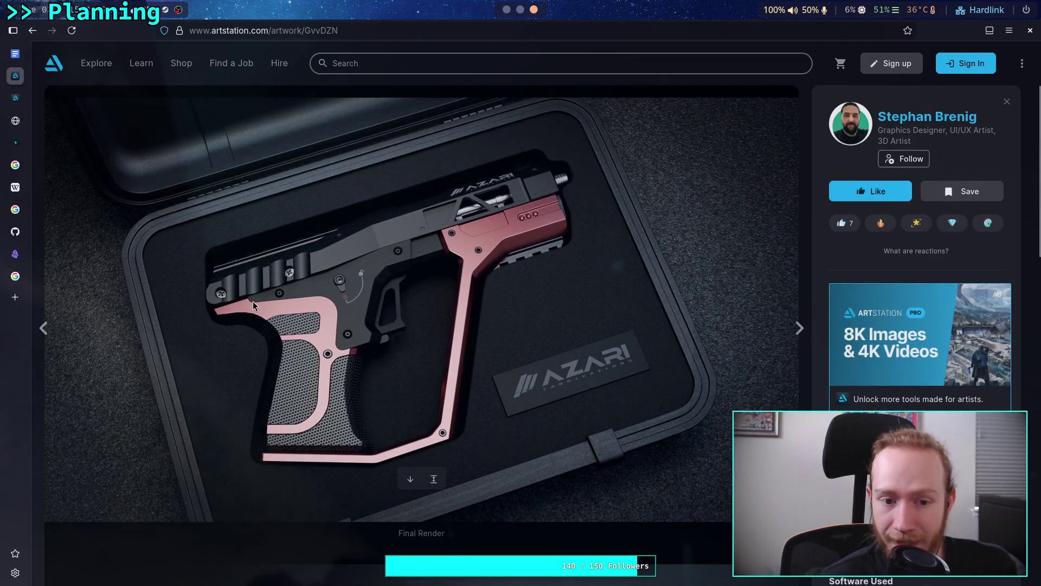
{"action": "scroll", "coordinate": [254, 305], "scroll_direction": "down", "scroll_amount": 7}
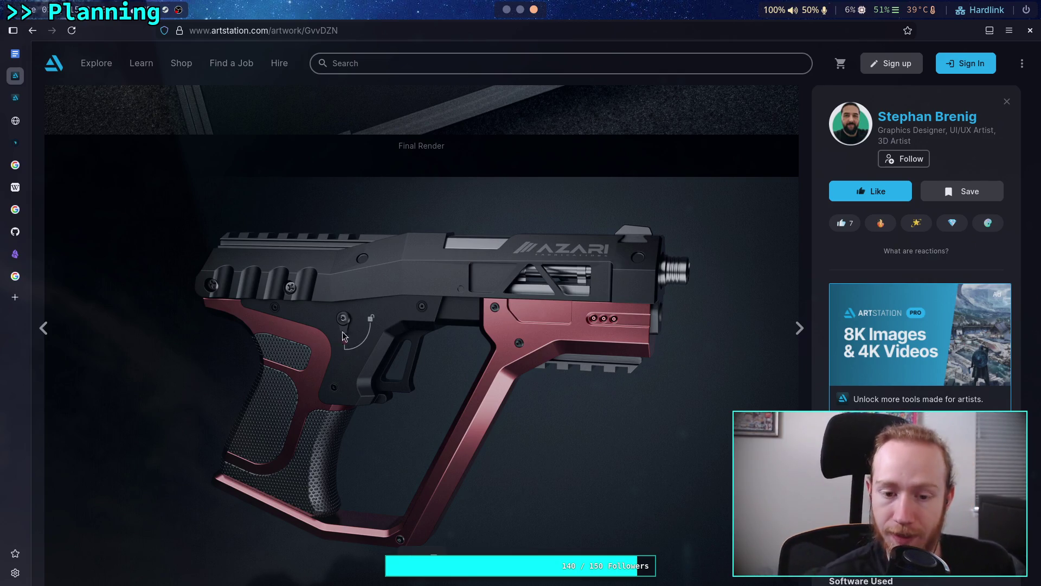
{"action": "scroll", "coordinate": [505, 14], "scroll_direction": "up", "scroll_amount": 1}
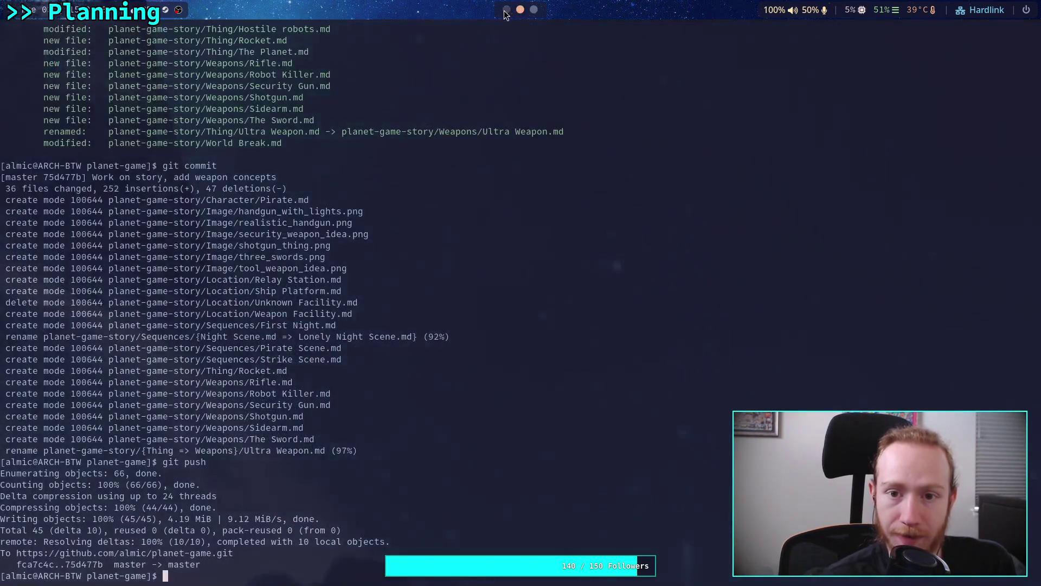
- Append 'Safety should probably be on the inside only for a handgun.' to the critique
{"action": "scroll", "coordinate": [505, 13], "scroll_direction": "up", "scroll_amount": 1}
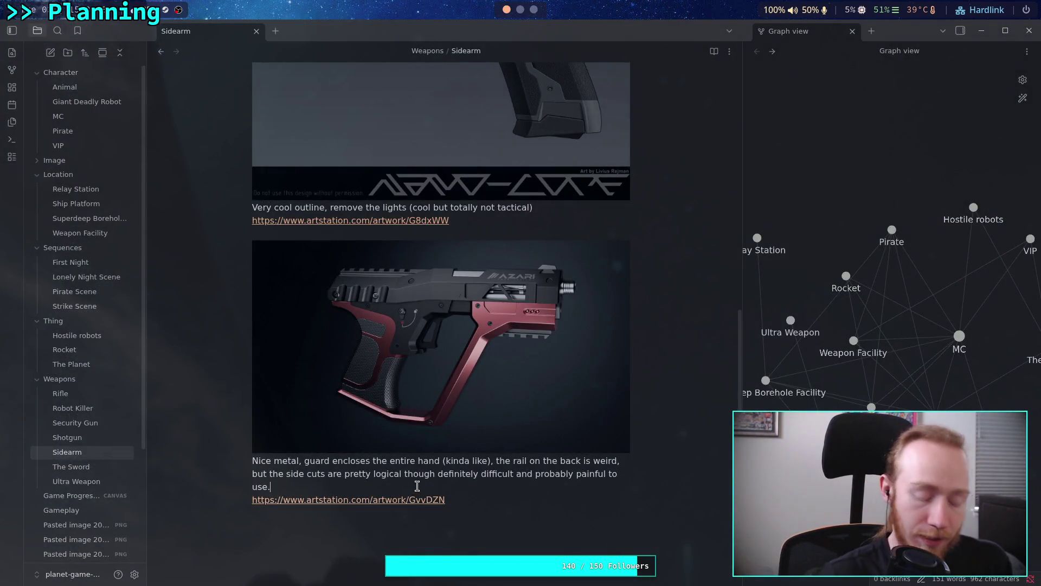
{"action": "type", "text": "aftey"}
{"action": "key", "text": "BackSpace"}
{"action": "key", "text": "BackSpace"}
{"action": "key", "text": "BackSpace"}
{"action": "type", "text": "ety is probably on the"}
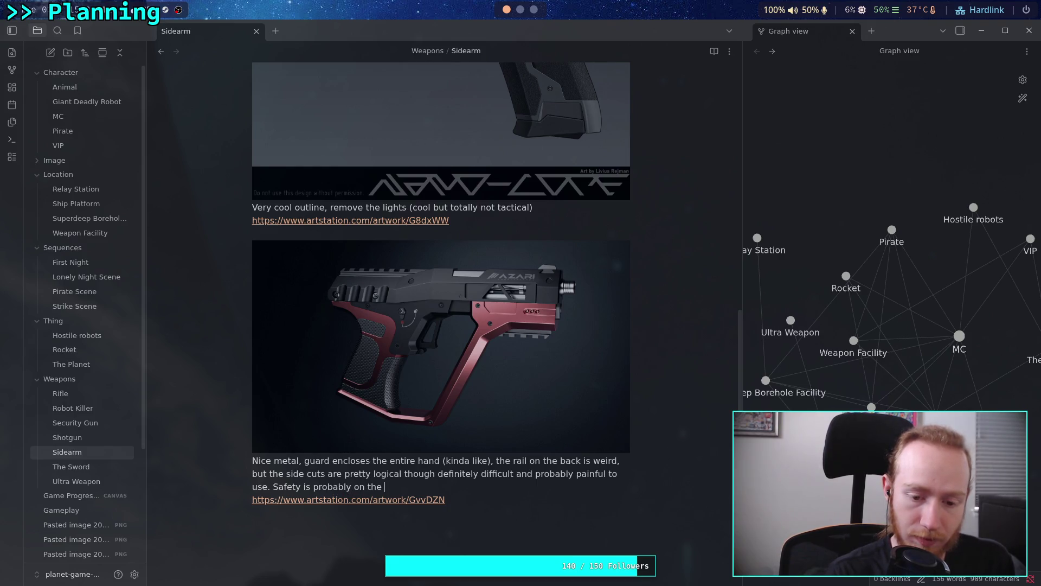
{"action": "key", "text": "BackSpace"}
{"action": "key", "text": "BackSpace"}
{"action": "key", "text": "BackSpace"}
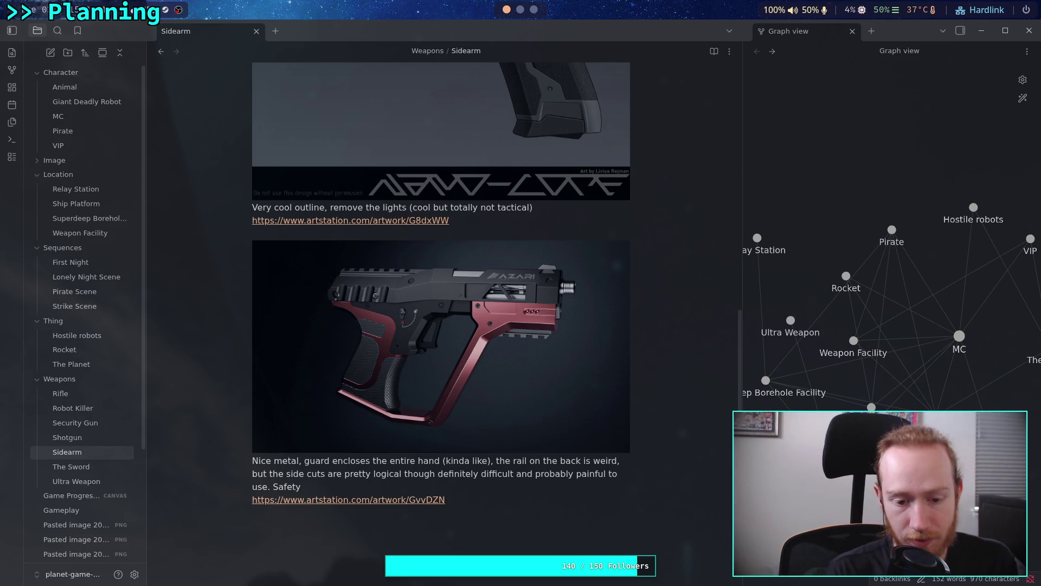
{"action": "type", "text": " should"}
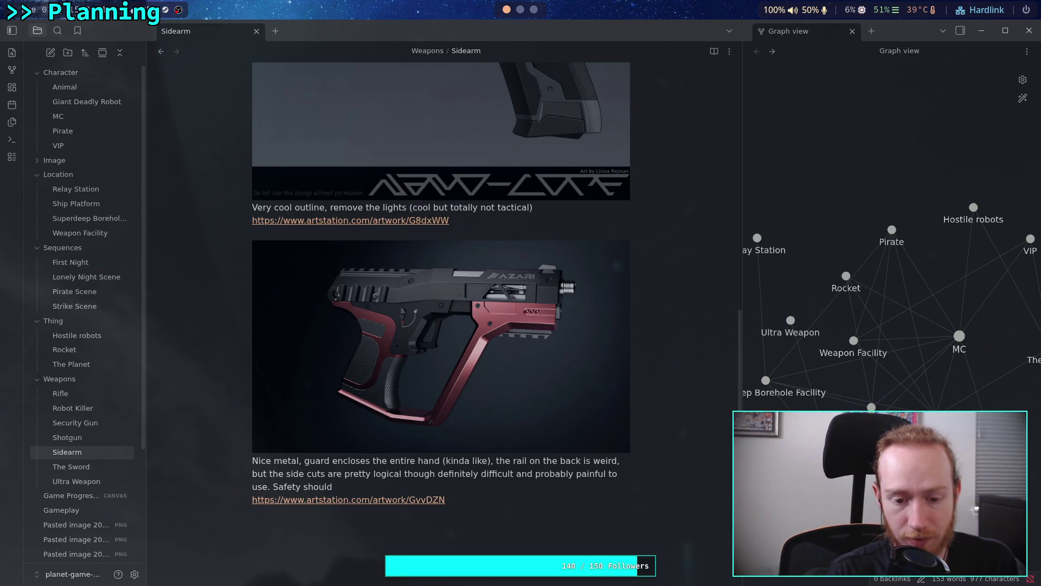
{"action": "type", "text": " probably"}
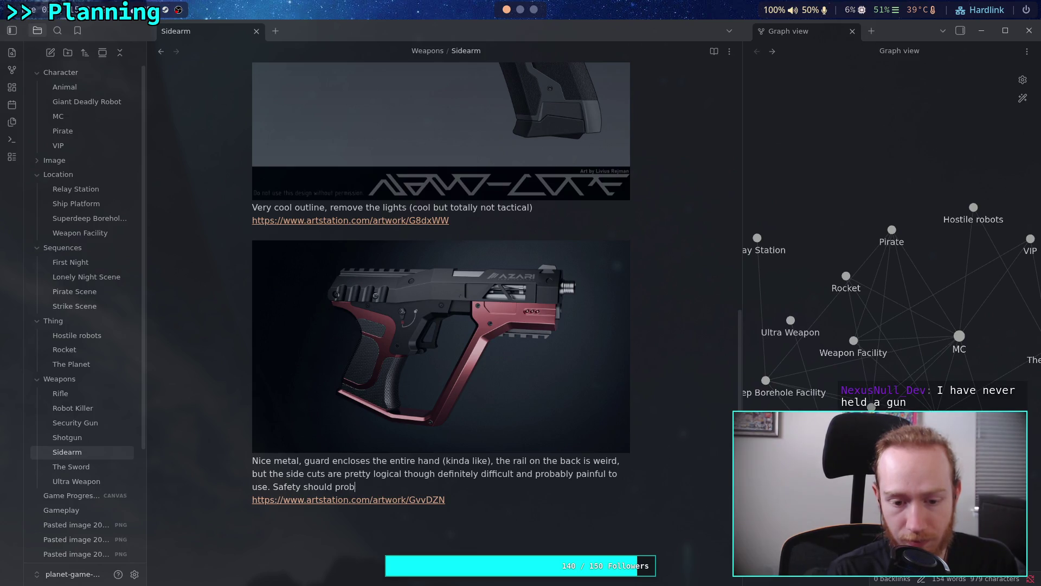
{"action": "key", "text": "BackSpace"}
{"action": "key", "text": "BackSpace"}
{"action": "type", "text": "be on the in"}
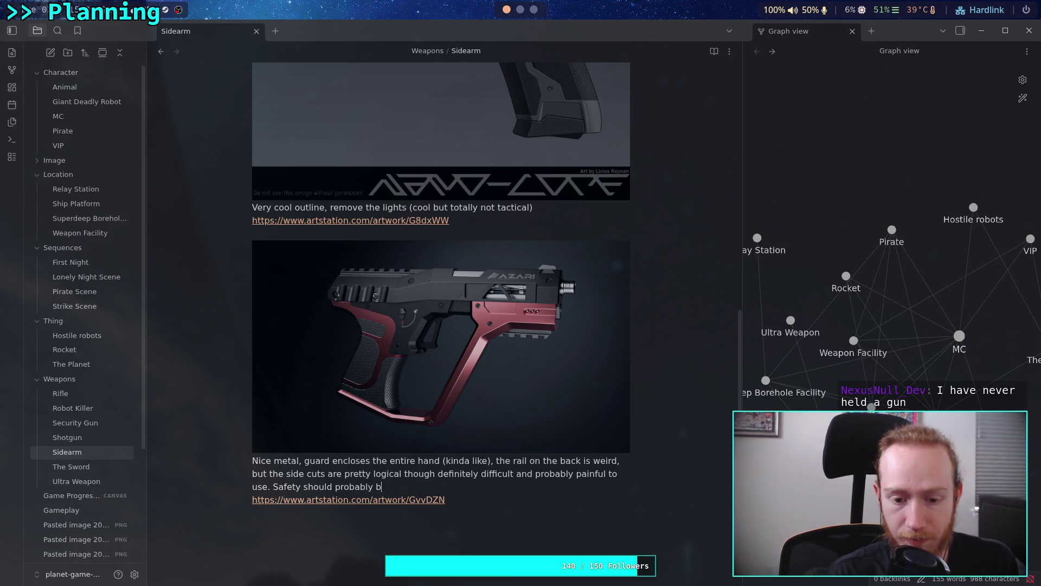
{"action": "type", "text": "sed"}
{"action": "key", "text": "BackSpace"}
{"action": "type", "text": "ide only "}
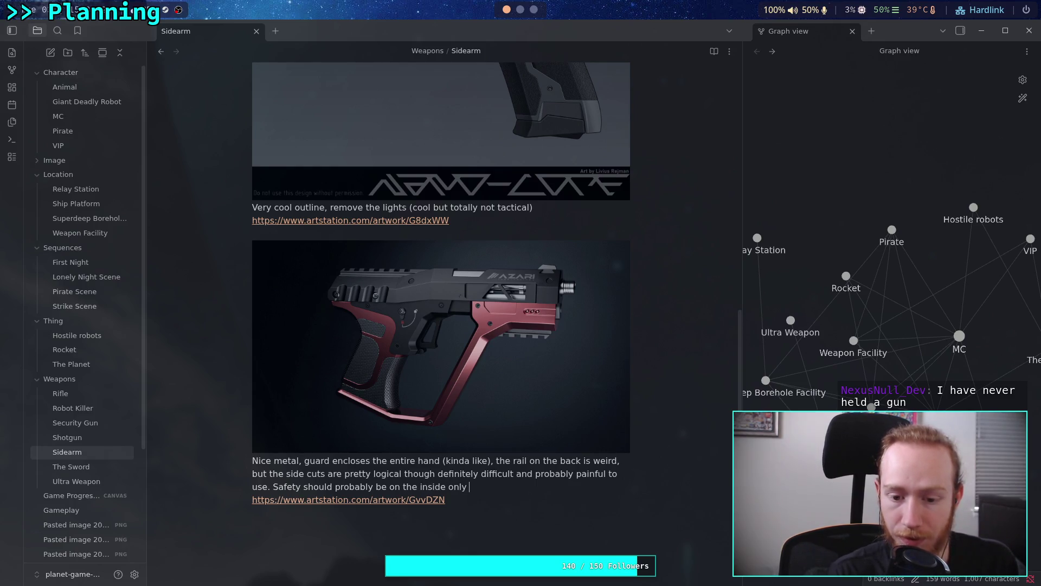
{"action": "type", "text": "for a handgun."}
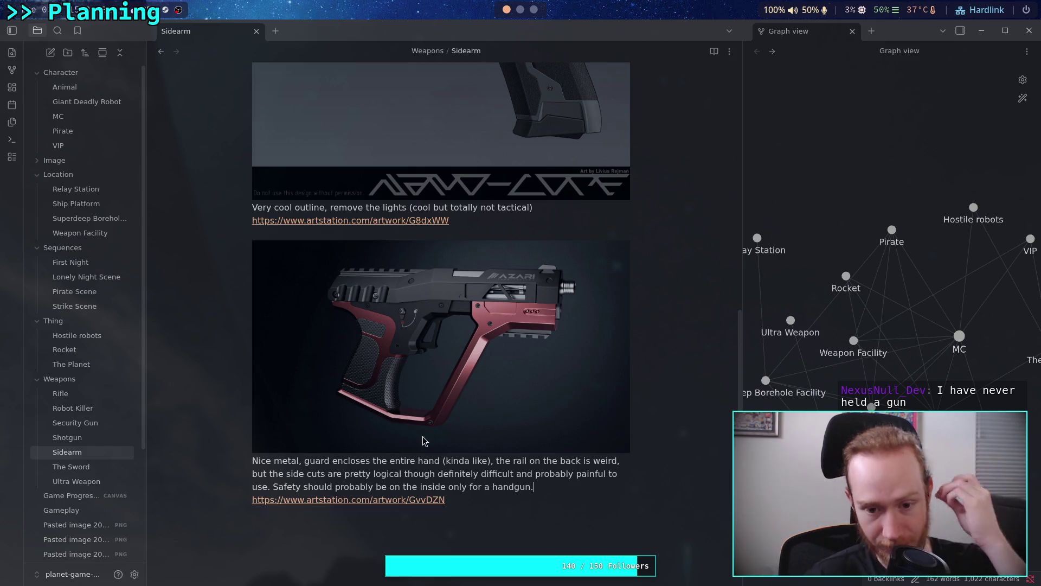
- Glance at the terminal, then bring the red pistol artwork up in the browser
{"action": "left_click", "coordinate": [521, 10]}
{"action": "left_click", "coordinate": [506, 10]}
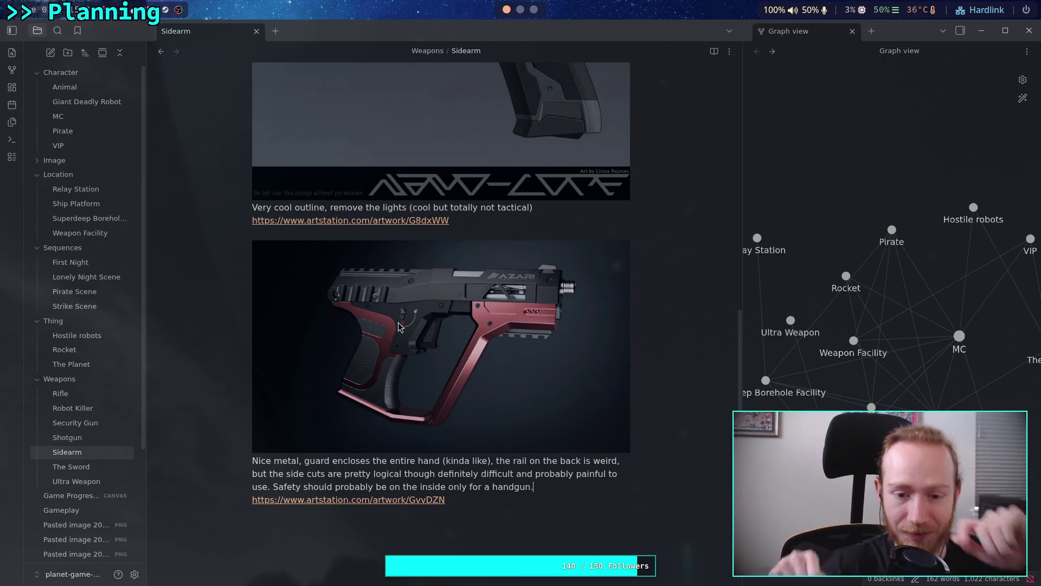
{"action": "left_click", "coordinate": [531, 7]}
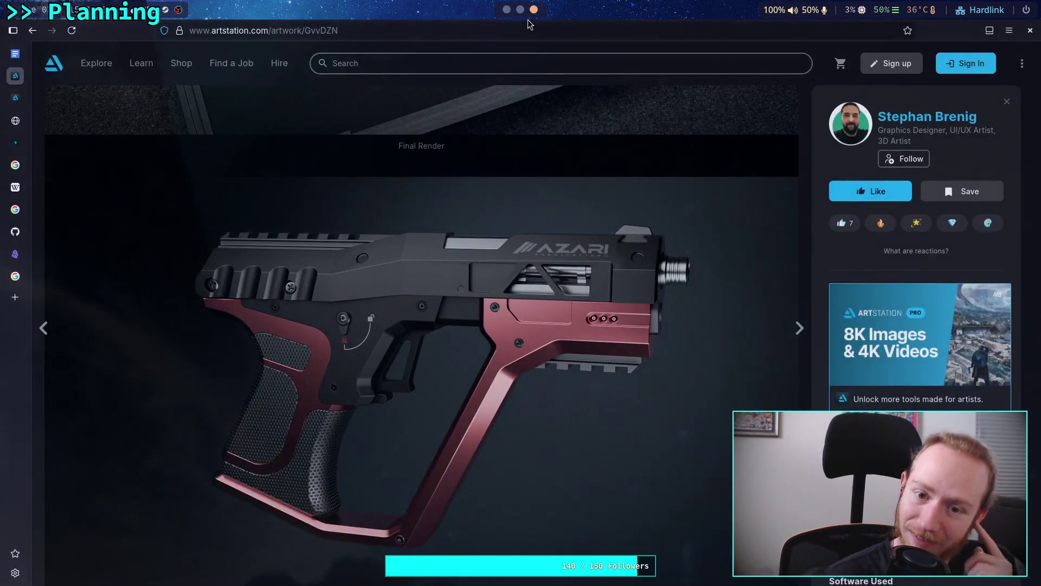
- Return to the filtered weapons results, scroll further, and open the Orca Blades artwork
{"action": "left_click", "coordinate": [41, 35]}
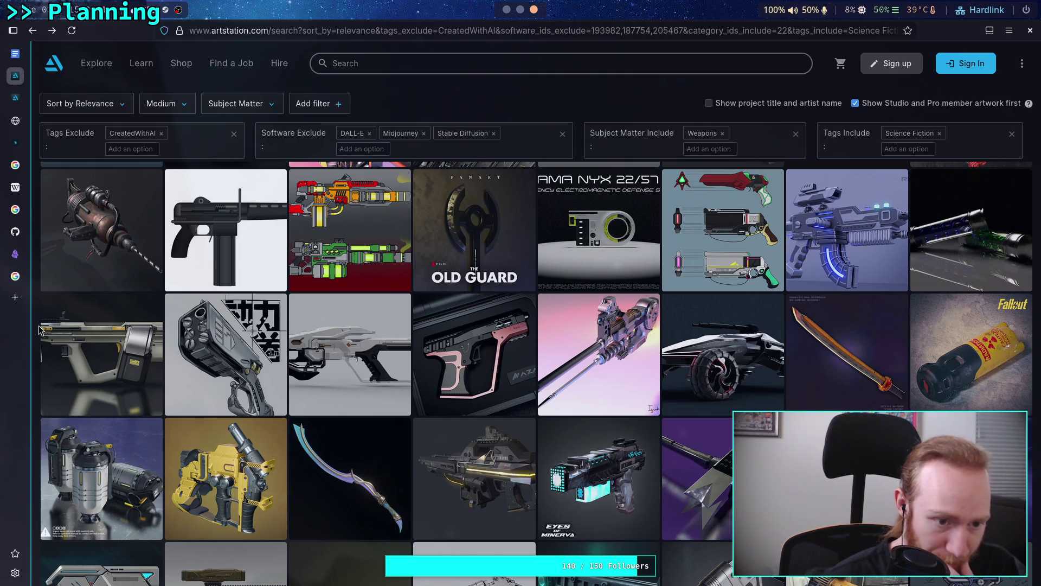
{"action": "scroll", "coordinate": [39, 329], "scroll_direction": "down", "scroll_amount": 2}
{"action": "scroll", "coordinate": [39, 329], "scroll_direction": "down", "scroll_amount": 2}
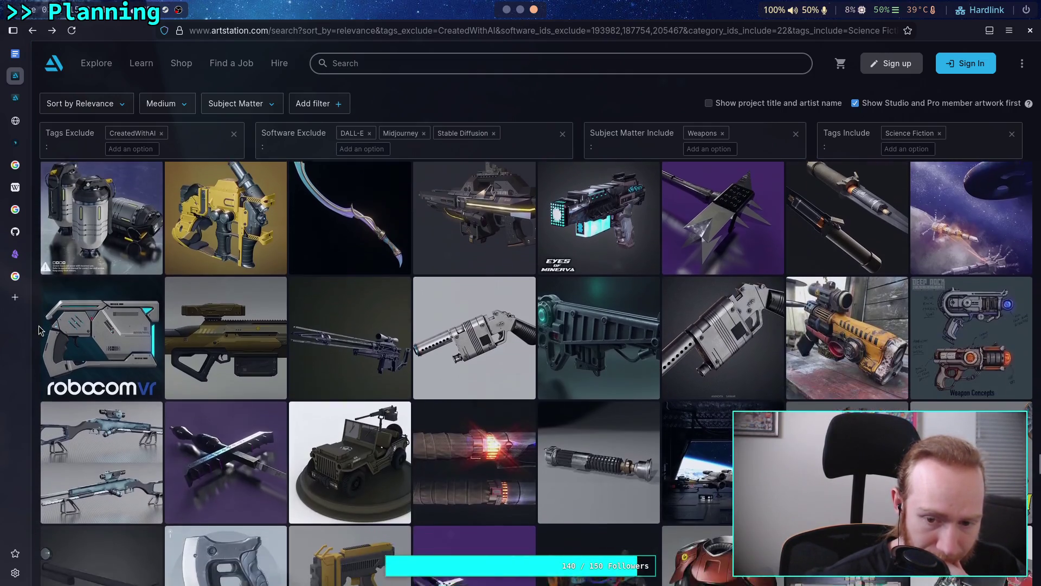
{"action": "scroll", "coordinate": [39, 329], "scroll_direction": "down", "scroll_amount": 2}
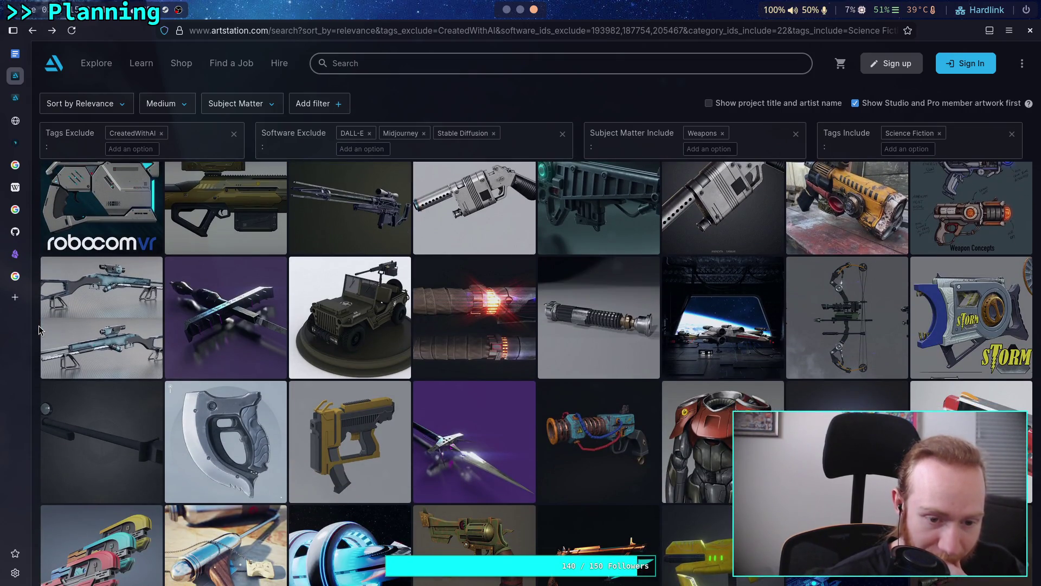
{"action": "left_click", "coordinate": [235, 438]}
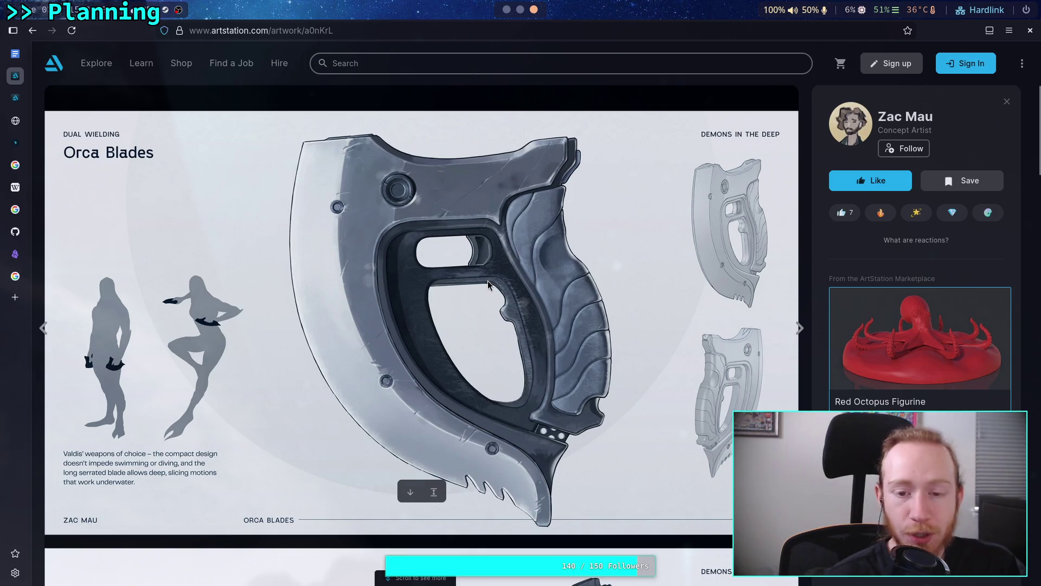
{"action": "scroll", "coordinate": [479, 304], "scroll_direction": "down", "scroll_amount": 5}
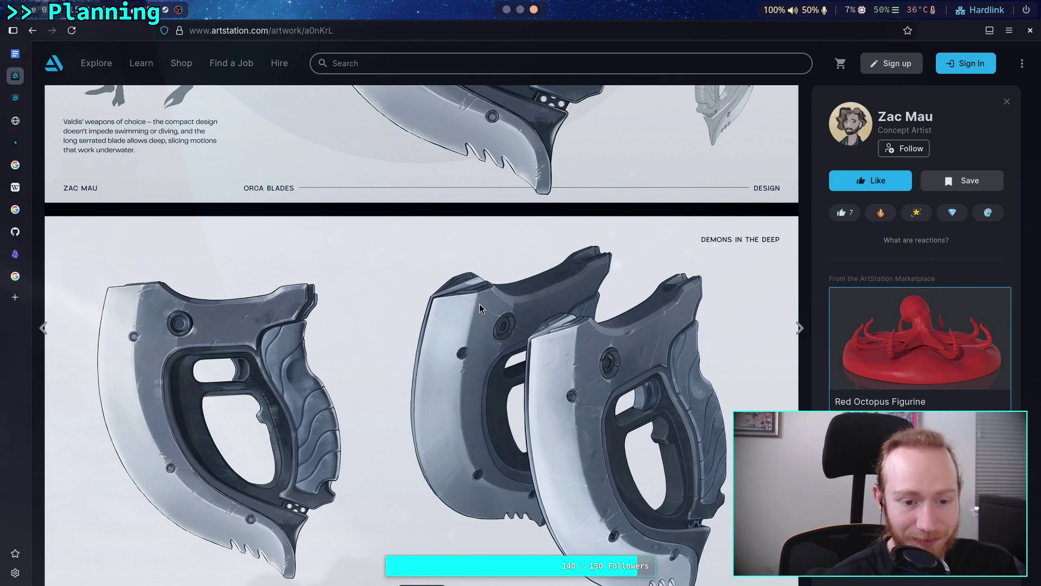
{"action": "scroll", "coordinate": [480, 304], "scroll_direction": "down", "scroll_amount": 5}
{"action": "scroll", "coordinate": [479, 306], "scroll_direction": "down", "scroll_amount": 3}
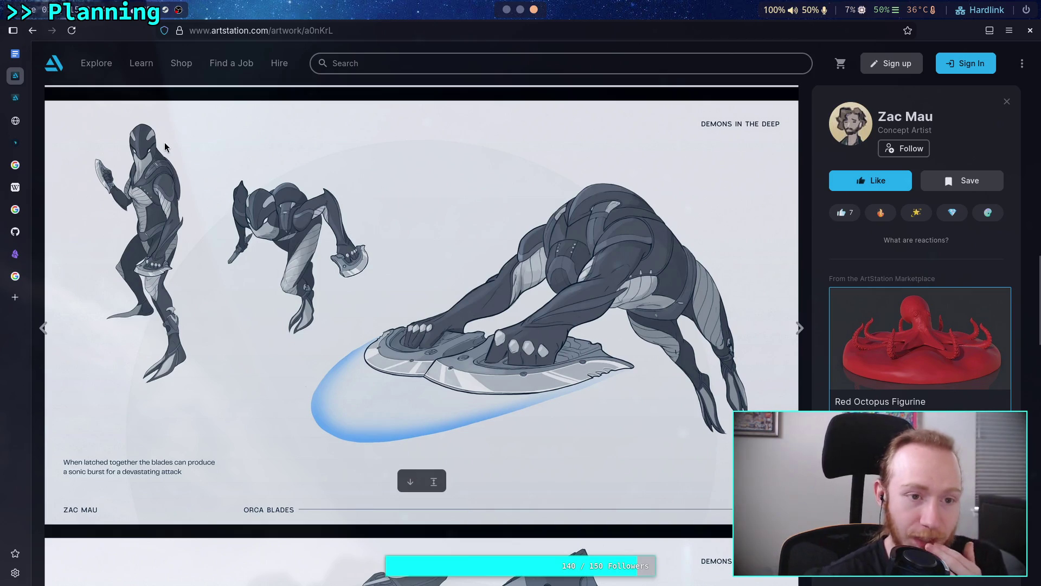
{"action": "left_click", "coordinate": [31, 33]}
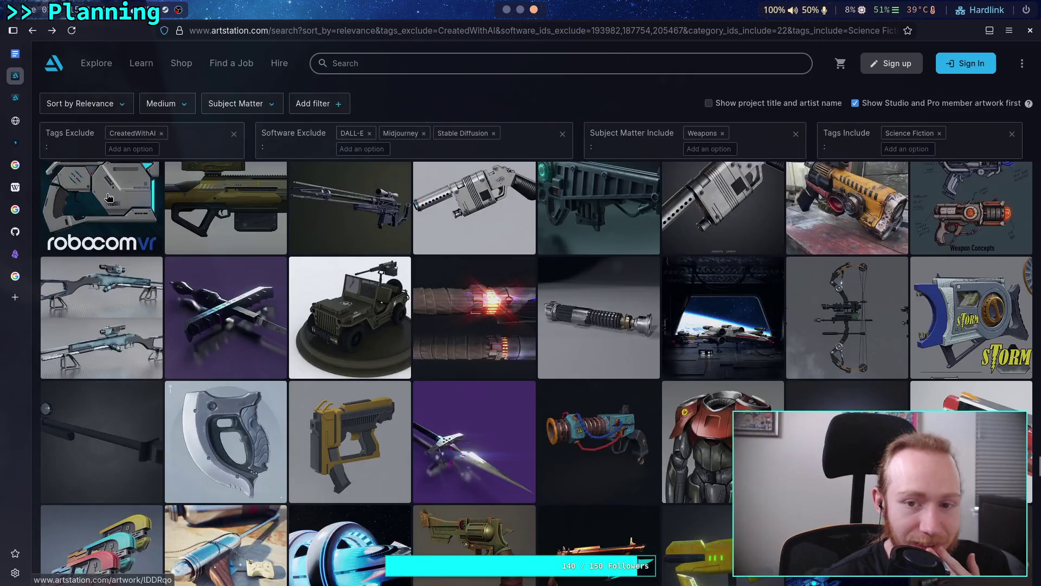
- Scroll down to the grenade and turret designs and open the 'Halo - Fuel Rod' artwork
{"action": "scroll", "coordinate": [37, 266], "scroll_direction": "down", "scroll_amount": 2}
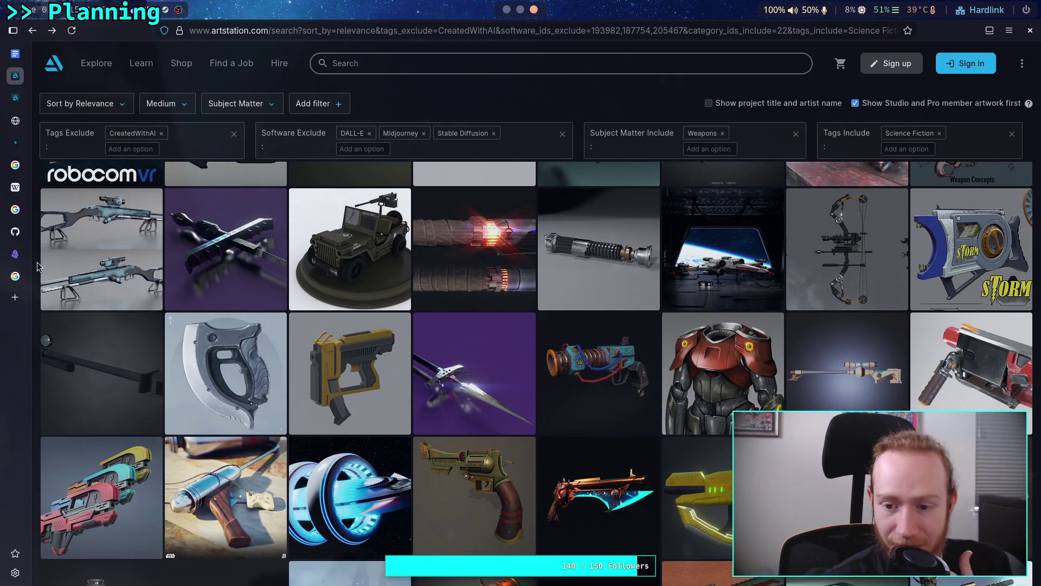
{"action": "scroll", "coordinate": [38, 266], "scroll_direction": "down", "scroll_amount": 2}
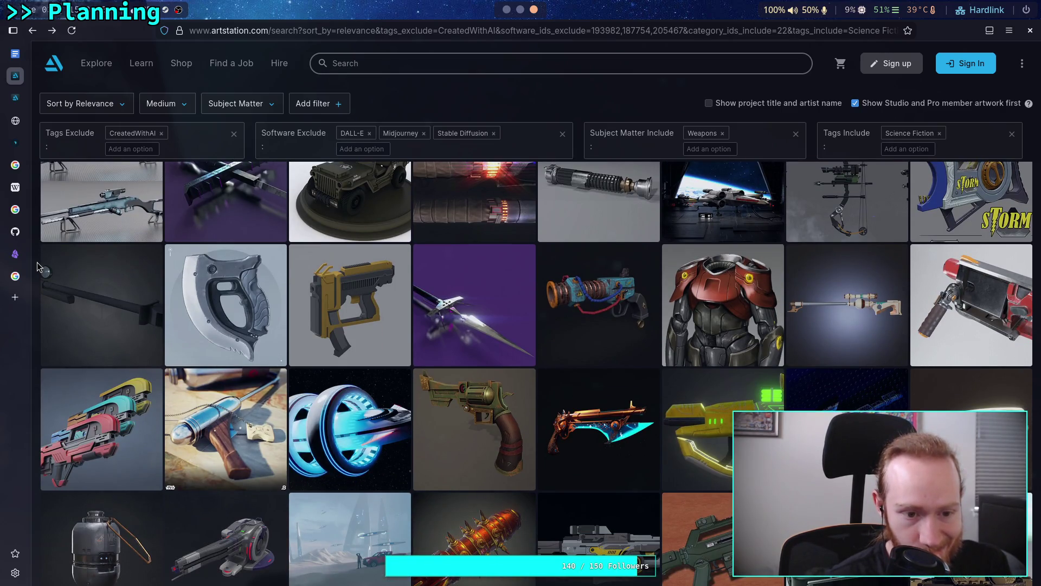
{"action": "scroll", "coordinate": [37, 266], "scroll_direction": "down", "scroll_amount": 2}
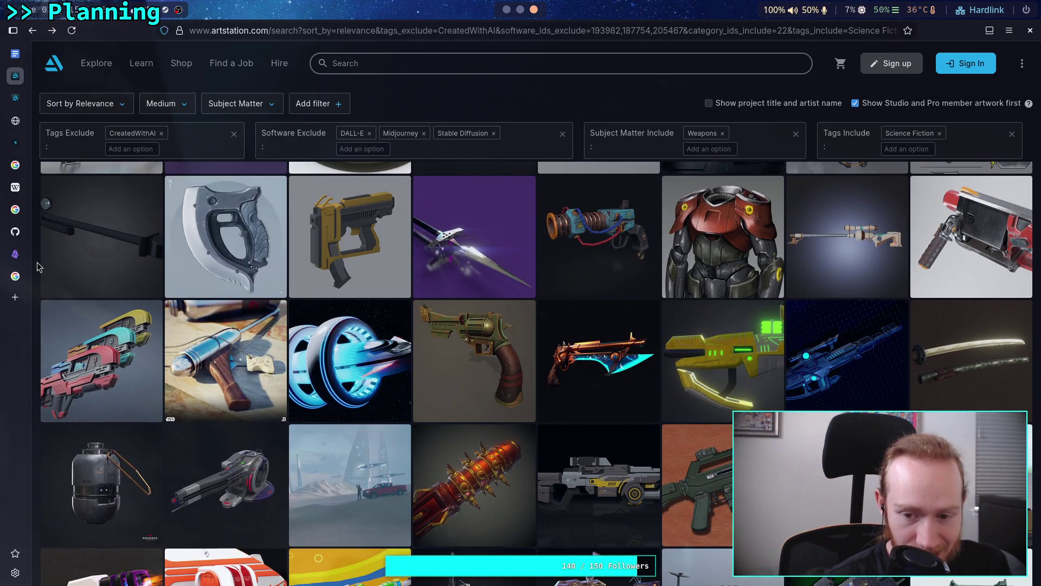
{"action": "scroll", "coordinate": [38, 265], "scroll_direction": "down", "scroll_amount": 2}
{"action": "scroll", "coordinate": [37, 265], "scroll_direction": "down", "scroll_amount": 2}
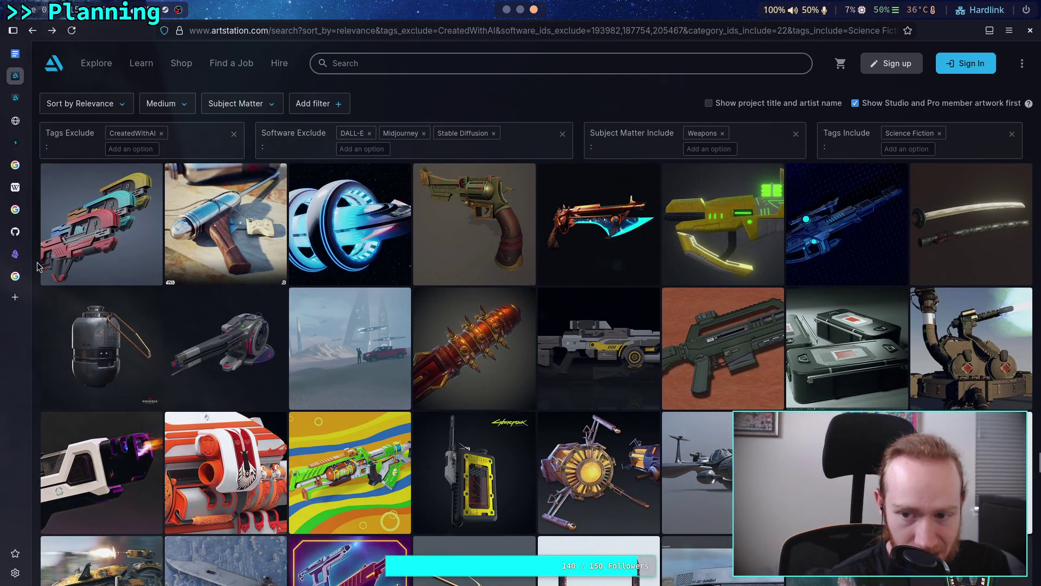
{"action": "left_click", "coordinate": [632, 249]}
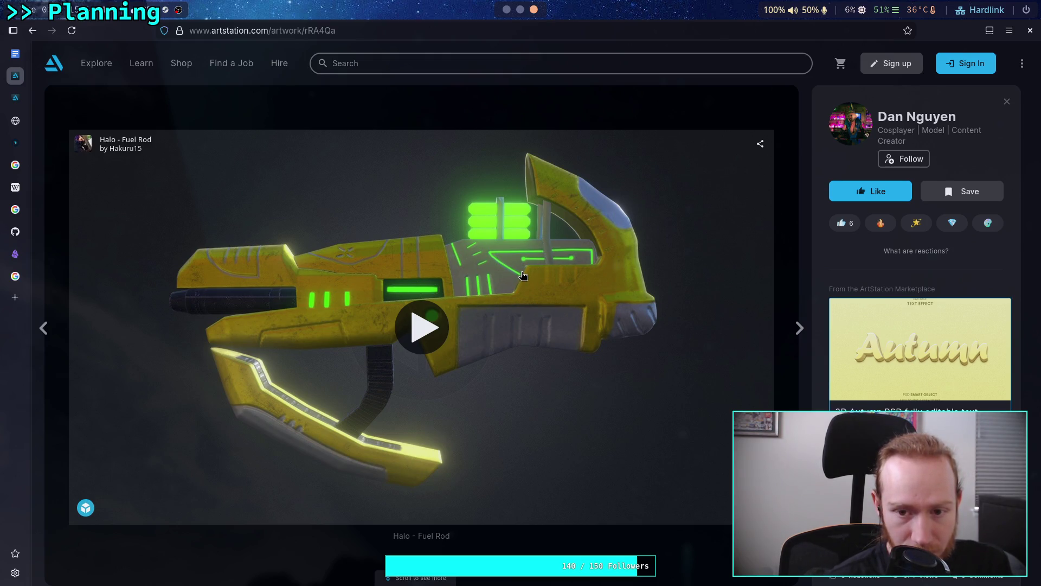
{"action": "scroll", "coordinate": [830, 376], "scroll_direction": "down", "scroll_amount": 5}
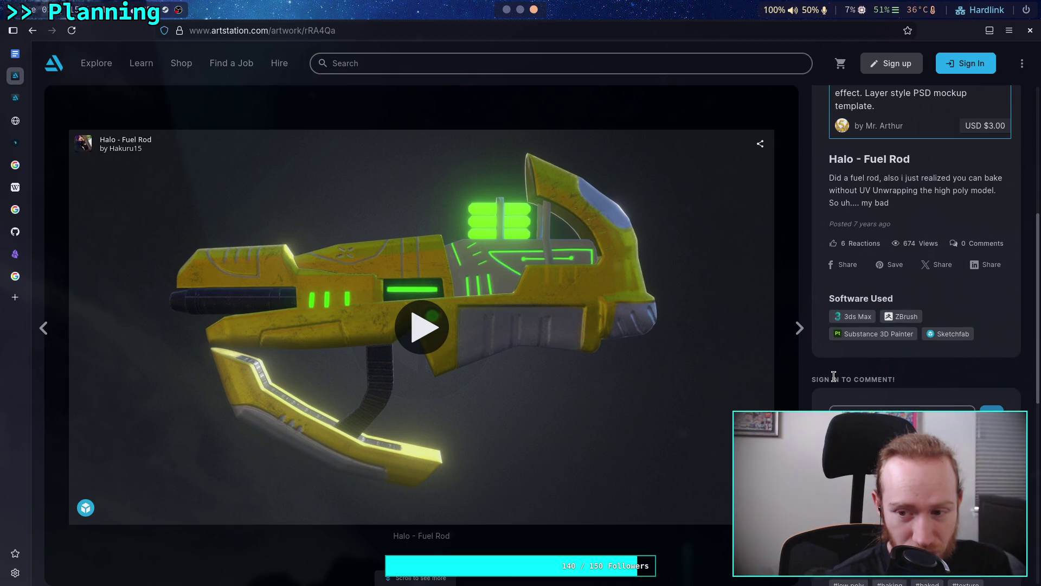
{"action": "scroll", "coordinate": [833, 376], "scroll_direction": "down", "scroll_amount": 4}
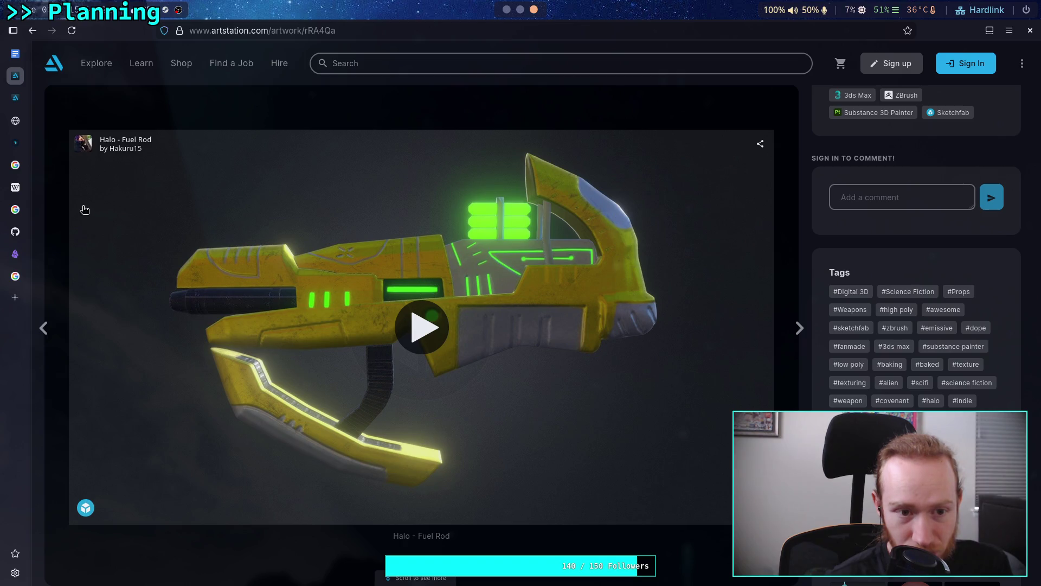
{"action": "left_click", "coordinate": [33, 30]}
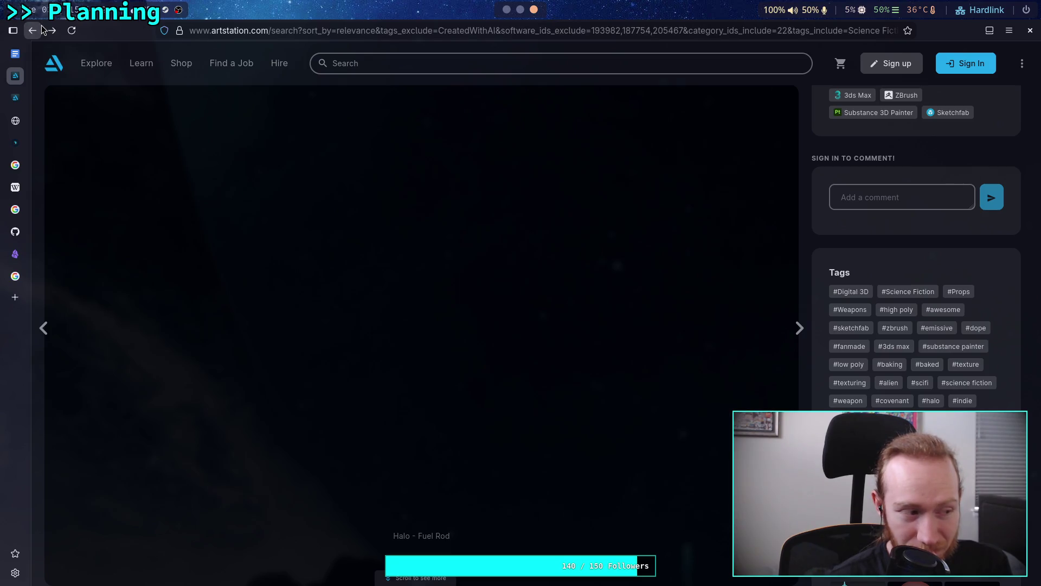
- Scroll further down the weapons grid to the EVE Vanguard and Apex revolver designs
{"action": "scroll", "coordinate": [36, 251], "scroll_direction": "down", "scroll_amount": 3}
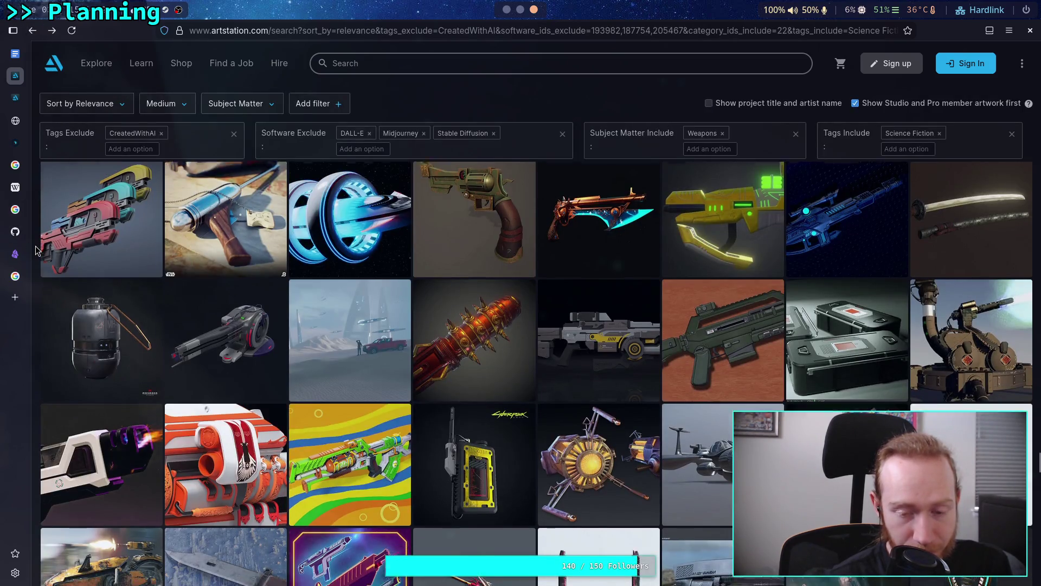
{"action": "scroll", "coordinate": [36, 251], "scroll_direction": "down", "scroll_amount": 2}
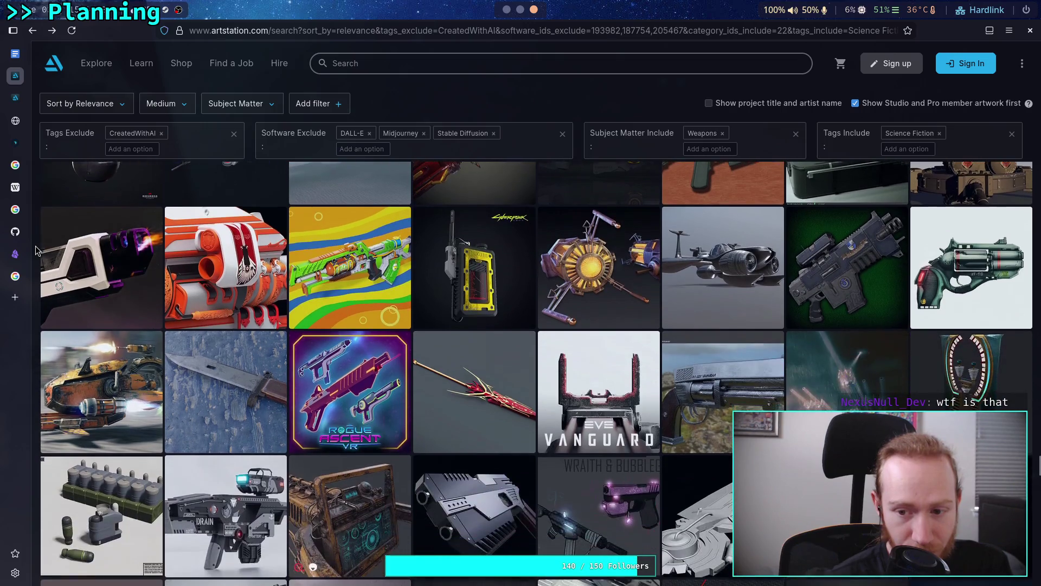
{"action": "scroll", "coordinate": [36, 251], "scroll_direction": "down", "scroll_amount": 2}
{"action": "scroll", "coordinate": [36, 251], "scroll_direction": "down", "scroll_amount": 2}
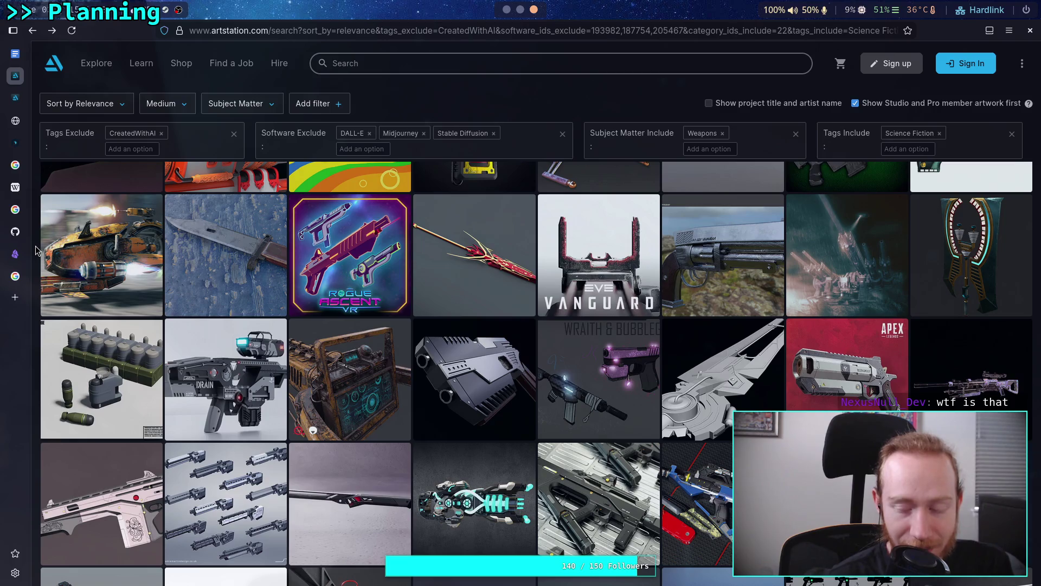
{"action": "scroll", "coordinate": [36, 251], "scroll_direction": "down", "scroll_amount": 2}
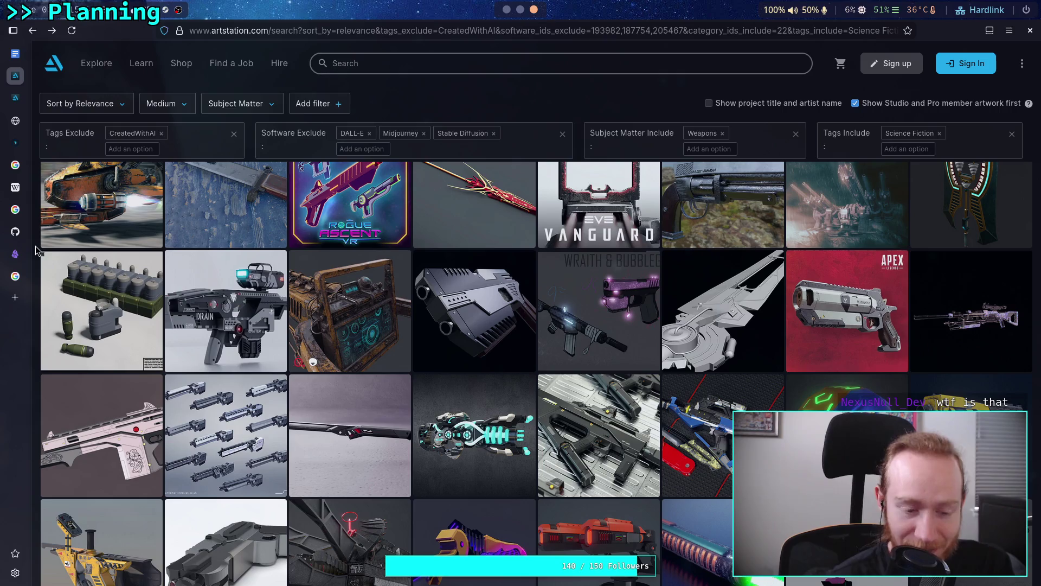
- In a new tab, search Google for 'halo 2 gold fuel rod'
{"action": "key", "text": "ctrl+t"}
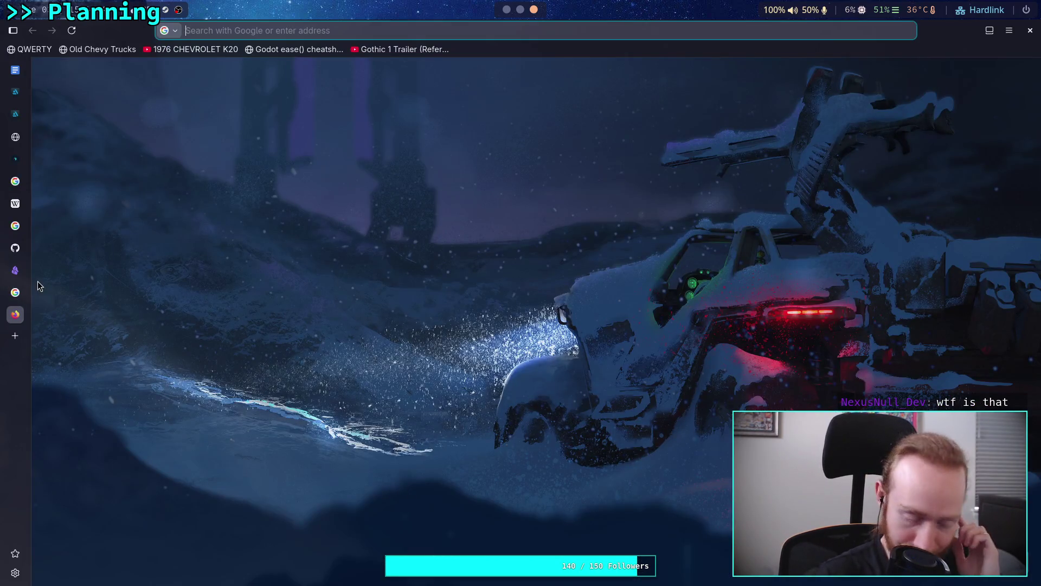
{"action": "type", "text": "h"}
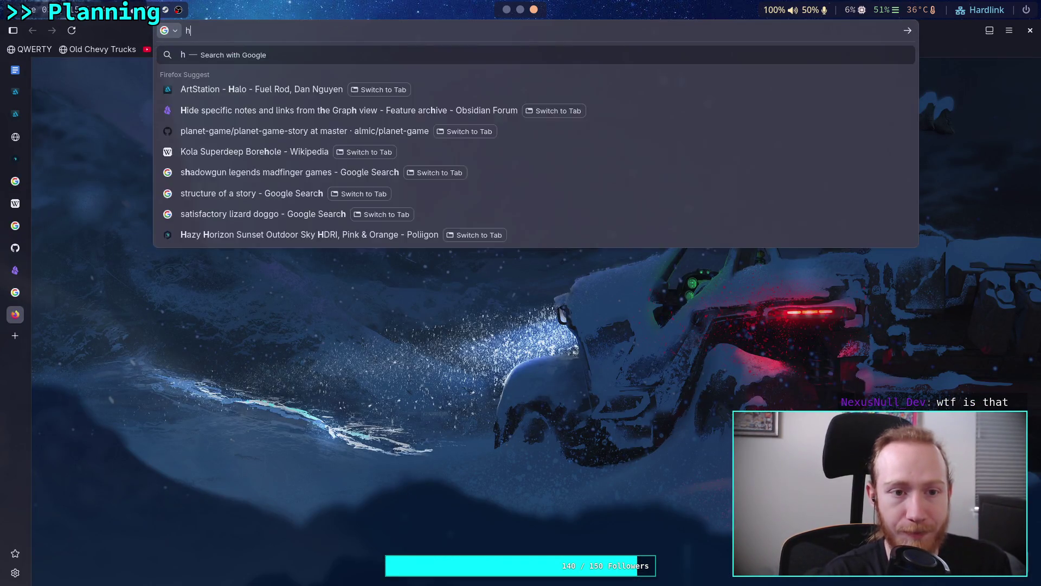
{"action": "type", "text": "alo ce "}
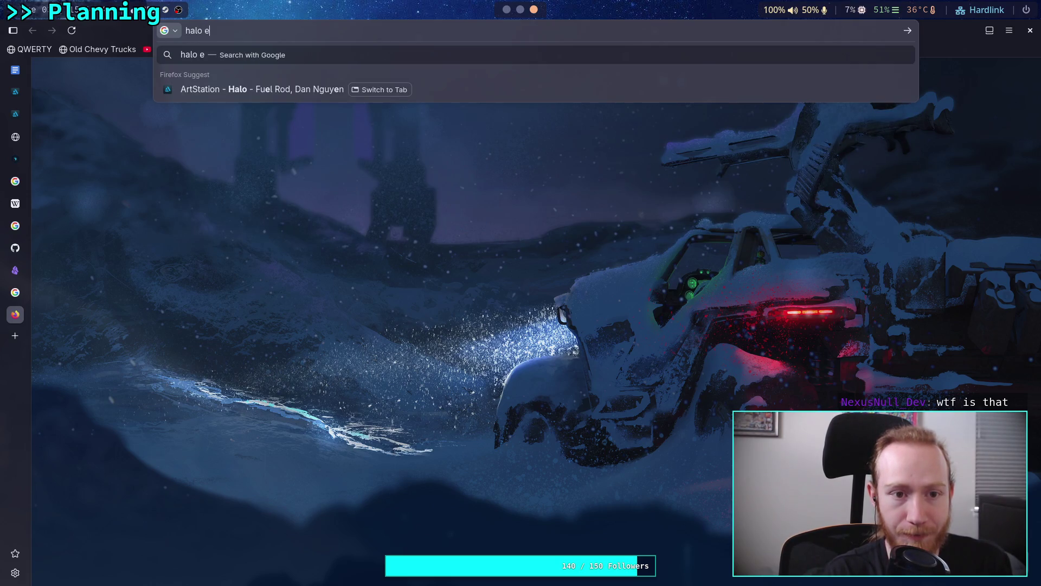
{"action": "type", "text": "gold "}
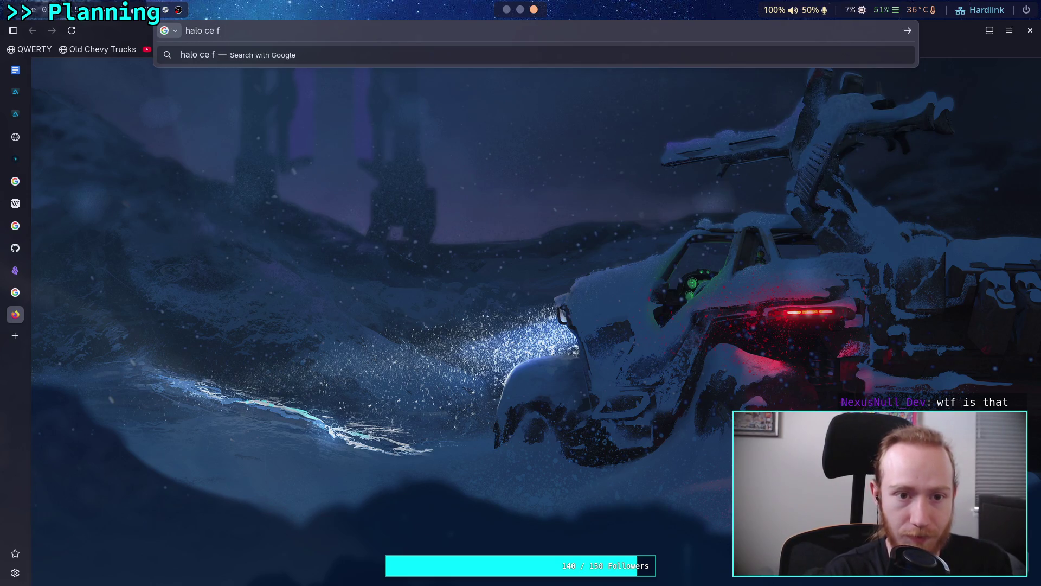
{"action": "type", "text": "fuel "}
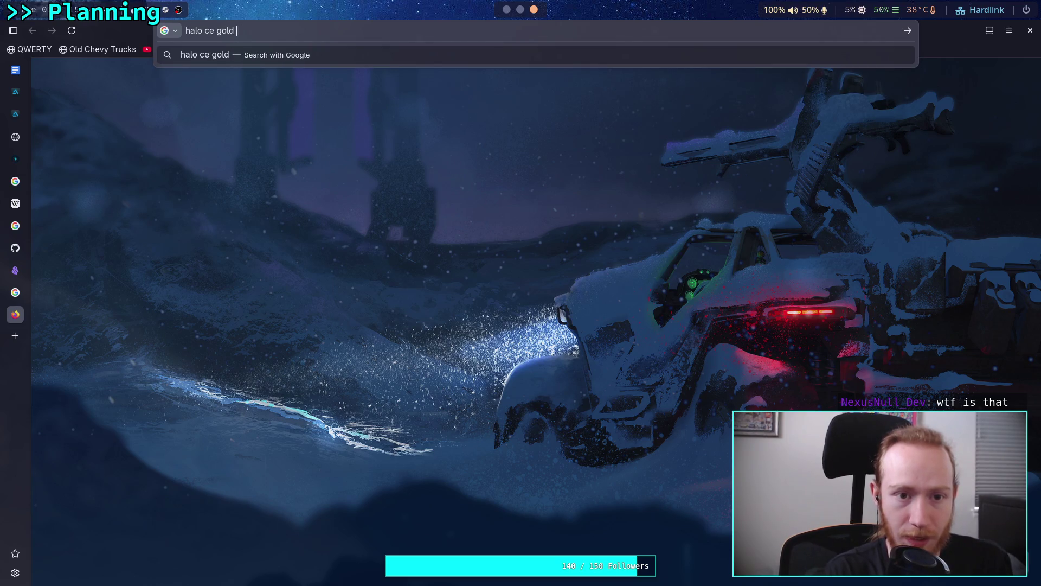
{"action": "type", "text": "rod"}
{"action": "key", "text": "Escape"}
{"action": "left_click_drag", "start_coordinate": [203, 30], "coordinate": [209, 28]}
{"action": "type", "text": "2"}
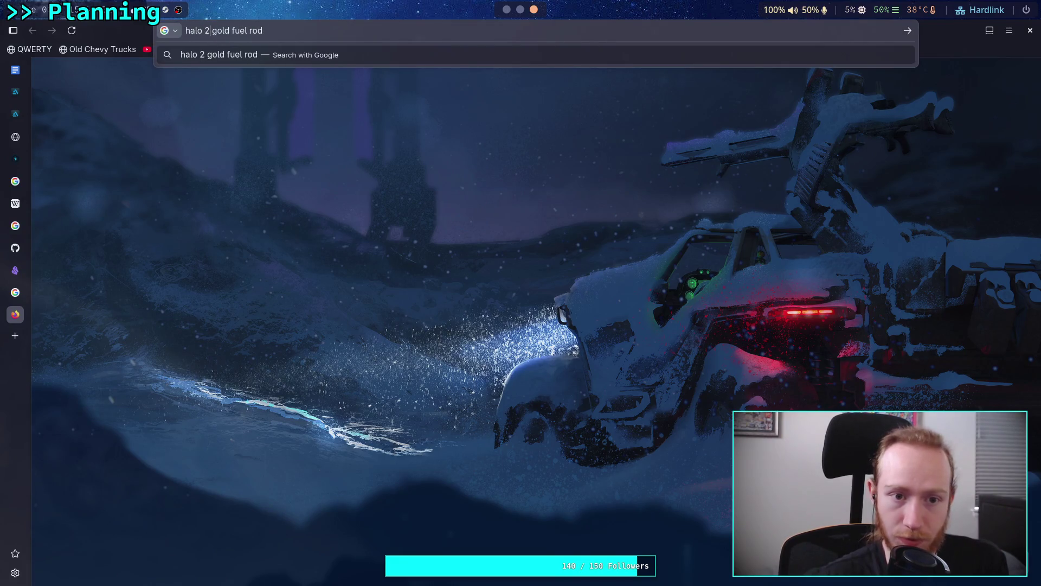
{"action": "key", "text": "Return"}
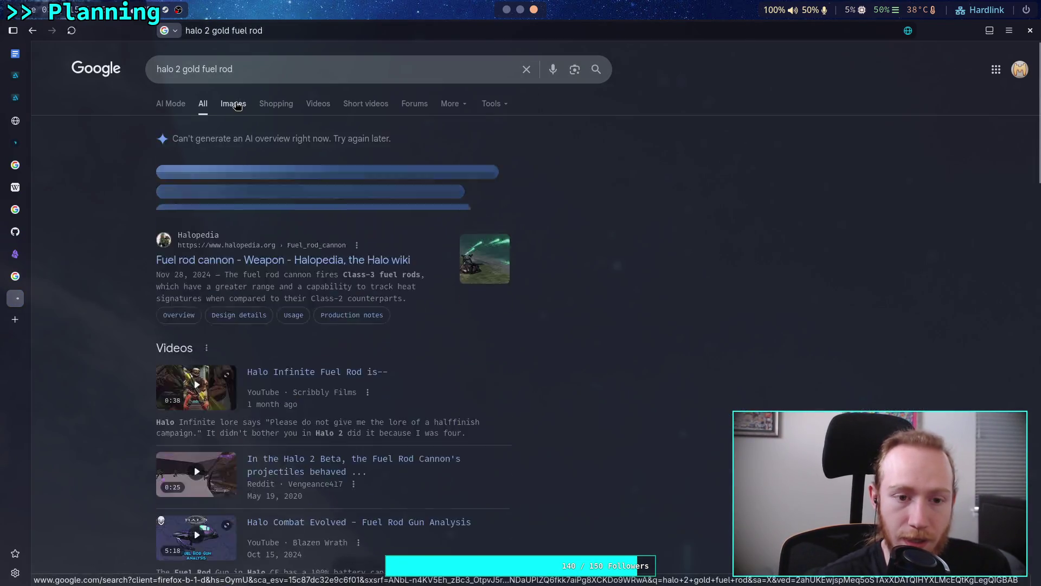
- Show image results, refine to 'halo ce gold fuel rod' and preview the Halopedia Zasqi-pattern Flak Launcher
{"action": "left_click", "coordinate": [233, 102]}
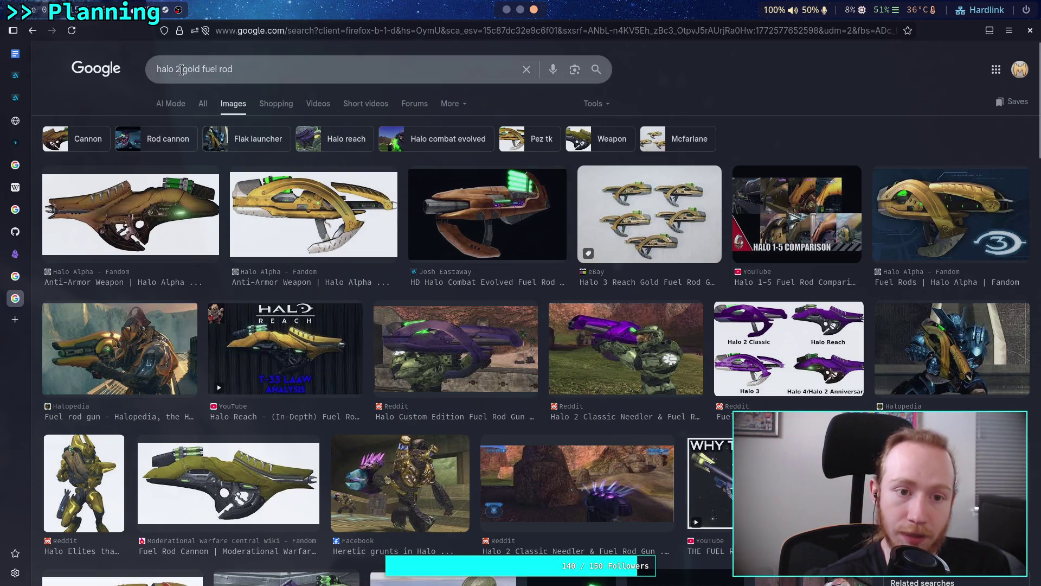
{"action": "left_click", "coordinate": [178, 69]}
{"action": "type", "text": "ce"}
{"action": "key", "text": "Return"}
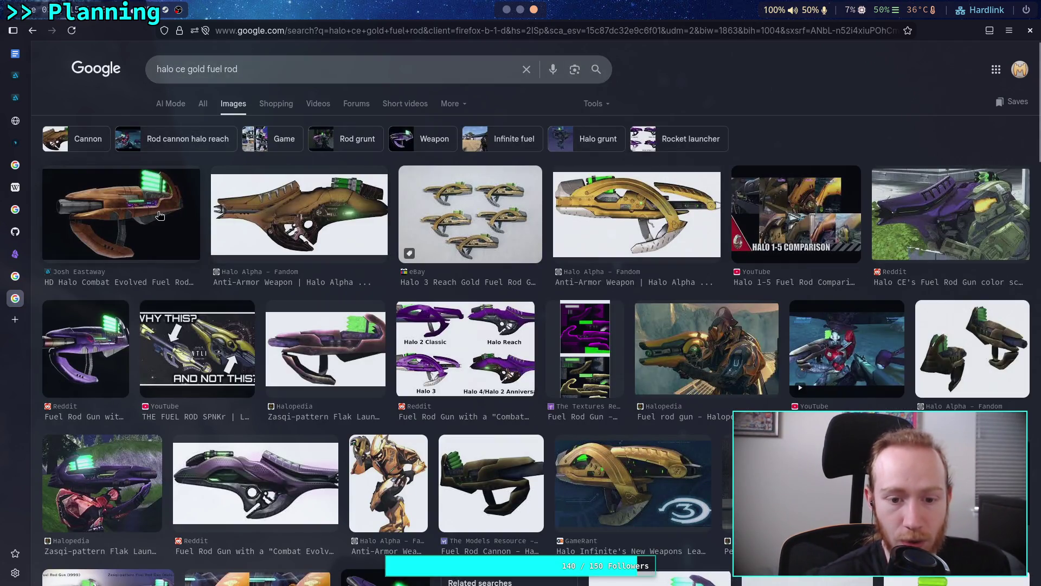
{"action": "left_click", "coordinate": [302, 341]}
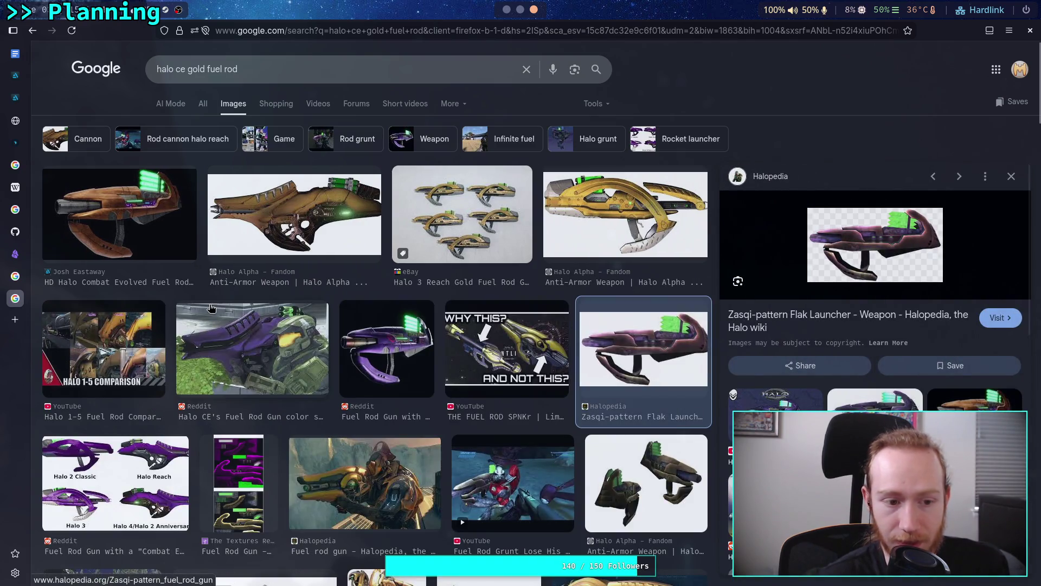
{"action": "left_click", "coordinate": [25, 80]}
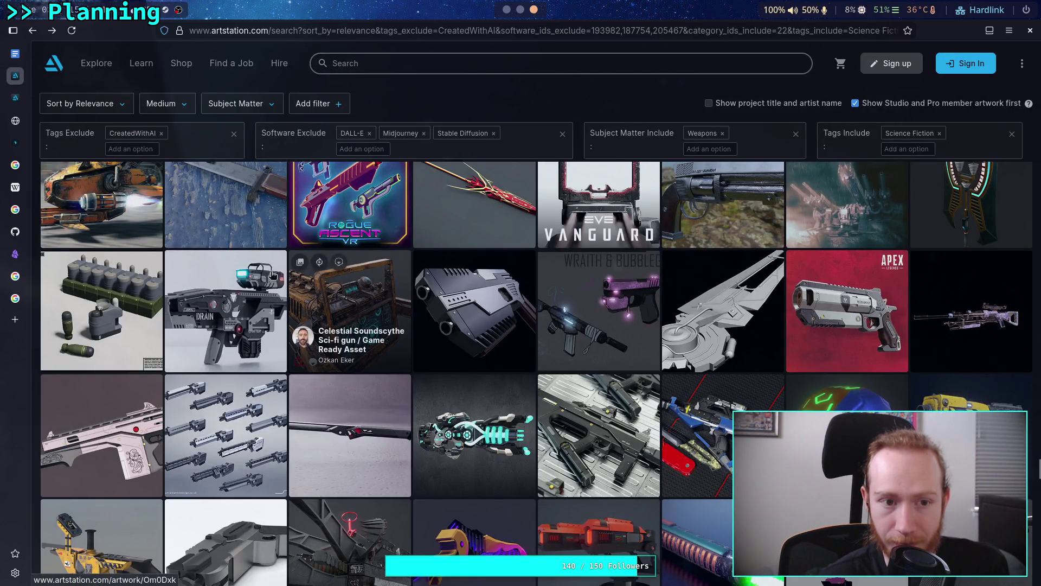
- Open the 'Halo - Fuel Rod' artwork, then preview an artist's fuel rod cannon image in Google Images
{"action": "scroll", "coordinate": [380, 321], "scroll_direction": "up", "scroll_amount": 5}
{"action": "scroll", "coordinate": [385, 316], "scroll_direction": "up", "scroll_amount": 5}
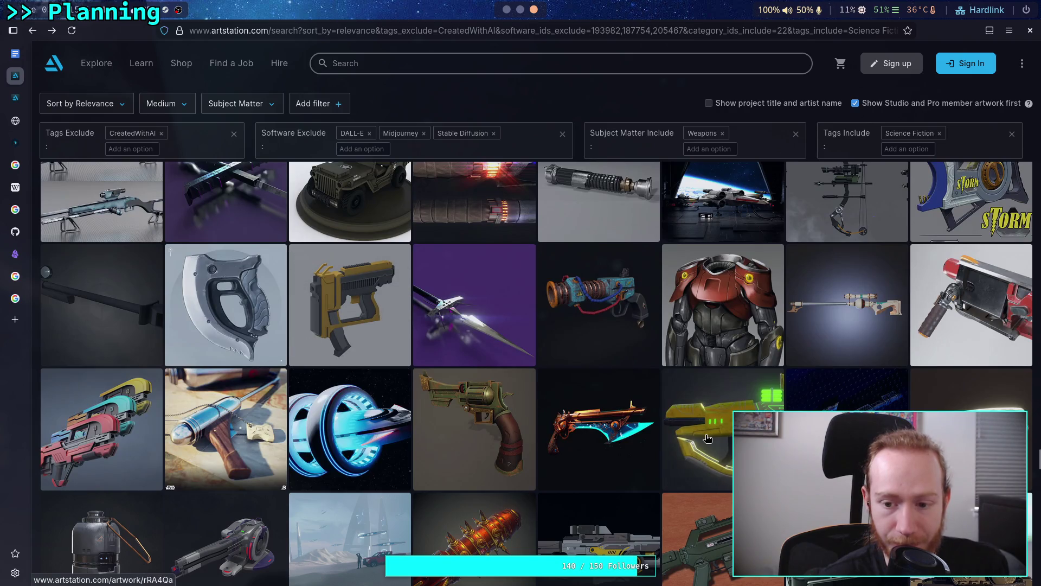
{"action": "left_click", "coordinate": [705, 435]}
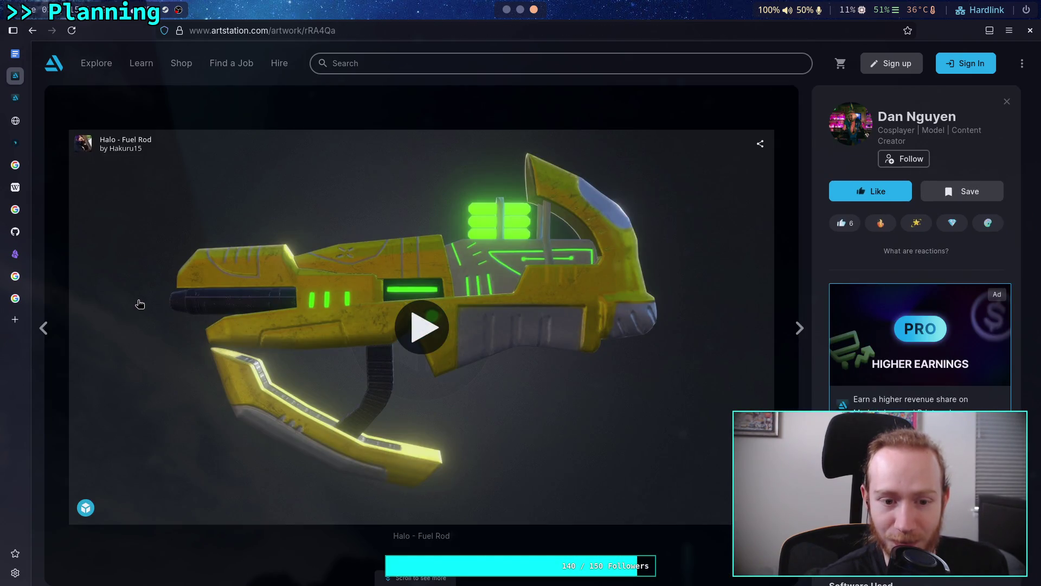
{"action": "mouse_move", "coordinate": [20, 305]}
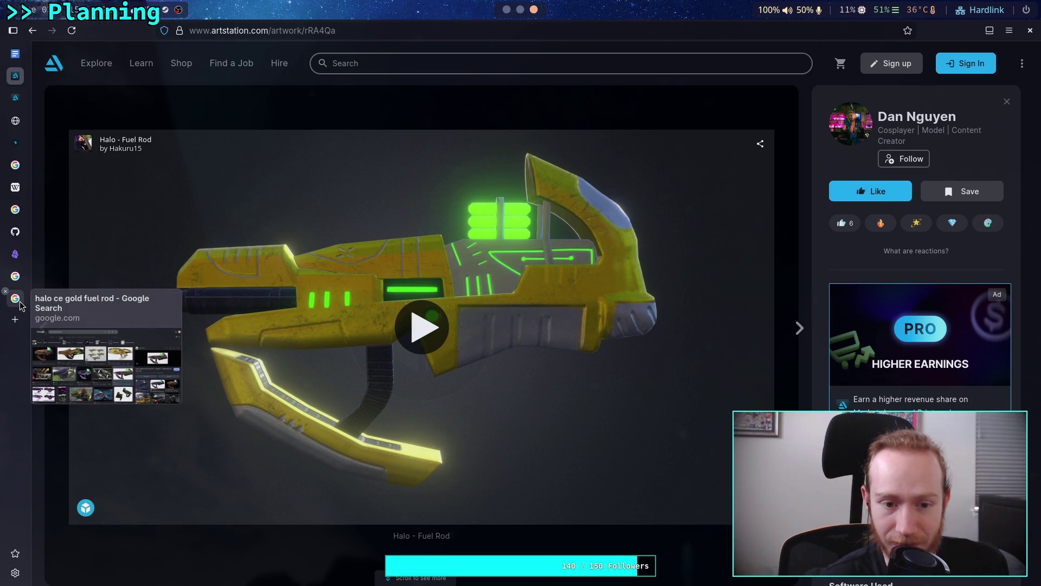
{"action": "left_click", "coordinate": [20, 306]}
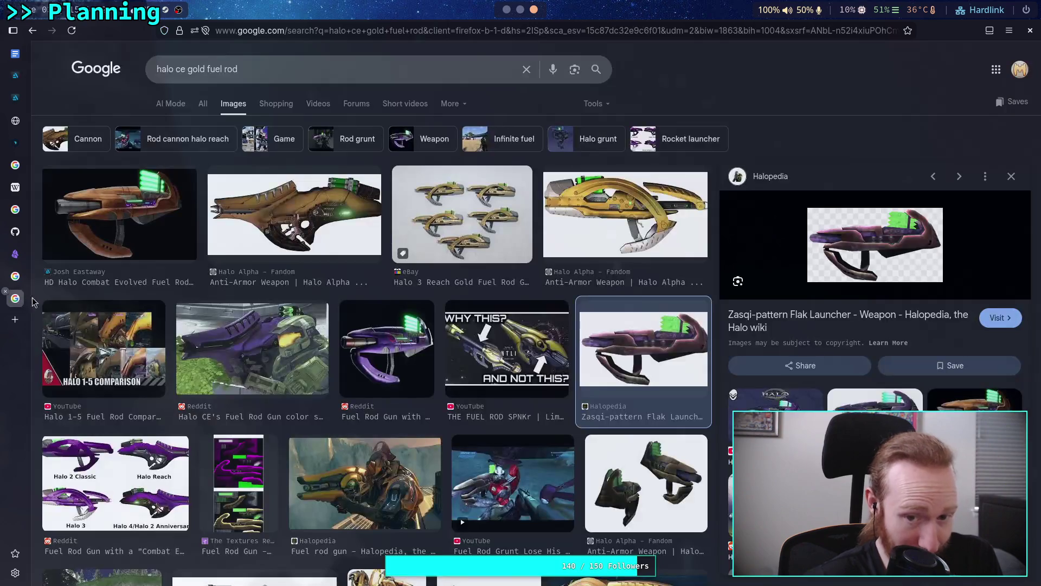
{"action": "left_click", "coordinate": [183, 216]}
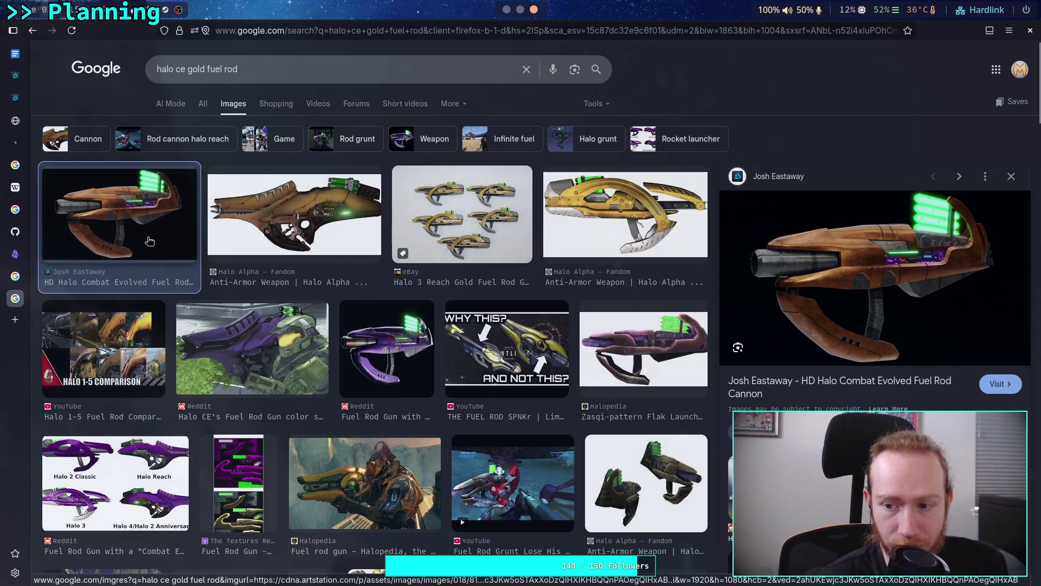
- Revisit the Halo - Fuel Rod artwork and weapons results, then return to the fuel rod images
{"action": "left_click", "coordinate": [26, 103]}
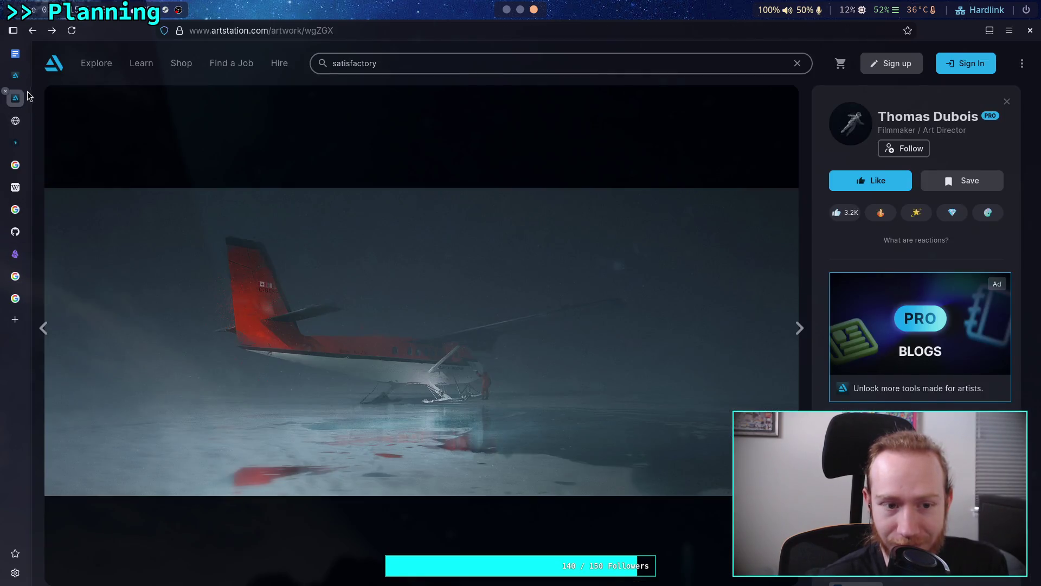
{"action": "left_click", "coordinate": [16, 76]}
{"action": "left_click", "coordinate": [33, 32]}
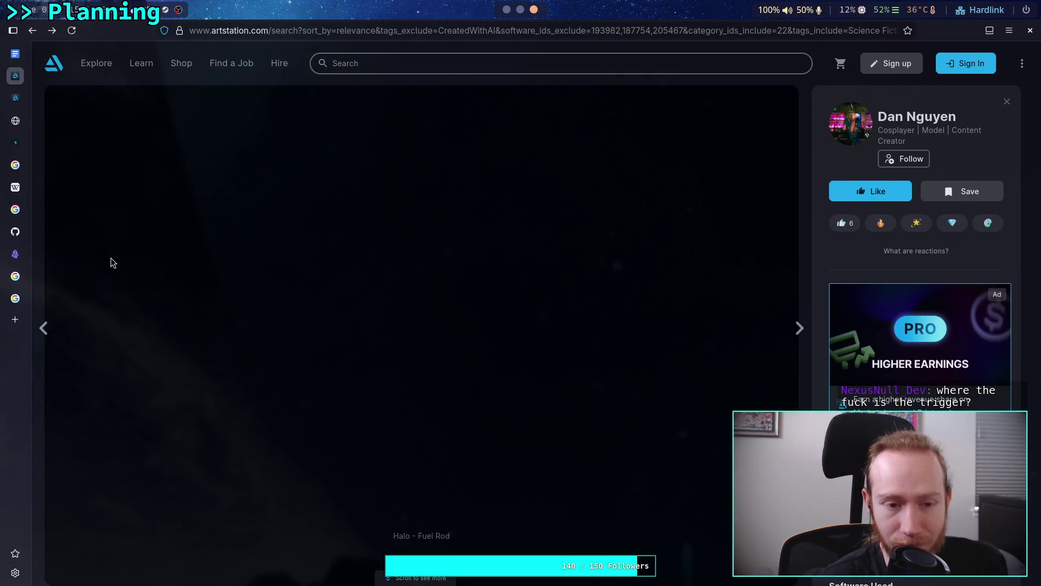
{"action": "scroll", "coordinate": [103, 272], "scroll_direction": "down", "scroll_amount": 5}
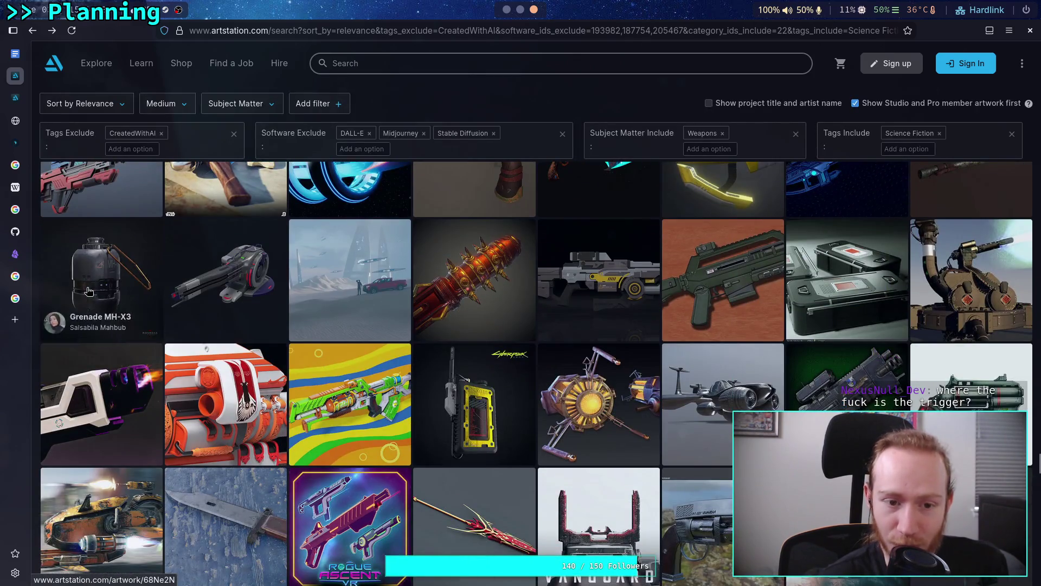
{"action": "scroll", "coordinate": [82, 288], "scroll_direction": "up", "scroll_amount": 6}
{"action": "left_click", "coordinate": [15, 298]}
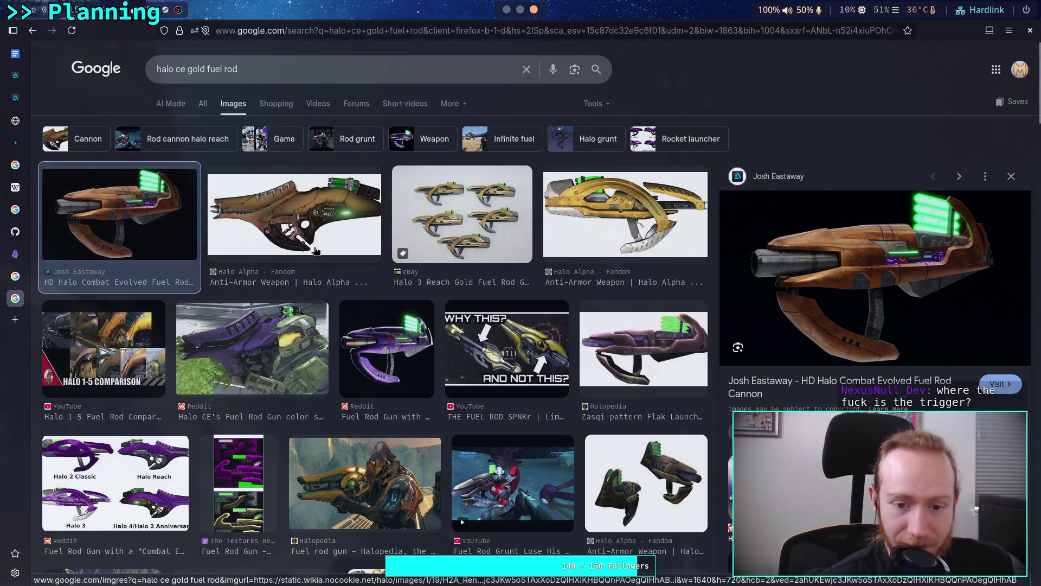
- Preview the Reddit Fuel Rod Gun and YouTube Fuel Rod Grunt images, then close the fuel rod results tab
{"action": "left_click", "coordinate": [375, 329]}
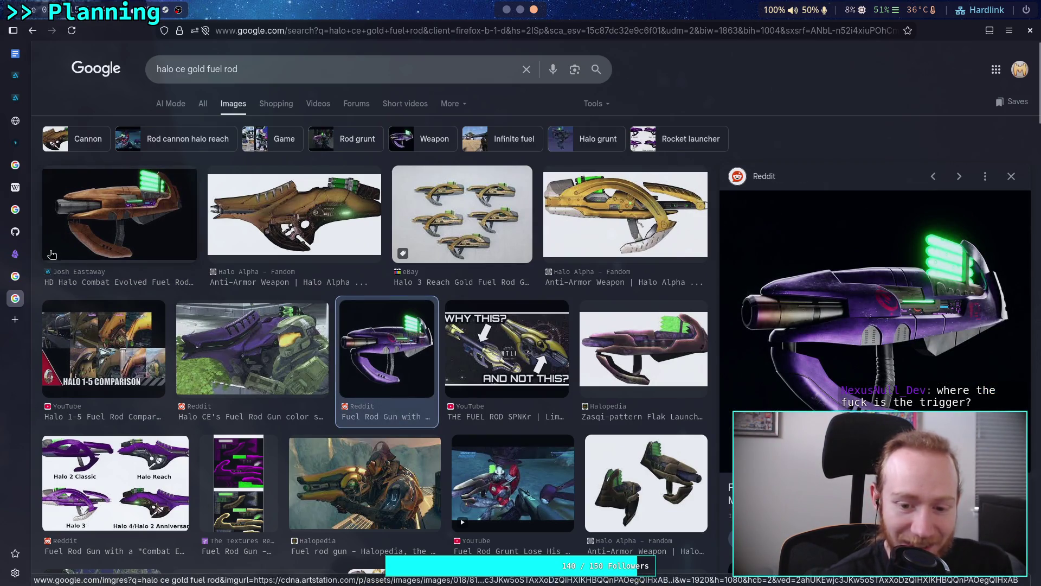
{"action": "mouse_move", "coordinate": [26, 260]}
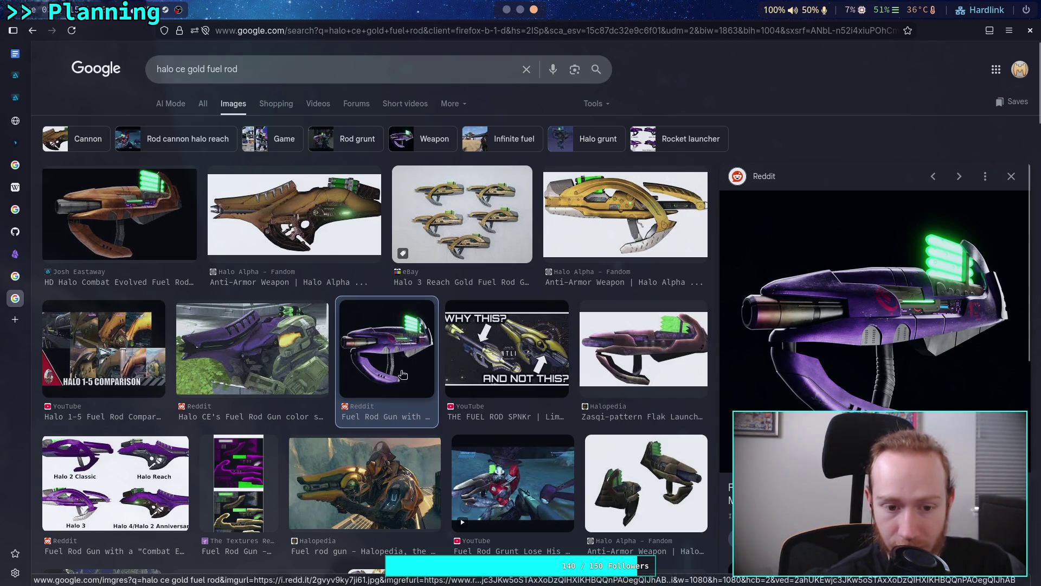
{"action": "left_click", "coordinate": [515, 488]}
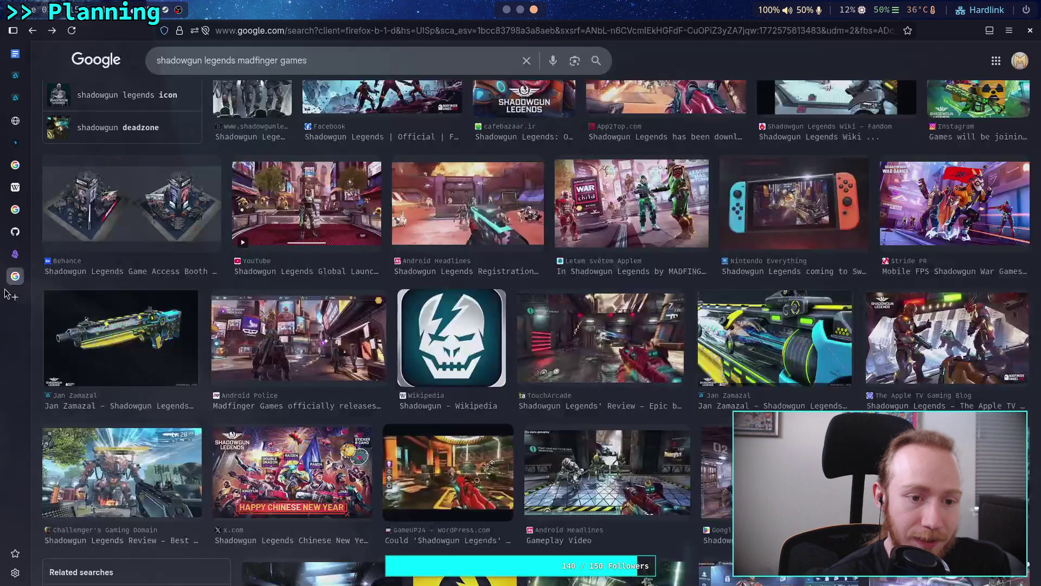
{"action": "left_click", "coordinate": [5, 291]}
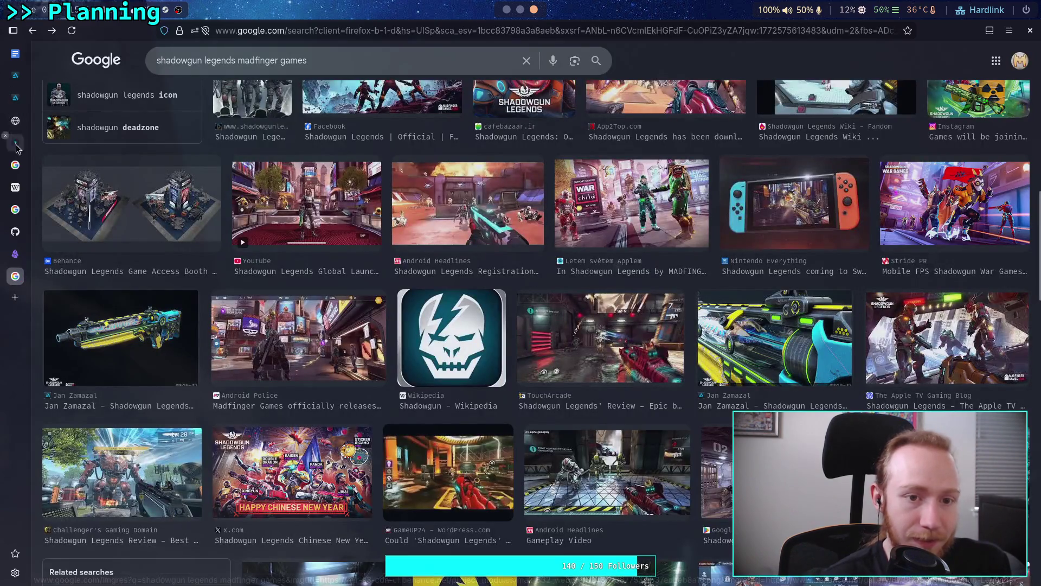
- Close the Shadowgun Legends image results and return to the ArtStation weapons results
{"action": "left_click", "coordinate": [6, 269]}
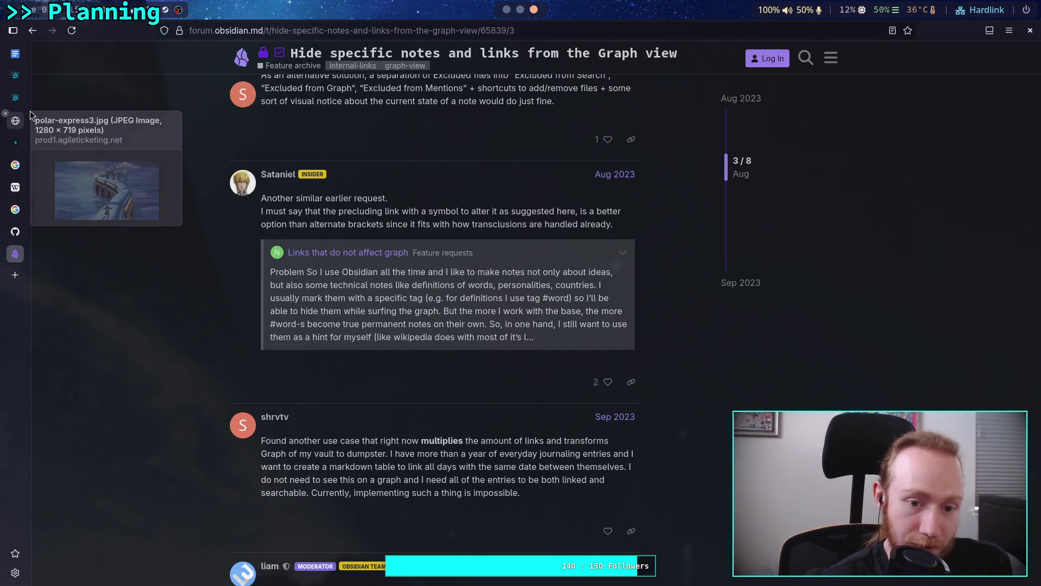
{"action": "left_click", "coordinate": [13, 232]}
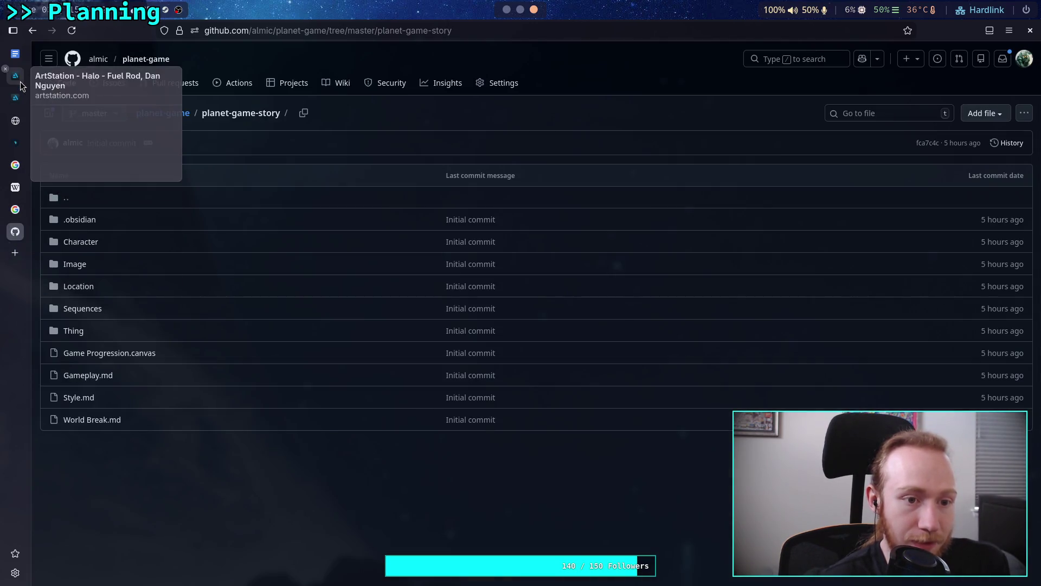
{"action": "left_click", "coordinate": [16, 77]}
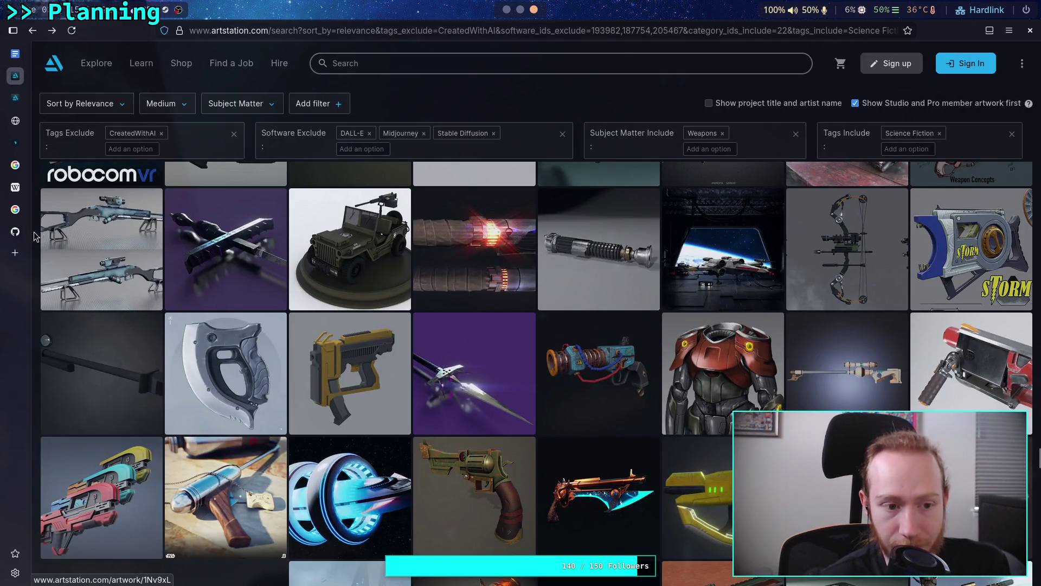
- Scroll down the weapons results and briefly view the silver gear-hilted sword artwork
{"action": "scroll", "coordinate": [35, 315], "scroll_direction": "down", "scroll_amount": 2}
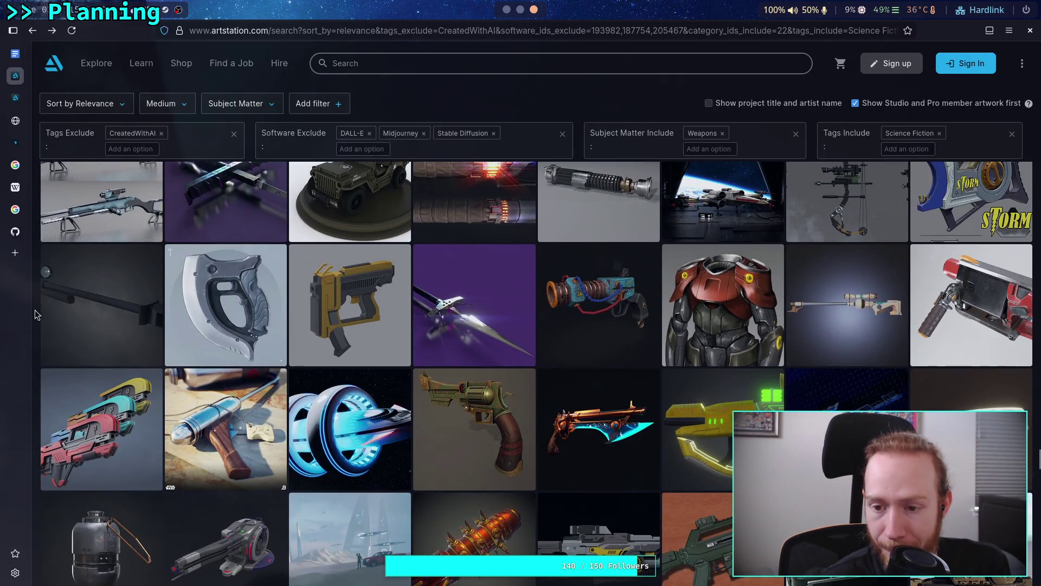
{"action": "scroll", "coordinate": [35, 315], "scroll_direction": "down", "scroll_amount": 3}
{"action": "scroll", "coordinate": [35, 314], "scroll_direction": "down", "scroll_amount": 3}
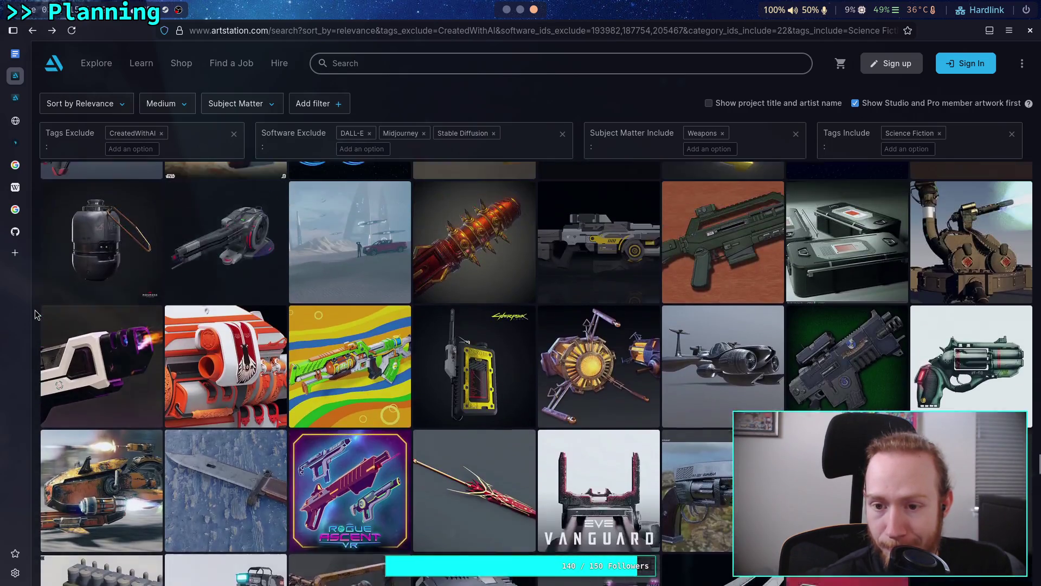
{"action": "scroll", "coordinate": [35, 314], "scroll_direction": "down", "scroll_amount": 4}
{"action": "scroll", "coordinate": [35, 315], "scroll_direction": "down", "scroll_amount": 1}
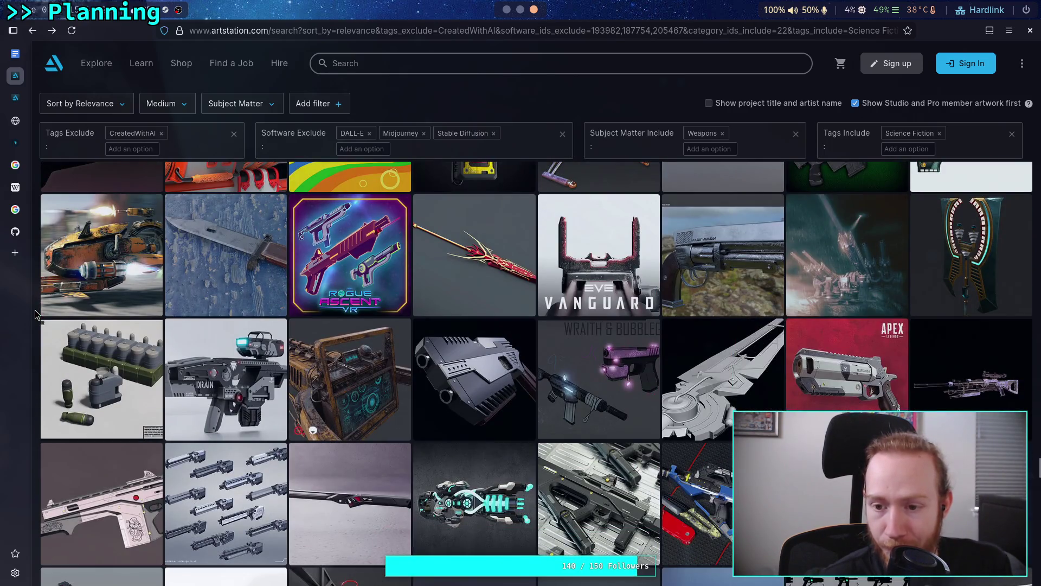
{"action": "scroll", "coordinate": [35, 314], "scroll_direction": "down", "scroll_amount": 3}
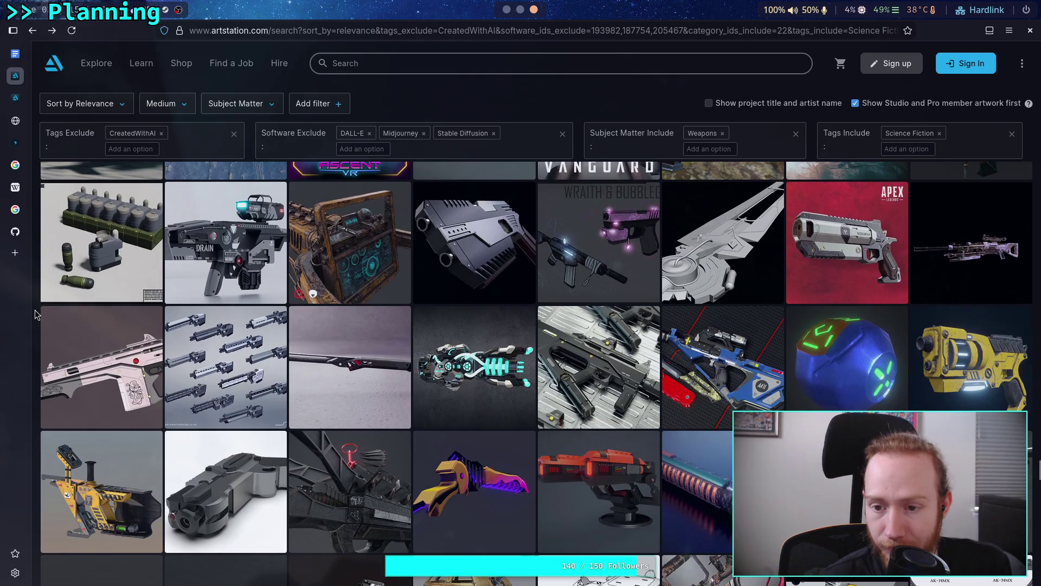
{"action": "left_click", "coordinate": [729, 258]}
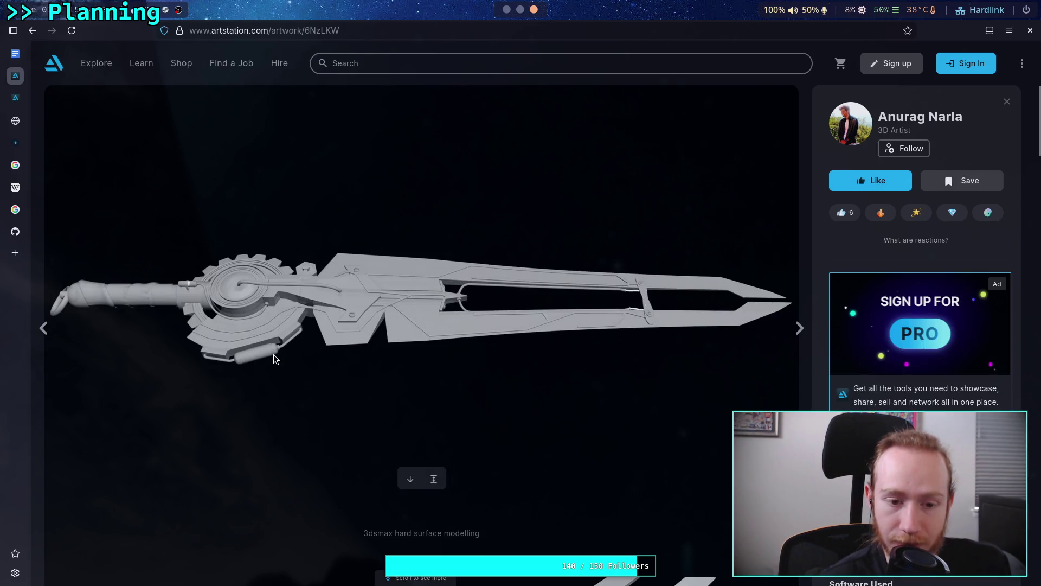
{"action": "left_click", "coordinate": [32, 30]}
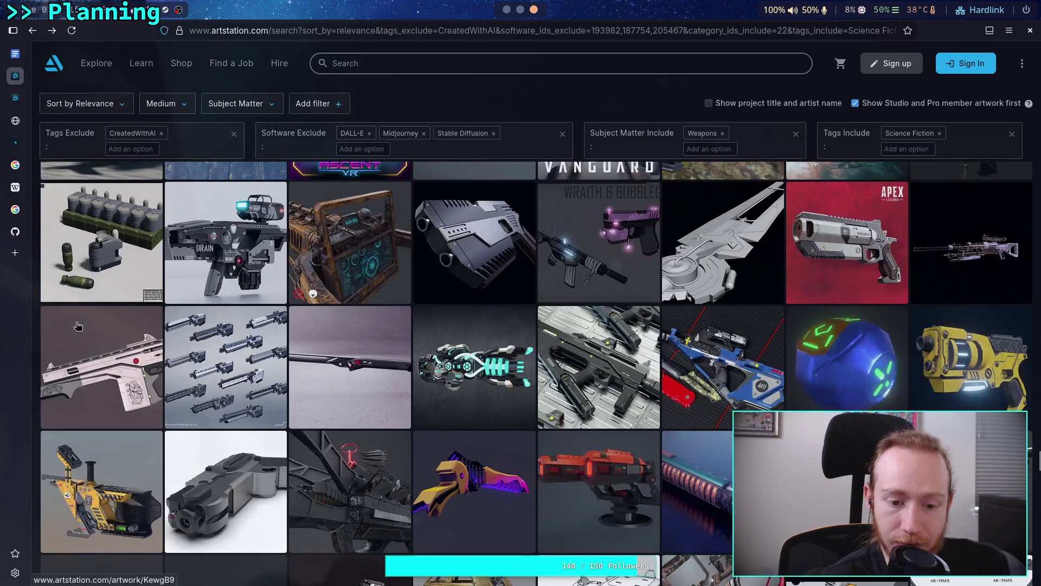
{"action": "scroll", "coordinate": [33, 349], "scroll_direction": "down", "scroll_amount": 2}
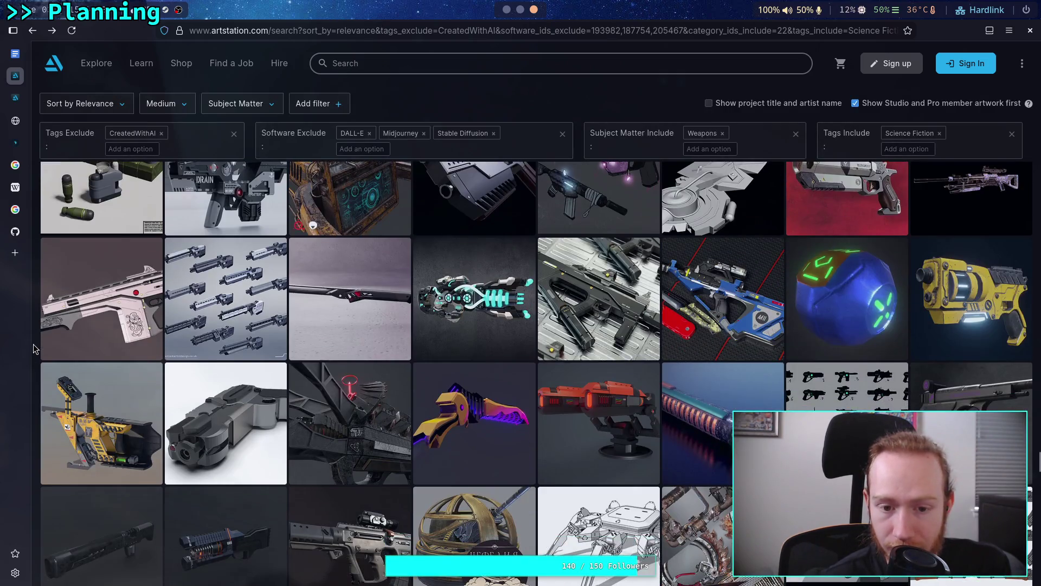
- View the long grey sword artwork, then scroll further through the weapon results
{"action": "left_click", "coordinate": [292, 329]}
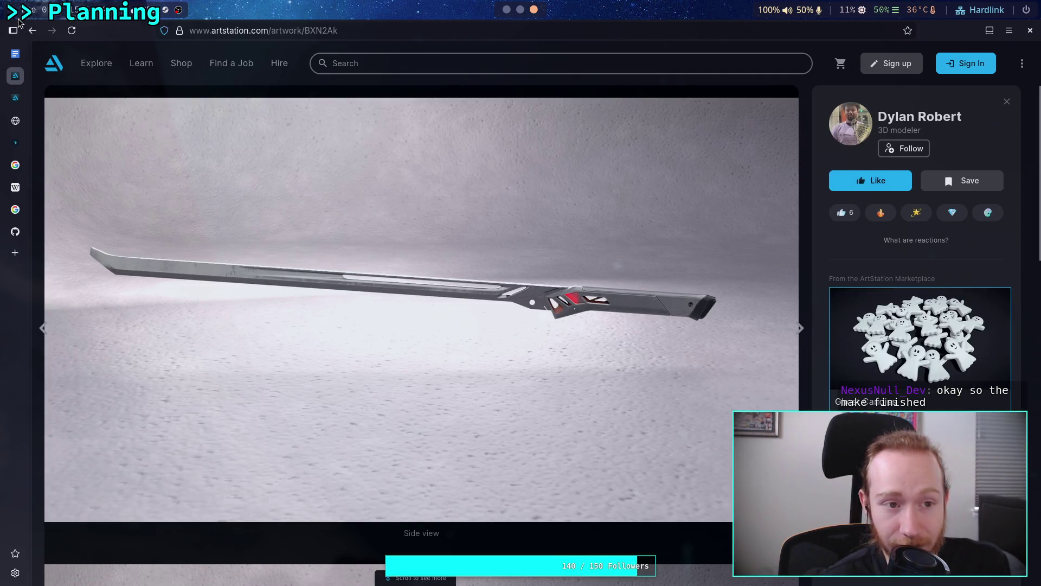
{"action": "left_click", "coordinate": [42, 224]}
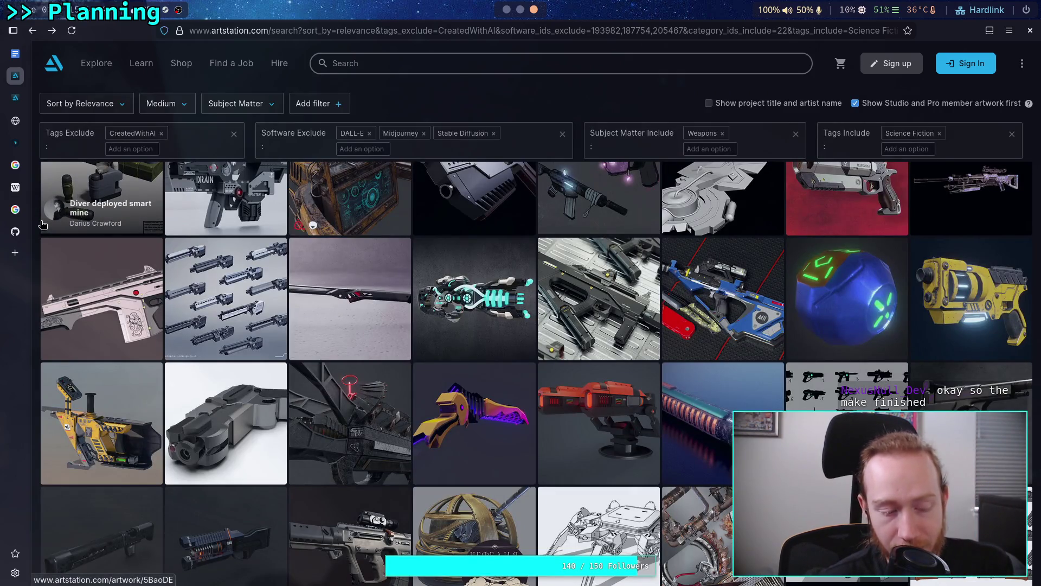
{"action": "scroll", "coordinate": [38, 225], "scroll_direction": "down", "scroll_amount": 1}
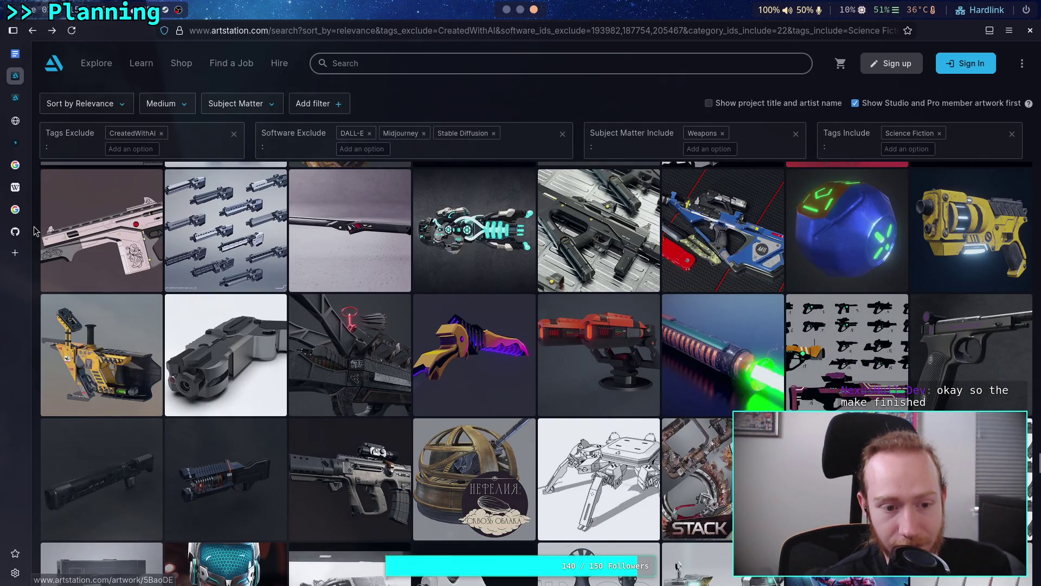
{"action": "scroll", "coordinate": [34, 226], "scroll_direction": "down", "scroll_amount": 1}
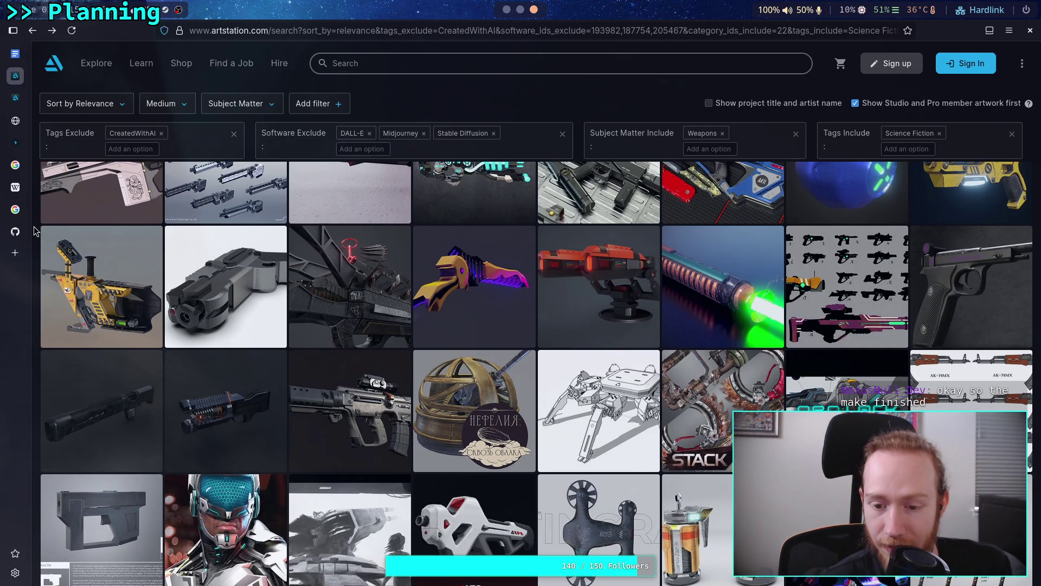
{"action": "scroll", "coordinate": [33, 226], "scroll_direction": "down", "scroll_amount": 1}
{"action": "scroll", "coordinate": [33, 226], "scroll_direction": "down", "scroll_amount": 1}
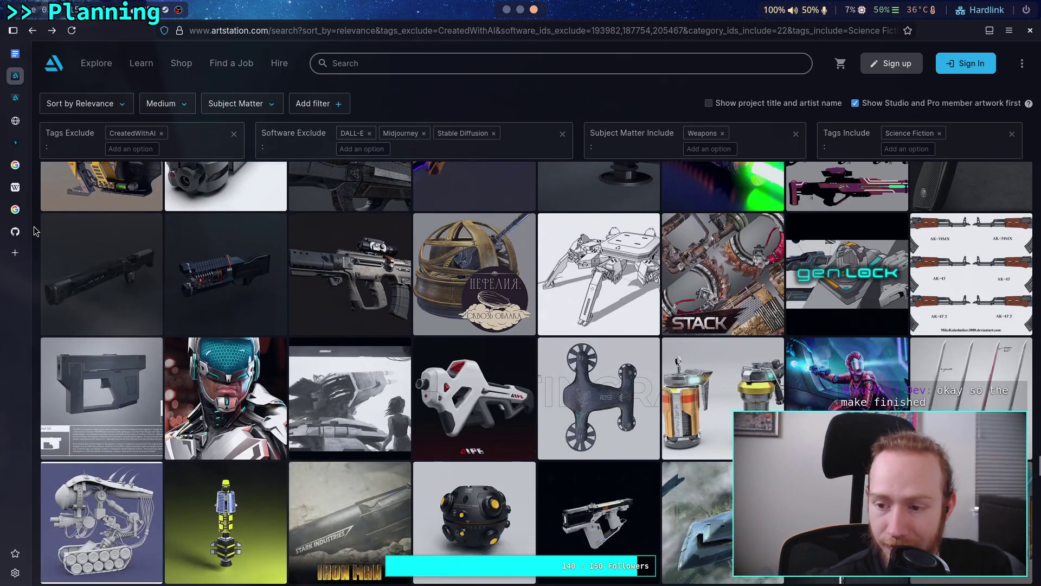
{"action": "scroll", "coordinate": [34, 226], "scroll_direction": "up", "scroll_amount": 1}
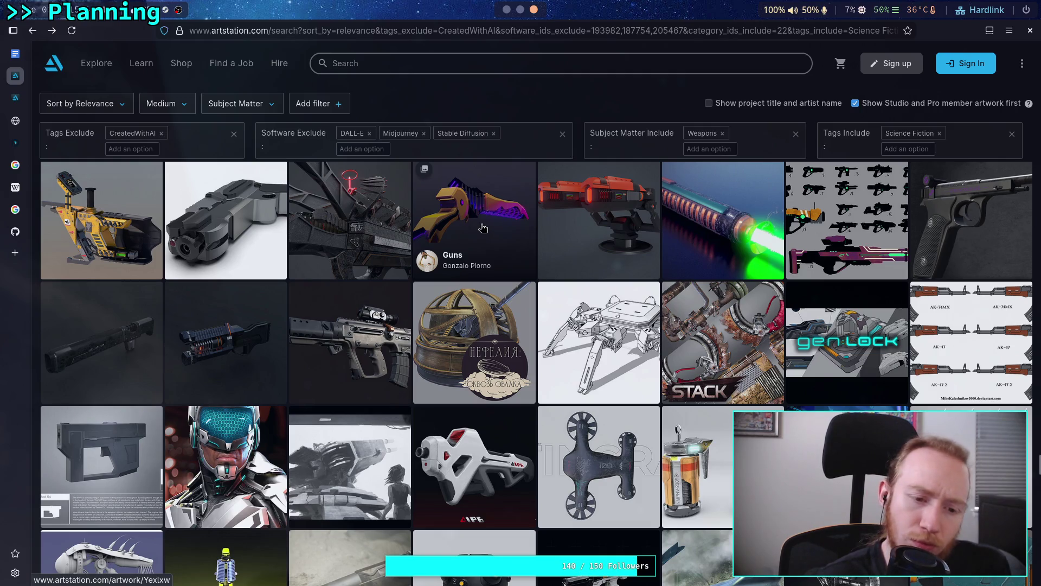
- Open the Guns artwork and scroll through its images before returning to the results
{"action": "left_click", "coordinate": [483, 227]}
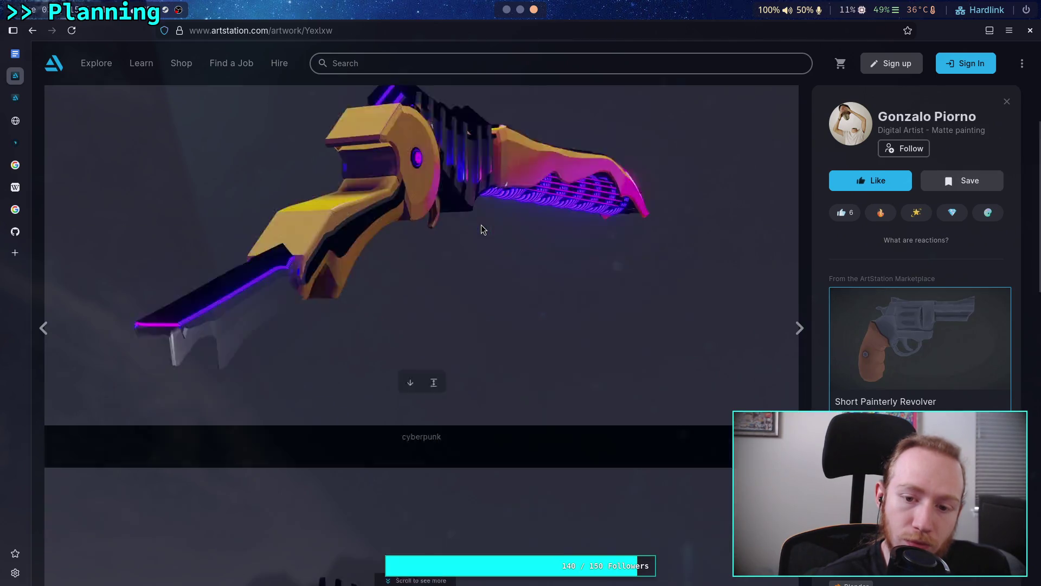
{"action": "scroll", "coordinate": [481, 225], "scroll_direction": "down", "scroll_amount": 4}
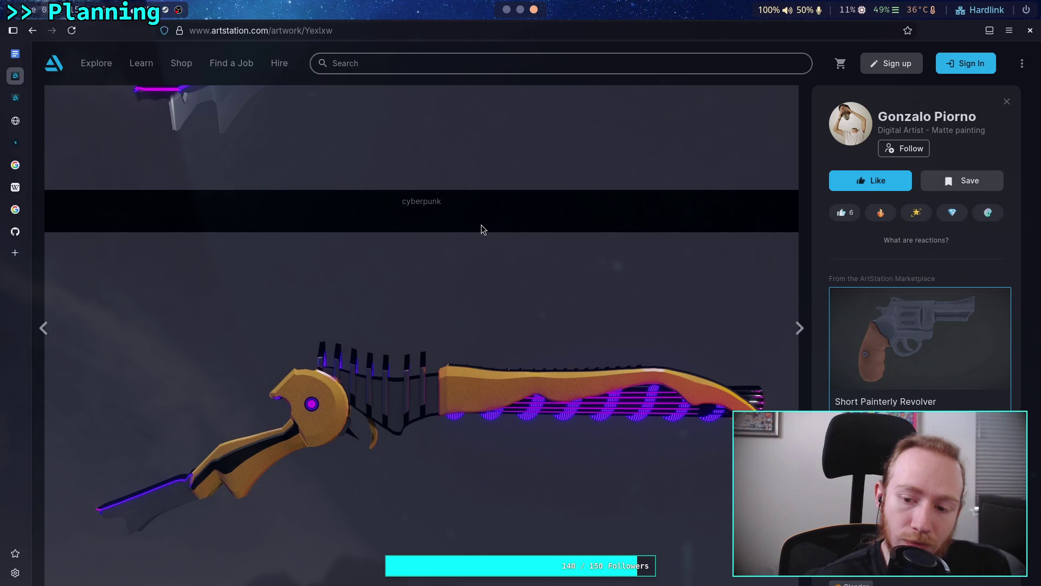
{"action": "scroll", "coordinate": [252, 234], "scroll_direction": "down", "scroll_amount": 7}
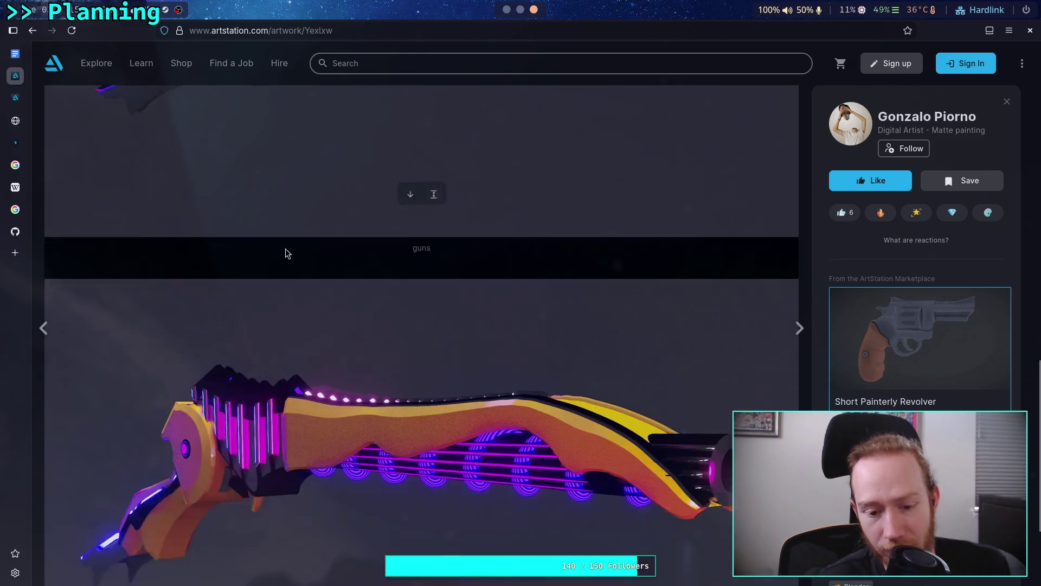
{"action": "scroll", "coordinate": [287, 253], "scroll_direction": "down", "scroll_amount": 1}
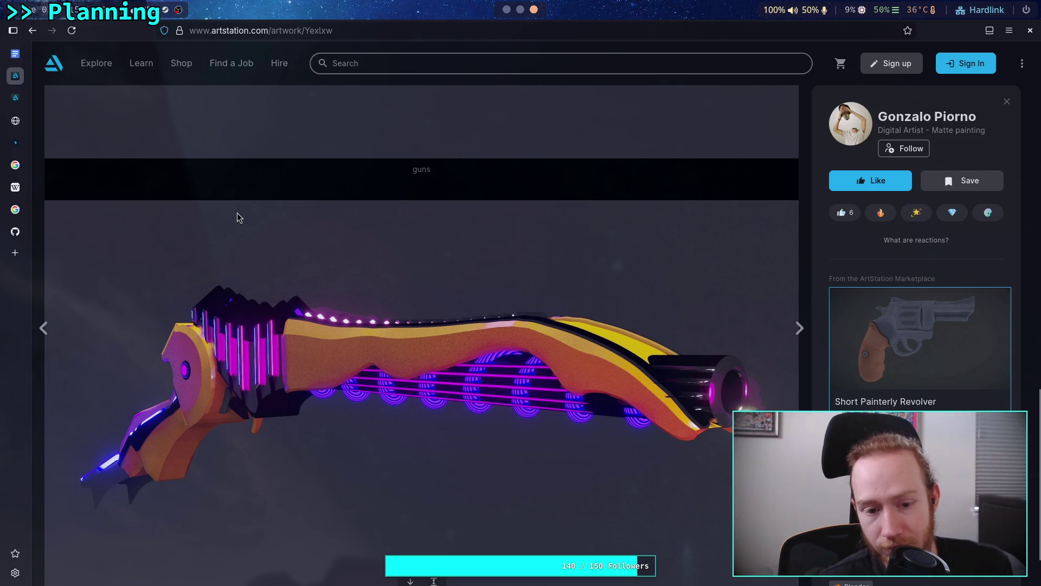
{"action": "scroll", "coordinate": [171, 194], "scroll_direction": "down", "scroll_amount": 2}
{"action": "left_click", "coordinate": [33, 30]}
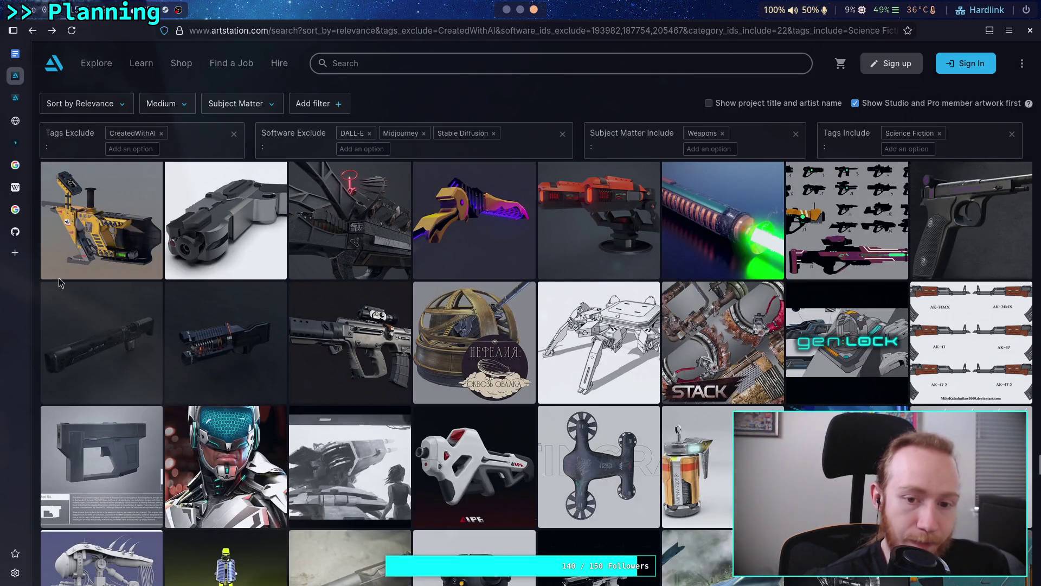
- Reopen the orange-and-purple knife-gun artwork and copy its image
{"action": "left_click", "coordinate": [504, 228]}
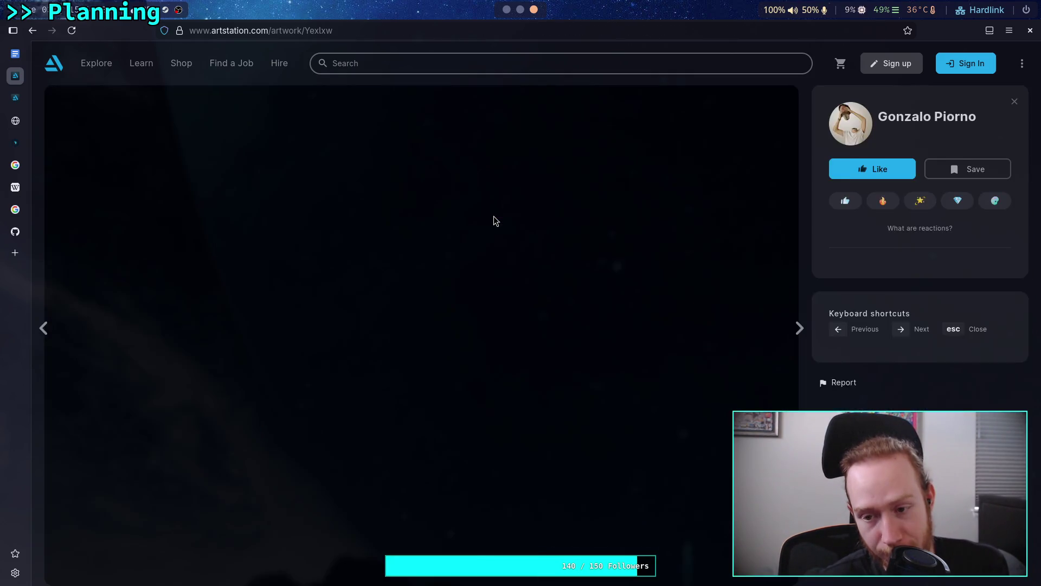
{"action": "scroll", "coordinate": [465, 268], "scroll_direction": "down", "scroll_amount": 15}
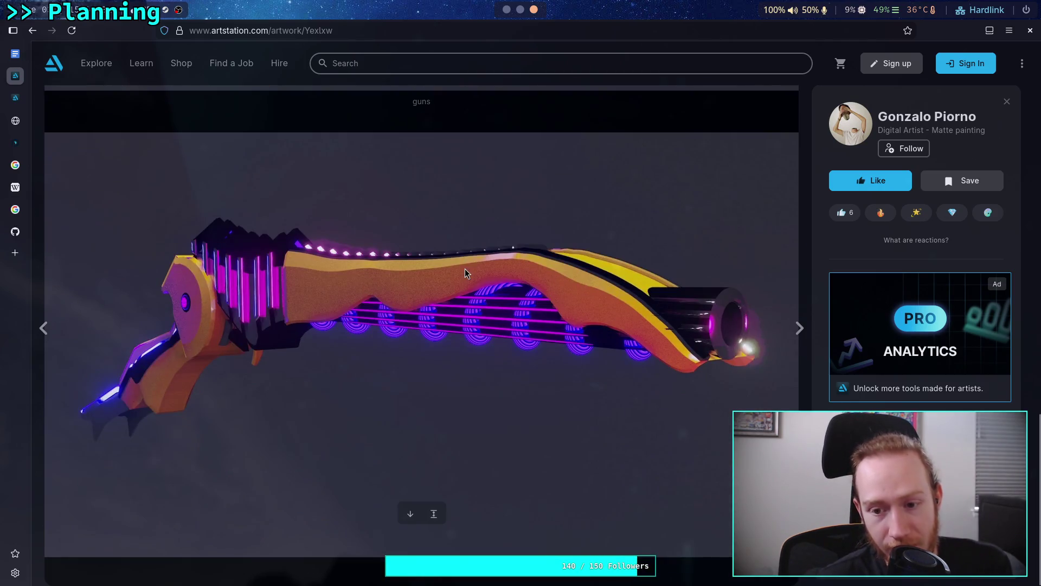
{"action": "scroll", "coordinate": [464, 266], "scroll_direction": "down", "scroll_amount": 10}
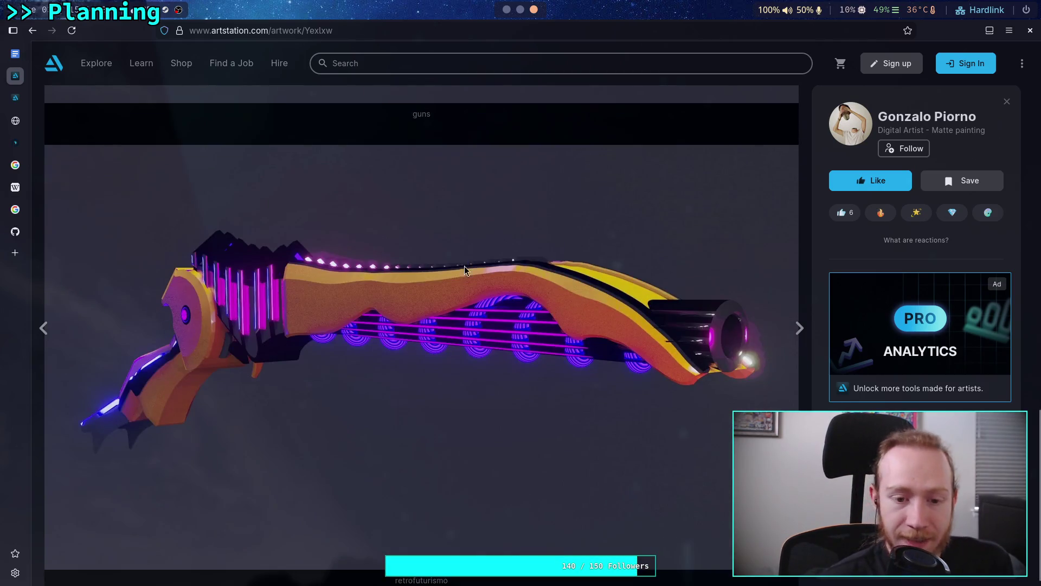
{"action": "right_click", "coordinate": [454, 291]}
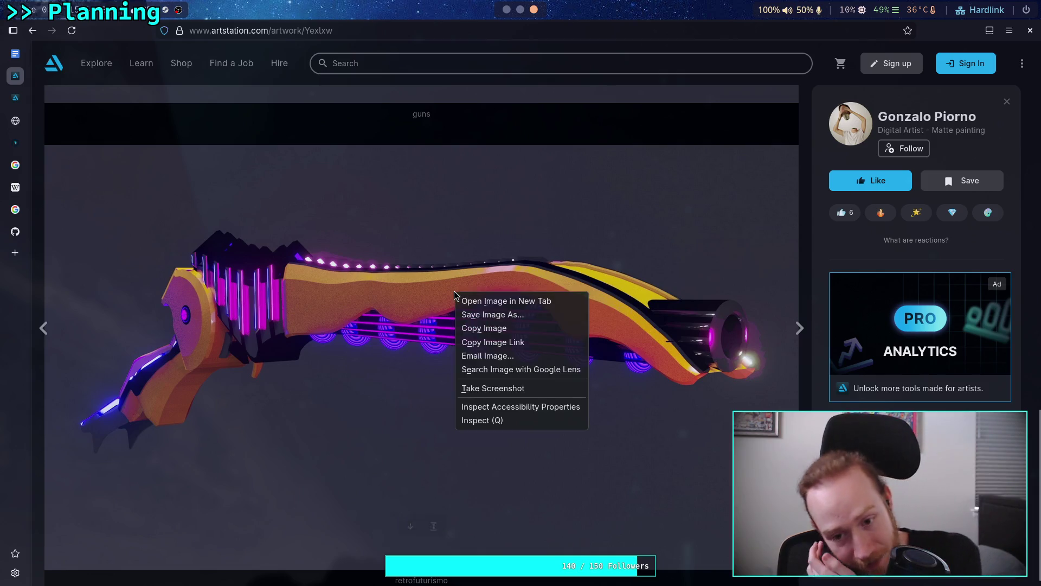
{"action": "left_click", "coordinate": [499, 317]}
{"action": "key", "text": "super+1"}
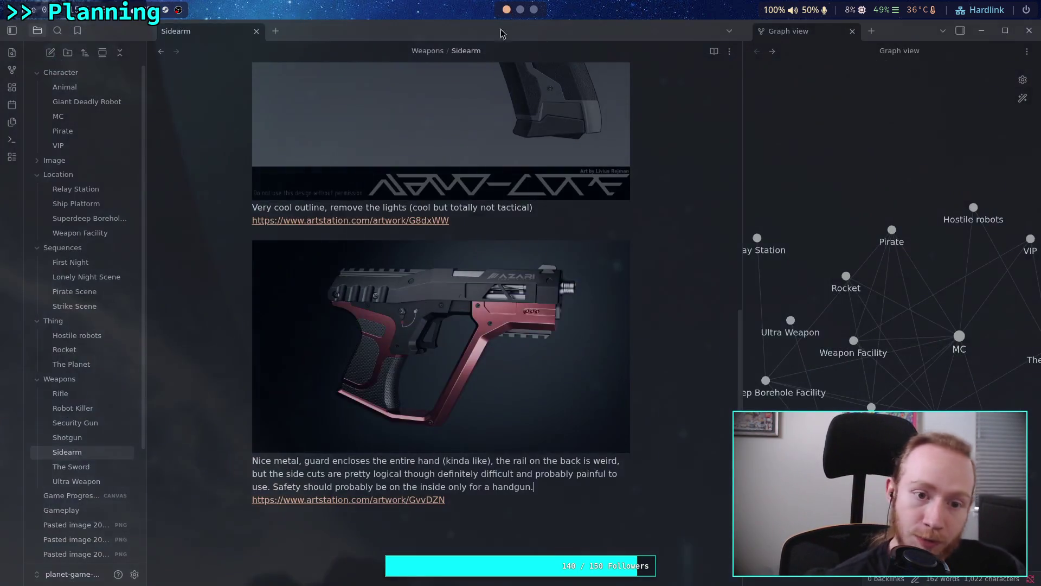
- In the Ultra Weapon note, add a 'Concept Art' heading and paste the knife-gun image beneath it
{"action": "left_click", "coordinate": [76, 481]}
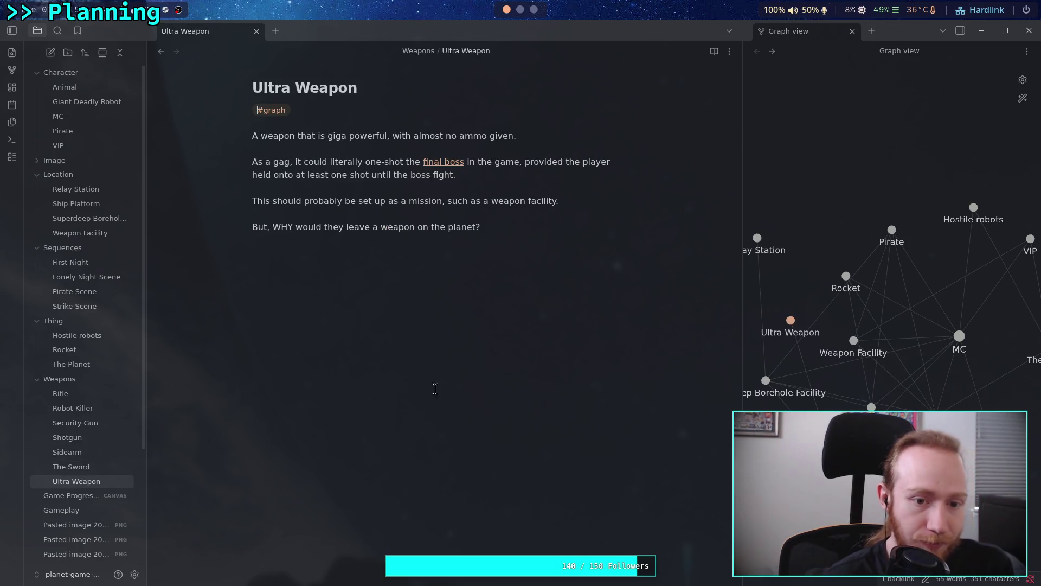
{"action": "left_click", "coordinate": [536, 363]}
{"action": "key", "text": "Return"}
{"action": "type", "text": "#"}
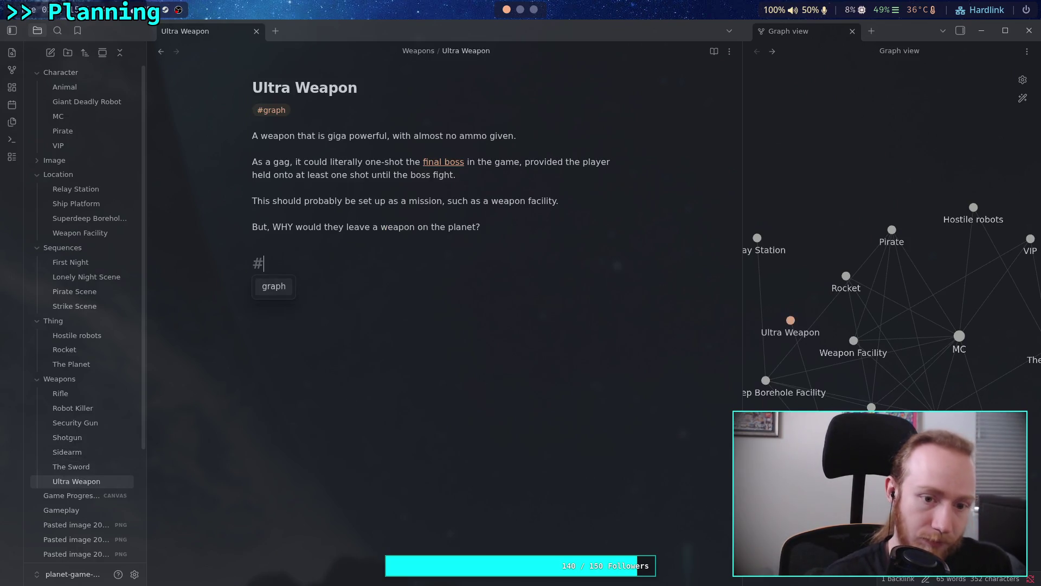
{"action": "type", "text": " Concpe"}
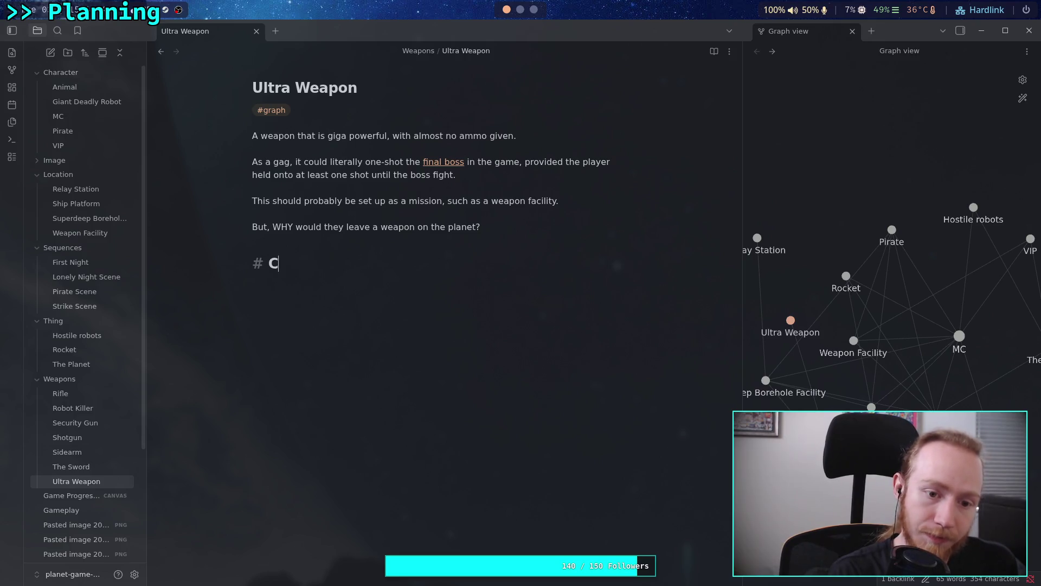
{"action": "key", "text": "BackSpace"}
{"action": "key", "text": "BackSpace"}
{"action": "type", "text": "ec"}
{"action": "key", "text": "BackSpace"}
{"action": "type", "text": "pt Art"}
{"action": "key", "text": "Return"}
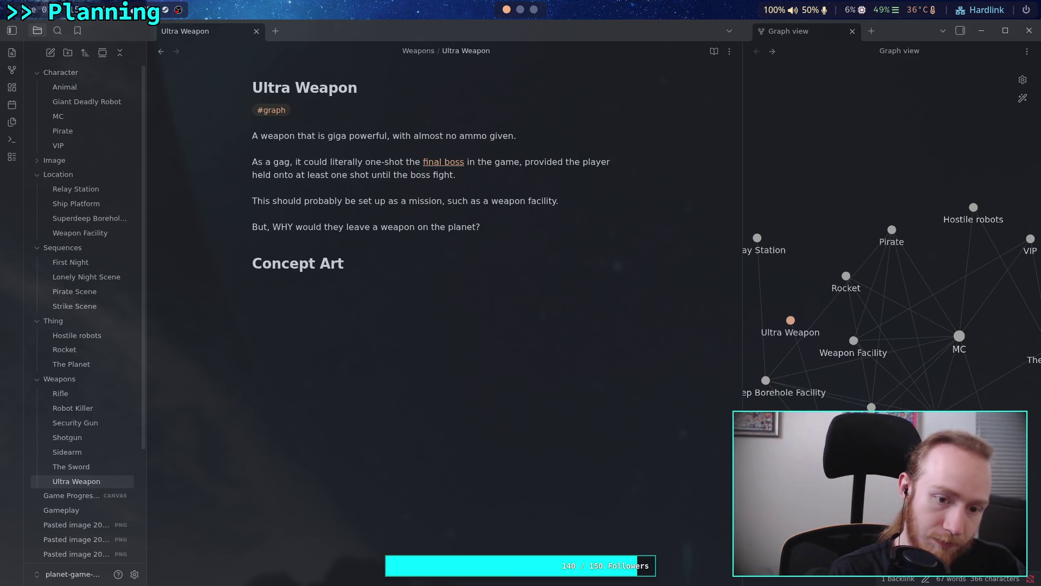
{"action": "key", "text": "ctrl+v"}
{"action": "key", "text": "Return"}
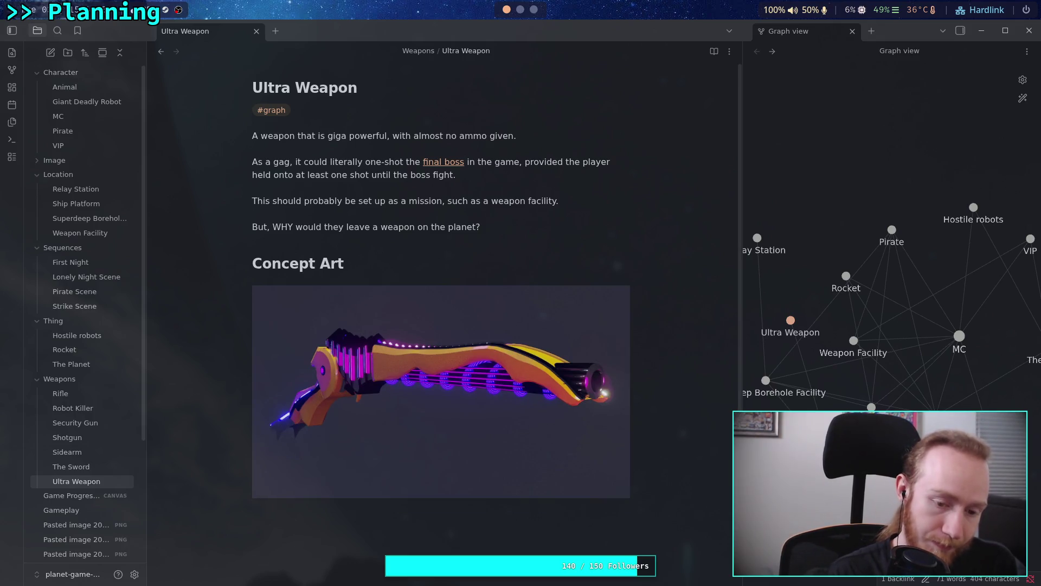
- Paste the artwork's ArtStation link below the image and type 'Obviously ridiculous'
{"action": "key", "text": "super+3"}
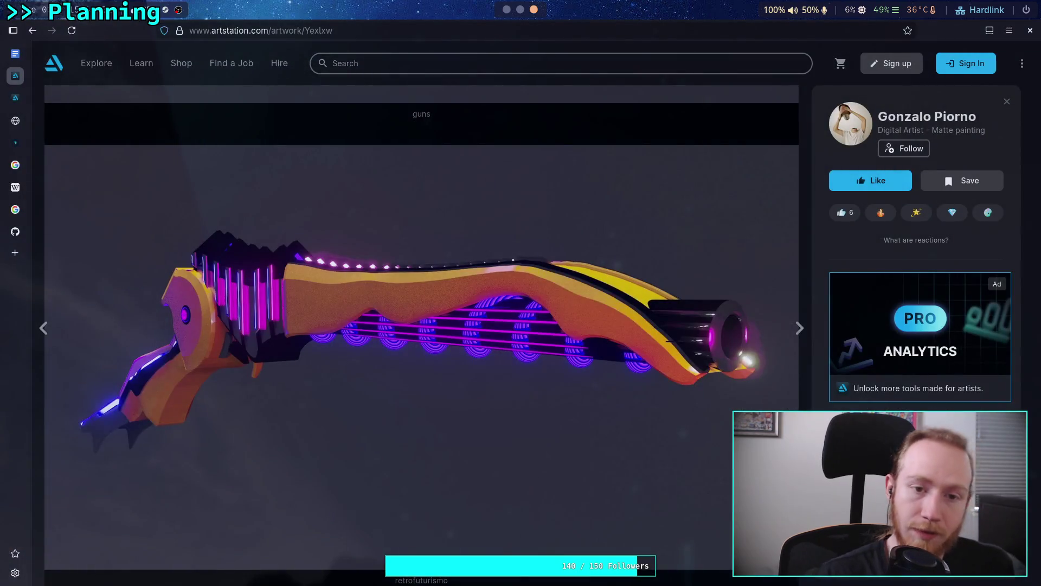
{"action": "left_click", "coordinate": [401, 28]}
{"action": "key", "text": "ctrl+c"}
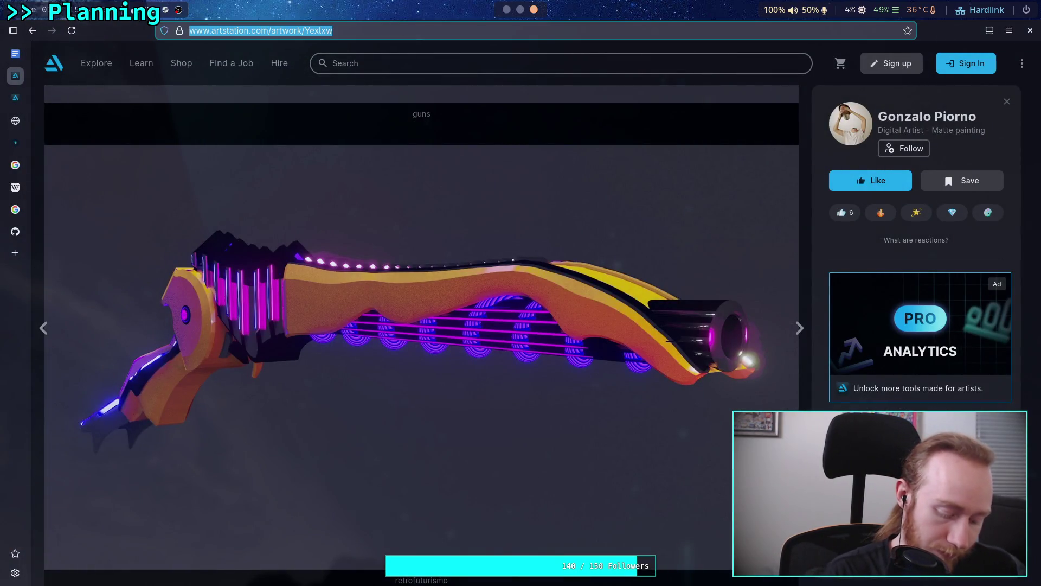
{"action": "key", "text": "super+1"}
{"action": "key", "text": "ctrl+v"}
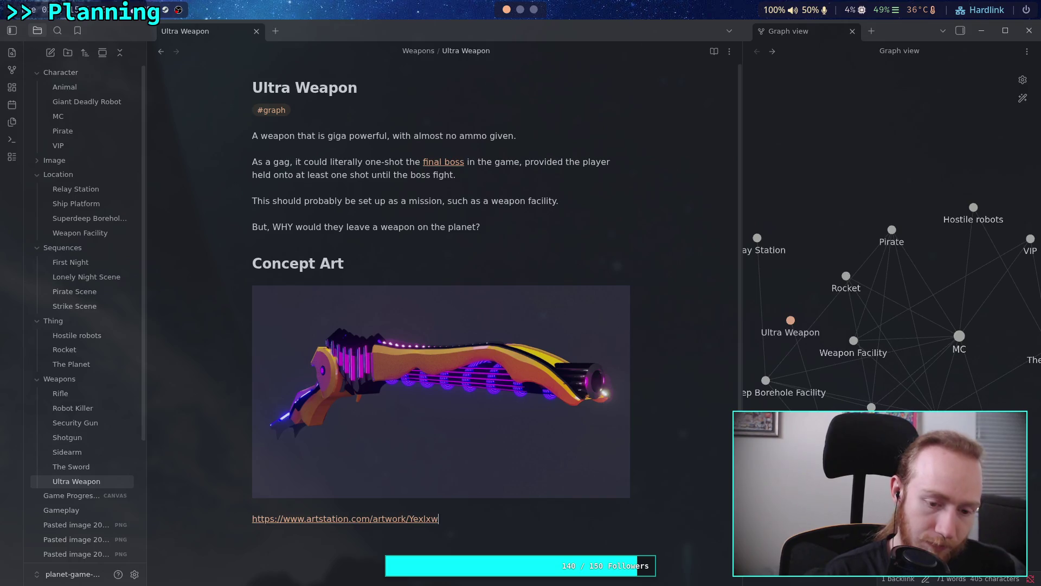
{"action": "type", "text": "Obviously r"}
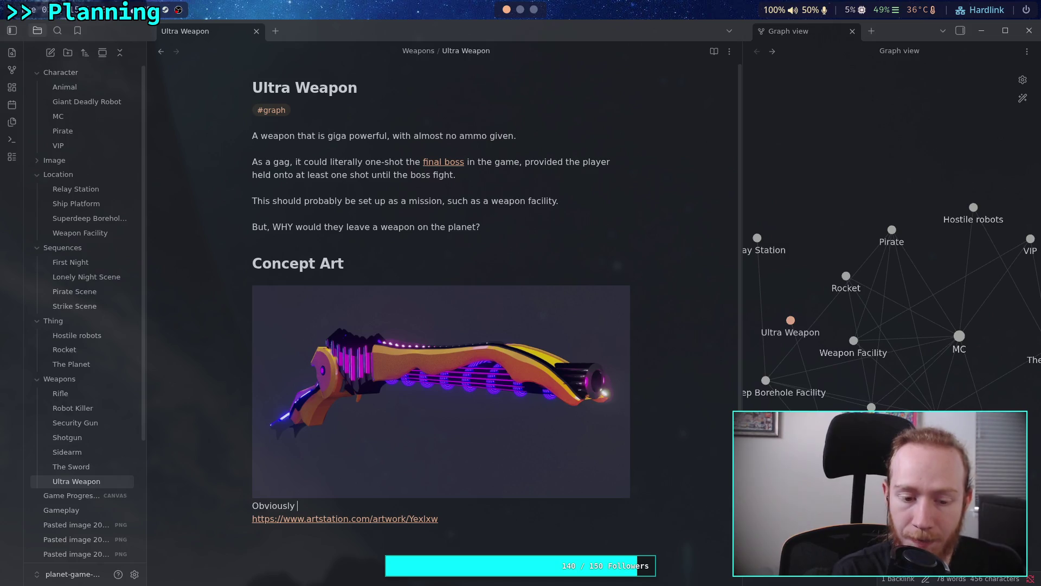
{"action": "type", "text": "idiculous,"}
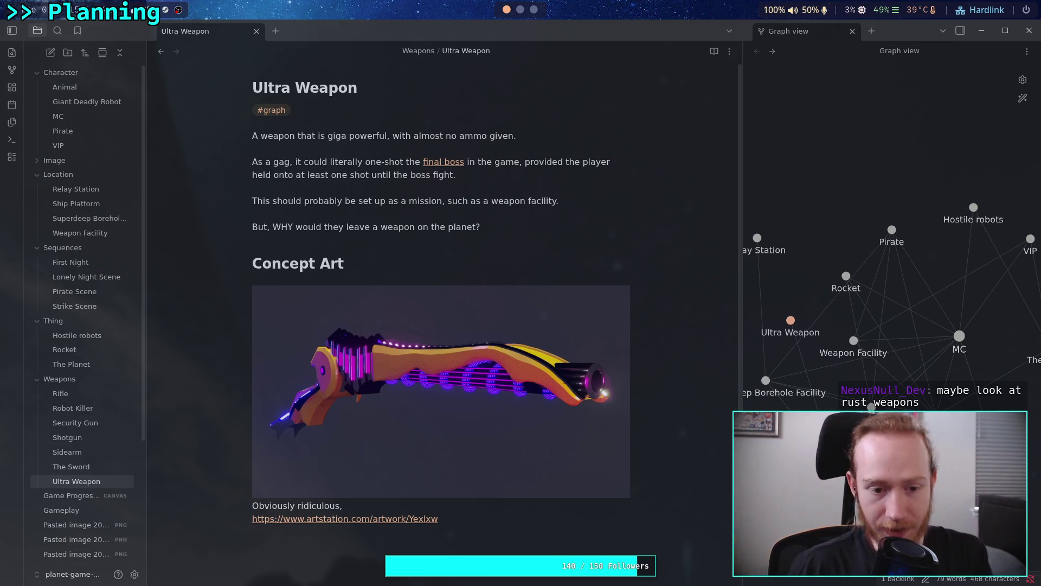
- Go back to the ArtStation weapon results, then search Google for 'rust guns' in a new tab
{"action": "left_click", "coordinate": [534, 9]}
{"action": "left_click", "coordinate": [32, 30]}
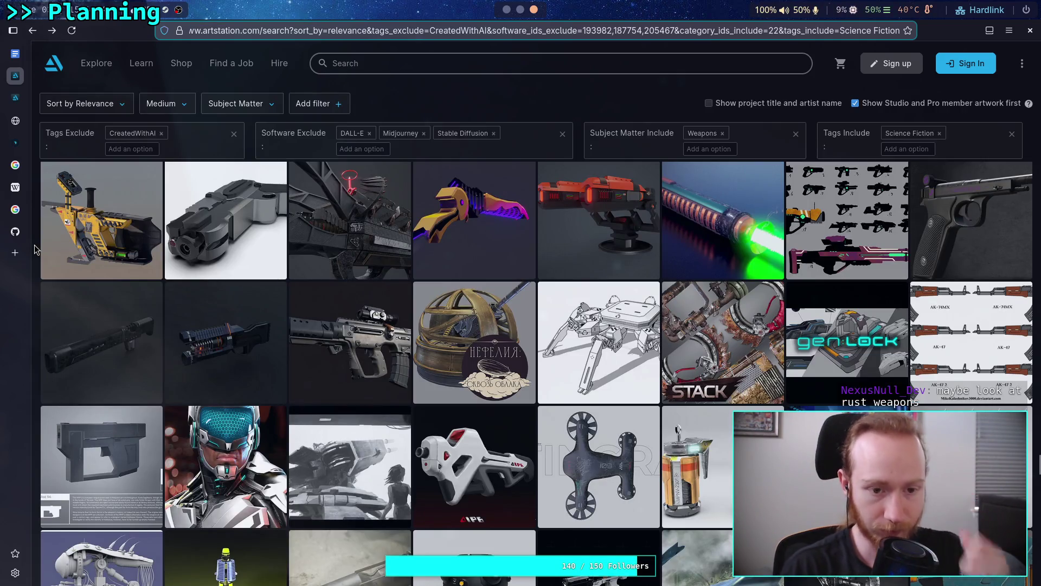
{"action": "scroll", "coordinate": [34, 249], "scroll_direction": "down", "scroll_amount": 5}
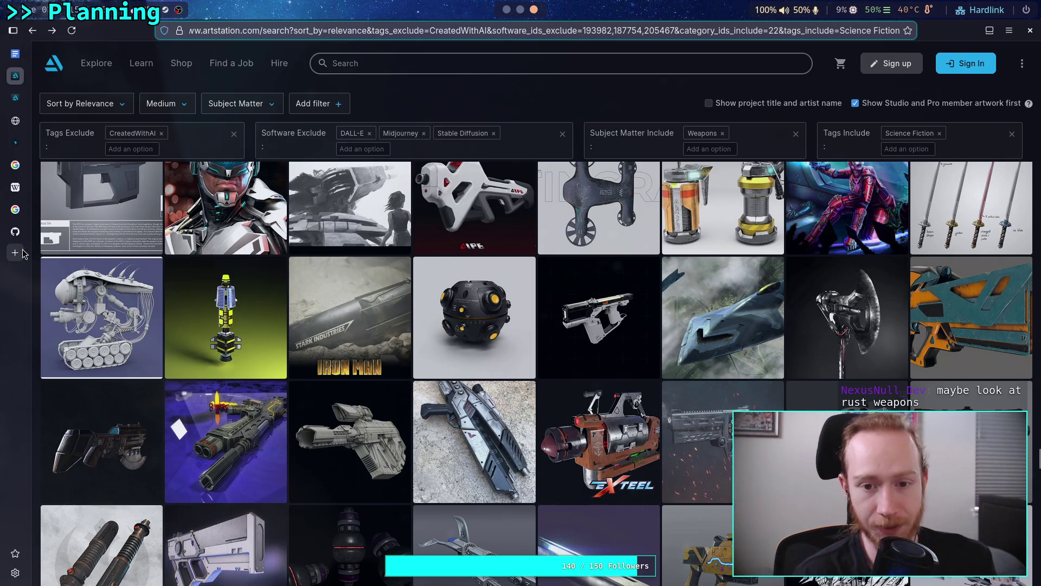
{"action": "left_click", "coordinate": [20, 252]}
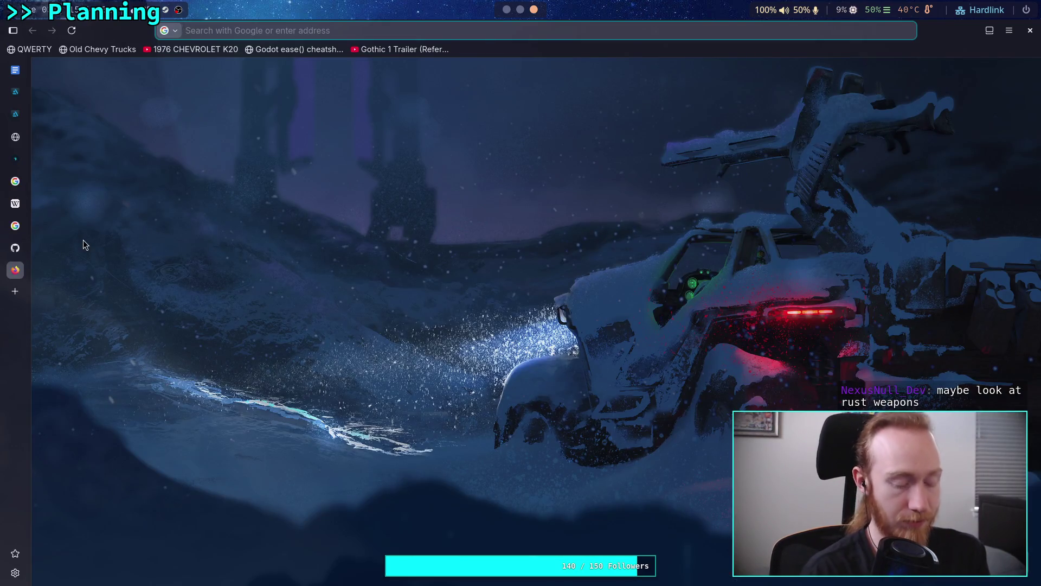
{"action": "type", "text": "rust guns"}
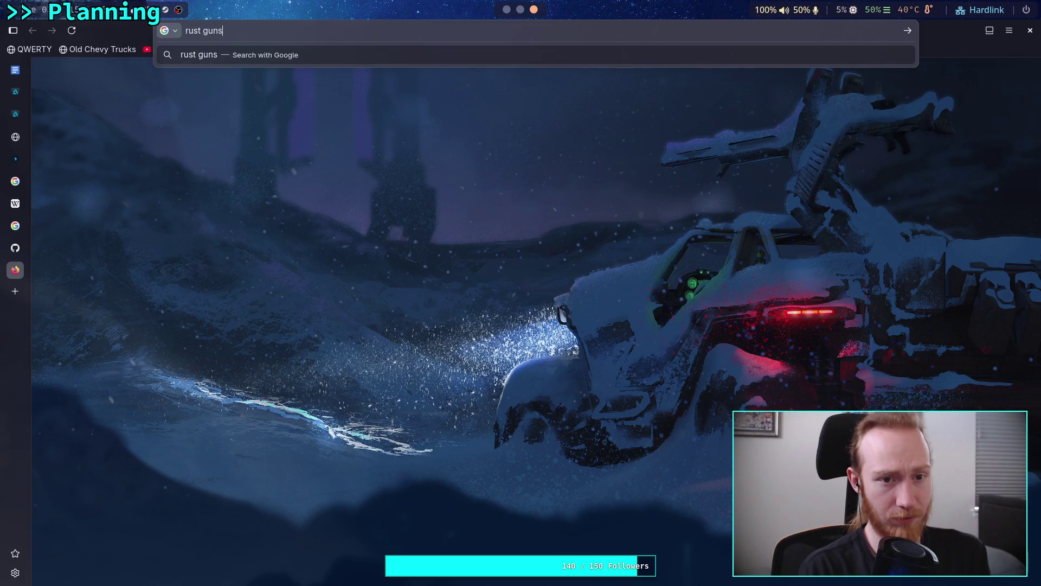
{"action": "key", "text": "Return"}
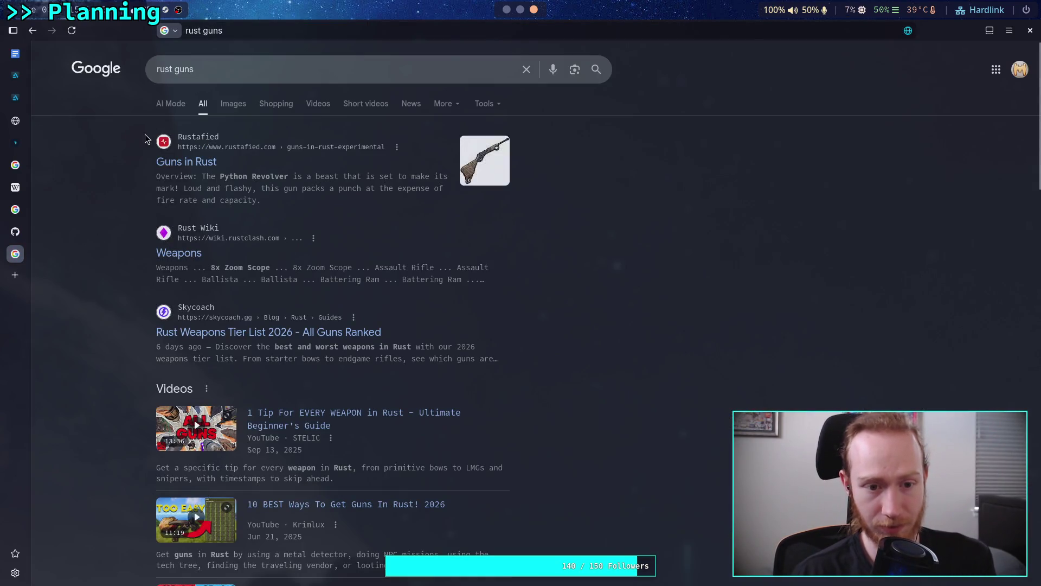
- Refine the search to 'rust game guns', browse the image results, then return to ArtStation
{"action": "left_click", "coordinate": [173, 69]}
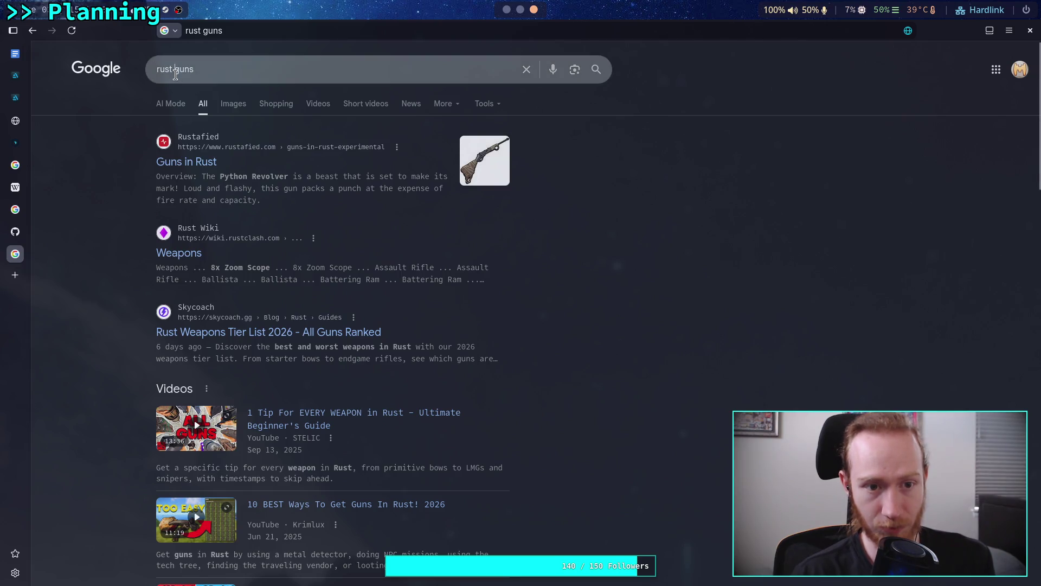
{"action": "type", "text": "gam"}
{"action": "type", "text": "e"}
{"action": "key", "text": "Return"}
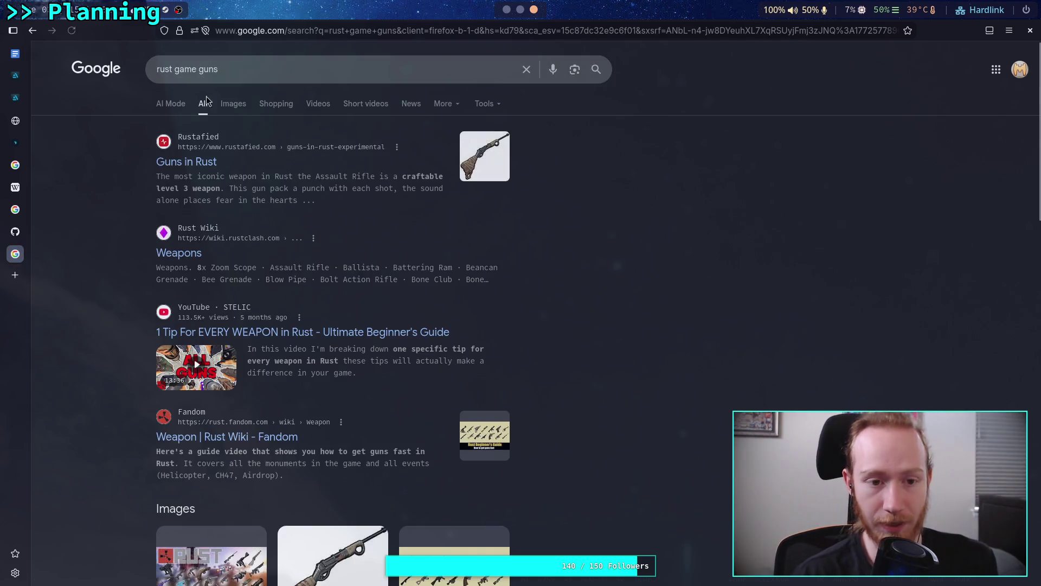
{"action": "left_click", "coordinate": [233, 105]}
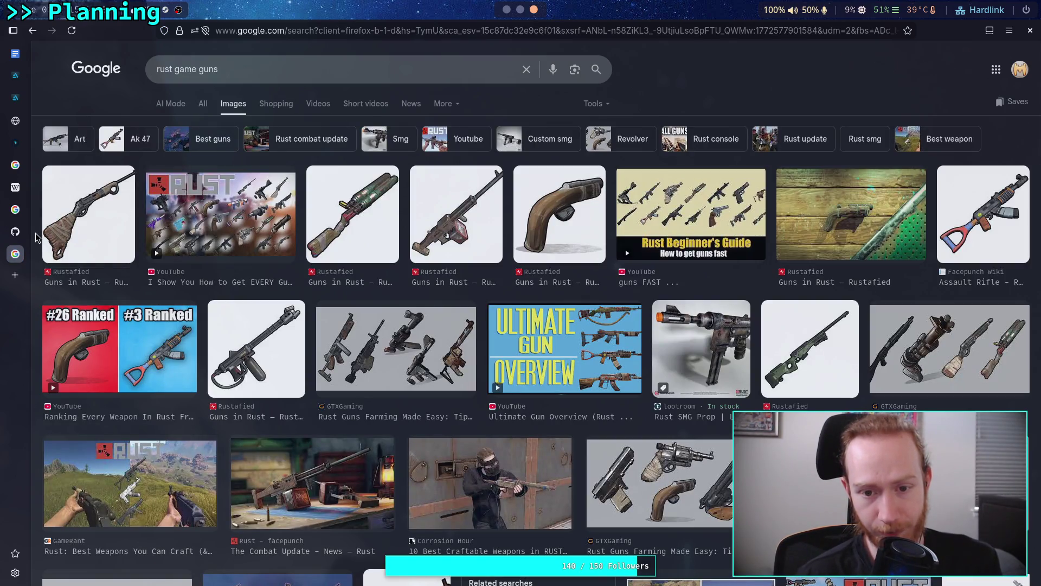
{"action": "scroll", "coordinate": [36, 237], "scroll_direction": "down", "scroll_amount": 5}
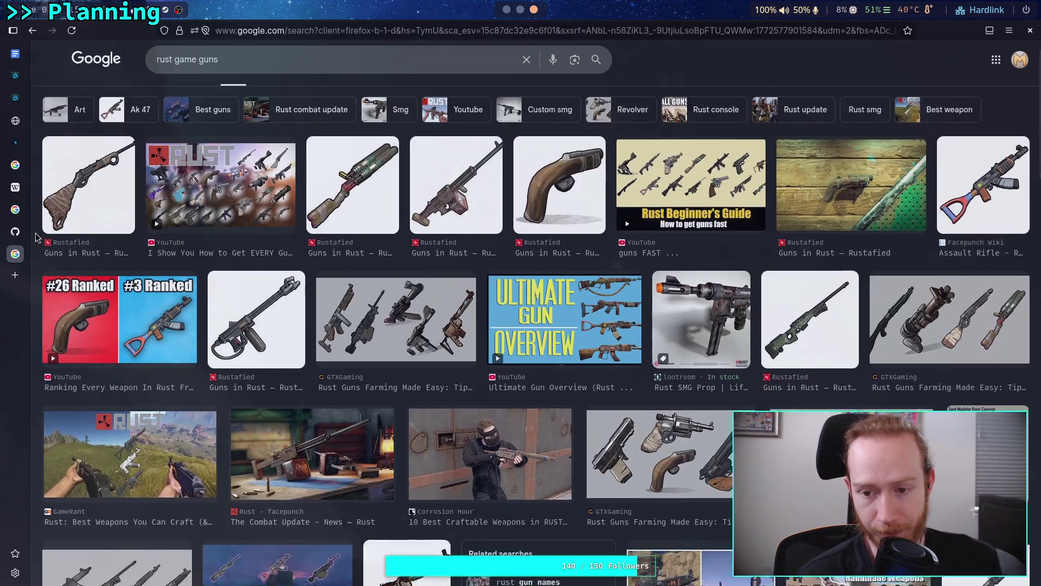
{"action": "scroll", "coordinate": [36, 237], "scroll_direction": "down", "scroll_amount": 2}
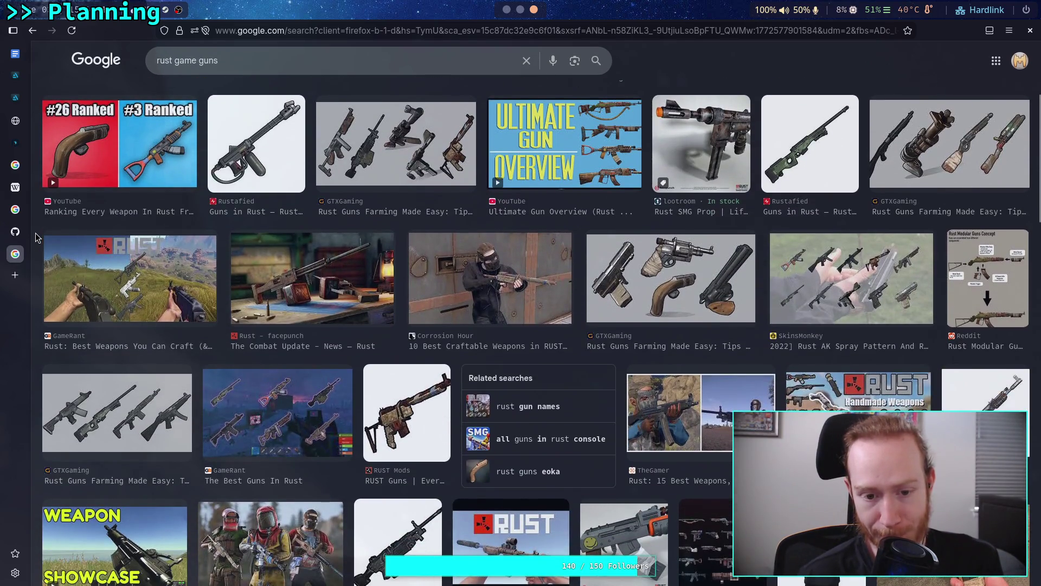
{"action": "scroll", "coordinate": [36, 237], "scroll_direction": "down", "scroll_amount": 6}
{"action": "scroll", "coordinate": [36, 237], "scroll_direction": "down", "scroll_amount": 8}
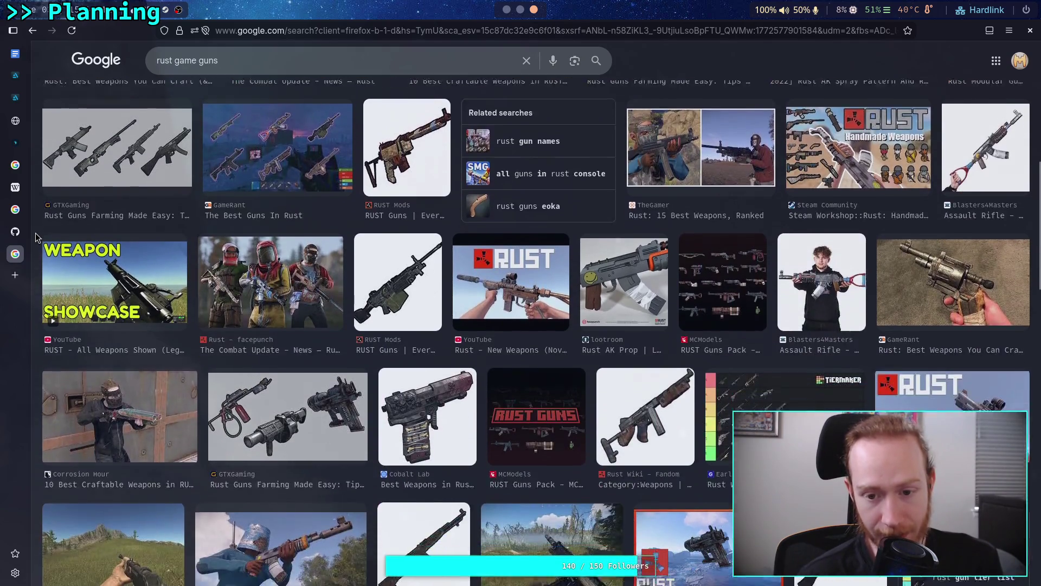
{"action": "scroll", "coordinate": [36, 237], "scroll_direction": "down", "scroll_amount": 2}
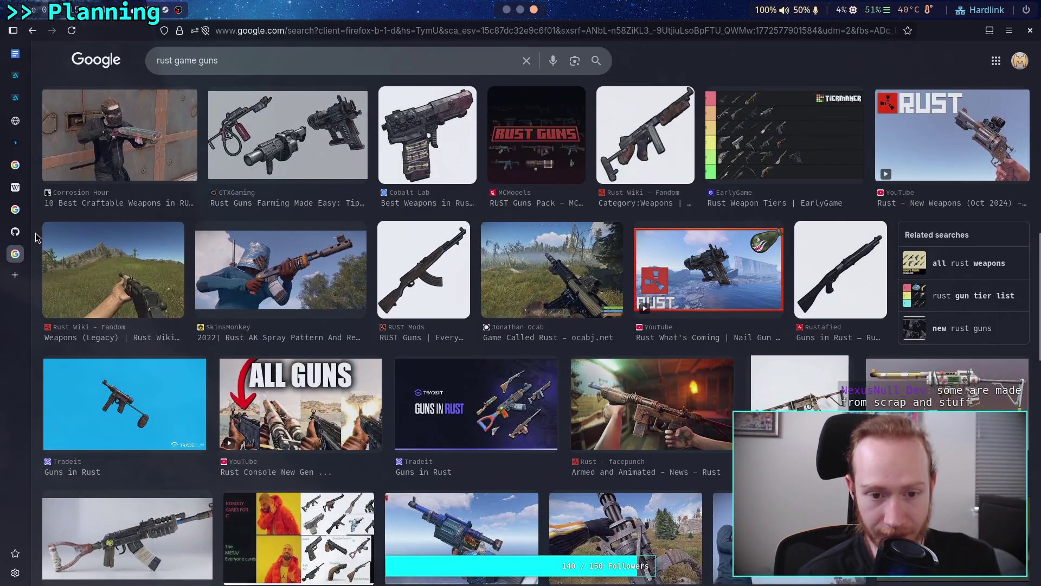
{"action": "scroll", "coordinate": [36, 237], "scroll_direction": "down", "scroll_amount": 10}
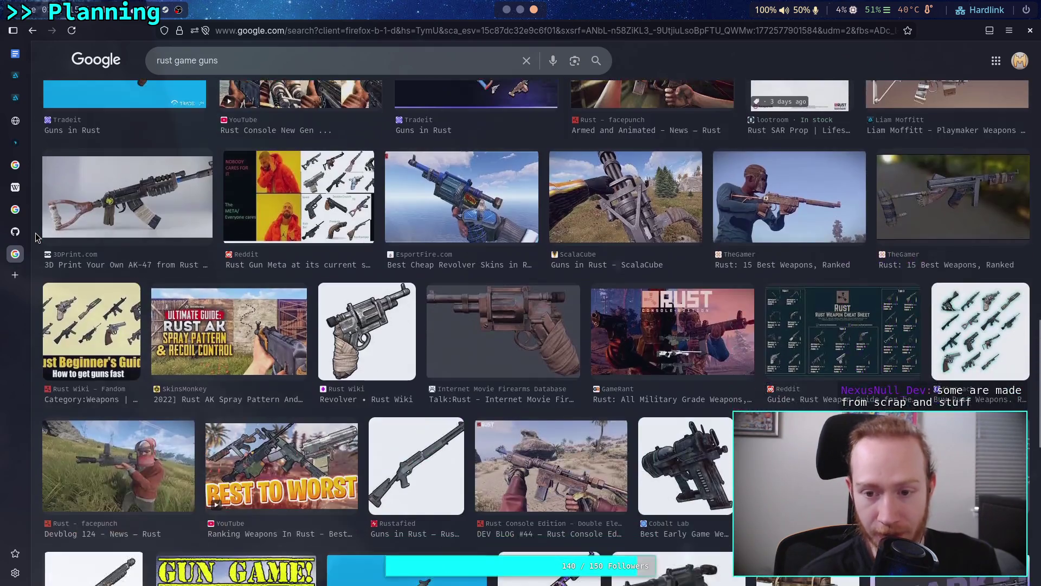
{"action": "left_click", "coordinate": [15, 75]}
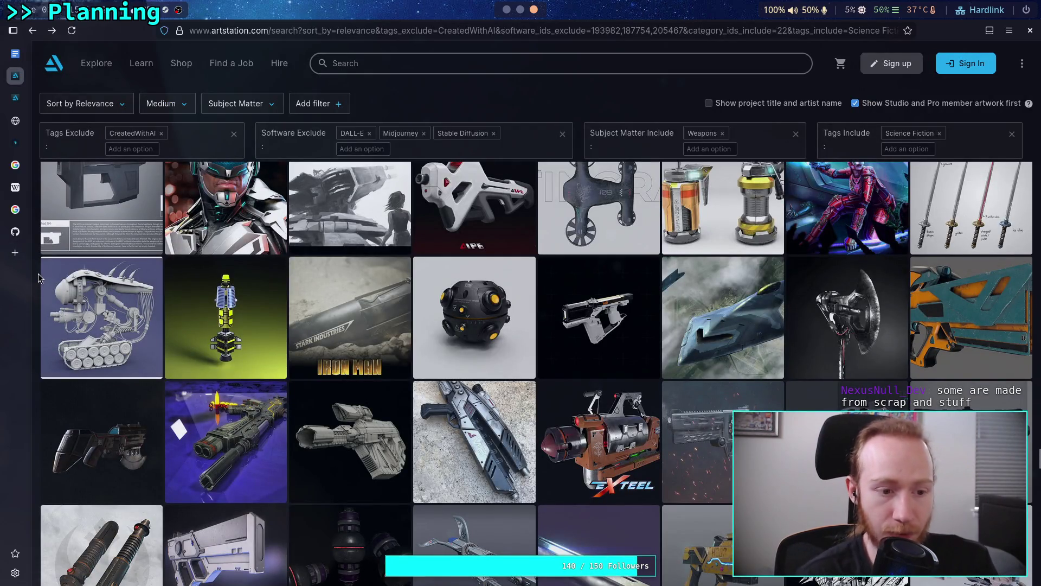
- Scroll further through the ArtStation weapon results, then return to the Ultra Weapon note
{"action": "scroll", "coordinate": [36, 279], "scroll_direction": "down", "scroll_amount": 2}
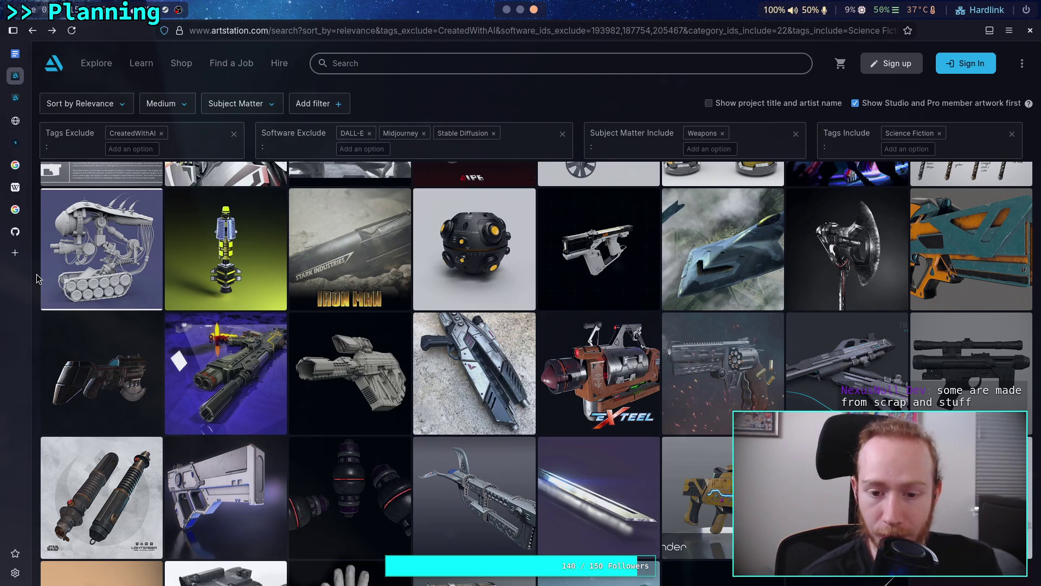
{"action": "scroll", "coordinate": [36, 278], "scroll_direction": "down", "scroll_amount": 2}
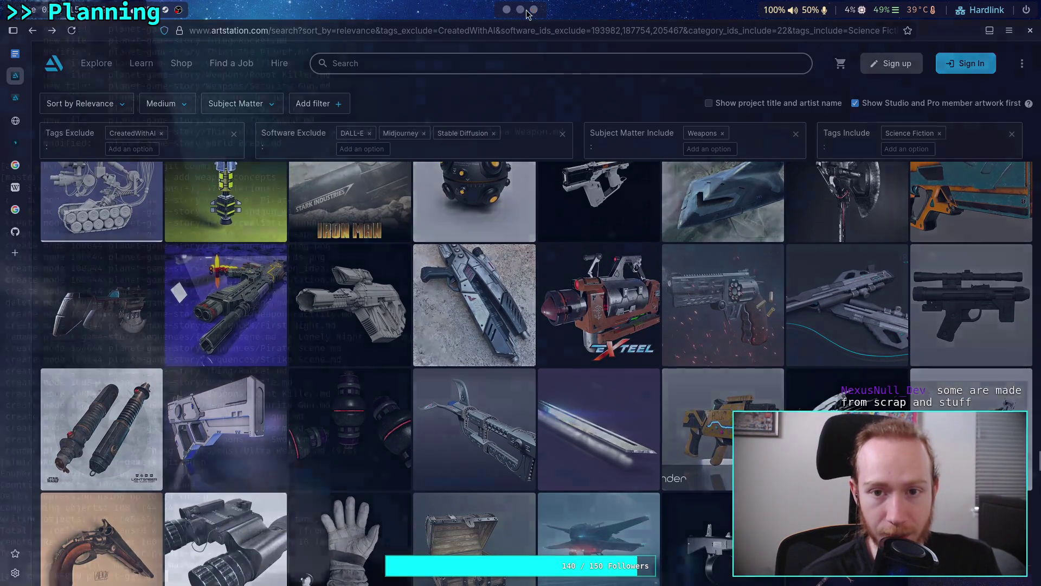
{"action": "left_click", "coordinate": [507, 10]}
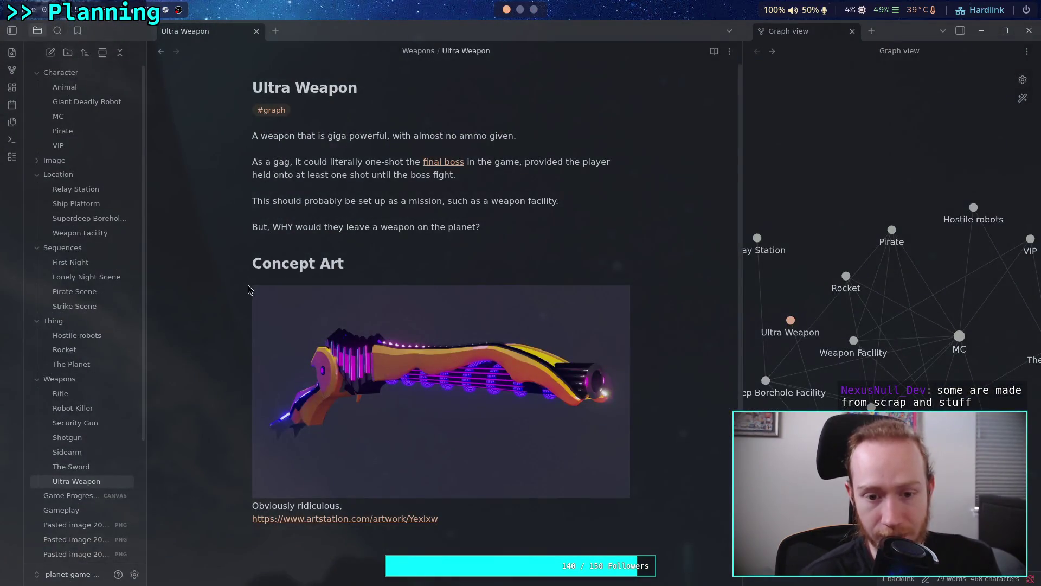
- Append 'might delete this later.' to the end of the image caption
{"action": "mouse_move", "coordinate": [246, 282]}
{"action": "left_mouse_down"}
{"action": "mouse_move", "coordinate": [380, 412]}
{"action": "mouse_move", "coordinate": [537, 507]}
{"action": "mouse_move", "coordinate": [280, 383]}
{"action": "left_mouse_up"}
{"action": "left_click", "coordinate": [536, 522]}
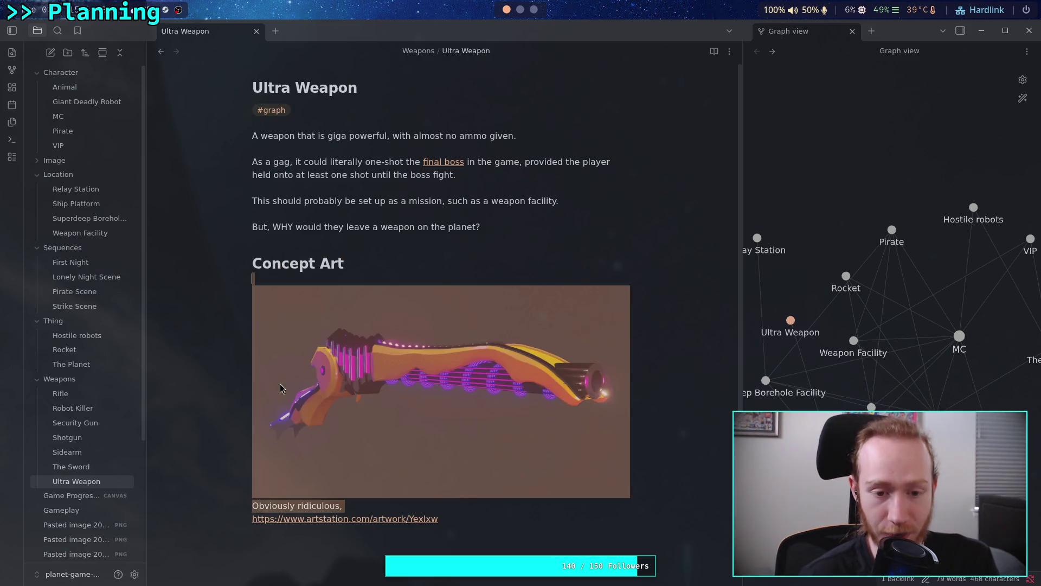
{"action": "left_click", "coordinate": [399, 501]}
{"action": "type", "text": "mig"}
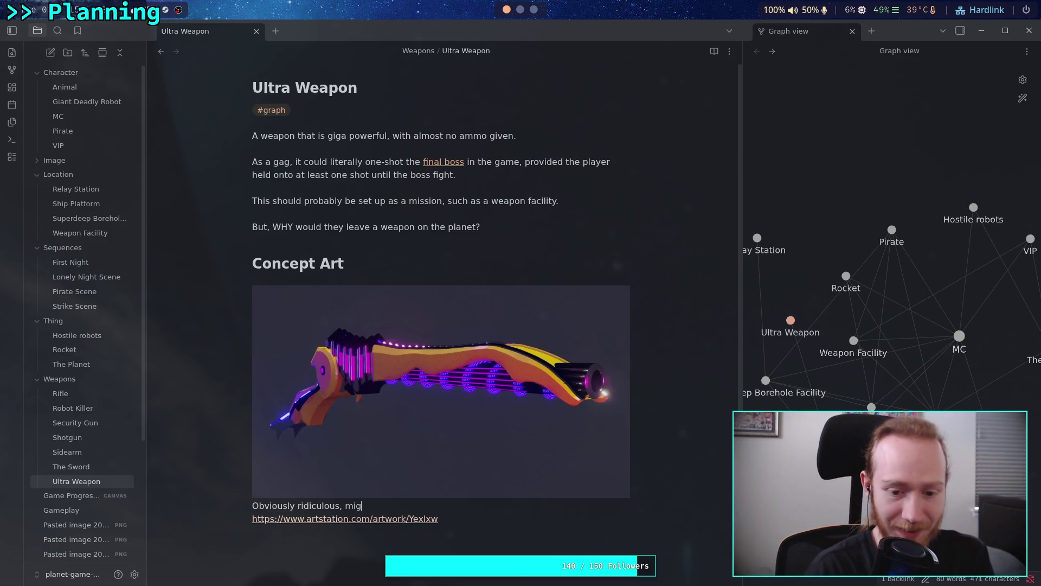
{"action": "type", "text": "ht delete"}
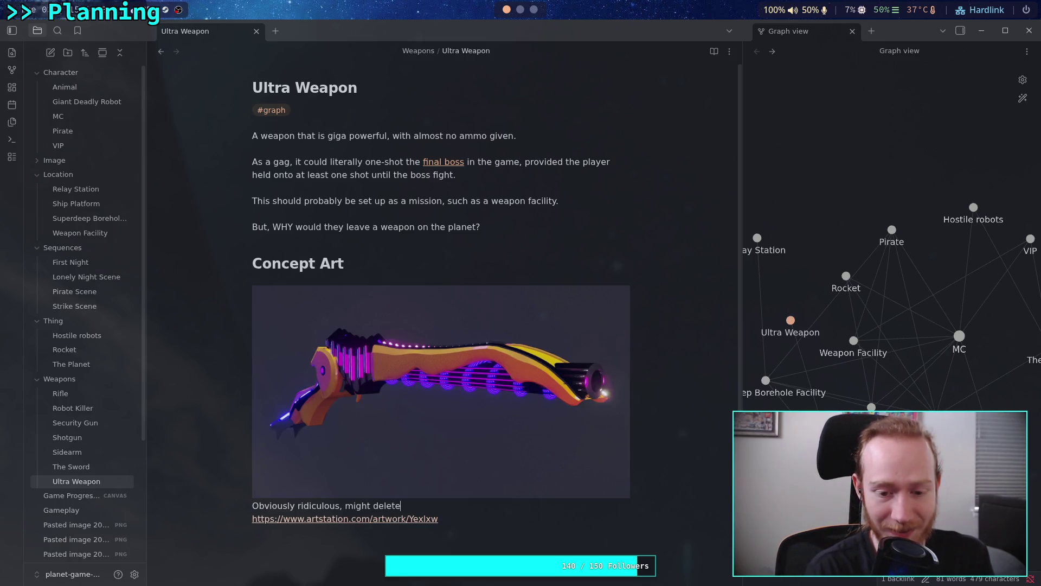
{"action": "type", "text": " this later."}
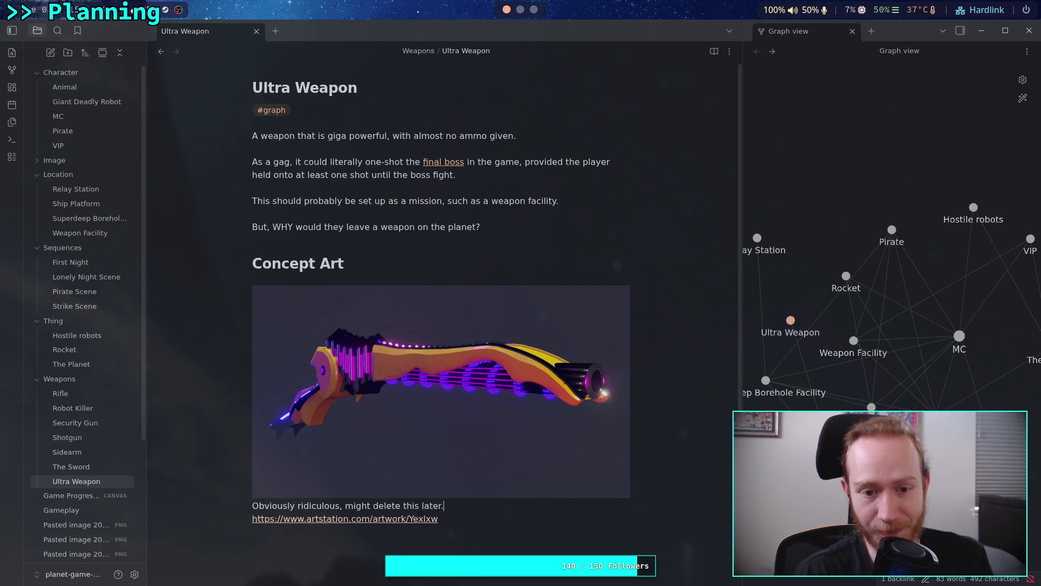
- Add a '# Function' heading on a new line below the planet question
{"action": "left_click", "coordinate": [516, 226]}
{"action": "key", "text": "Return"}
{"action": "key", "text": "Return"}
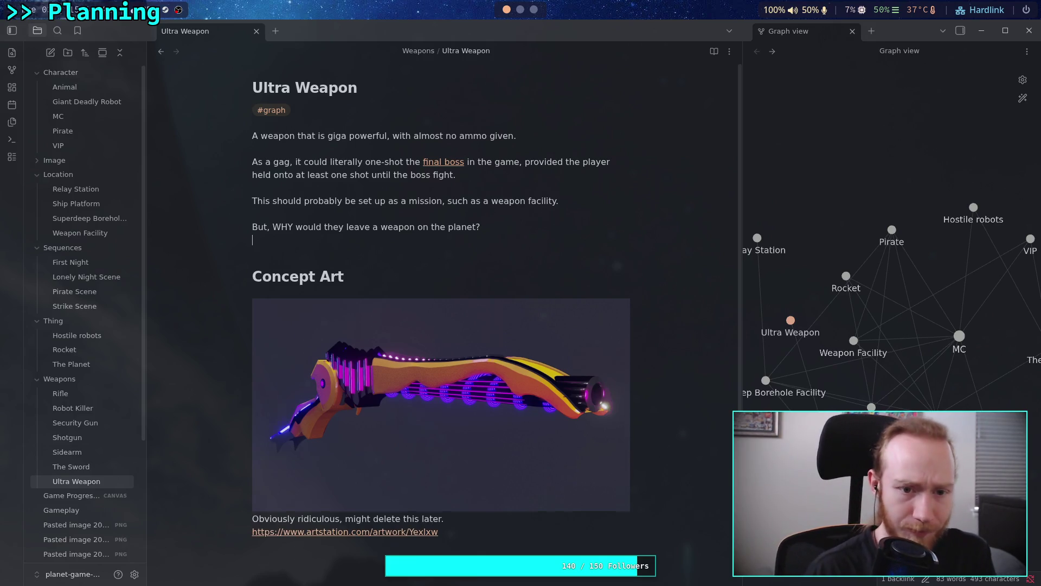
{"action": "type", "text": "# FUnc"}
{"action": "key", "text": "BackSpace"}
{"action": "key", "text": "BackSpace"}
{"action": "key", "text": "BackSpace"}
{"action": "type", "text": "unction"}
{"action": "key", "text": "Return"}
- Move the 'As a gag…' final-boss paragraph under the Function heading
{"action": "left_click_drag", "start_coordinate": [253, 163], "coordinate": [489, 180]}
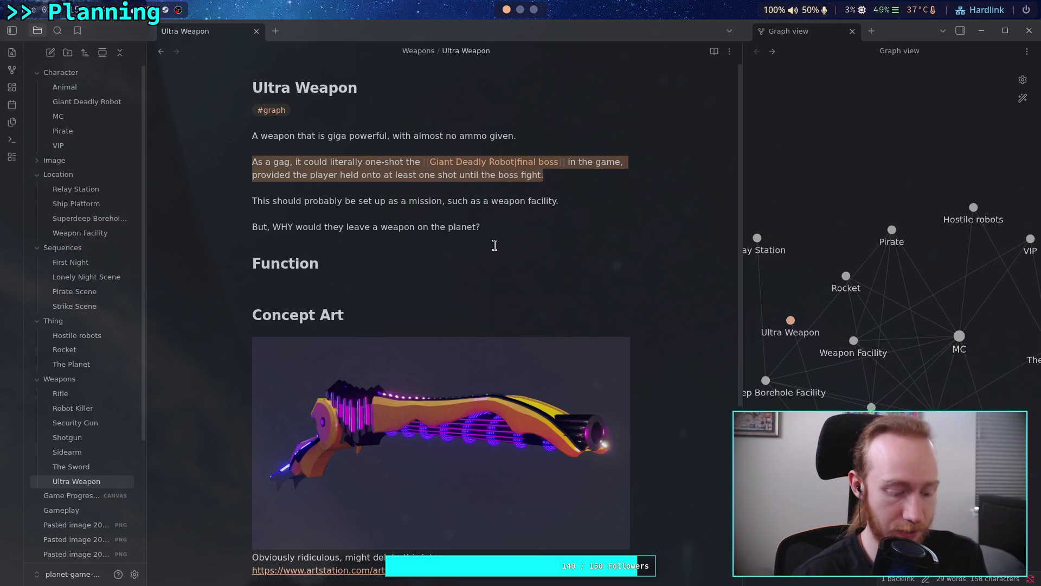
{"action": "key", "text": "ctrl+x"}
{"action": "left_click", "coordinate": [300, 269]}
{"action": "key", "text": "ctrl+v"}
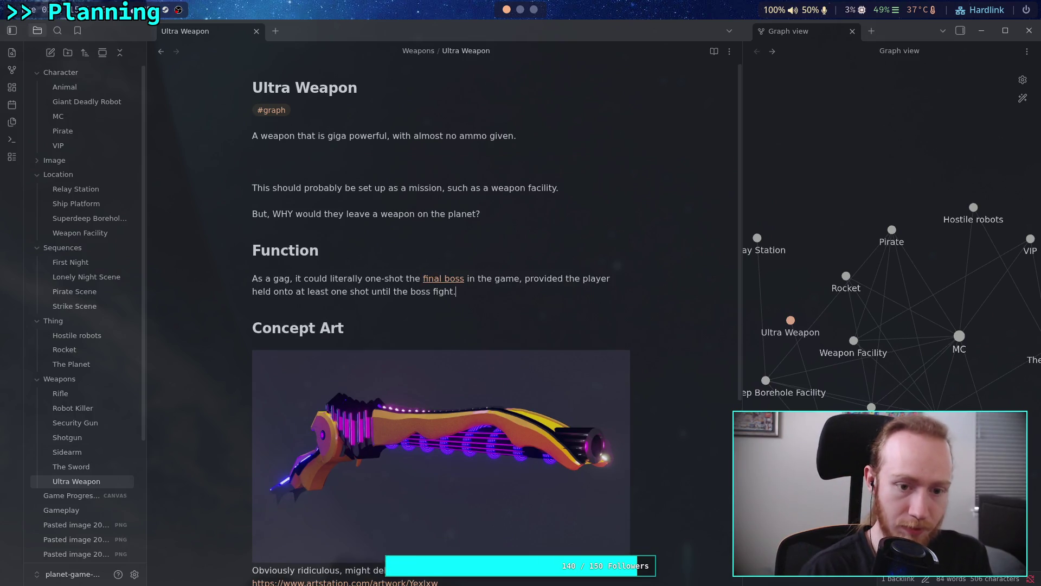